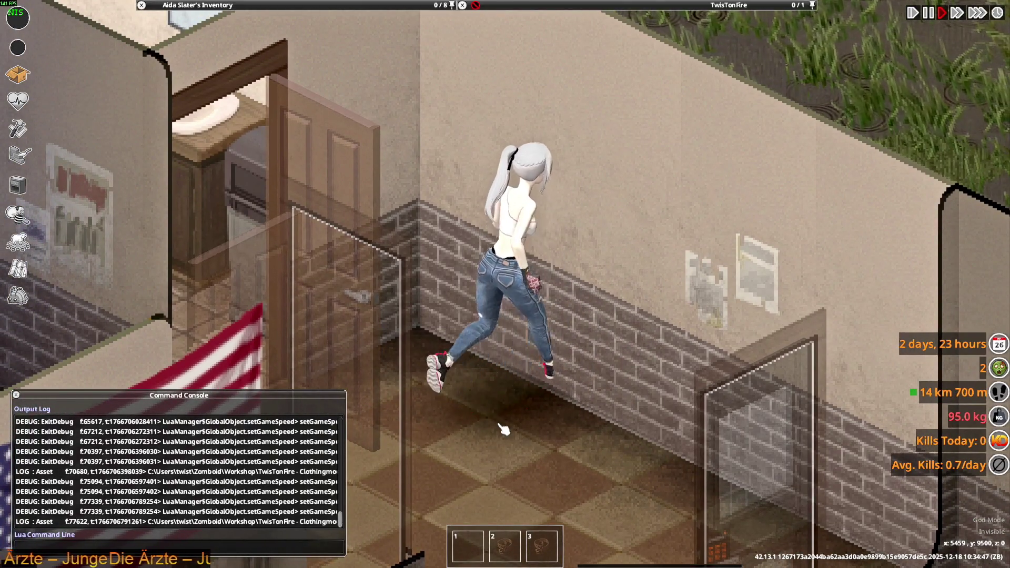
- Run the character along the brick wall and past the glass door to watch the jeans move
{"action": "key", "text": "w"}
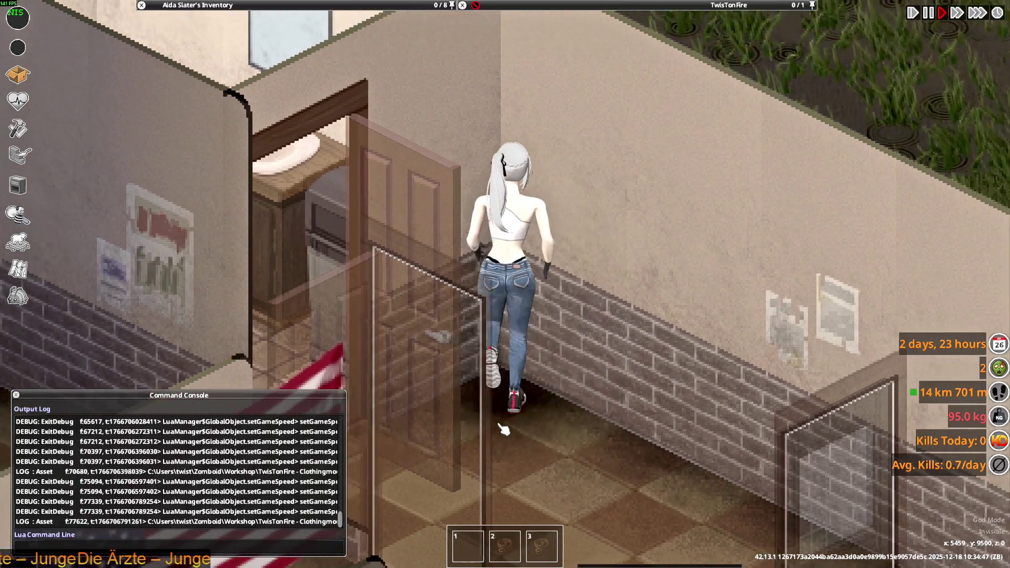
{"action": "key", "text": "s"}
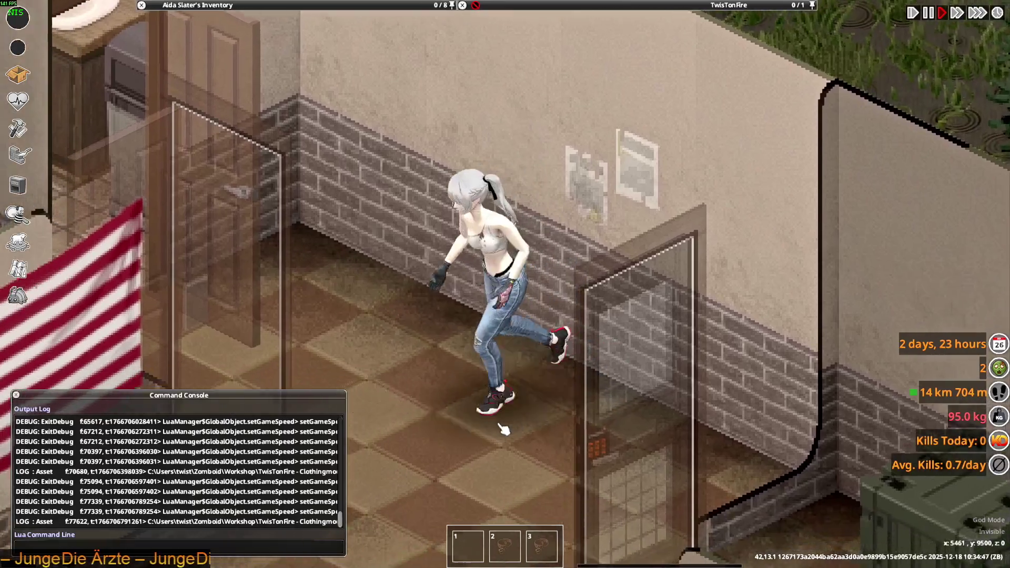
{"action": "key", "text": "s"}
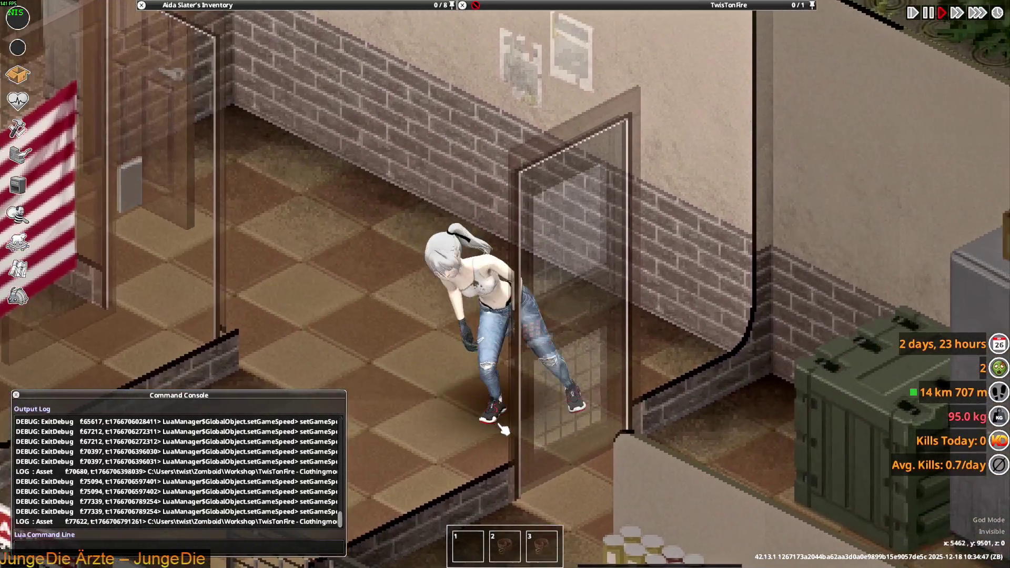
{"action": "key", "text": "s"}
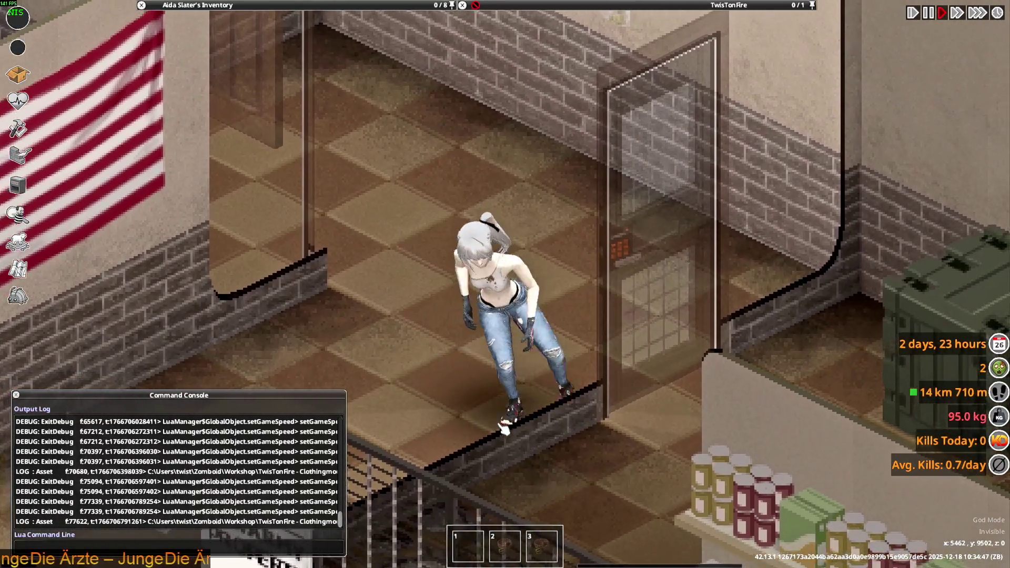
{"action": "key", "text": "d"}
{"action": "key", "text": "w"}
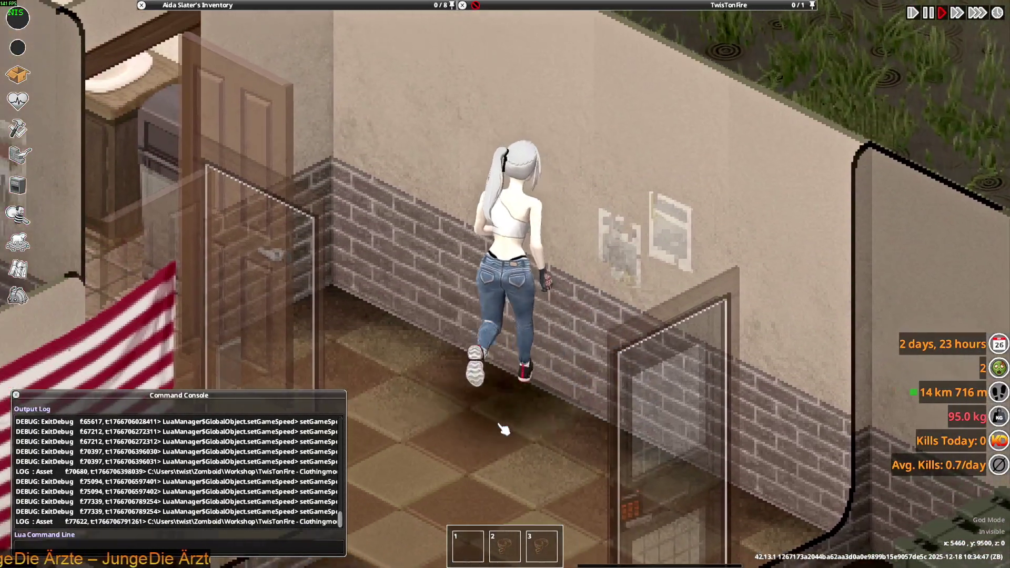
{"action": "key", "text": "a"}
{"action": "key", "text": "a"}
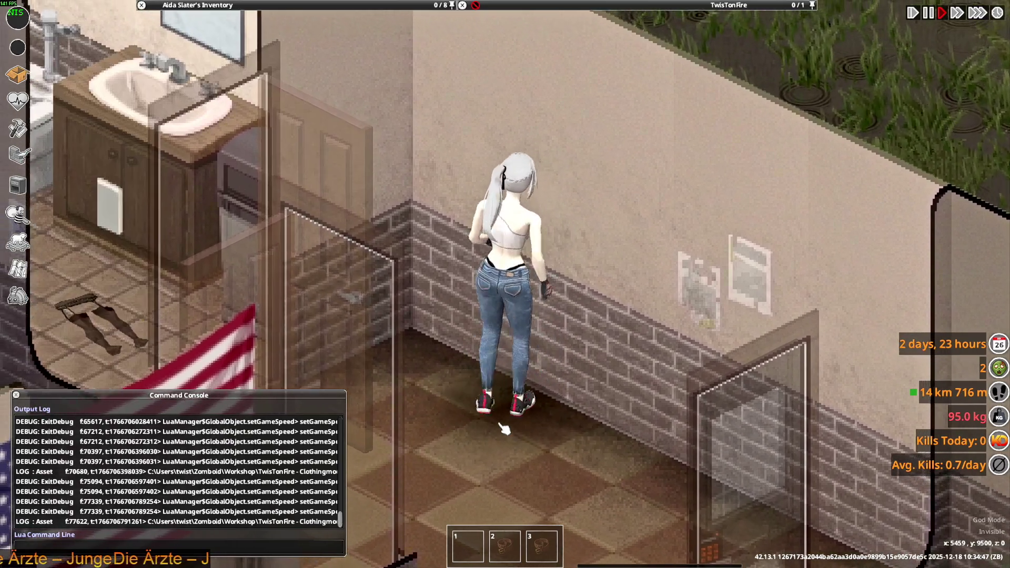
{"action": "key", "text": "alt+Tab"}
- Put F_Skinny_Pants into Edit Mode, viewed from an angled back view
{"action": "middle_click_drag", "start_coordinate": [495, 363], "coordinate": [396, 359]}
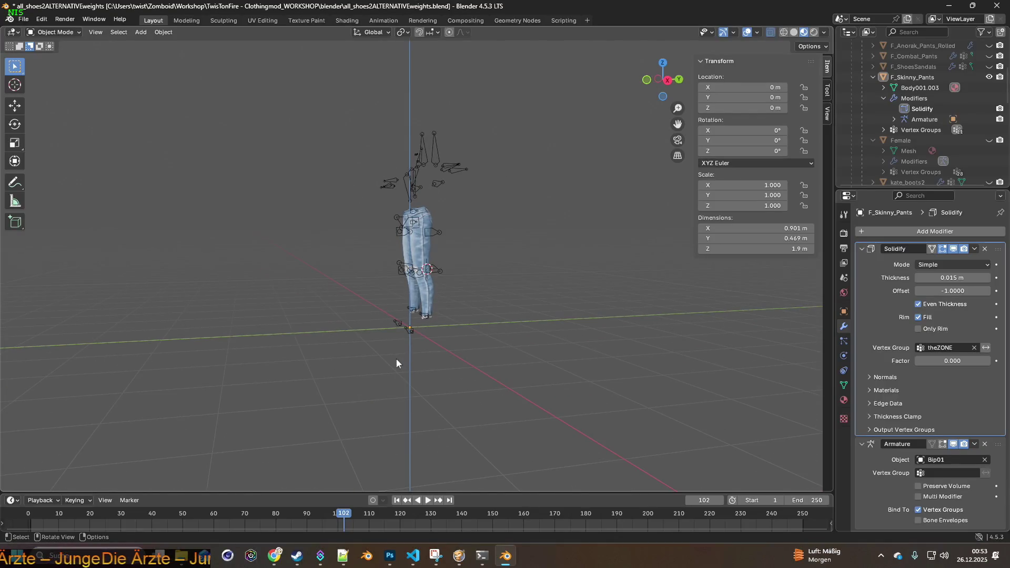
{"action": "scroll", "coordinate": [513, 279], "scroll_direction": "up", "scroll_amount": 2}
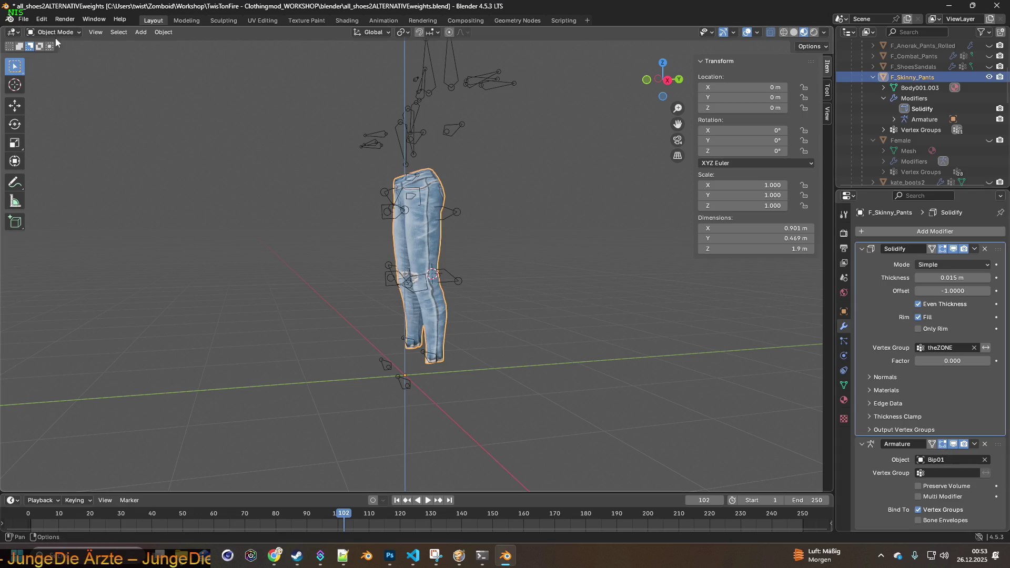
{"action": "left_click", "coordinate": [56, 55]}
{"action": "middle_click_drag", "start_coordinate": [494, 242], "coordinate": [377, 244]}
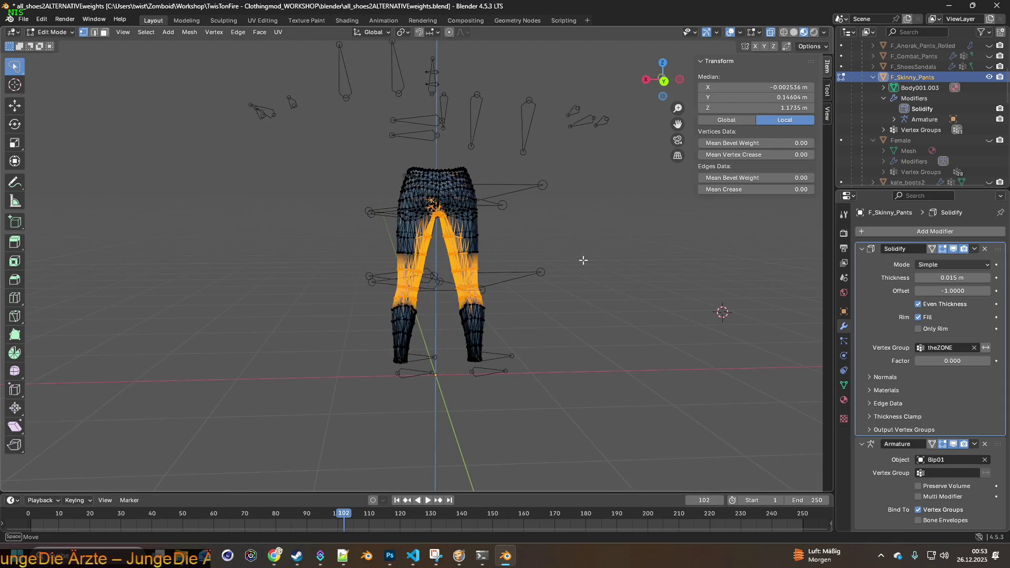
{"action": "scroll", "coordinate": [535, 265], "scroll_direction": "up", "scroll_amount": 2}
{"action": "scroll", "coordinate": [535, 265], "scroll_direction": "up", "scroll_amount": 3}
- Show the jeans as an X-ray wireframe, zoomed in on the lower legs
{"action": "left_click", "coordinate": [783, 33]}
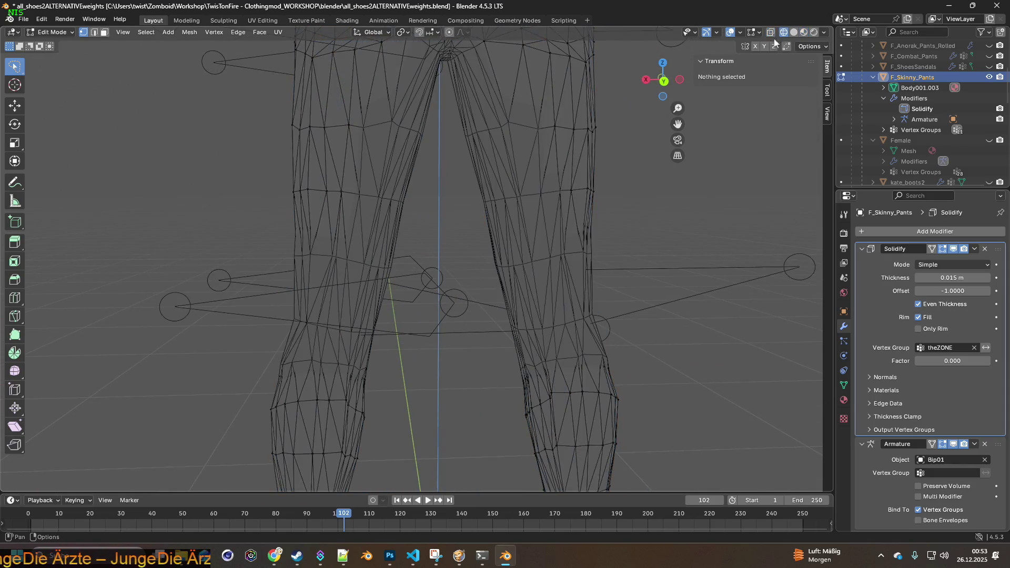
{"action": "left_click", "coordinate": [769, 35]}
{"action": "mouse_move", "coordinate": [460, 259]}
{"action": "middle_mouse_down"}
{"action": "mouse_move", "coordinate": [460, 232]}
{"action": "mouse_move", "coordinate": [451, 315]}
{"action": "mouse_move", "coordinate": [463, 155]}
{"action": "mouse_move", "coordinate": [435, 248]}
{"action": "mouse_move", "coordinate": [405, 252]}
{"action": "mouse_move", "coordinate": [409, 199]}
{"action": "mouse_move", "coordinate": [400, 223]}
{"action": "mouse_move", "coordinate": [413, 214]}
{"action": "mouse_move", "coordinate": [427, 243]}
{"action": "mouse_move", "coordinate": [446, 227]}
{"action": "mouse_move", "coordinate": [433, 219]}
{"action": "middle_mouse_up"}
{"action": "scroll", "coordinate": [435, 158], "scroll_direction": "up", "scroll_amount": 2}
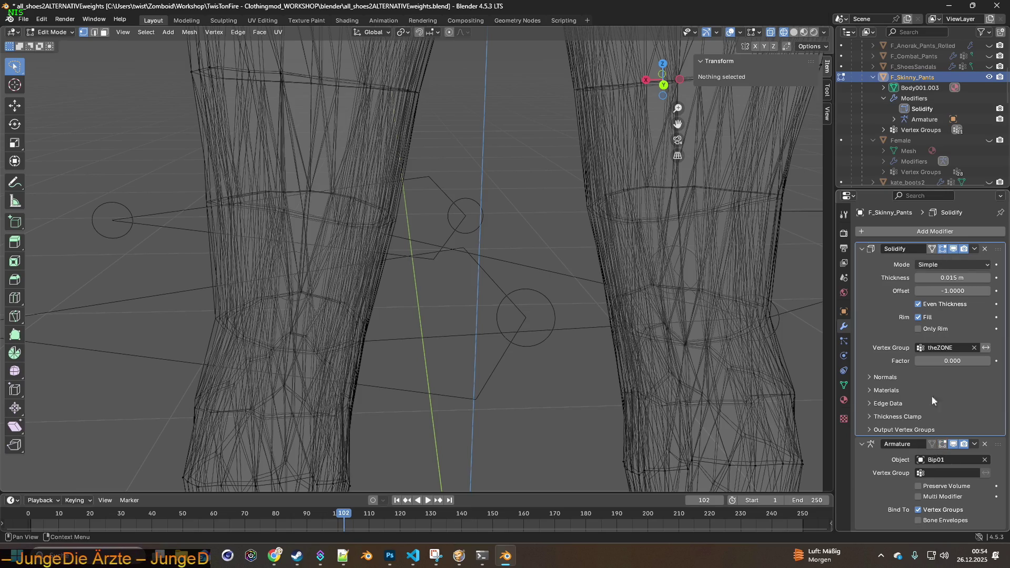
{"action": "left_click", "coordinate": [934, 251]}
{"action": "left_click", "coordinate": [934, 251]}
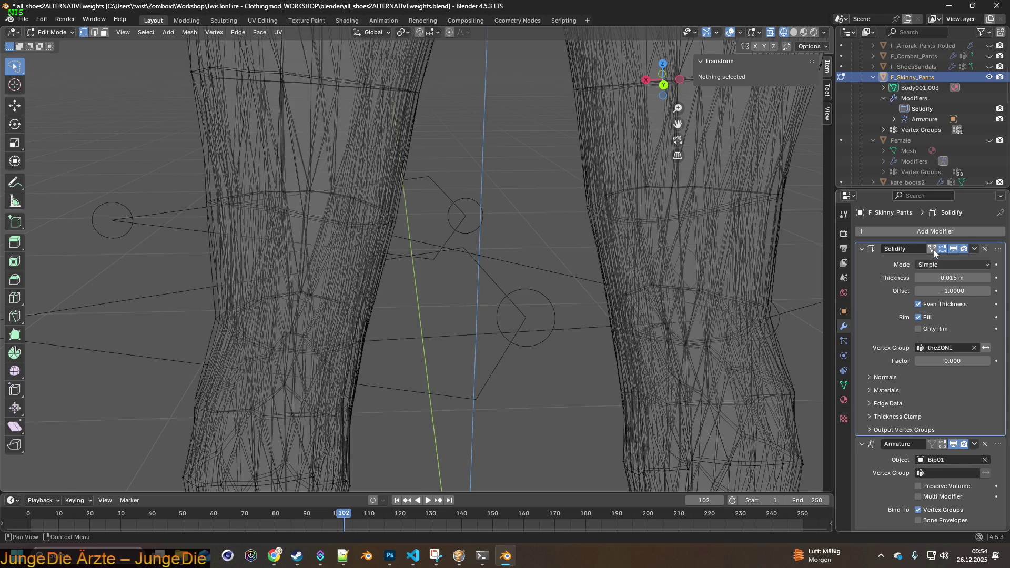
{"action": "left_click", "coordinate": [943, 249]}
{"action": "left_click", "coordinate": [943, 250]}
{"action": "left_click", "coordinate": [943, 249]}
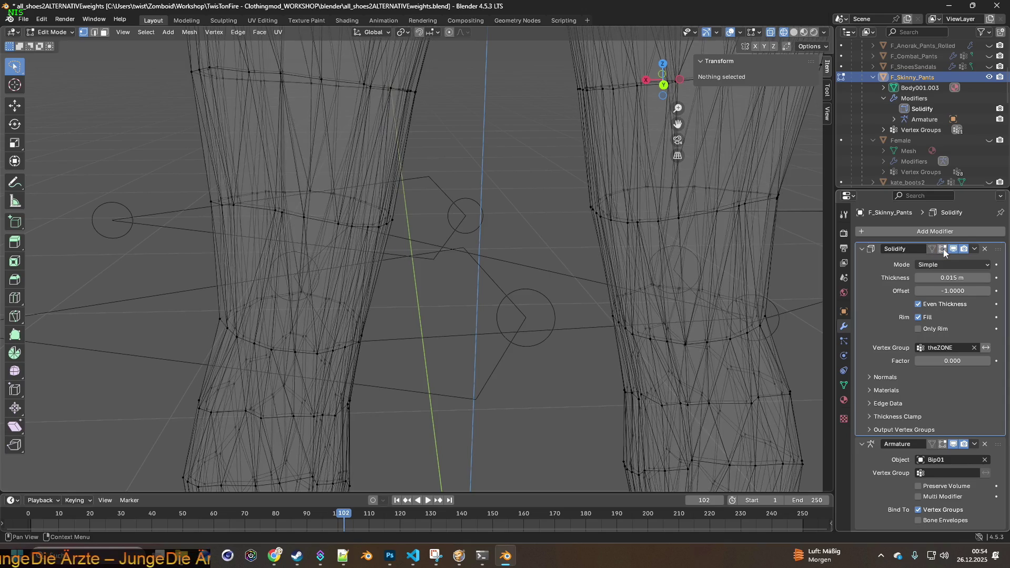
{"action": "left_click", "coordinate": [943, 249]}
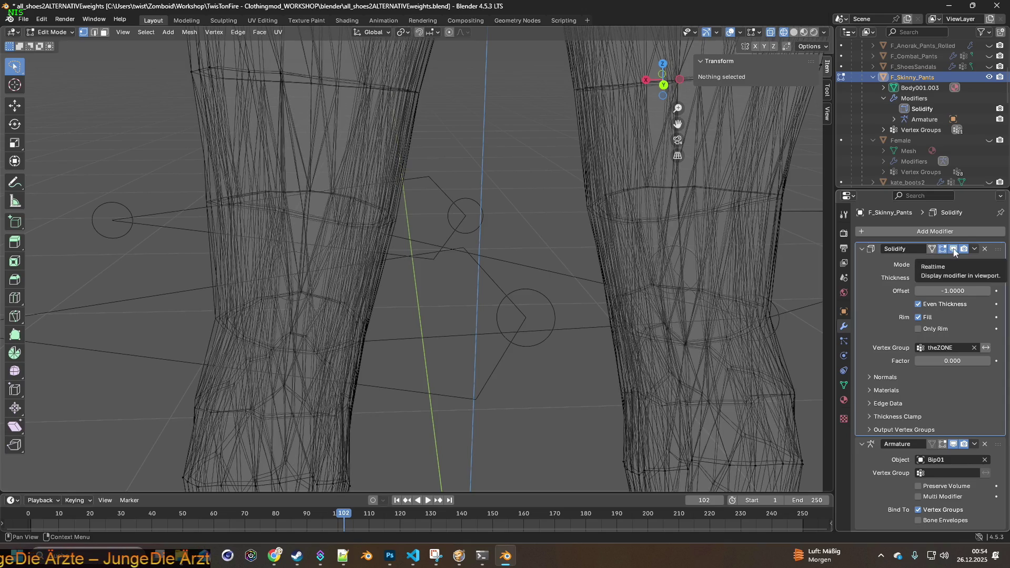
{"action": "left_click", "coordinate": [953, 249]}
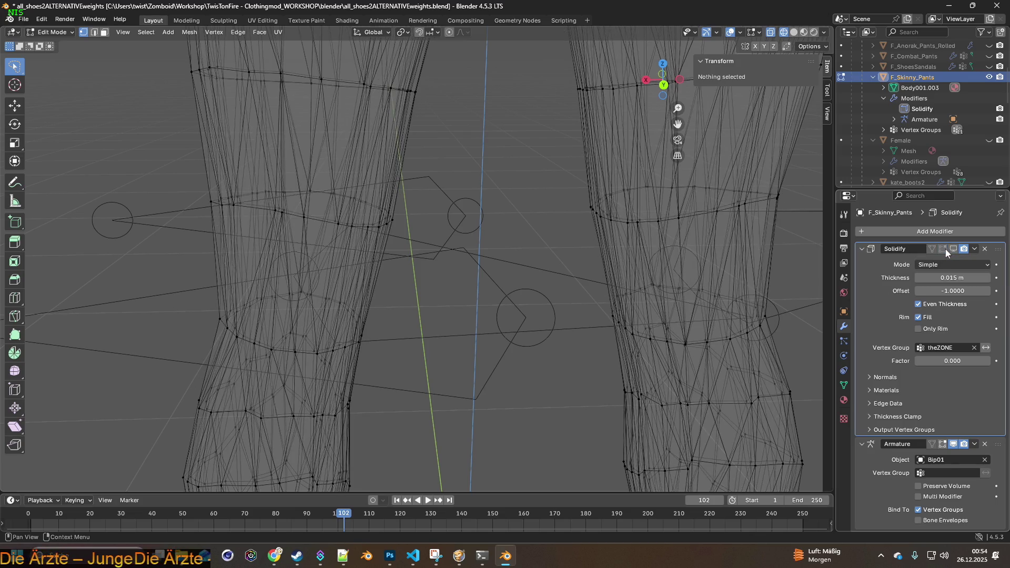
{"action": "left_click", "coordinate": [944, 249]}
{"action": "left_click", "coordinate": [944, 248]}
{"action": "left_click", "coordinate": [944, 249]}
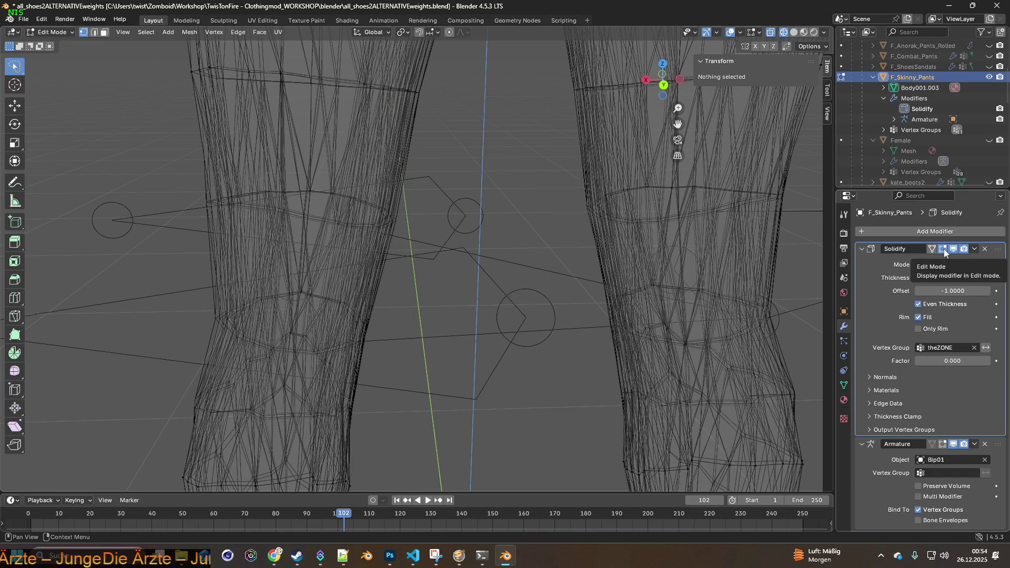
{"action": "left_click", "coordinate": [944, 250]}
{"action": "left_click", "coordinate": [944, 249]}
{"action": "left_click", "coordinate": [944, 249]}
{"action": "left_click", "coordinate": [944, 250]}
{"action": "left_click", "coordinate": [944, 248]}
{"action": "left_click", "coordinate": [944, 248]}
{"action": "left_click", "coordinate": [944, 249]}
{"action": "left_click", "coordinate": [944, 248]}
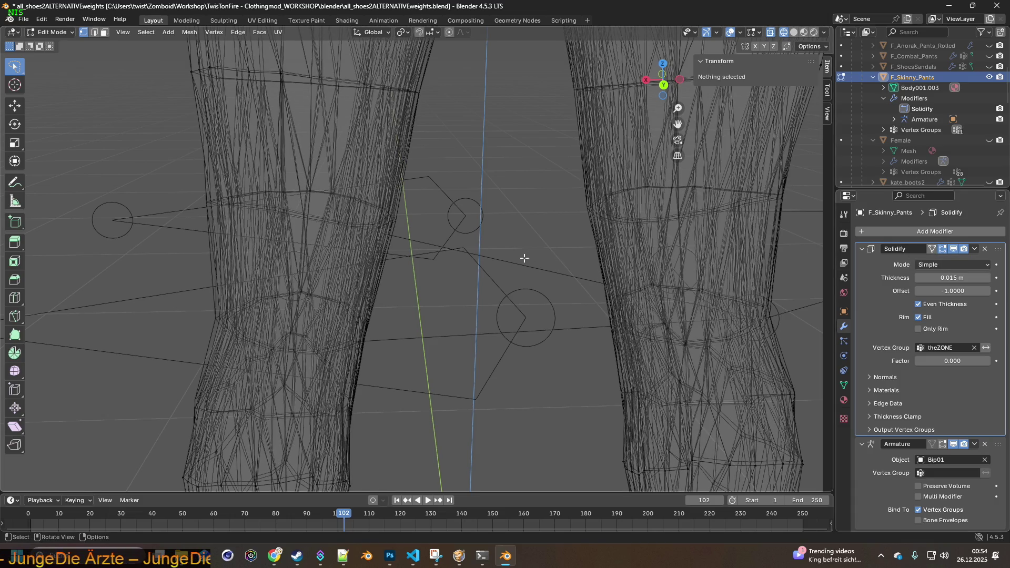
{"action": "left_click", "coordinate": [944, 249]}
- Orbit and zoom around the pant legs until one leg's knee wireframe fills the view
{"action": "mouse_move", "coordinate": [516, 241]}
{"action": "middle_mouse_down"}
{"action": "mouse_move", "coordinate": [507, 259]}
{"action": "mouse_move", "coordinate": [519, 226]}
{"action": "mouse_move", "coordinate": [523, 288]}
{"action": "mouse_move", "coordinate": [492, 253]}
{"action": "mouse_move", "coordinate": [498, 200]}
{"action": "mouse_move", "coordinate": [613, 239]}
{"action": "mouse_move", "coordinate": [526, 257]}
{"action": "mouse_move", "coordinate": [600, 259]}
{"action": "mouse_move", "coordinate": [589, 282]}
{"action": "mouse_move", "coordinate": [667, 179]}
{"action": "middle_mouse_up"}
{"action": "mouse_move", "coordinate": [560, 184]}
{"action": "middle_mouse_down"}
{"action": "mouse_move", "coordinate": [568, 225]}
{"action": "mouse_move", "coordinate": [480, 253]}
{"action": "mouse_move", "coordinate": [428, 214]}
{"action": "mouse_move", "coordinate": [396, 226]}
{"action": "mouse_move", "coordinate": [532, 234]}
{"action": "mouse_move", "coordinate": [594, 252]}
{"action": "mouse_move", "coordinate": [487, 232]}
{"action": "mouse_move", "coordinate": [464, 217]}
{"action": "mouse_move", "coordinate": [478, 248]}
{"action": "mouse_move", "coordinate": [449, 271]}
{"action": "mouse_move", "coordinate": [413, 248]}
{"action": "mouse_move", "coordinate": [496, 227]}
{"action": "middle_mouse_up"}
{"action": "middle_click_drag", "start_coordinate": [416, 254], "coordinate": [422, 240]}
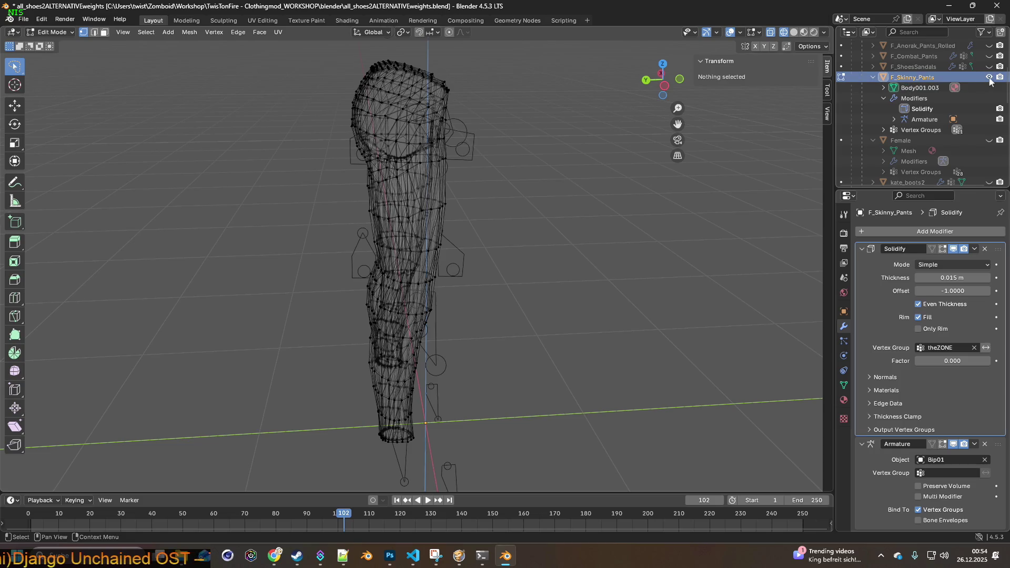
{"action": "middle_click_drag", "start_coordinate": [533, 236], "coordinate": [604, 231]}
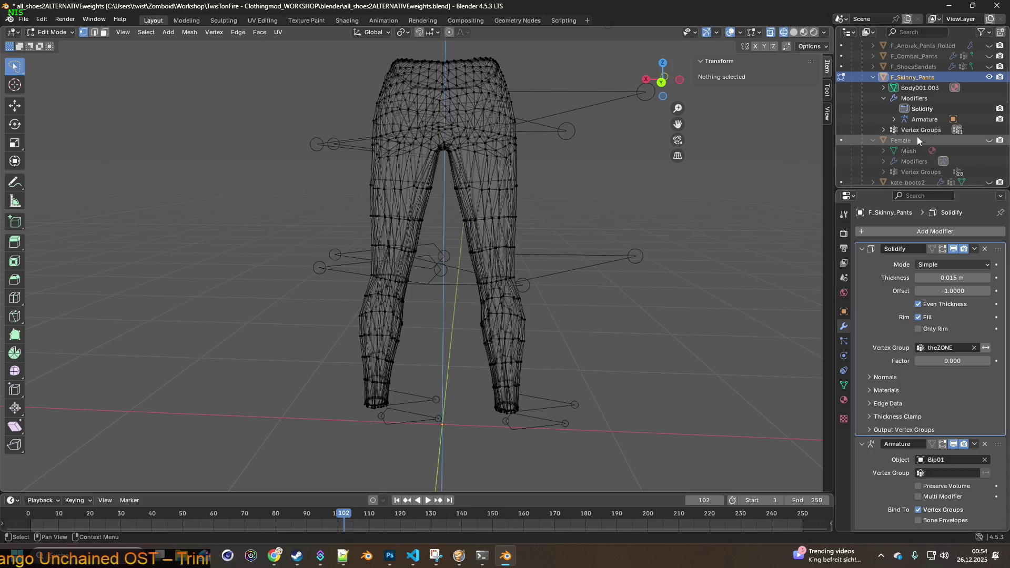
{"action": "scroll", "coordinate": [560, 225], "scroll_direction": "up", "scroll_amount": 4}
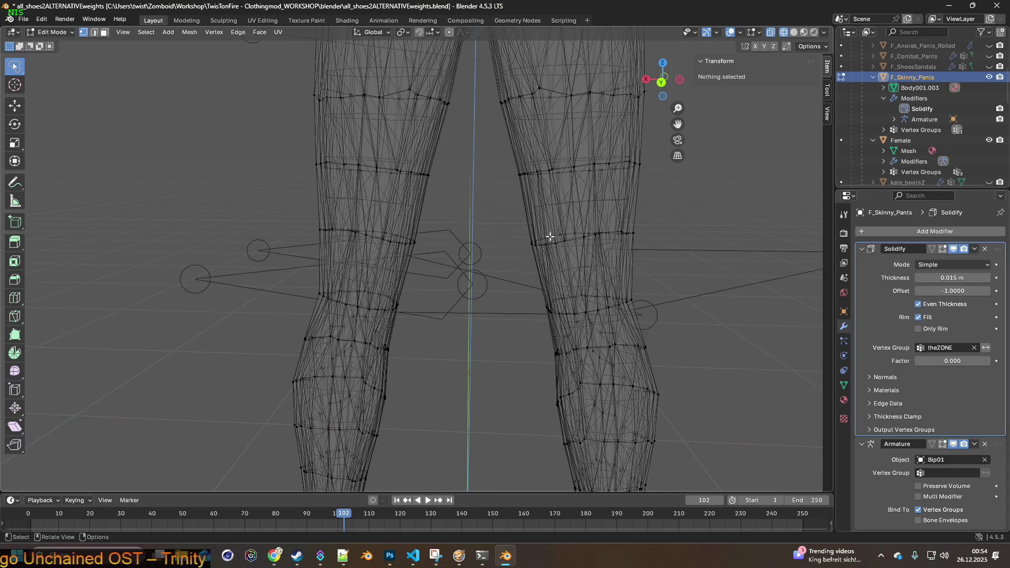
{"action": "mouse_move", "coordinate": [488, 260]}
{"action": "middle_mouse_down"}
{"action": "mouse_move", "coordinate": [516, 280]}
{"action": "mouse_move", "coordinate": [534, 198]}
{"action": "mouse_move", "coordinate": [557, 181]}
{"action": "middle_mouse_up"}
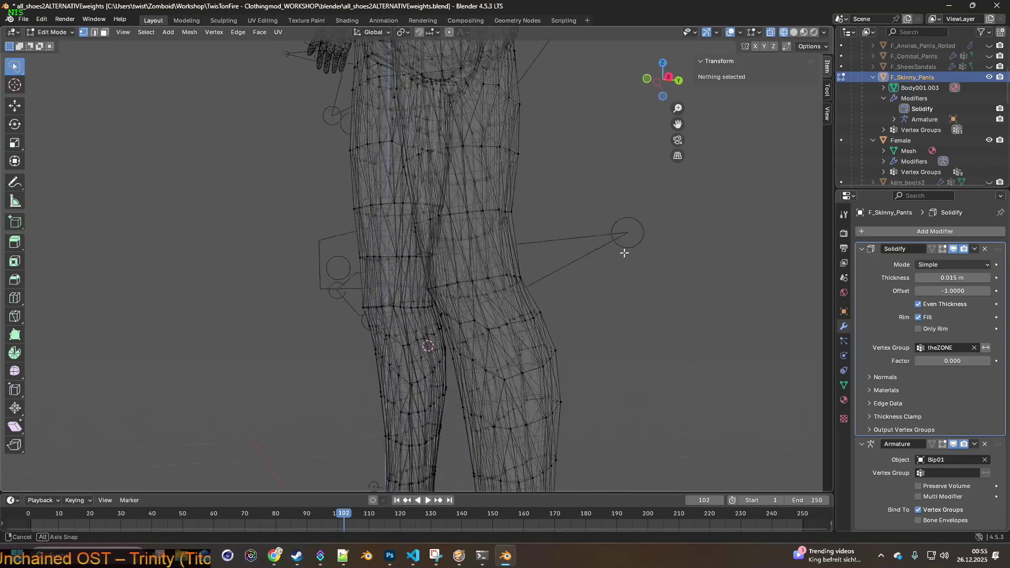
{"action": "mouse_move", "coordinate": [554, 301]}
{"action": "middle_mouse_down"}
{"action": "mouse_move", "coordinate": [600, 280]}
{"action": "mouse_move", "coordinate": [585, 298]}
{"action": "mouse_move", "coordinate": [656, 295]}
{"action": "mouse_move", "coordinate": [690, 273]}
{"action": "mouse_move", "coordinate": [688, 291]}
{"action": "mouse_move", "coordinate": [692, 280]}
{"action": "mouse_move", "coordinate": [570, 209]}
{"action": "mouse_move", "coordinate": [561, 248]}
{"action": "mouse_move", "coordinate": [462, 261]}
{"action": "mouse_move", "coordinate": [699, 246]}
{"action": "mouse_move", "coordinate": [676, 229]}
{"action": "mouse_move", "coordinate": [625, 271]}
{"action": "mouse_move", "coordinate": [524, 257]}
{"action": "mouse_move", "coordinate": [661, 248]}
{"action": "mouse_move", "coordinate": [519, 273]}
{"action": "mouse_move", "coordinate": [538, 280]}
{"action": "mouse_move", "coordinate": [562, 239]}
{"action": "mouse_move", "coordinate": [659, 241]}
{"action": "middle_mouse_up"}
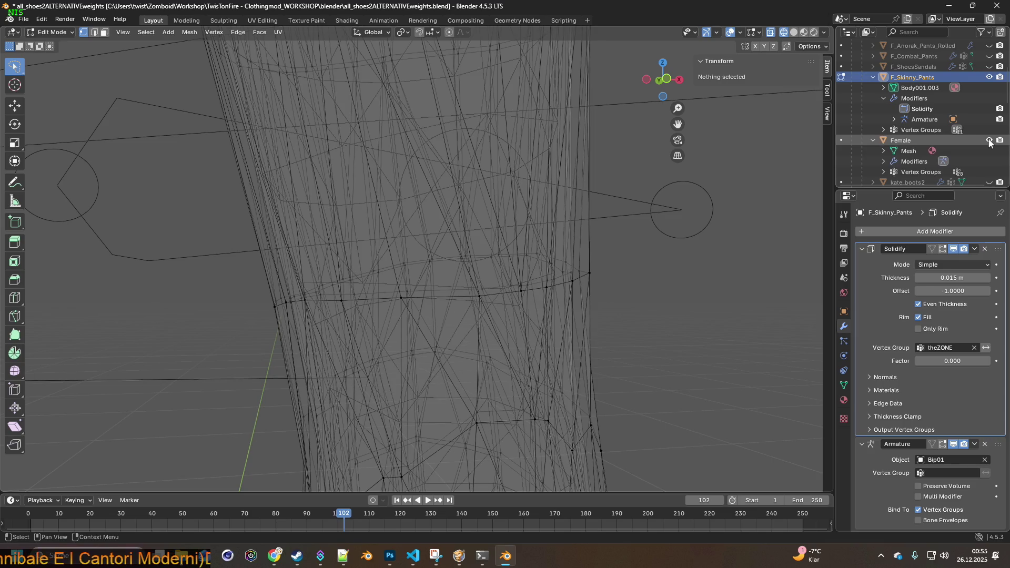
{"action": "left_click", "coordinate": [989, 141]}
{"action": "mouse_move", "coordinate": [632, 190]}
{"action": "middle_mouse_down"}
{"action": "mouse_move", "coordinate": [668, 187]}
{"action": "mouse_move", "coordinate": [543, 192]}
{"action": "mouse_move", "coordinate": [608, 191]}
{"action": "mouse_move", "coordinate": [558, 207]}
{"action": "mouse_move", "coordinate": [570, 223]}
{"action": "mouse_move", "coordinate": [590, 222]}
{"action": "mouse_move", "coordinate": [399, 207]}
{"action": "mouse_move", "coordinate": [536, 232]}
{"action": "mouse_move", "coordinate": [576, 262]}
{"action": "middle_mouse_up"}
{"action": "mouse_move", "coordinate": [498, 276]}
{"action": "middle_mouse_down"}
{"action": "mouse_move", "coordinate": [595, 279]}
{"action": "mouse_move", "coordinate": [470, 276]}
{"action": "middle_mouse_up"}
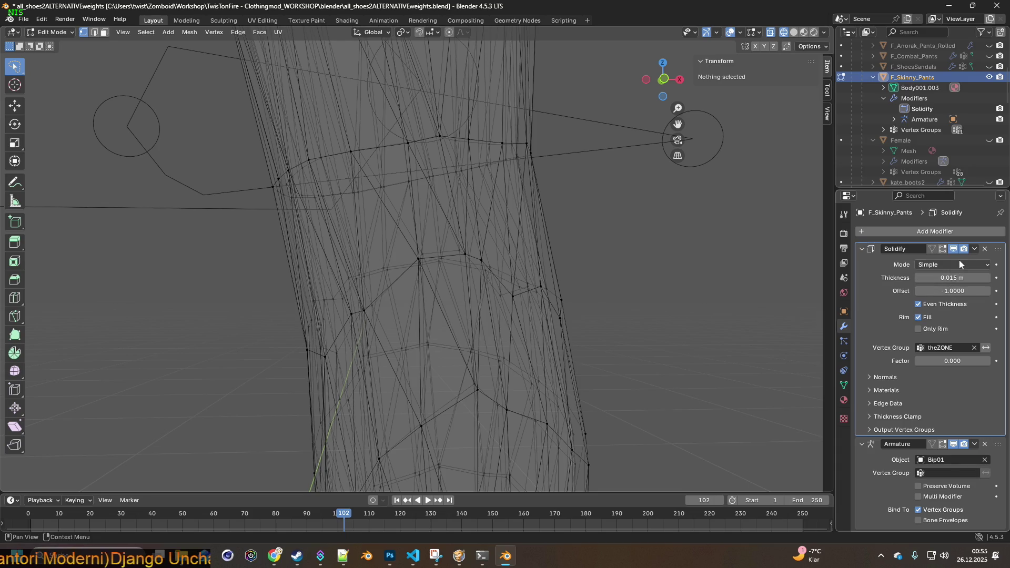
{"action": "left_click", "coordinate": [990, 140]}
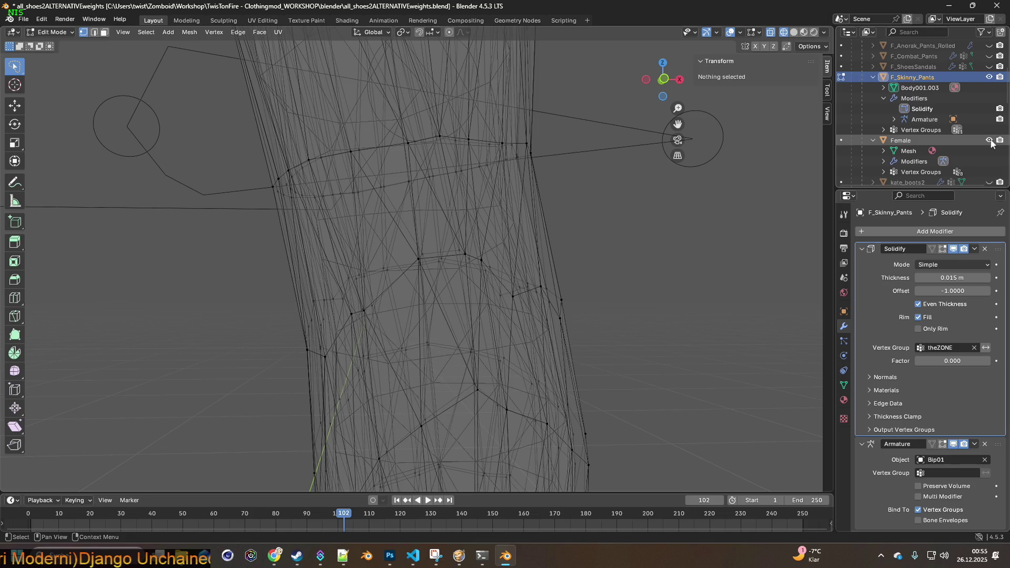
{"action": "left_click", "coordinate": [990, 141]}
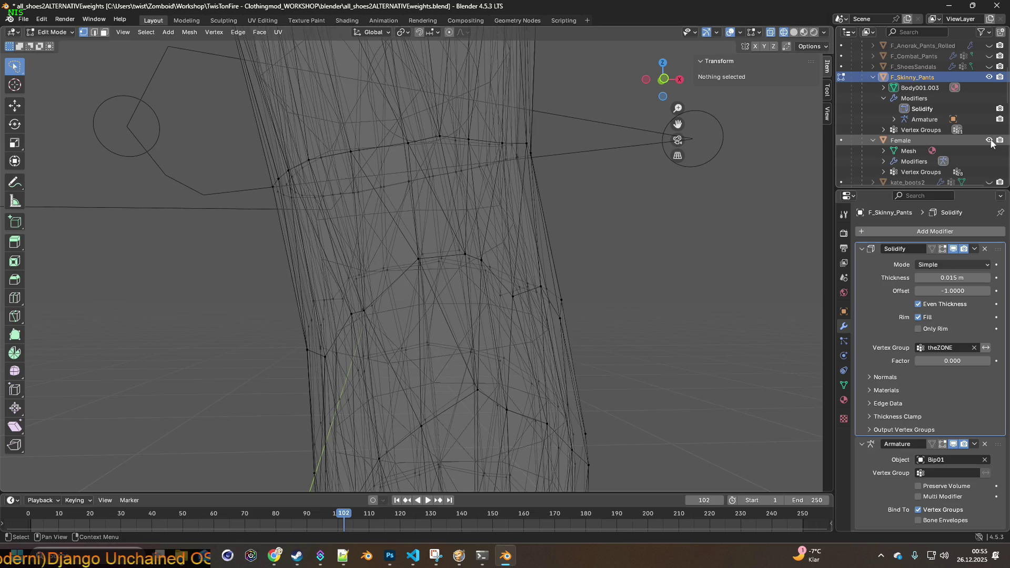
{"action": "left_click", "coordinate": [990, 141]}
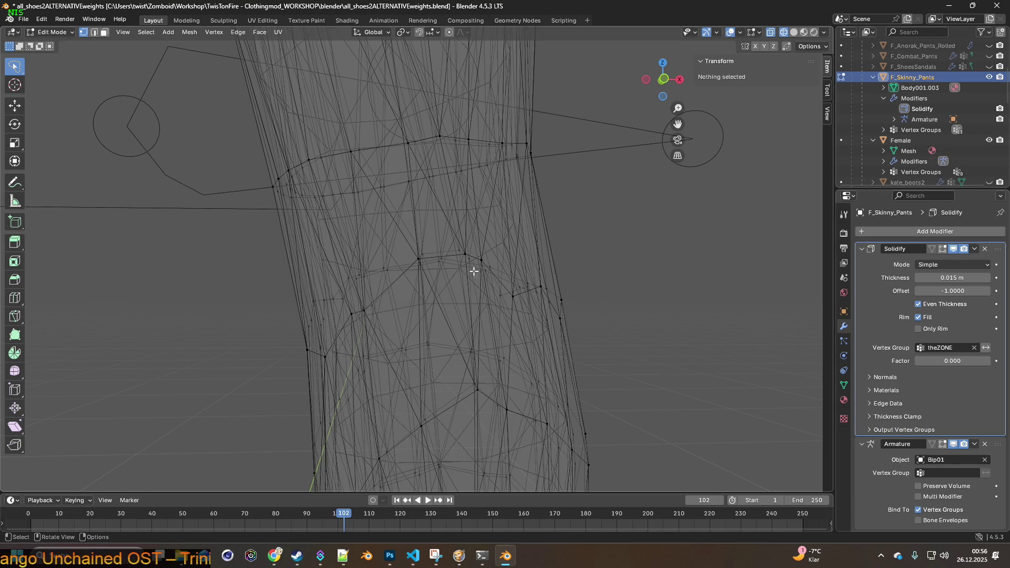
{"action": "mouse_move", "coordinate": [604, 260]}
{"action": "middle_mouse_down"}
{"action": "mouse_move", "coordinate": [688, 254]}
{"action": "mouse_move", "coordinate": [505, 267]}
{"action": "mouse_move", "coordinate": [577, 282]}
{"action": "mouse_move", "coordinate": [485, 303]}
{"action": "mouse_move", "coordinate": [420, 300]}
{"action": "mouse_move", "coordinate": [431, 268]}
{"action": "mouse_move", "coordinate": [422, 239]}
{"action": "mouse_move", "coordinate": [413, 261]}
{"action": "mouse_move", "coordinate": [525, 286]}
{"action": "middle_mouse_up"}
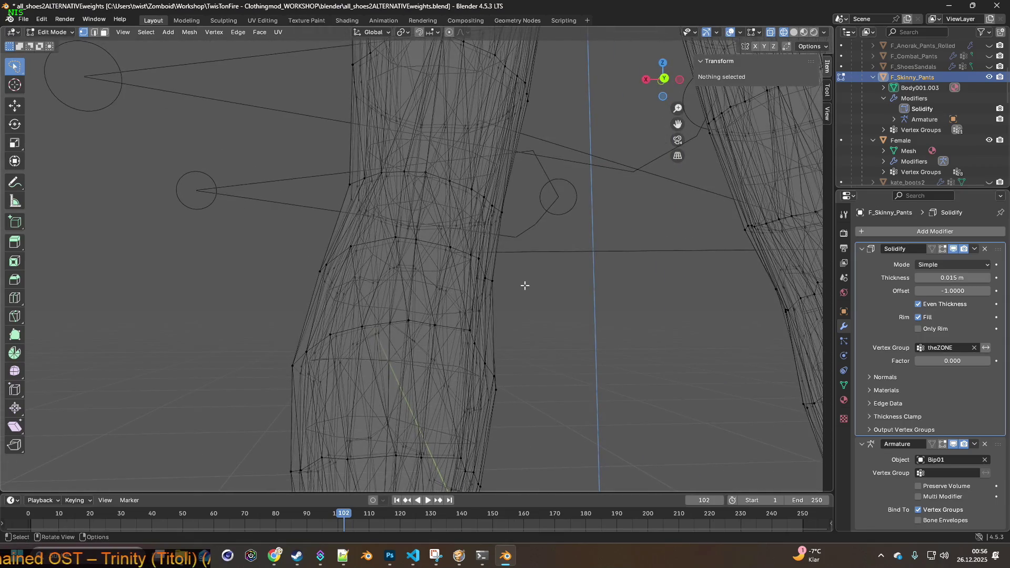
{"action": "key", "text": "alt+Tab"}
{"action": "key", "text": "w+a"}
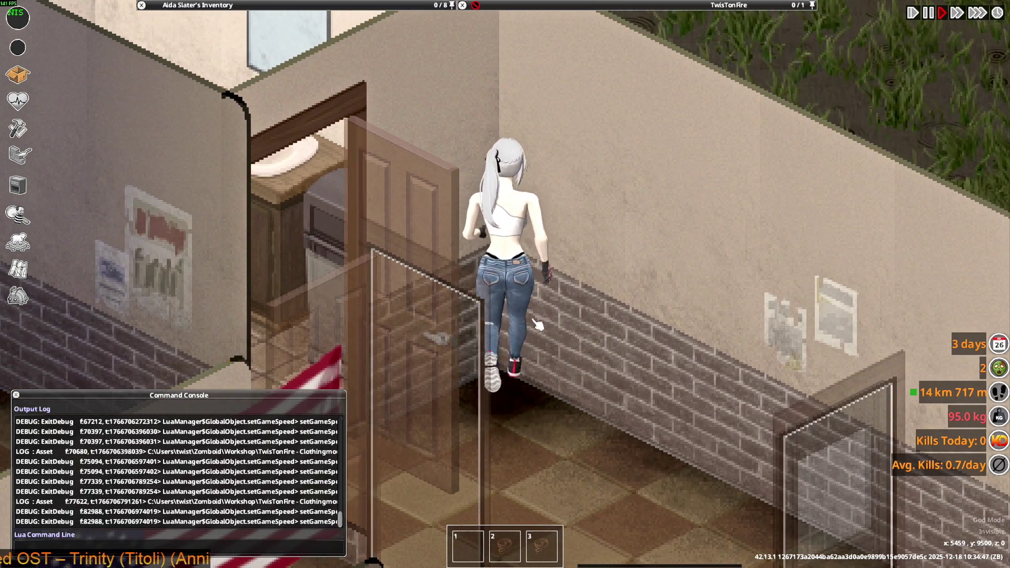
{"action": "key", "text": "alt+Tab"}
{"action": "mouse_move", "coordinate": [547, 302]}
{"action": "middle_mouse_down"}
{"action": "mouse_move", "coordinate": [485, 311]}
{"action": "mouse_move", "coordinate": [495, 307]}
{"action": "mouse_move", "coordinate": [451, 295]}
{"action": "mouse_move", "coordinate": [465, 312]}
{"action": "mouse_move", "coordinate": [485, 289]}
{"action": "mouse_move", "coordinate": [451, 315]}
{"action": "mouse_move", "coordinate": [357, 162]}
{"action": "middle_mouse_up"}
- Select the knee vertex ring and shift it about 0.0036 m along Y
{"action": "mouse_move", "coordinate": [322, 219]}
{"action": "middle_mouse_down"}
{"action": "mouse_move", "coordinate": [451, 226]}
{"action": "mouse_move", "coordinate": [514, 248]}
{"action": "mouse_move", "coordinate": [605, 248]}
{"action": "mouse_move", "coordinate": [579, 247]}
{"action": "mouse_move", "coordinate": [606, 219]}
{"action": "middle_mouse_up"}
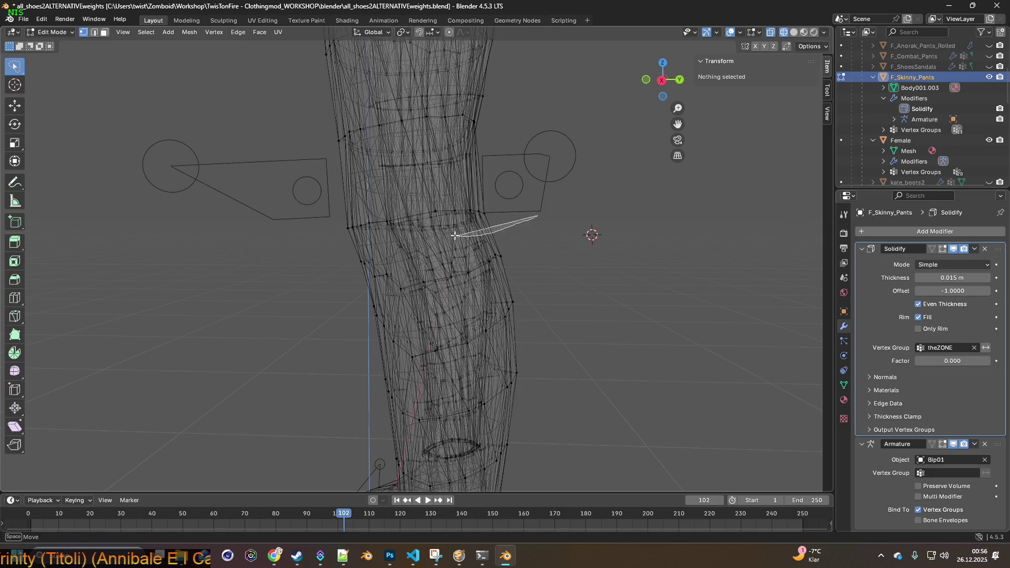
{"action": "left_click_drag", "start_coordinate": [529, 199], "coordinate": [531, 203]}
{"action": "mouse_move", "coordinate": [532, 203]}
{"action": "middle_mouse_down"}
{"action": "mouse_move", "coordinate": [563, 219]}
{"action": "mouse_move", "coordinate": [375, 215]}
{"action": "mouse_move", "coordinate": [403, 217]}
{"action": "middle_mouse_up"}
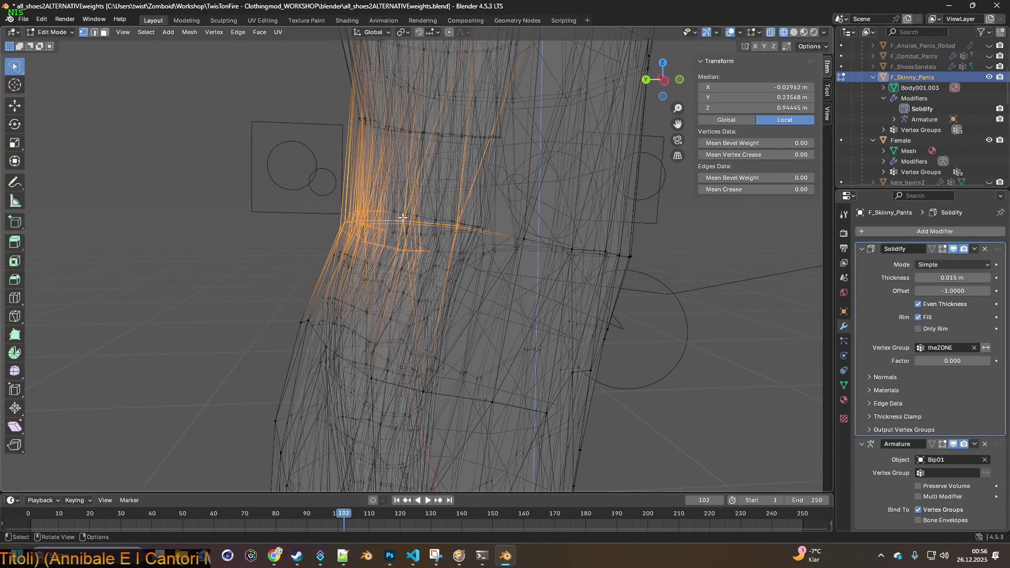
{"action": "key", "text": "g"}
{"action": "key", "text": "y"}
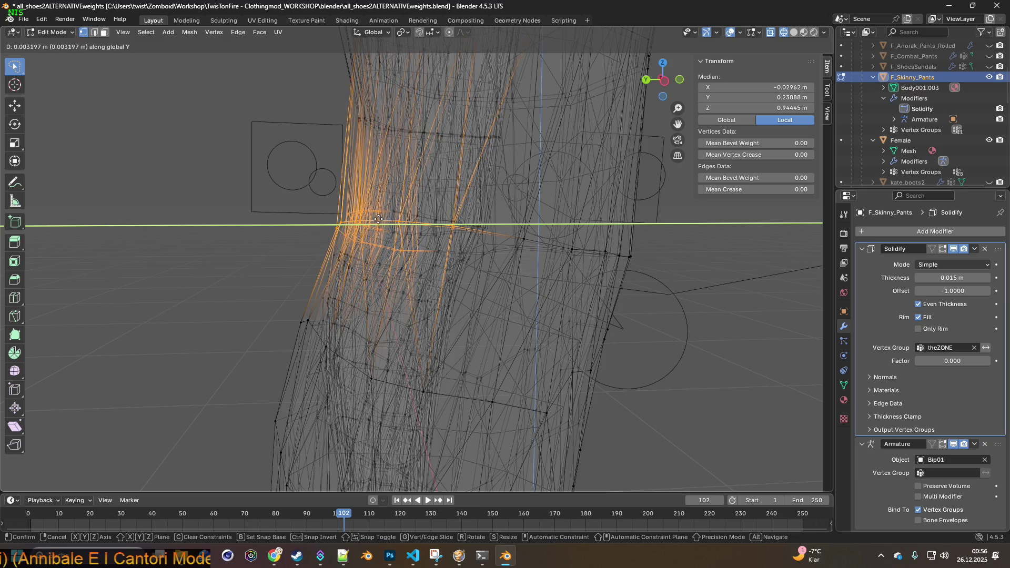
{"action": "left_click", "coordinate": [375, 219]}
- Return to Object Mode and view both legs from a low frontal angle
{"action": "middle_click_drag", "start_coordinate": [375, 219], "coordinate": [473, 229]}
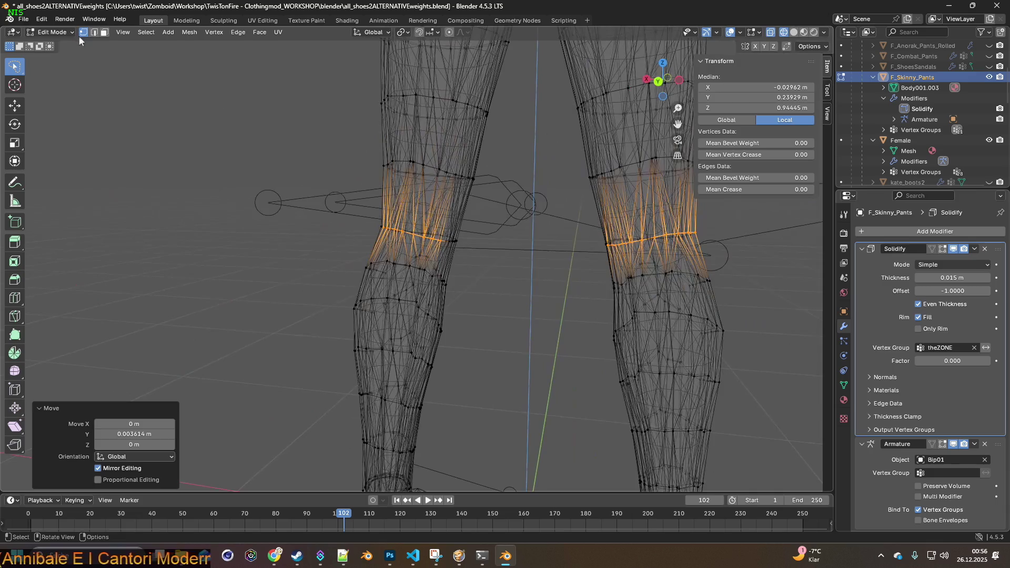
{"action": "left_click", "coordinate": [58, 44]}
{"action": "mouse_move", "coordinate": [236, 157]}
{"action": "middle_mouse_down"}
{"action": "mouse_move", "coordinate": [368, 180]}
{"action": "mouse_move", "coordinate": [343, 191]}
{"action": "mouse_move", "coordinate": [494, 178]}
{"action": "mouse_move", "coordinate": [492, 187]}
{"action": "middle_mouse_up"}
{"action": "scroll", "coordinate": [490, 193], "scroll_direction": "down", "scroll_amount": 4}
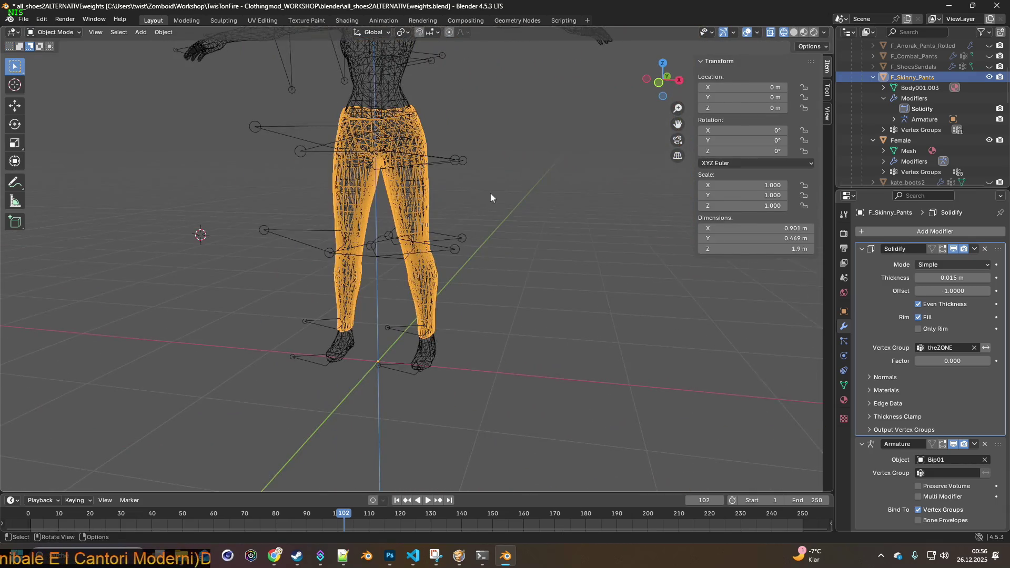
- Hide the Female body mesh and export the skinny pants as FBX
{"action": "left_click", "coordinate": [988, 141]}
{"action": "left_click", "coordinate": [24, 20]}
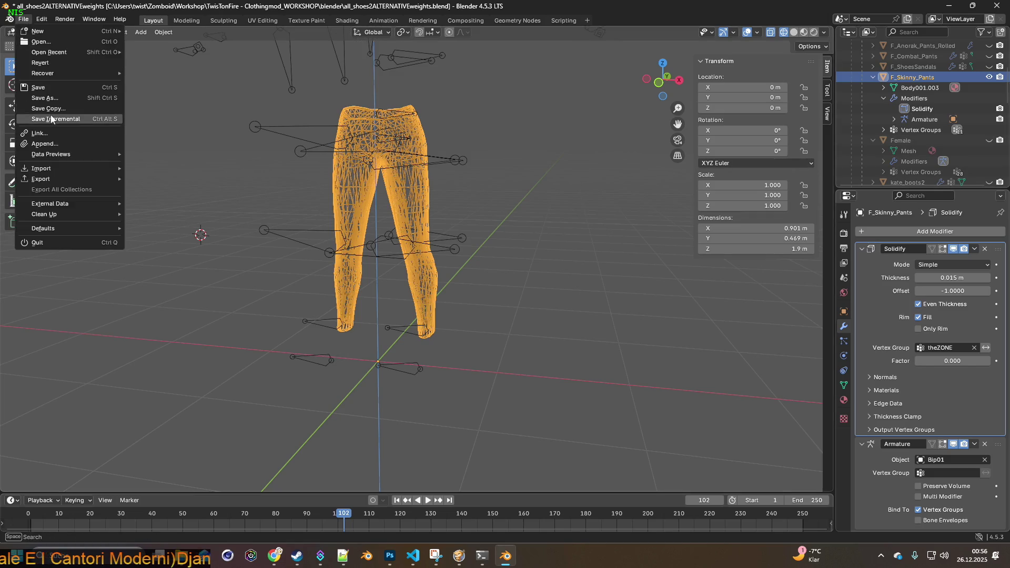
{"action": "mouse_move", "coordinate": [50, 181]}
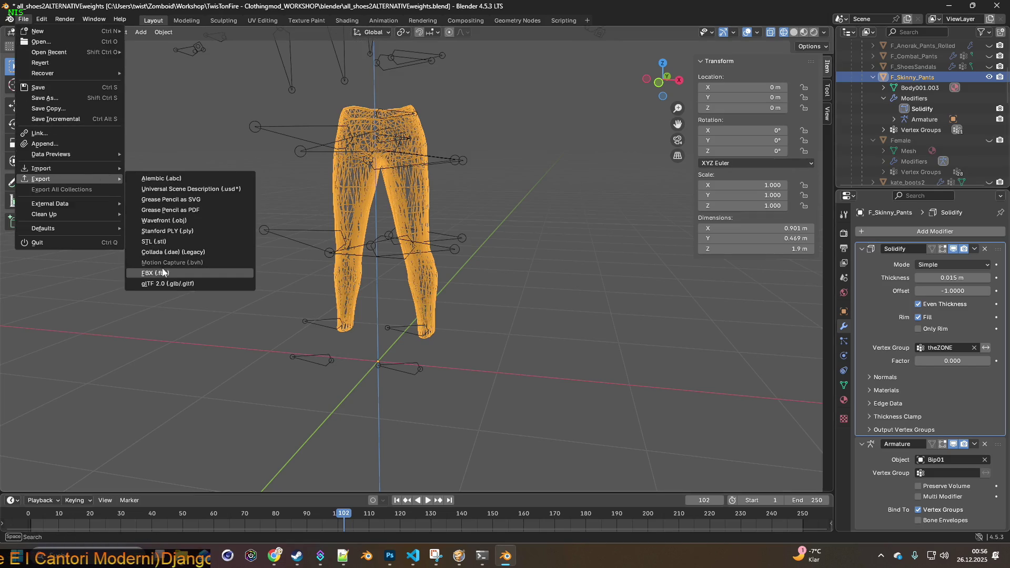
{"action": "left_click", "coordinate": [163, 272]}
{"action": "left_click", "coordinate": [688, 448]}
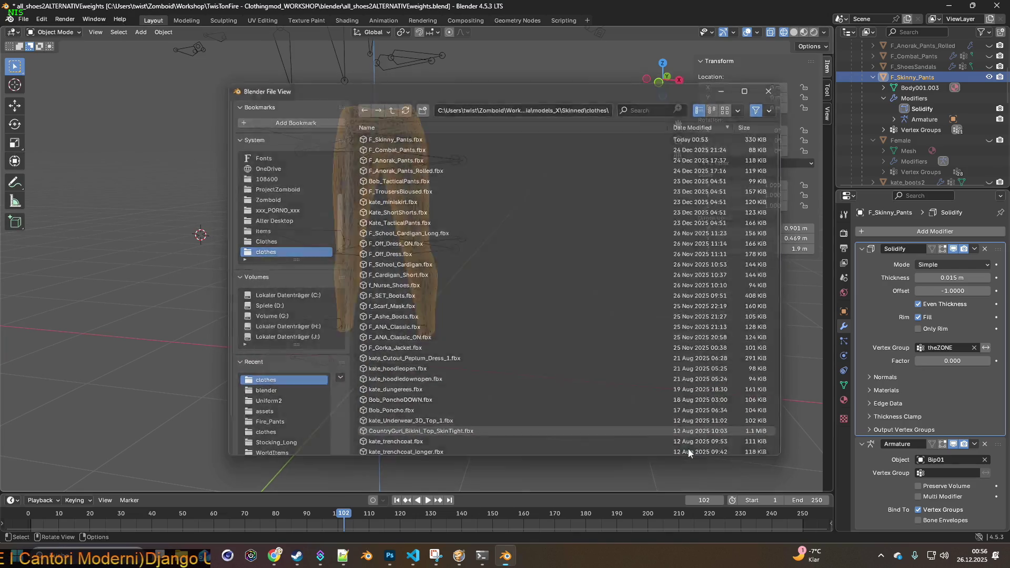
- Unpause Project Zomboid to view the jeans on the character, then return to Blender
{"action": "left_click", "coordinate": [459, 555]}
{"action": "key", "text": "space"}
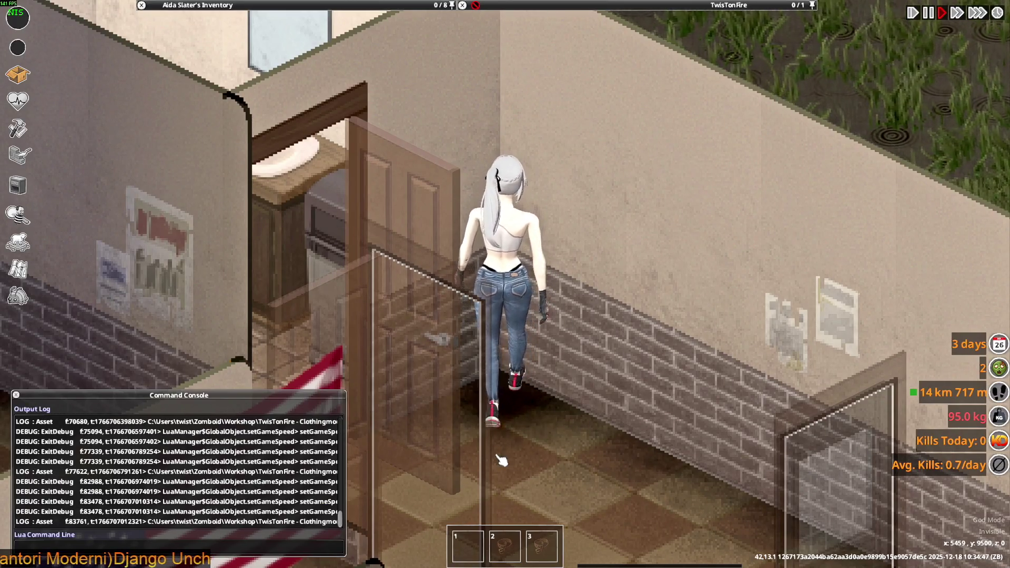
{"action": "key", "text": "alt+Tab"}
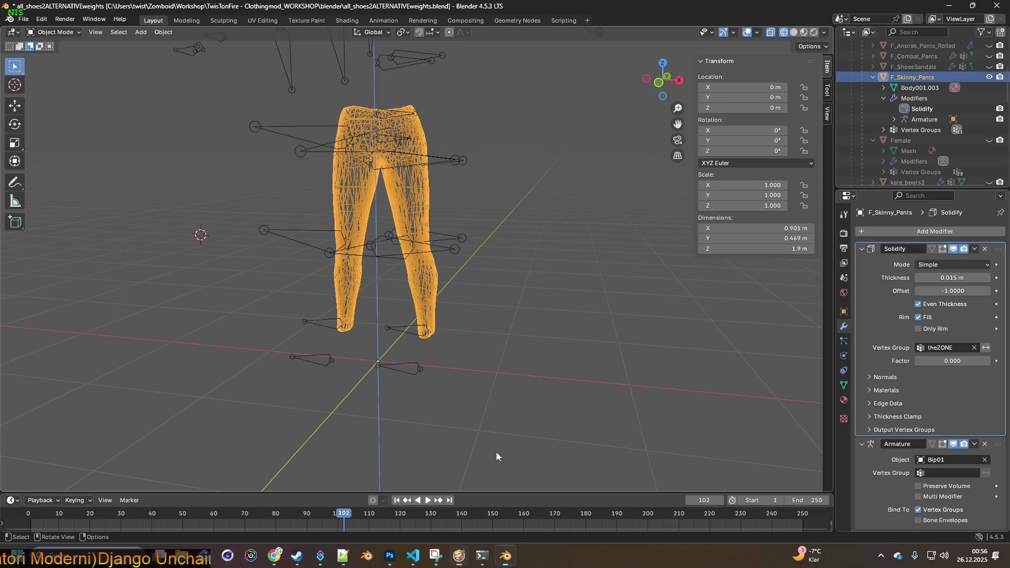
- Put F_Skinny_Pants into Weight Paint mode
{"action": "left_click", "coordinate": [432, 317]}
{"action": "mouse_move", "coordinate": [431, 167]}
{"action": "middle_mouse_down"}
{"action": "mouse_move", "coordinate": [463, 219]}
{"action": "mouse_move", "coordinate": [444, 244]}
{"action": "mouse_move", "coordinate": [529, 213]}
{"action": "middle_mouse_up"}
{"action": "scroll", "coordinate": [530, 214], "scroll_direction": "up", "scroll_amount": 2}
{"action": "left_click", "coordinate": [64, 34]}
{"action": "left_click", "coordinate": [64, 56]}
{"action": "middle_click_drag", "start_coordinate": [136, 100], "coordinate": [209, 143]}
{"action": "left_click", "coordinate": [58, 33]}
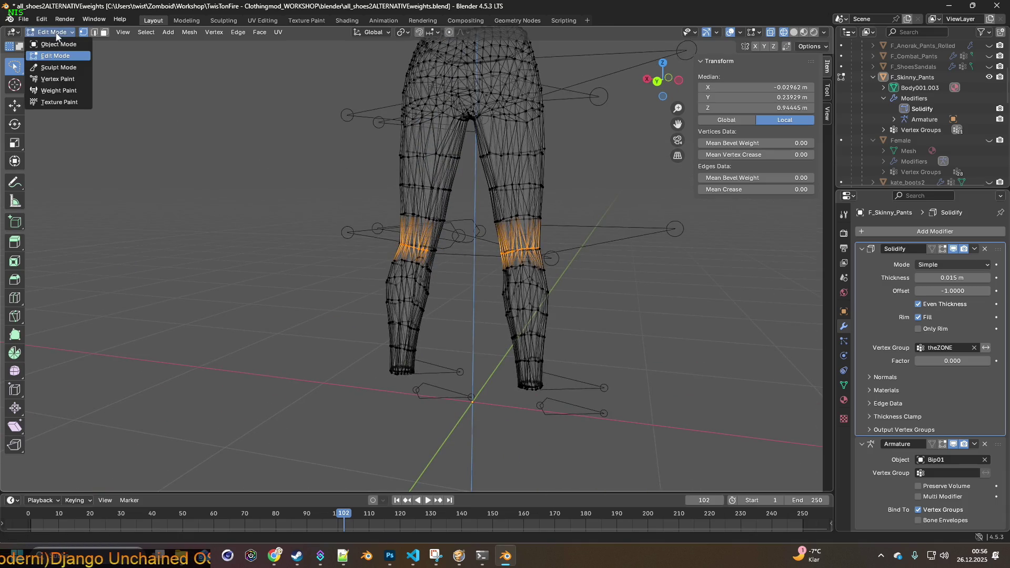
{"action": "left_click", "coordinate": [59, 44]}
{"action": "left_click", "coordinate": [59, 33]}
{"action": "left_click", "coordinate": [59, 92]}
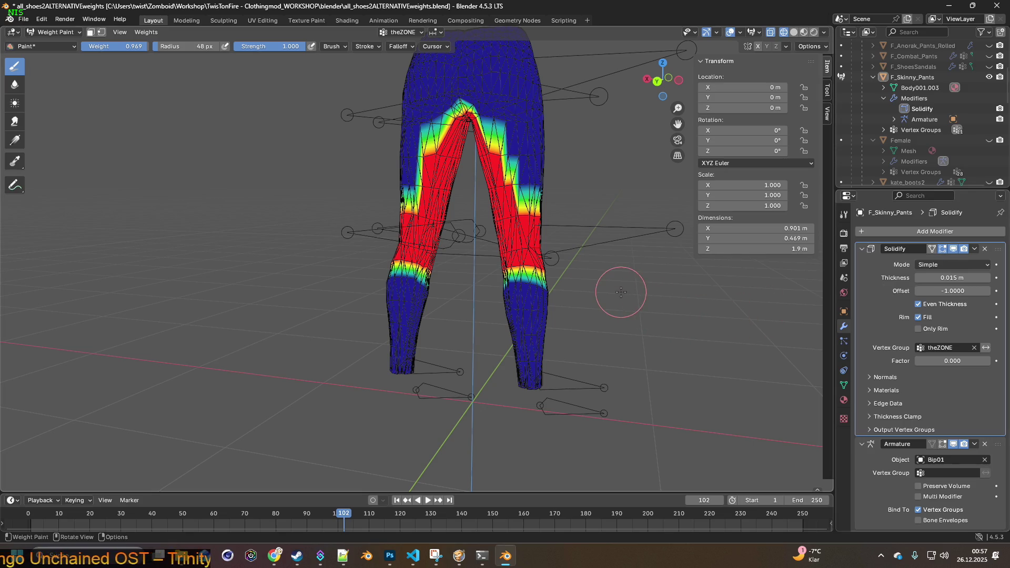
- Select the Bip01_L_Thigh vertex group after comparing it with Bip01_L_Calf
{"action": "left_click", "coordinate": [844, 385]}
{"action": "scroll", "coordinate": [920, 297], "scroll_direction": "up", "scroll_amount": 10}
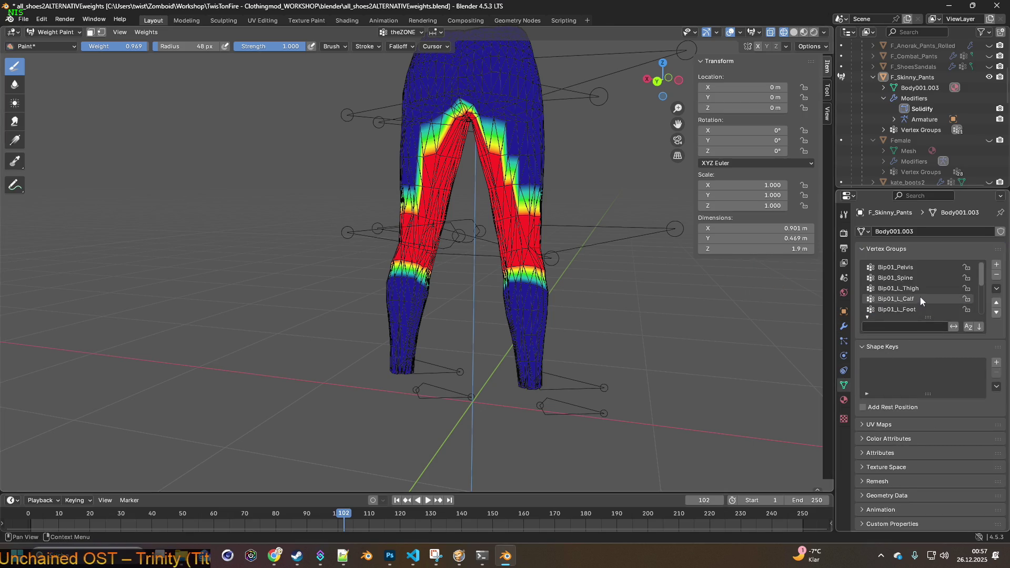
{"action": "left_click", "coordinate": [914, 293]}
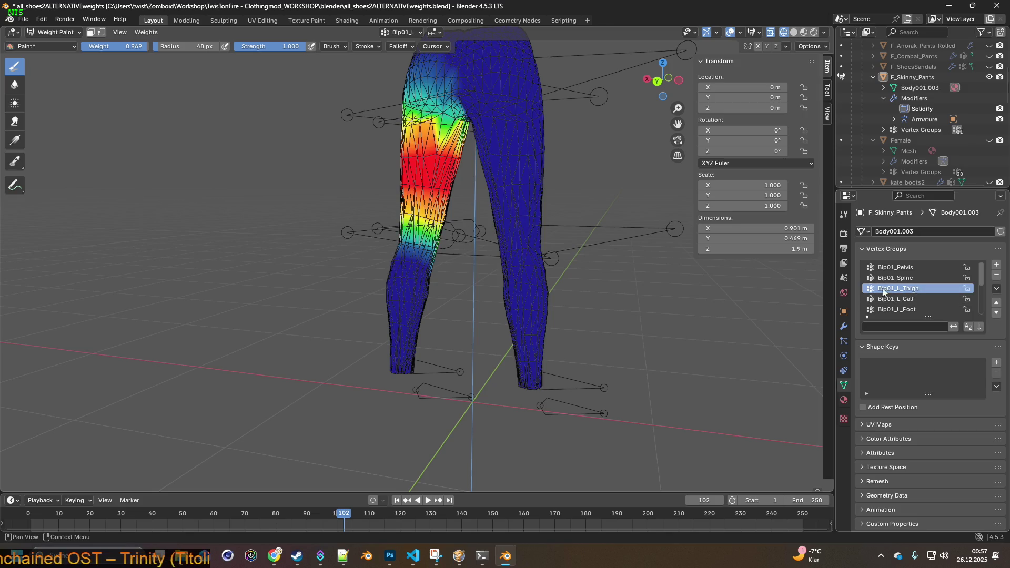
{"action": "left_click", "coordinate": [912, 299]}
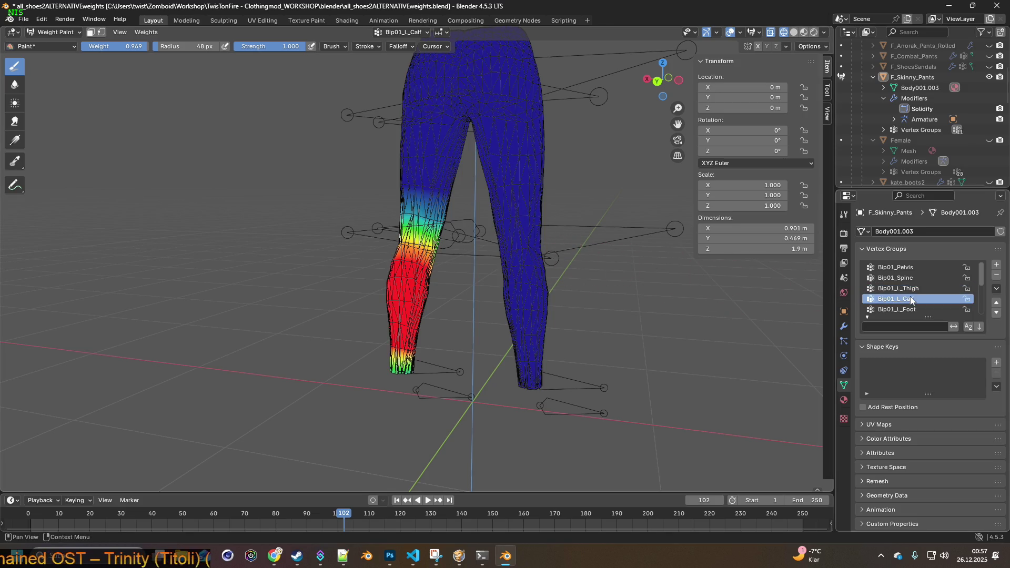
{"action": "left_click", "coordinate": [912, 288]}
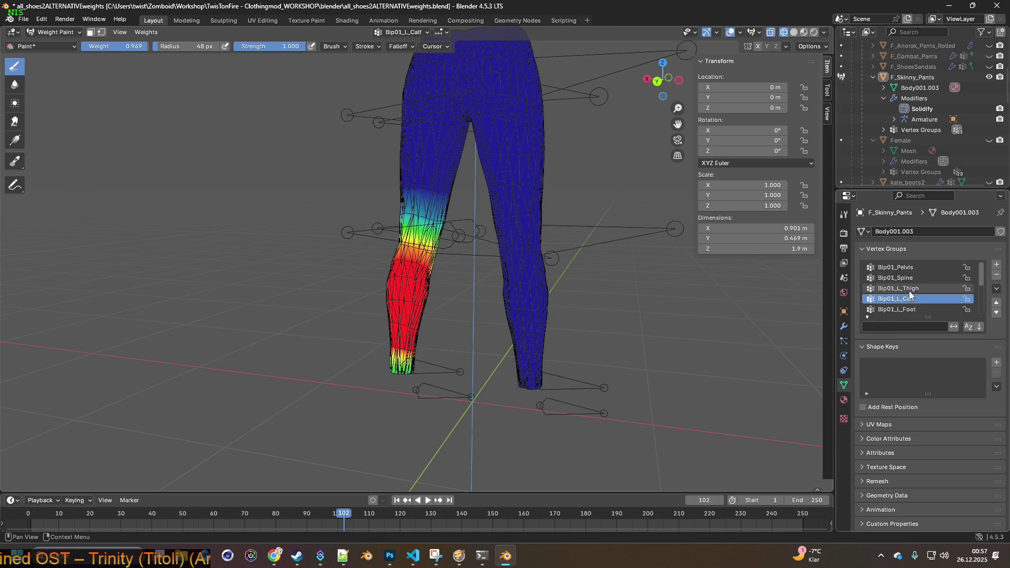
{"action": "scroll", "coordinate": [520, 243], "scroll_direction": "up", "scroll_amount": 3}
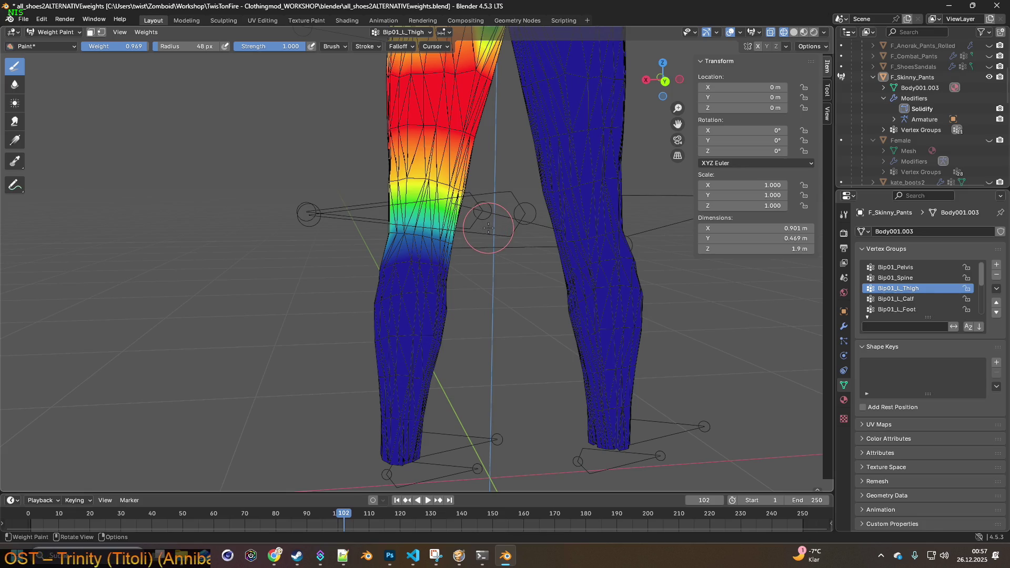
{"action": "scroll", "coordinate": [473, 247], "scroll_direction": "up", "scroll_amount": 3}
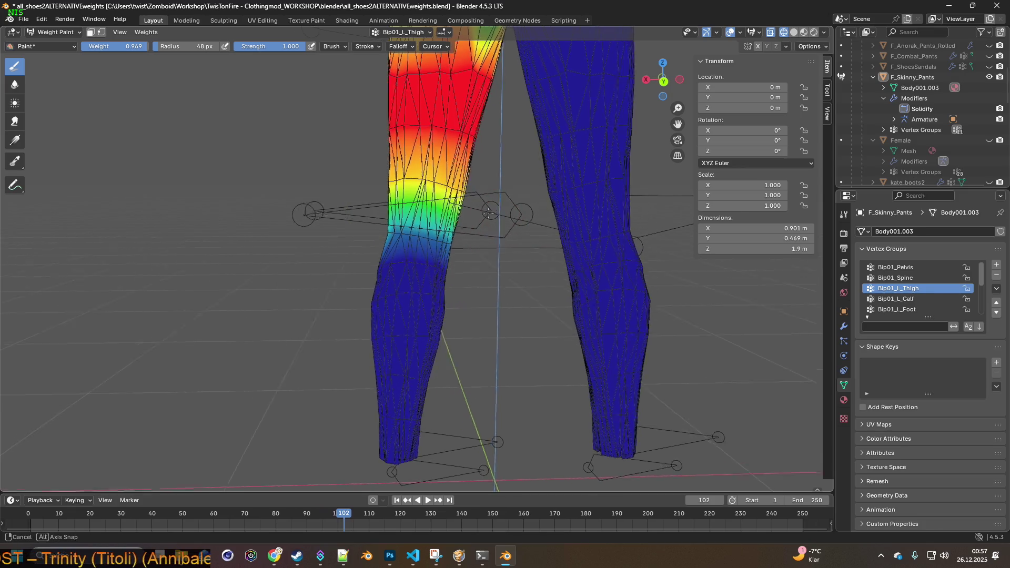
{"action": "scroll", "coordinate": [464, 257], "scroll_direction": "up", "scroll_amount": 3}
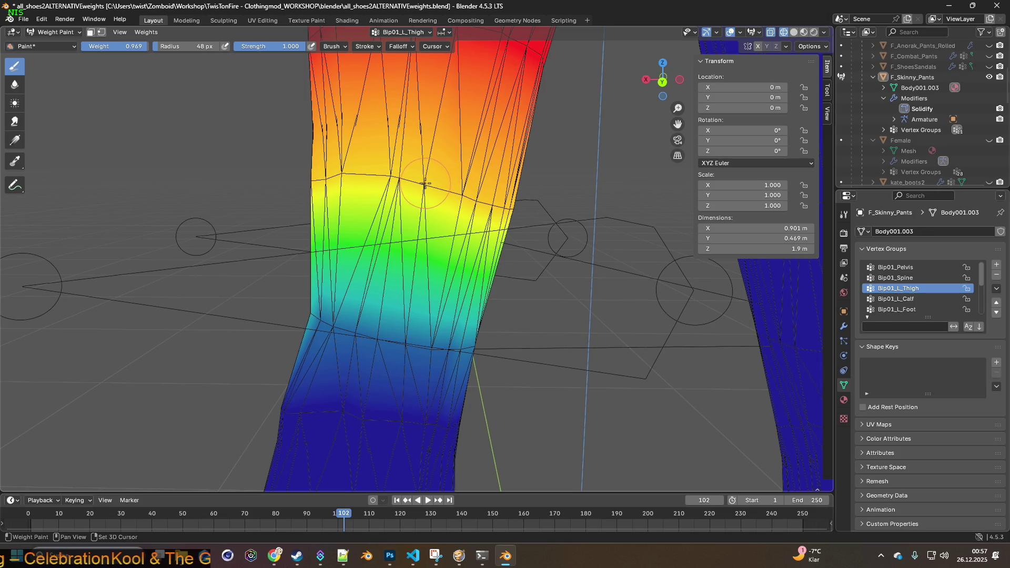
- Paint a 0.446 weight across the left knee band
{"action": "mouse_move", "coordinate": [414, 182]}
{"action": "middle_mouse_down"}
{"action": "mouse_move", "coordinate": [361, 181]}
{"action": "mouse_move", "coordinate": [384, 183]}
{"action": "middle_mouse_up"}
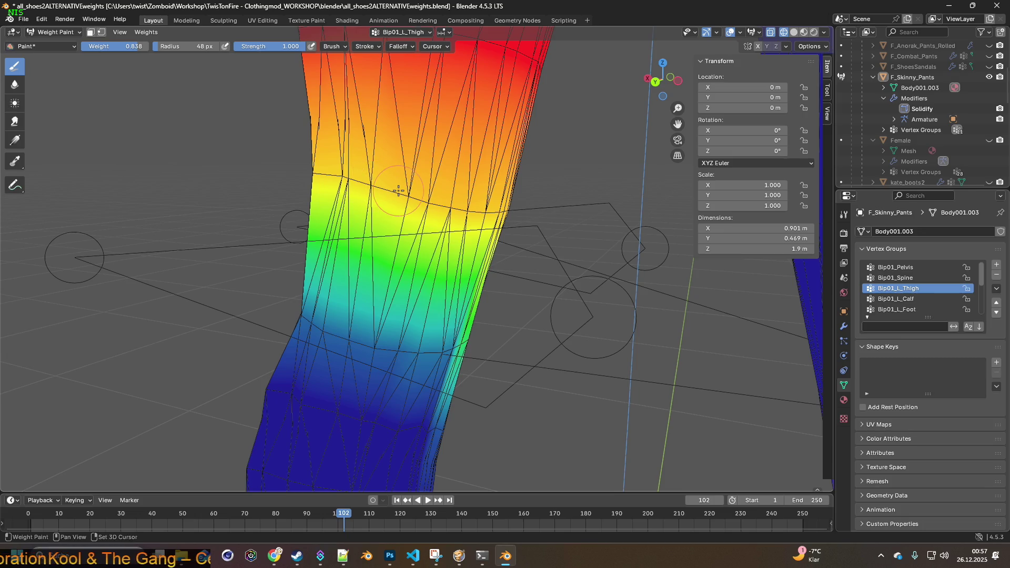
{"action": "key", "text": "shift+x"}
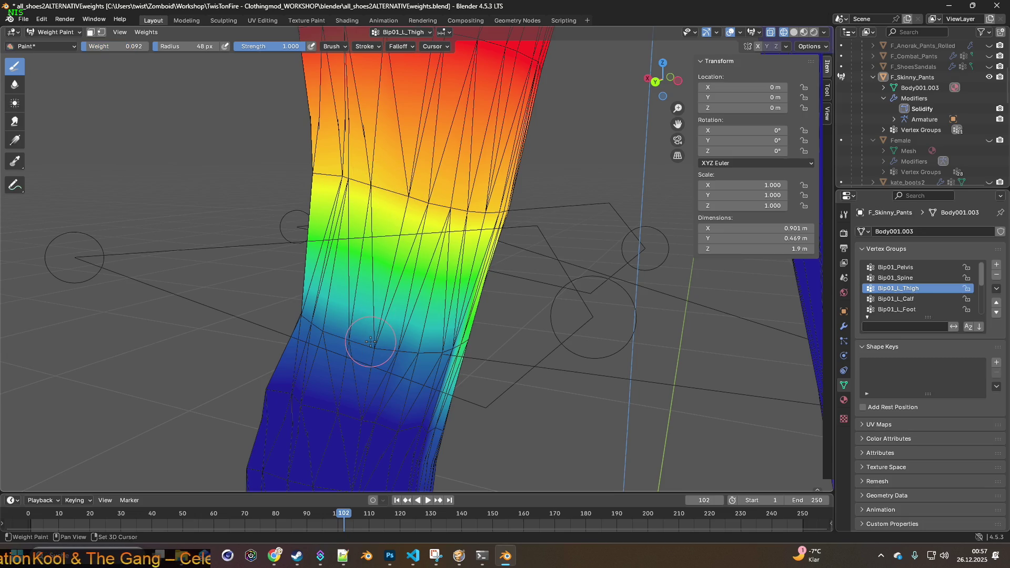
{"action": "key", "text": "shift+x"}
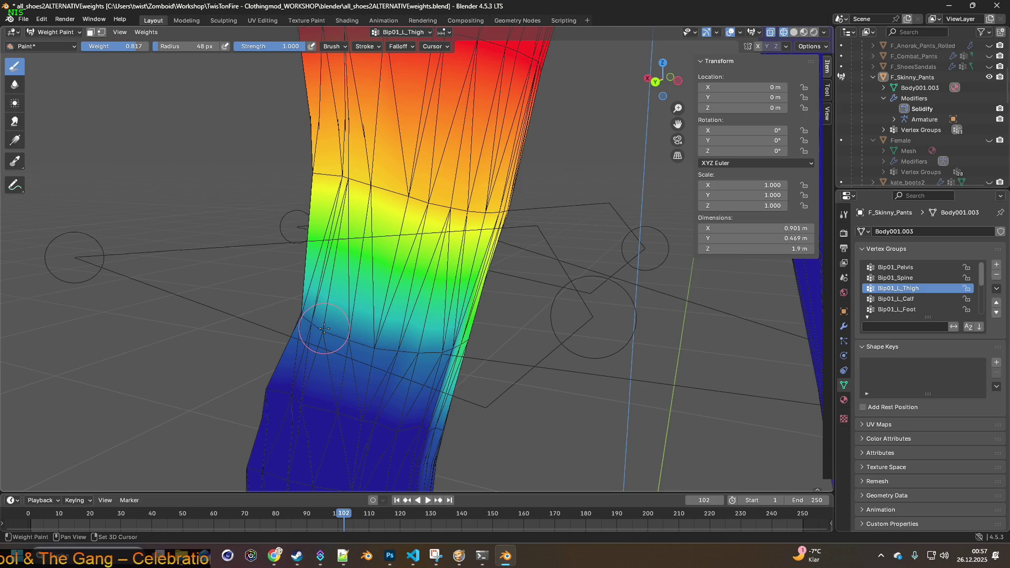
{"action": "key", "text": "shift+x"}
{"action": "middle_click_drag", "start_coordinate": [325, 330], "coordinate": [426, 312]}
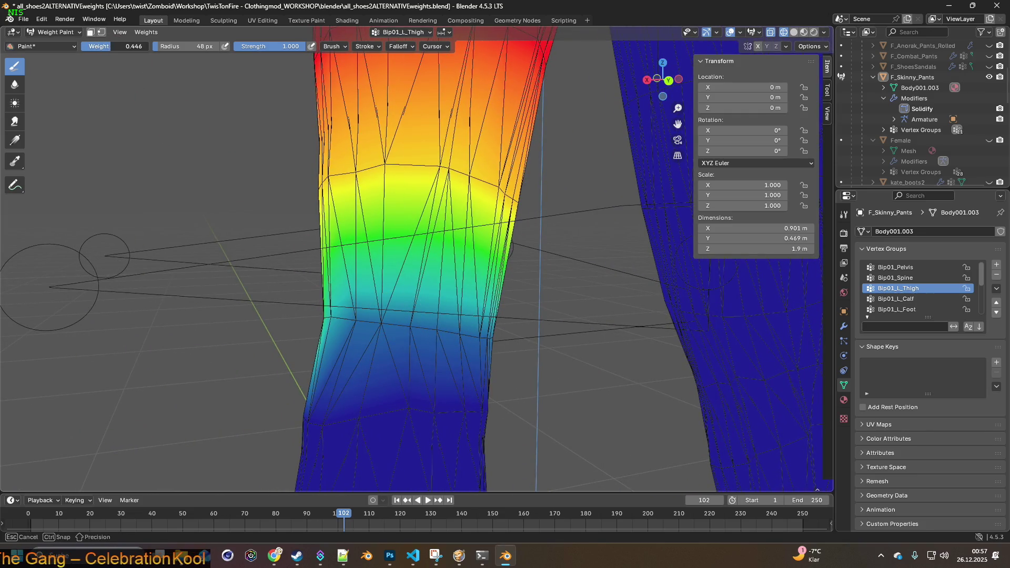
{"action": "left_click", "coordinate": [310, 251]}
{"action": "left_click_drag", "start_coordinate": [354, 319], "coordinate": [436, 329]}
{"action": "middle_click_drag", "start_coordinate": [456, 333], "coordinate": [458, 341]}
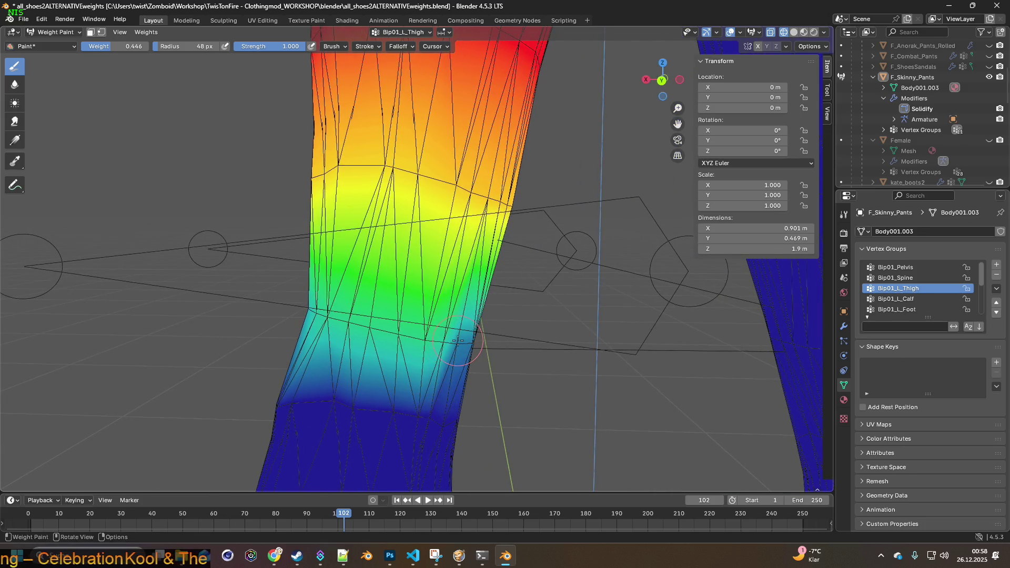
{"action": "left_click_drag", "start_coordinate": [458, 341], "coordinate": [458, 342]}
{"action": "middle_click_drag", "start_coordinate": [486, 335], "coordinate": [326, 305], "text": "shift"}
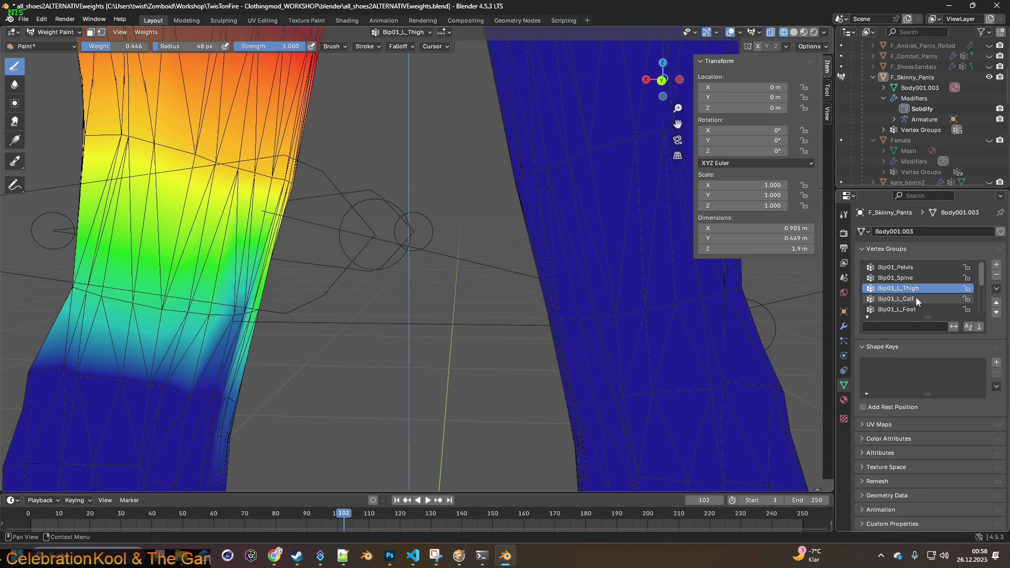
{"action": "scroll", "coordinate": [917, 298], "scroll_direction": "down", "scroll_amount": 1}
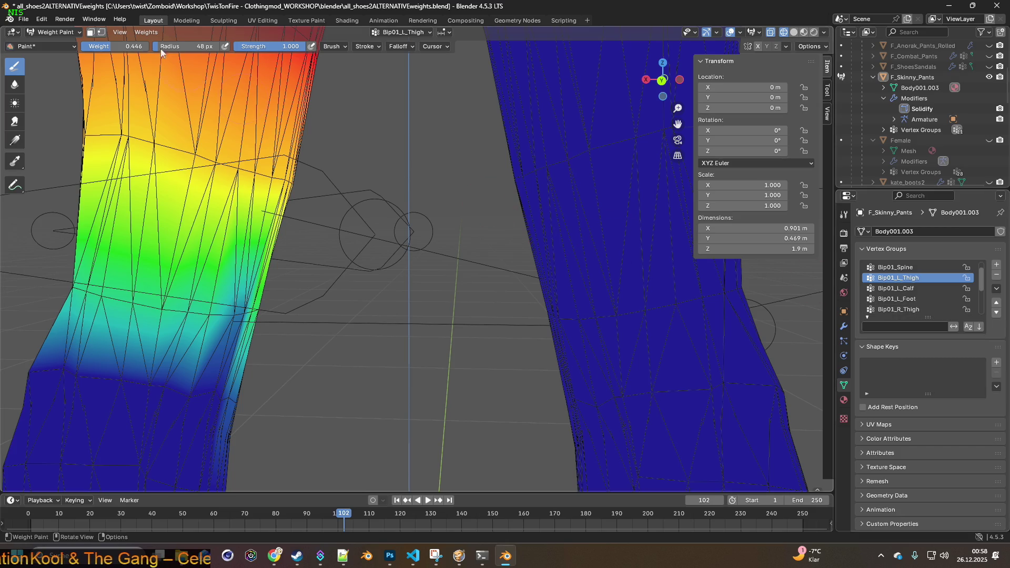
- Revert to an earlier weight paint step from the undo history and save the blend file
{"action": "left_click", "coordinate": [42, 20]}
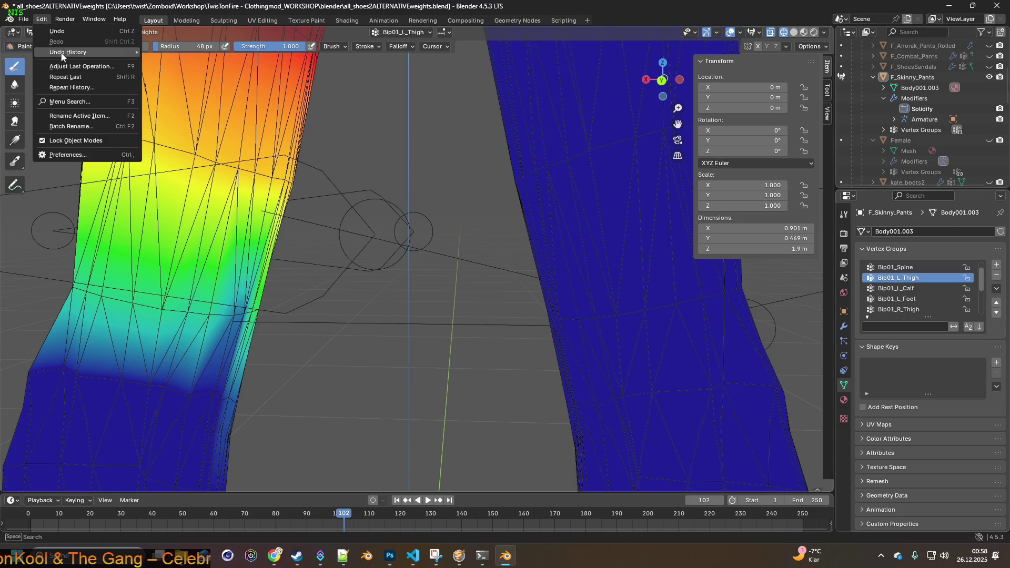
{"action": "mouse_move", "coordinate": [61, 55]}
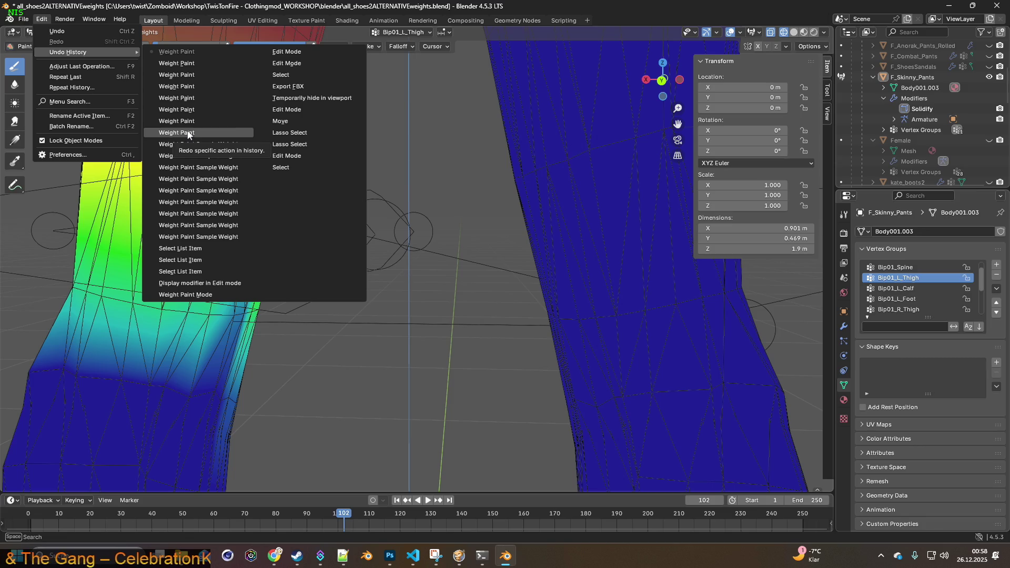
{"action": "left_click", "coordinate": [188, 145]}
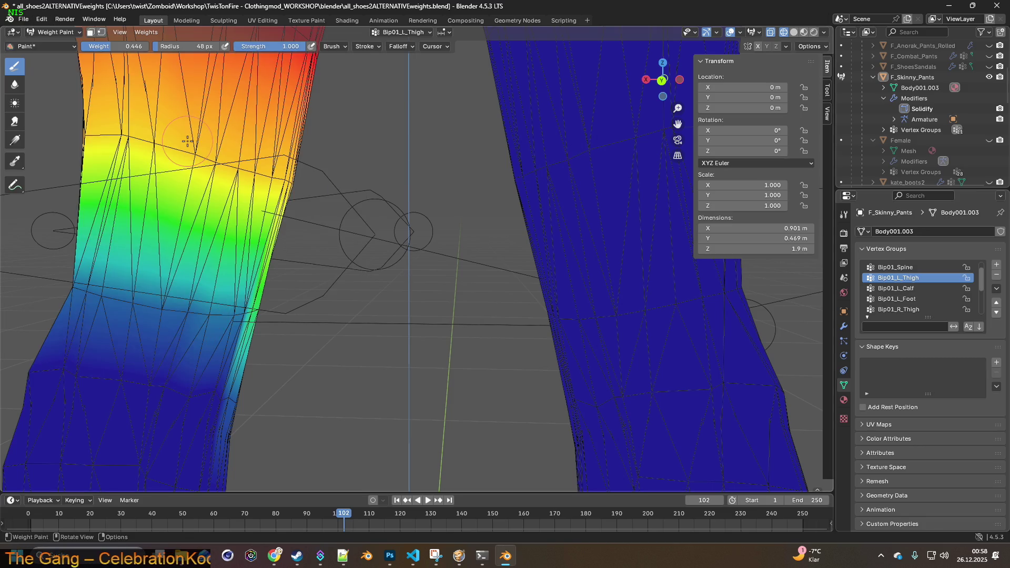
{"action": "left_click", "coordinate": [23, 21]}
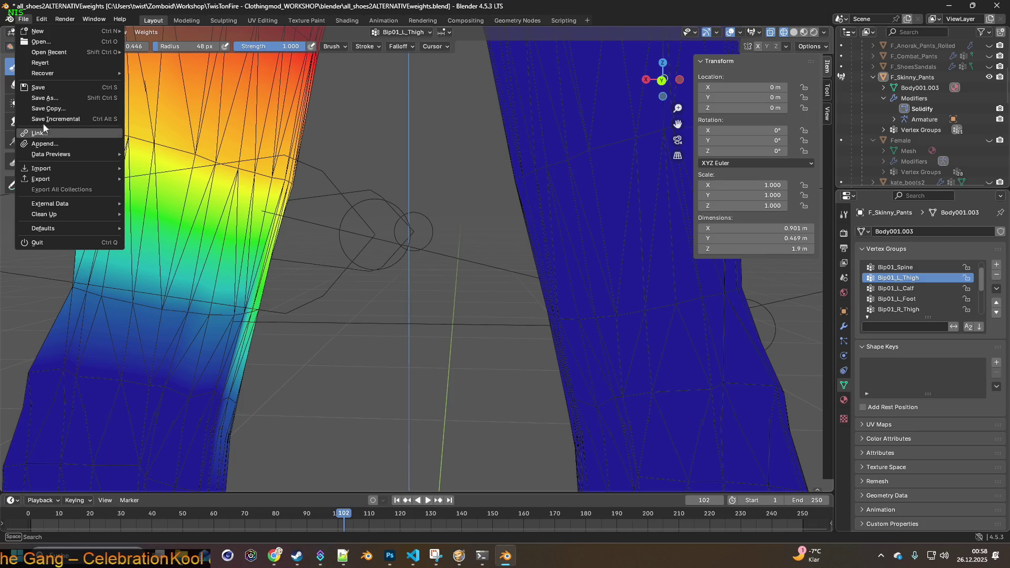
{"action": "left_click", "coordinate": [38, 87]}
- Lighten the Bip01_L_Thigh weights across the left knee and along the leg's edge
{"action": "mouse_move", "coordinate": [228, 185]}
{"action": "middle_mouse_down"}
{"action": "mouse_move", "coordinate": [255, 199]}
{"action": "mouse_move", "coordinate": [264, 172]}
{"action": "mouse_move", "coordinate": [196, 173]}
{"action": "middle_mouse_up"}
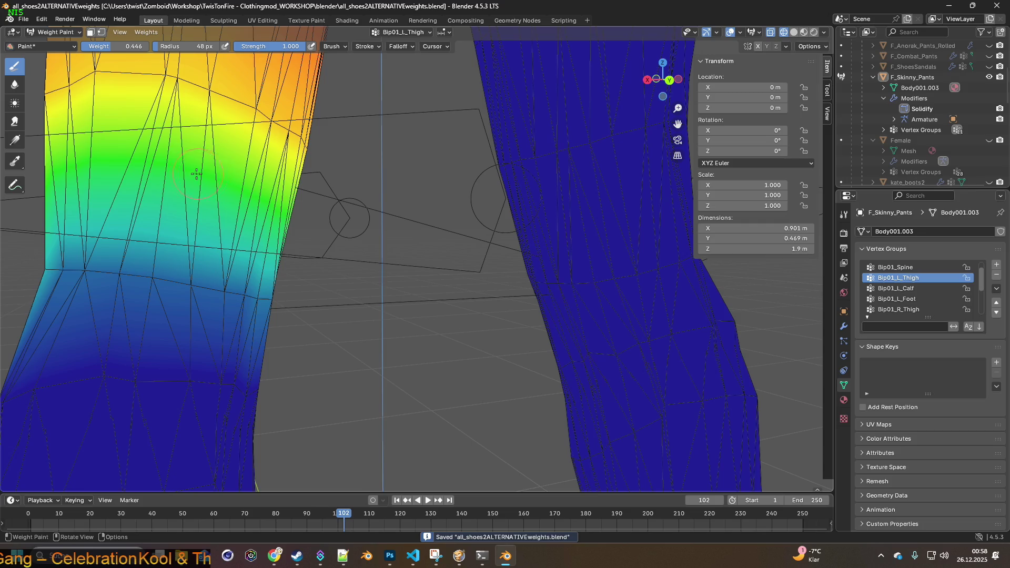
{"action": "middle_click_drag", "start_coordinate": [93, 254], "coordinate": [68, 283]}
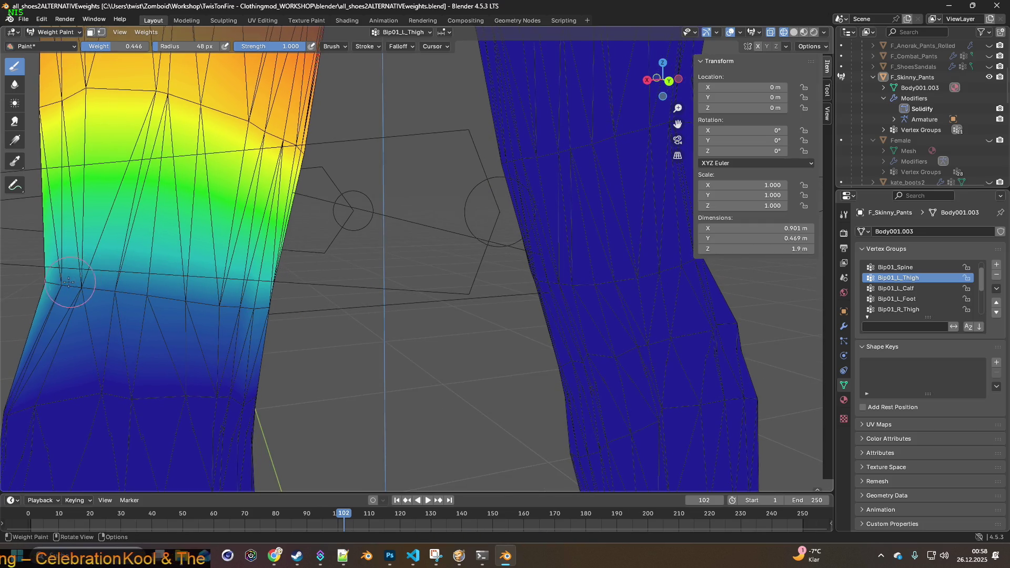
{"action": "mouse_move", "coordinate": [62, 284]}
{"action": "left_mouse_down"}
{"action": "mouse_move", "coordinate": [79, 303]}
{"action": "mouse_move", "coordinate": [113, 290]}
{"action": "left_mouse_up"}
{"action": "middle_click_drag", "start_coordinate": [59, 287], "coordinate": [137, 319]}
{"action": "left_click_drag", "start_coordinate": [240, 319], "coordinate": [294, 315]}
{"action": "middle_click_drag", "start_coordinate": [295, 315], "coordinate": [271, 327]}
{"action": "left_click_drag", "start_coordinate": [196, 314], "coordinate": [258, 307]}
{"action": "middle_click_drag", "start_coordinate": [334, 299], "coordinate": [611, 274]}
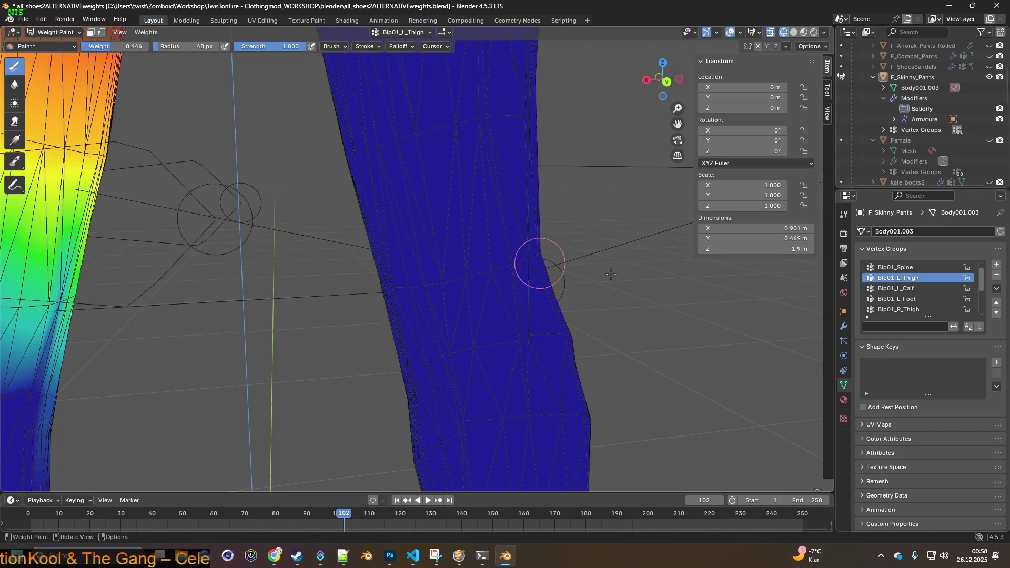
- Paint the Bip01_R_Thigh weights across the right knee and its outer edge
{"action": "left_click", "coordinate": [918, 310]}
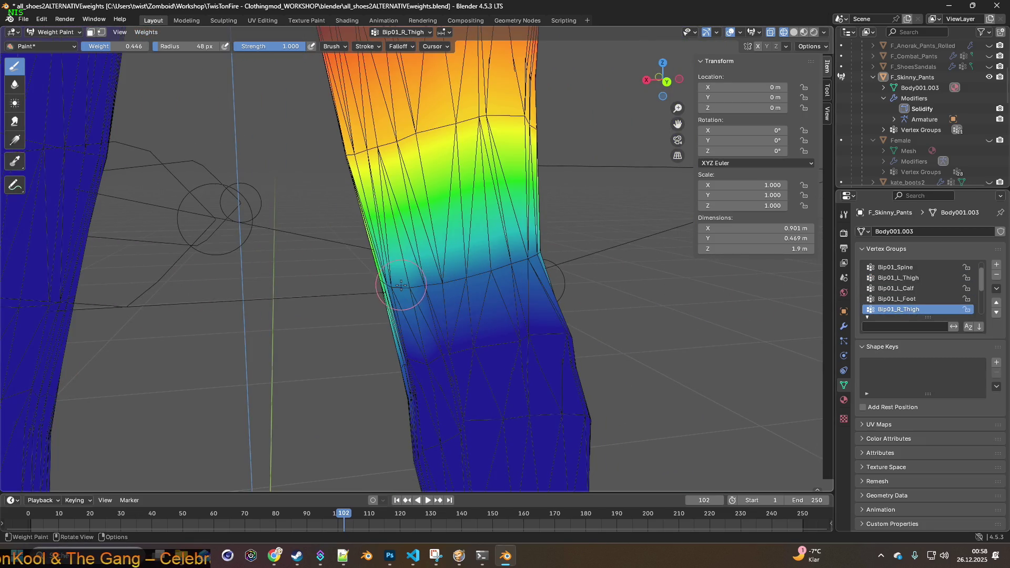
{"action": "mouse_move", "coordinate": [394, 285]}
{"action": "left_mouse_down"}
{"action": "mouse_move", "coordinate": [512, 265]}
{"action": "mouse_move", "coordinate": [557, 244]}
{"action": "left_mouse_up"}
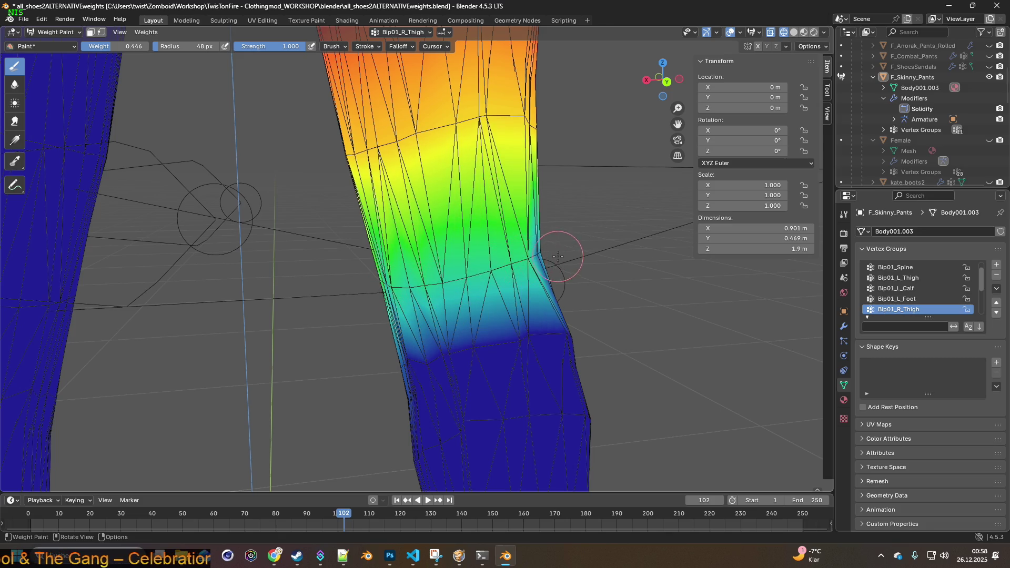
{"action": "middle_click_drag", "start_coordinate": [558, 244], "coordinate": [550, 268]}
{"action": "left_click_drag", "start_coordinate": [550, 268], "coordinate": [547, 266]}
{"action": "mouse_move", "coordinate": [548, 265]}
{"action": "middle_mouse_down"}
{"action": "mouse_move", "coordinate": [521, 266]}
{"action": "mouse_move", "coordinate": [553, 219]}
{"action": "mouse_move", "coordinate": [560, 268]}
{"action": "middle_mouse_up"}
{"action": "scroll", "coordinate": [559, 268], "scroll_direction": "down", "scroll_amount": 5}
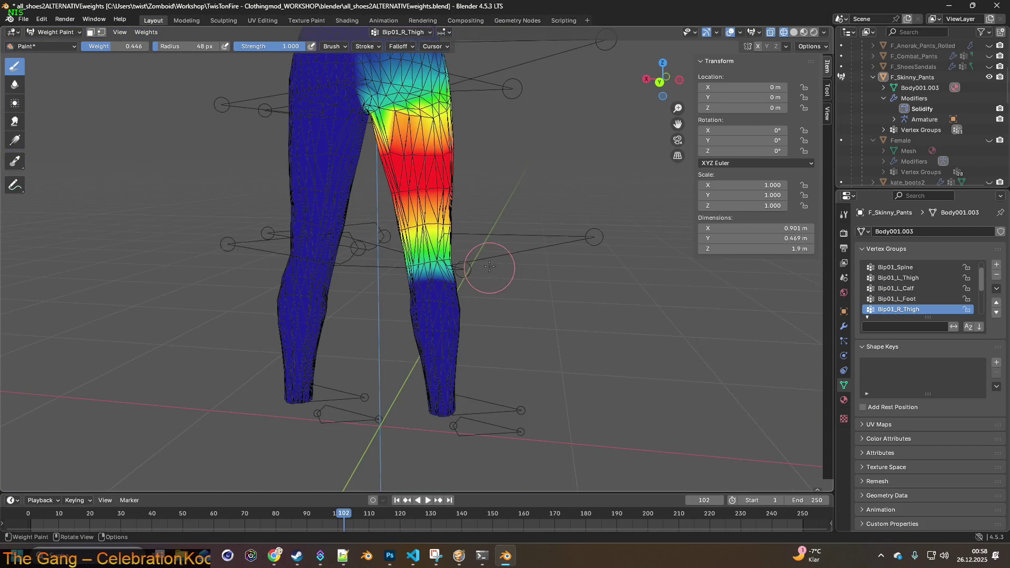
- Return to Object Mode and export the pants as F_Skinny_Pants.fbx
{"action": "left_click", "coordinate": [56, 32]}
{"action": "left_click", "coordinate": [47, 37]}
{"action": "scroll", "coordinate": [351, 138], "scroll_direction": "down", "scroll_amount": 4}
{"action": "mouse_move", "coordinate": [350, 138]}
{"action": "middle_mouse_down"}
{"action": "mouse_move", "coordinate": [487, 160]}
{"action": "mouse_move", "coordinate": [299, 156]}
{"action": "middle_mouse_up"}
{"action": "left_click", "coordinate": [23, 19]}
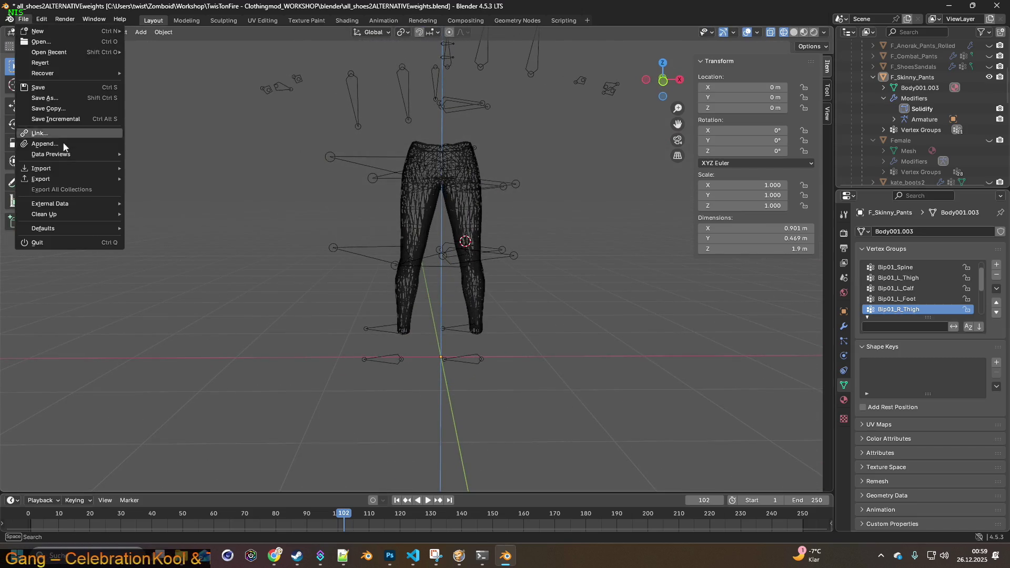
{"action": "mouse_move", "coordinate": [47, 175]}
{"action": "left_click", "coordinate": [204, 263]}
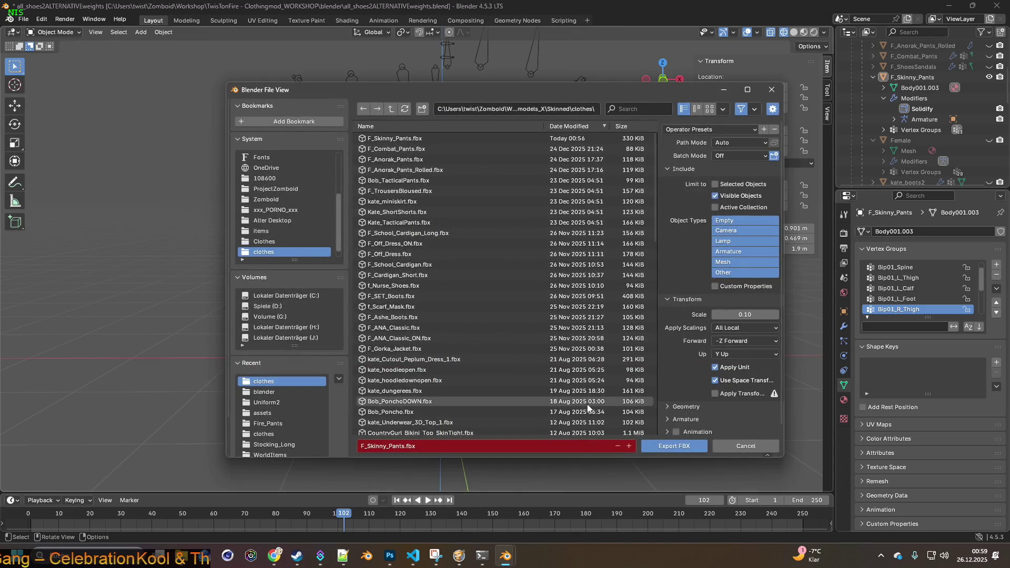
{"action": "left_click", "coordinate": [678, 442]}
{"action": "left_click", "coordinate": [461, 555]}
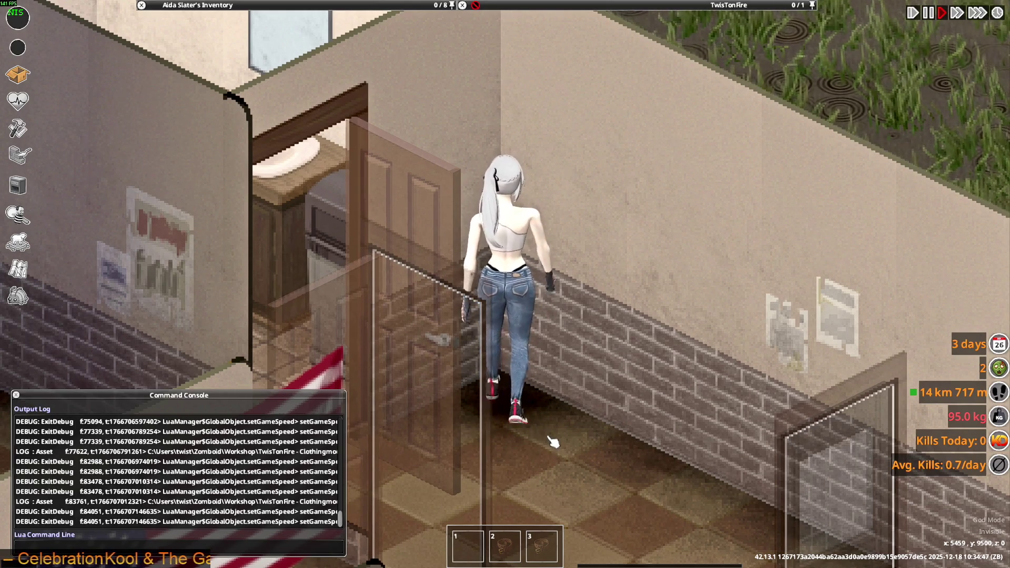
- Walk the character along the wall and vault the low railing twice, then go back to Blender
{"action": "key", "text": "w"}
{"action": "key", "text": "w"}
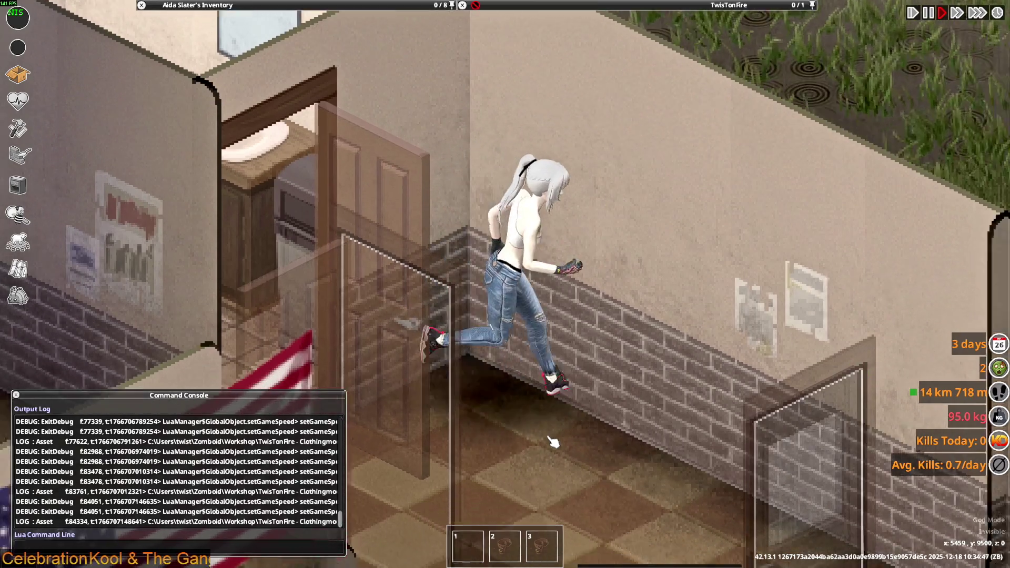
{"action": "key", "text": "w"}
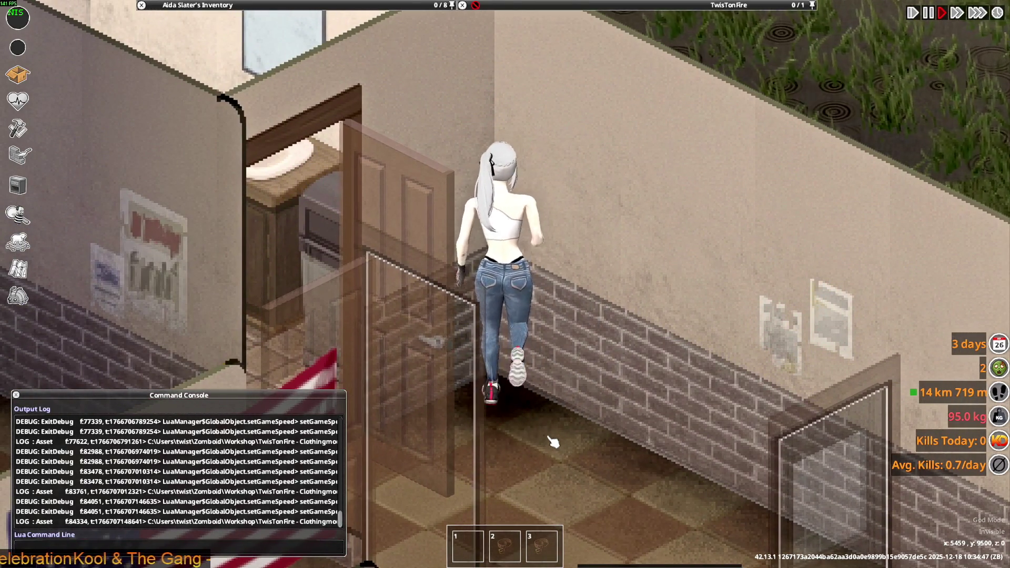
{"action": "key", "text": "s"}
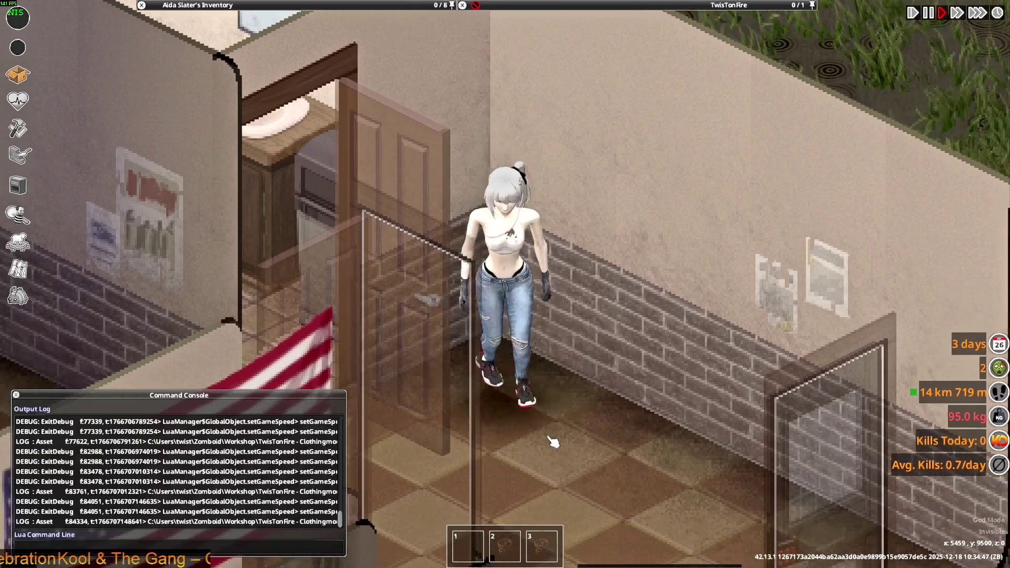
{"action": "key", "text": "w"}
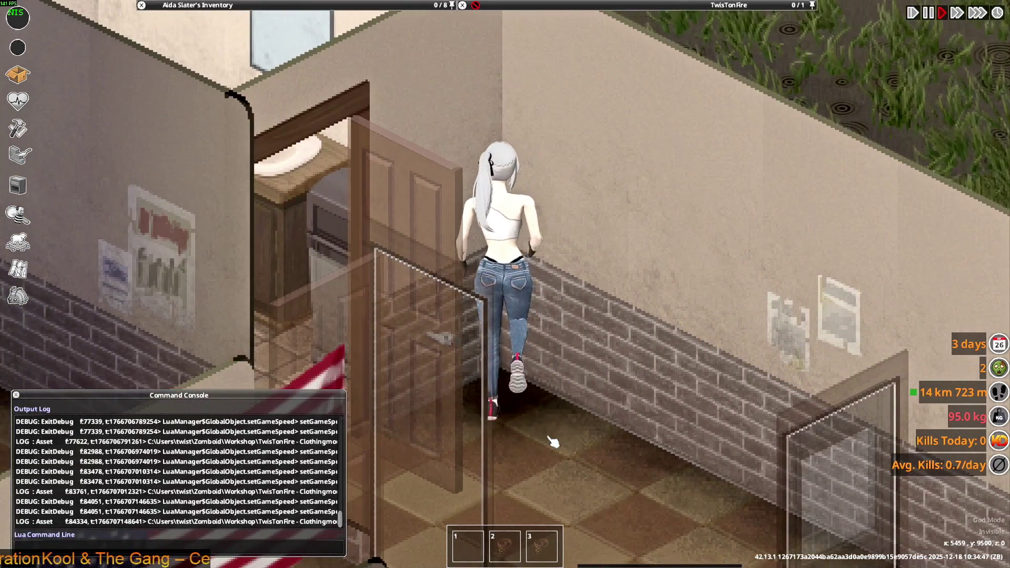
{"action": "key", "text": "a"}
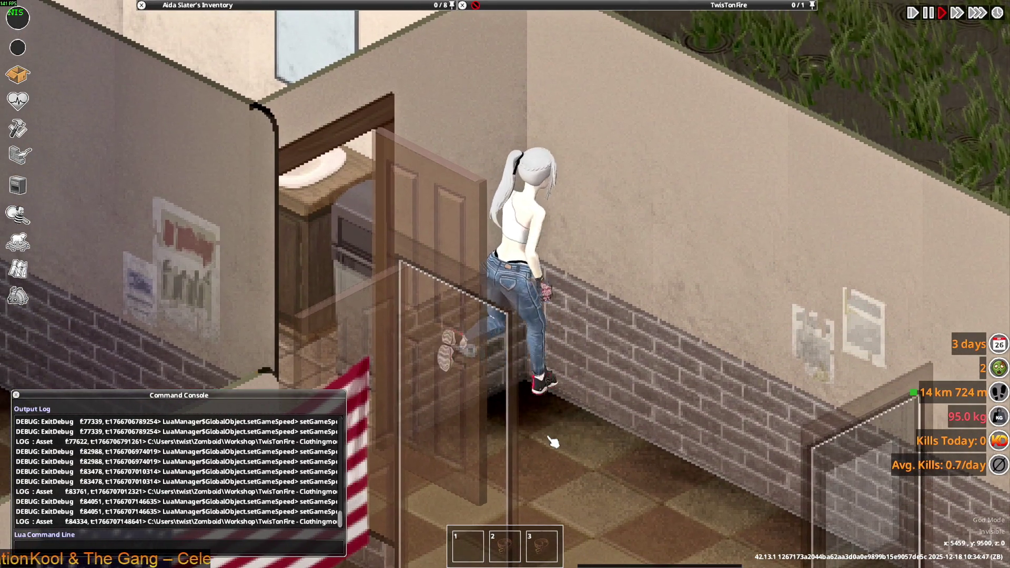
{"action": "key", "text": "w"}
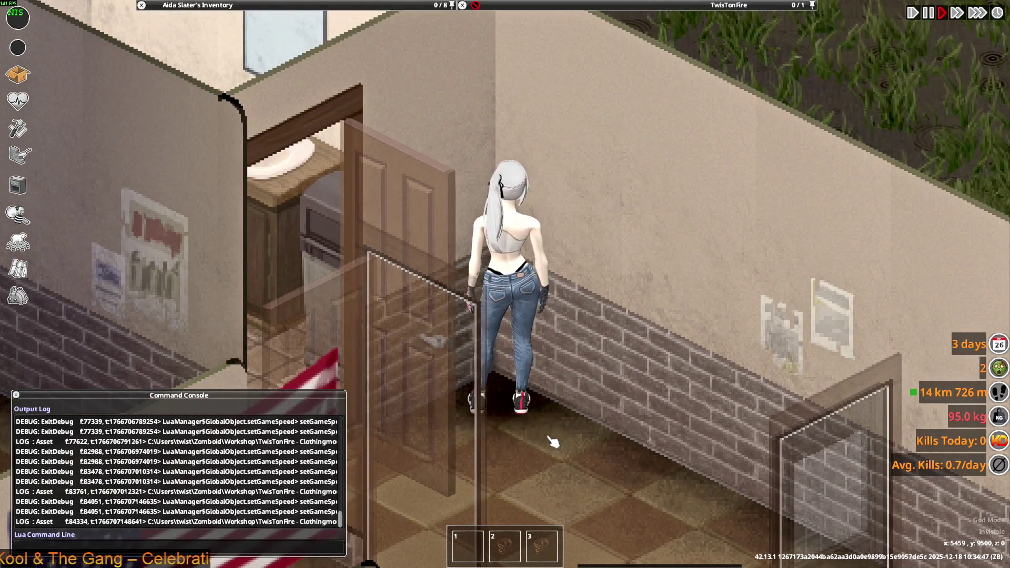
{"action": "key", "text": "alt+Tab"}
{"action": "left_click", "coordinate": [42, 19]}
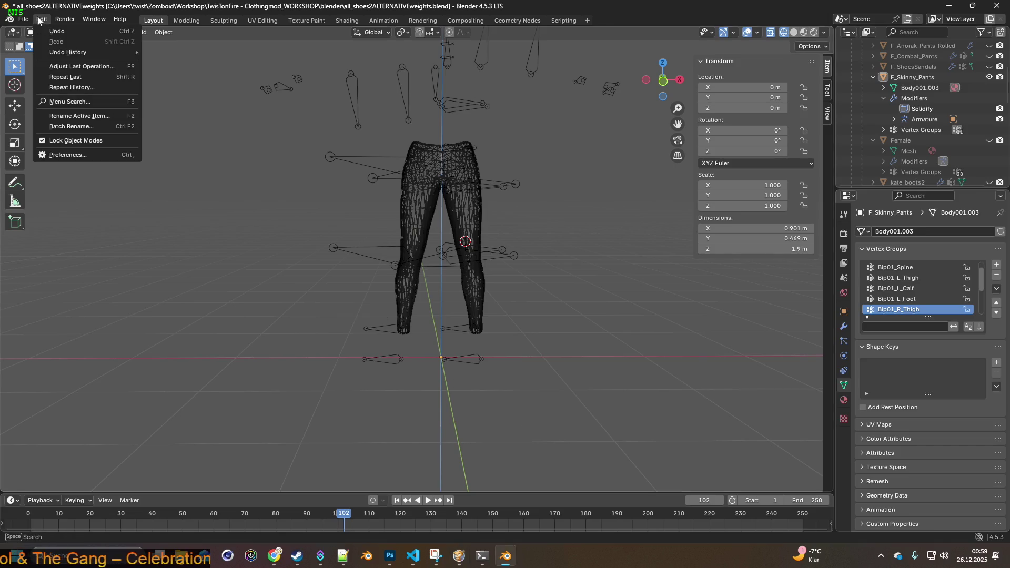
- Revert to an earlier Weight Paint Sample Weight step and display the Bip01_Spine group
{"action": "mouse_move", "coordinate": [112, 49]}
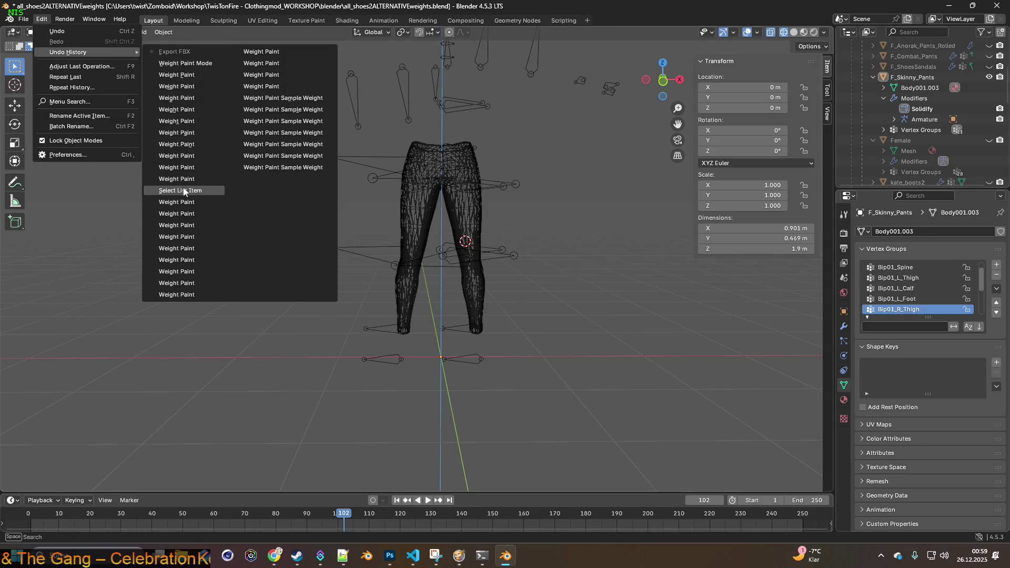
{"action": "left_click", "coordinate": [293, 100]}
{"action": "mouse_move", "coordinate": [507, 203]}
{"action": "middle_mouse_down"}
{"action": "mouse_move", "coordinate": [368, 221]}
{"action": "mouse_move", "coordinate": [416, 237]}
{"action": "middle_mouse_up"}
{"action": "scroll", "coordinate": [334, 219], "scroll_direction": "up", "scroll_amount": 5}
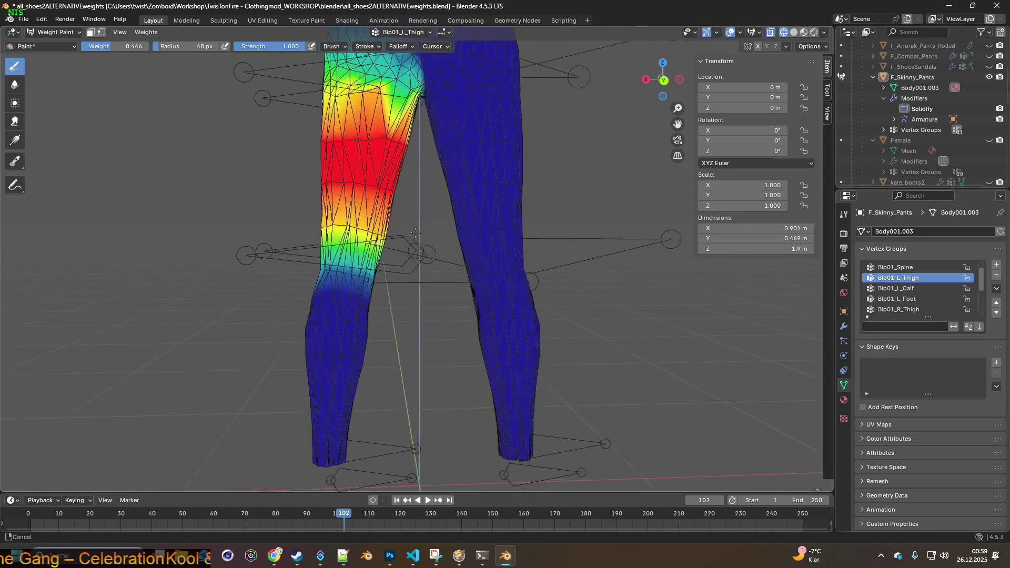
{"action": "scroll", "coordinate": [451, 257], "scroll_direction": "up", "scroll_amount": 3}
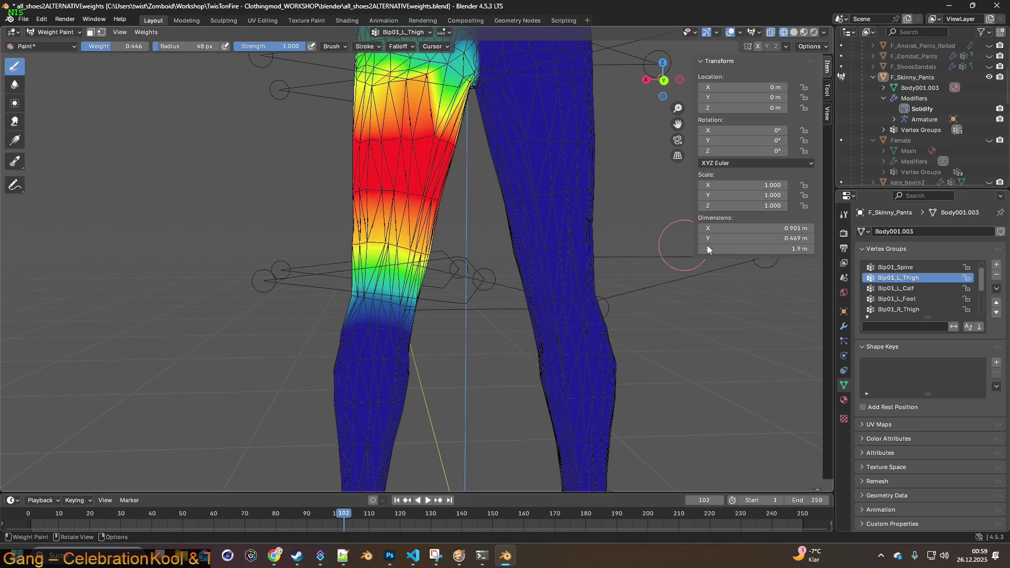
{"action": "scroll", "coordinate": [915, 288], "scroll_direction": "up", "scroll_amount": 1}
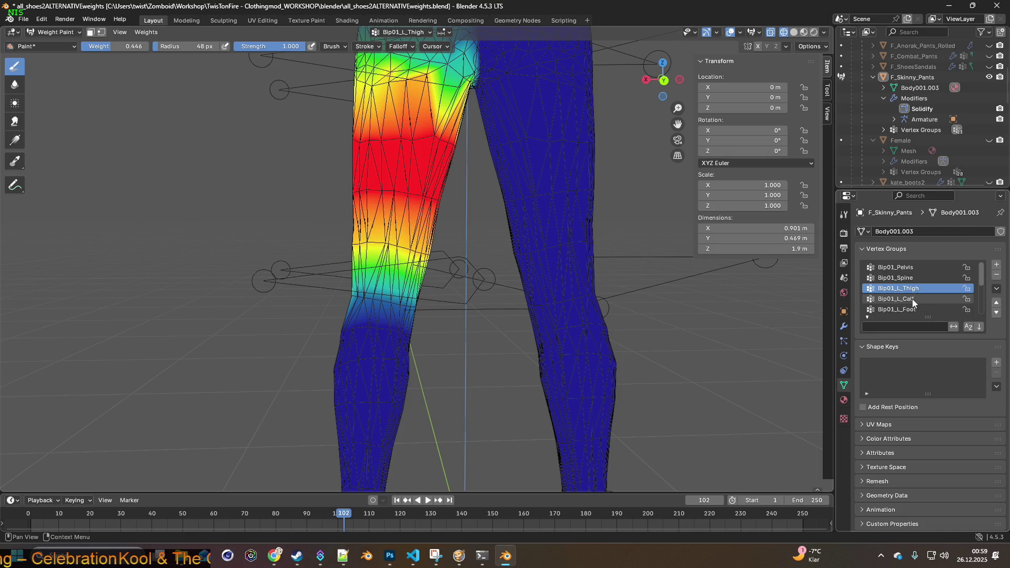
{"action": "left_click", "coordinate": [906, 277]}
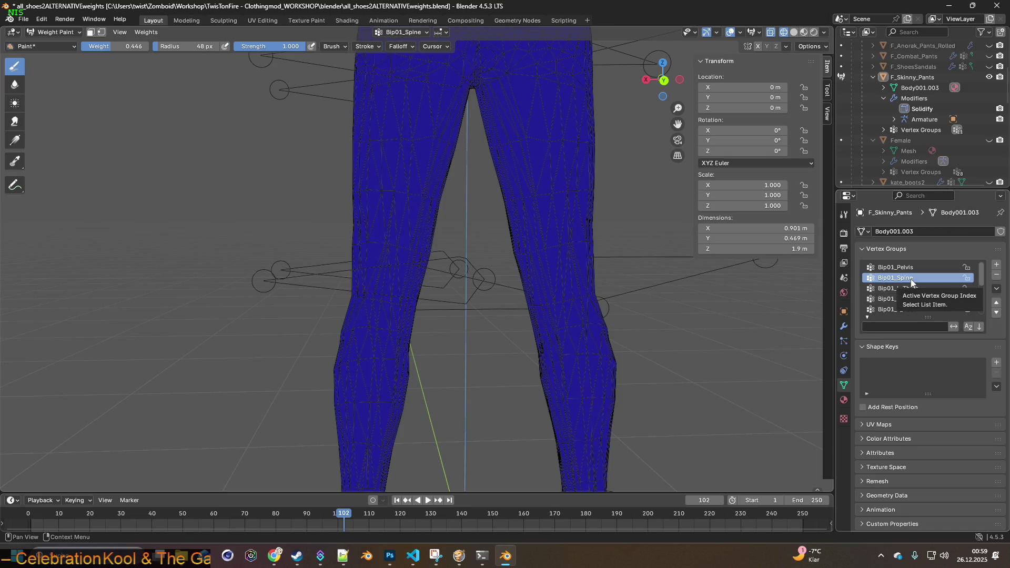
- Select Bip01_L_Calf and soften the lower calf weights from orange toward yellow-green
{"action": "left_click", "coordinate": [907, 268]}
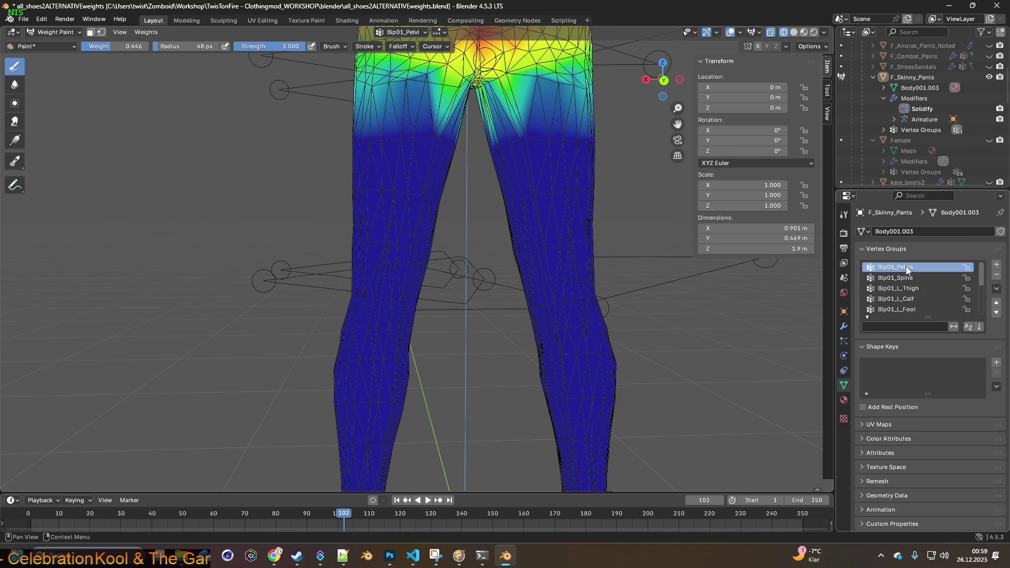
{"action": "left_click", "coordinate": [906, 300]}
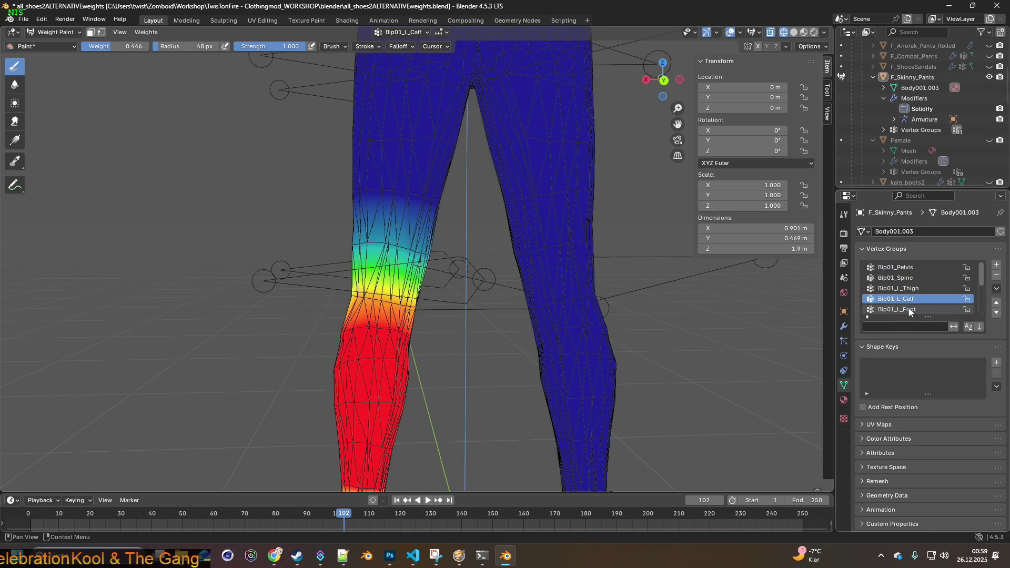
{"action": "scroll", "coordinate": [446, 259], "scroll_direction": "up", "scroll_amount": 2}
{"action": "mouse_move", "coordinate": [446, 258]}
{"action": "middle_mouse_down"}
{"action": "mouse_move", "coordinate": [323, 237]}
{"action": "mouse_move", "coordinate": [510, 305]}
{"action": "mouse_move", "coordinate": [523, 322]}
{"action": "middle_mouse_up"}
{"action": "mouse_move", "coordinate": [337, 289]}
{"action": "middle_mouse_down"}
{"action": "mouse_move", "coordinate": [475, 319]}
{"action": "mouse_move", "coordinate": [445, 356]}
{"action": "middle_mouse_up"}
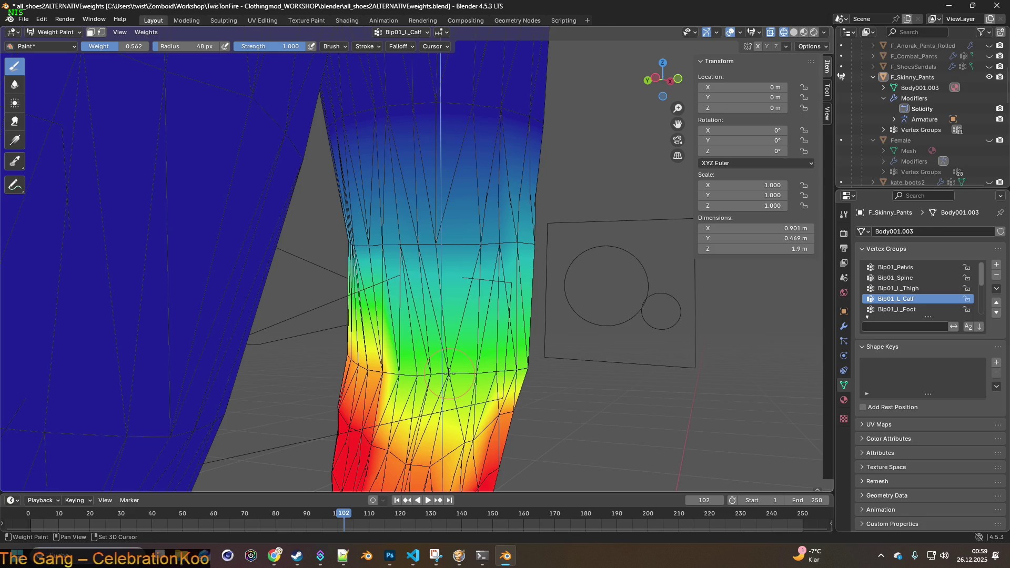
{"action": "middle_click_drag", "start_coordinate": [368, 371], "coordinate": [472, 372]}
{"action": "mouse_move", "coordinate": [391, 371]}
{"action": "left_mouse_down"}
{"action": "mouse_move", "coordinate": [316, 376]}
{"action": "mouse_move", "coordinate": [292, 357]}
{"action": "left_mouse_up"}
{"action": "mouse_move", "coordinate": [292, 359]}
{"action": "middle_mouse_down"}
{"action": "mouse_move", "coordinate": [259, 358]}
{"action": "mouse_move", "coordinate": [336, 371]}
{"action": "middle_mouse_up"}
{"action": "left_click_drag", "start_coordinate": [352, 374], "coordinate": [293, 369]}
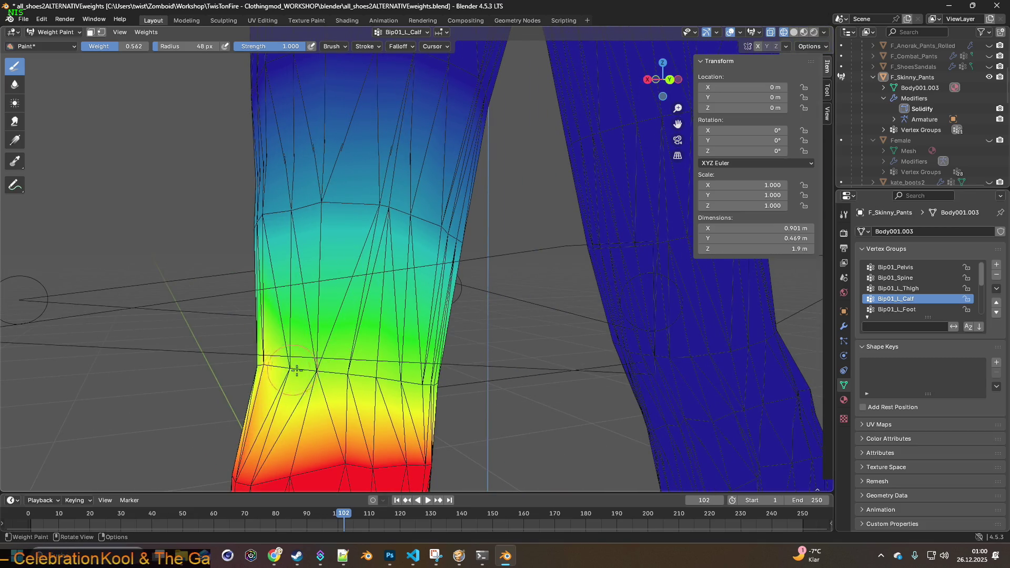
{"action": "middle_click_drag", "start_coordinate": [297, 371], "coordinate": [315, 377]}
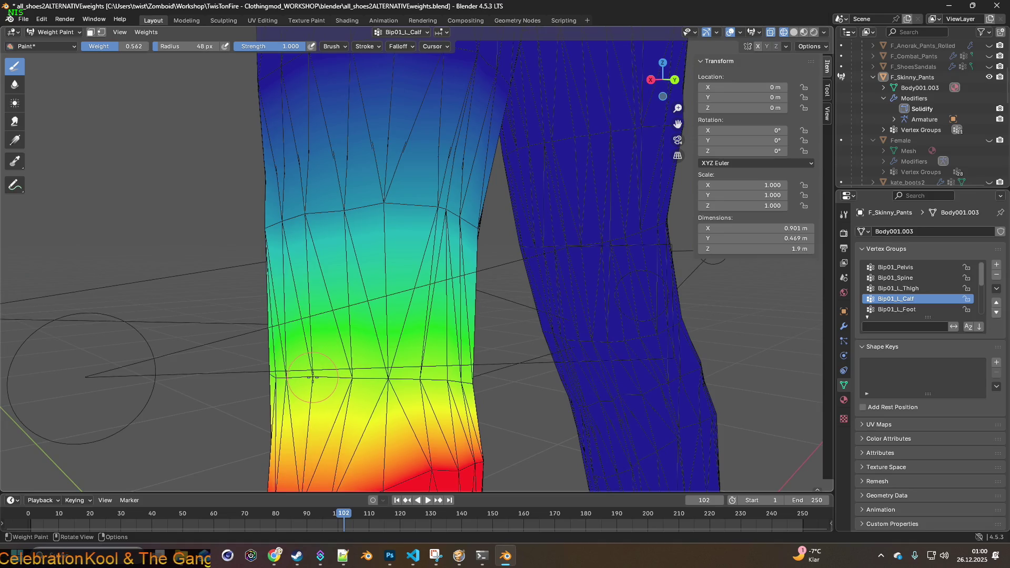
- Sample the 0.159 weight from the mesh and centre the view on the knee
{"action": "mouse_move", "coordinate": [336, 377]}
{"action": "middle_mouse_down"}
{"action": "mouse_move", "coordinate": [375, 400]}
{"action": "mouse_move", "coordinate": [400, 368]}
{"action": "mouse_move", "coordinate": [429, 252]}
{"action": "middle_mouse_up"}
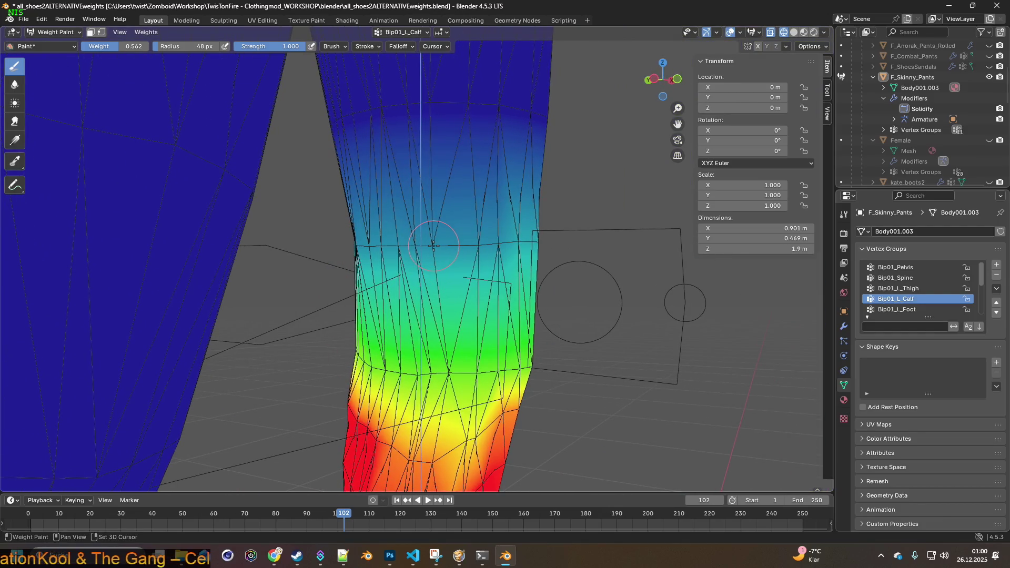
{"action": "key", "text": "shift+x"}
{"action": "mouse_move", "coordinate": [433, 246]}
{"action": "middle_mouse_down"}
{"action": "mouse_move", "coordinate": [379, 244]}
{"action": "mouse_move", "coordinate": [391, 246]}
{"action": "middle_mouse_up"}
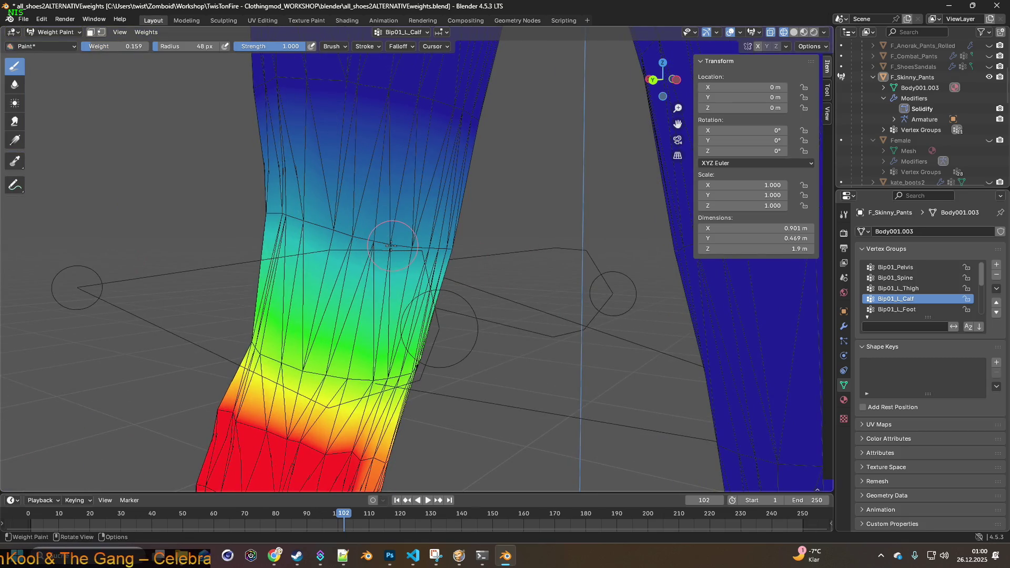
{"action": "mouse_move", "coordinate": [327, 226]}
{"action": "middle_mouse_down"}
{"action": "mouse_move", "coordinate": [303, 211]}
{"action": "mouse_move", "coordinate": [271, 227]}
{"action": "middle_mouse_up"}
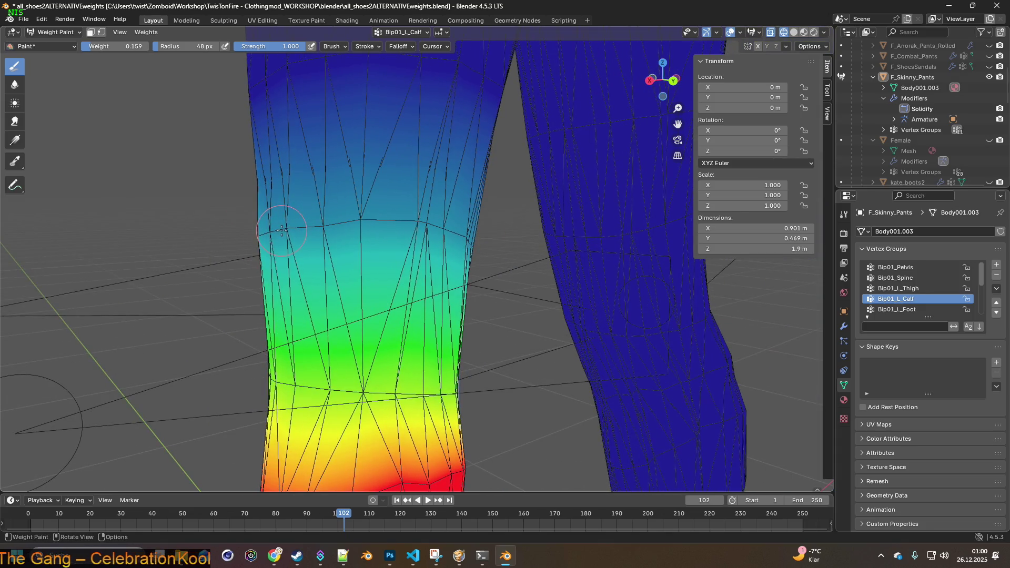
{"action": "middle_click_drag", "start_coordinate": [479, 267], "coordinate": [474, 336]}
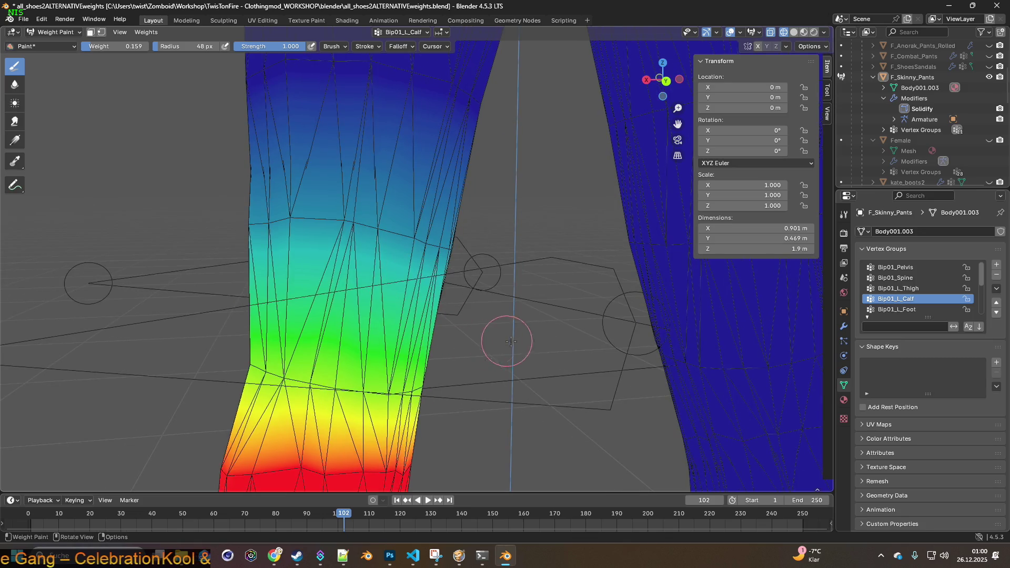
{"action": "mouse_move", "coordinate": [557, 333]}
{"action": "middle_mouse_down", "text": "shift"}
{"action": "mouse_move", "coordinate": [500, 309]}
{"action": "mouse_move", "coordinate": [415, 301]}
{"action": "middle_mouse_up", "text": "shift"}
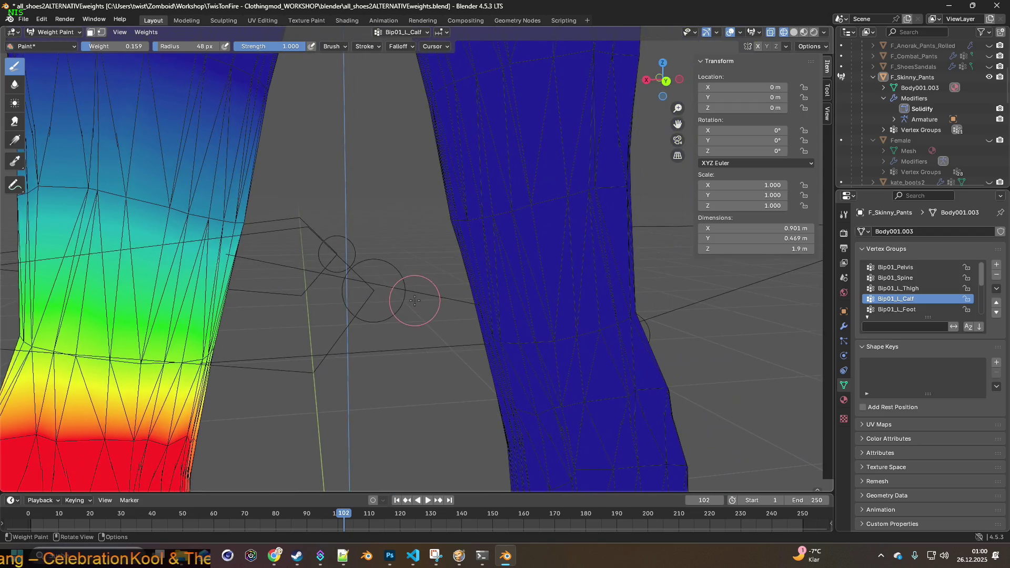
{"action": "scroll", "coordinate": [911, 304], "scroll_direction": "down", "scroll_amount": 2}
- Select the Bip01_R_Calf group, sample the calf weight and paint it over the knee
{"action": "left_click", "coordinate": [910, 309]}
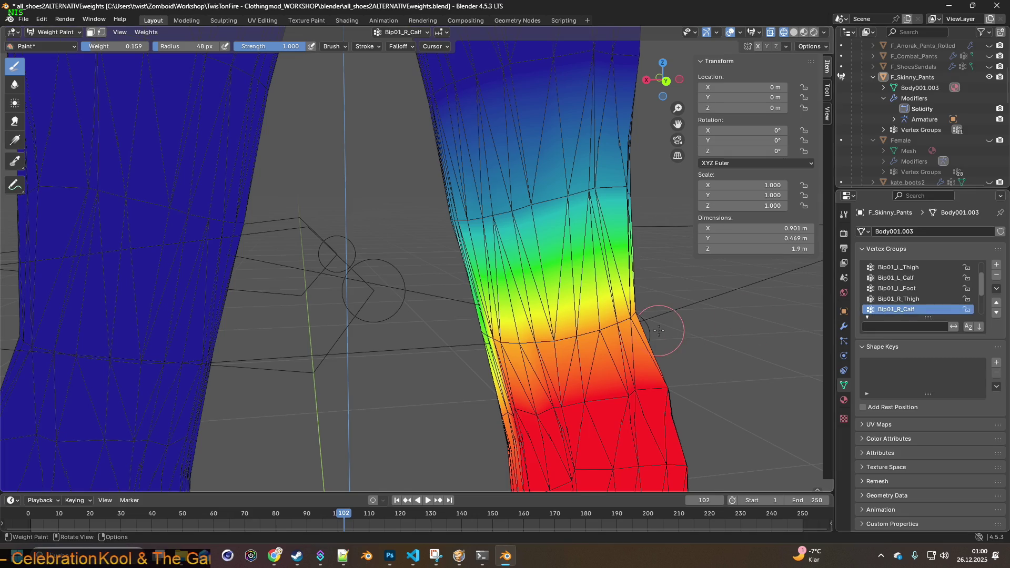
{"action": "middle_click_drag", "start_coordinate": [653, 326], "coordinate": [483, 304]}
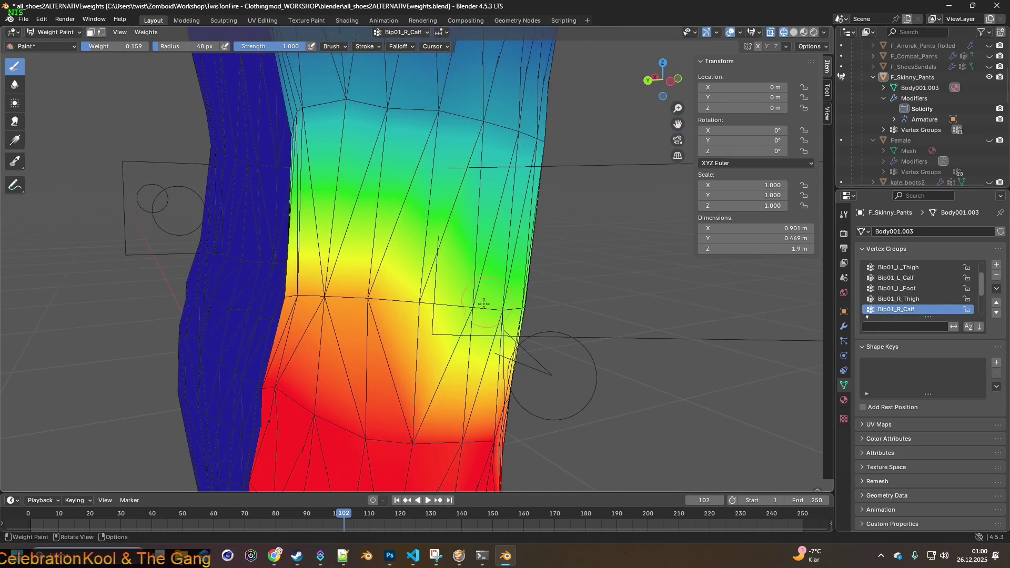
{"action": "key", "text": "shift+x"}
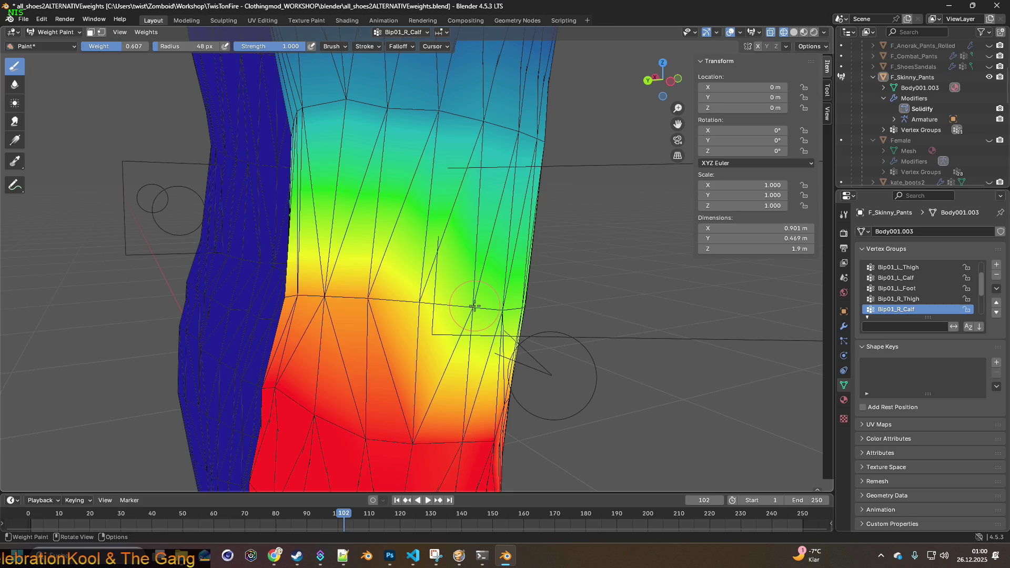
{"action": "mouse_move", "coordinate": [474, 305]}
{"action": "left_mouse_down"}
{"action": "mouse_move", "coordinate": [411, 290]}
{"action": "mouse_move", "coordinate": [352, 300]}
{"action": "left_mouse_up"}
{"action": "middle_click_drag", "start_coordinate": [352, 300], "coordinate": [436, 304]}
{"action": "mouse_move", "coordinate": [440, 301]}
{"action": "left_mouse_down"}
{"action": "mouse_move", "coordinate": [474, 300]}
{"action": "mouse_move", "coordinate": [448, 308]}
{"action": "left_mouse_up"}
{"action": "mouse_move", "coordinate": [447, 308]}
{"action": "middle_mouse_down"}
{"action": "mouse_move", "coordinate": [495, 311]}
{"action": "mouse_move", "coordinate": [529, 297]}
{"action": "mouse_move", "coordinate": [434, 242]}
{"action": "middle_mouse_up"}
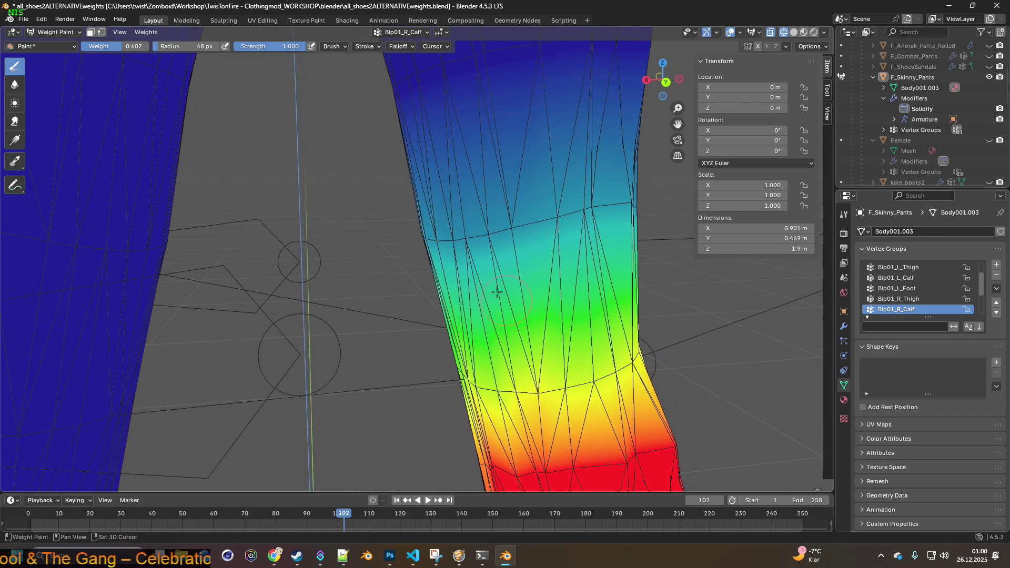
- Sample a lower weight from the cyan area and check the knee gradient from several angles
{"action": "middle_click_drag", "start_coordinate": [568, 257], "coordinate": [452, 248]}
{"action": "scroll", "coordinate": [425, 208], "scroll_direction": "down", "scroll_amount": 8}
{"action": "scroll", "coordinate": [436, 203], "scroll_direction": "up", "scroll_amount": 6}
{"action": "scroll", "coordinate": [440, 357], "scroll_direction": "down", "scroll_amount": 4, "text": "shift"}
{"action": "scroll", "coordinate": [450, 285], "scroll_direction": "up", "scroll_amount": 2}
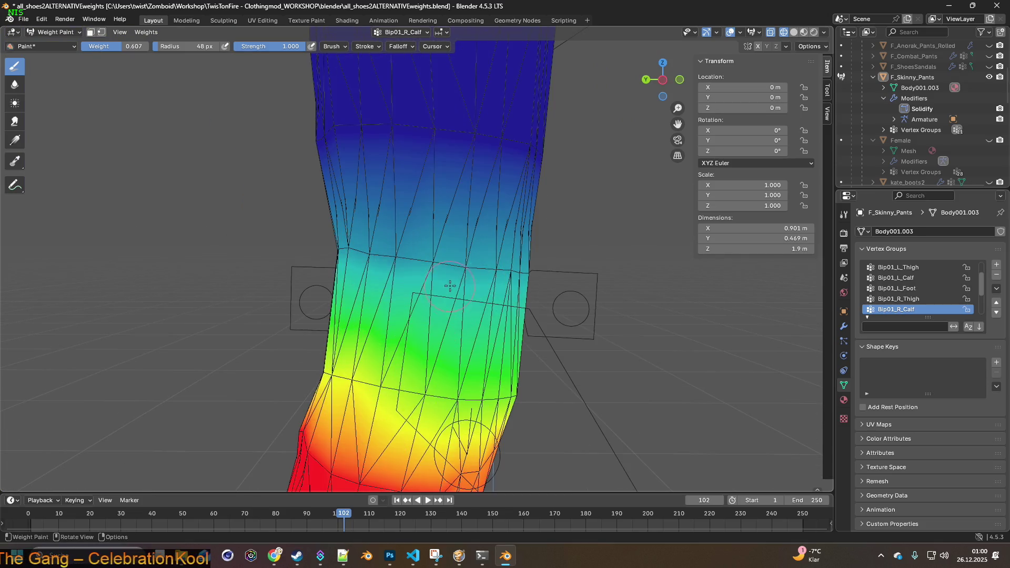
{"action": "mouse_move", "coordinate": [441, 289]}
{"action": "middle_mouse_down"}
{"action": "mouse_move", "coordinate": [421, 284]}
{"action": "mouse_move", "coordinate": [443, 280]}
{"action": "mouse_move", "coordinate": [305, 270]}
{"action": "mouse_move", "coordinate": [396, 238]}
{"action": "middle_mouse_up"}
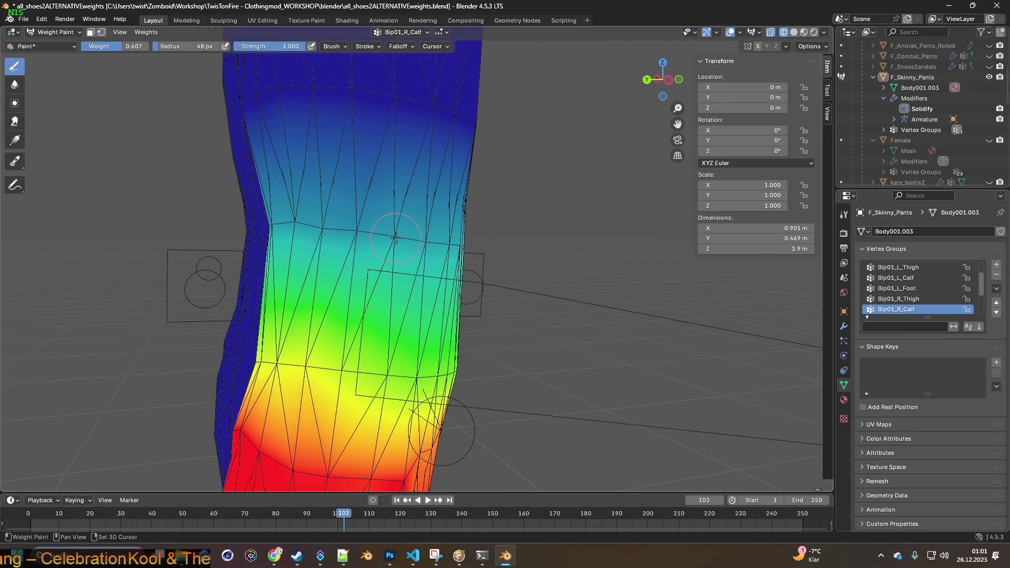
{"action": "key", "text": "shift+x"}
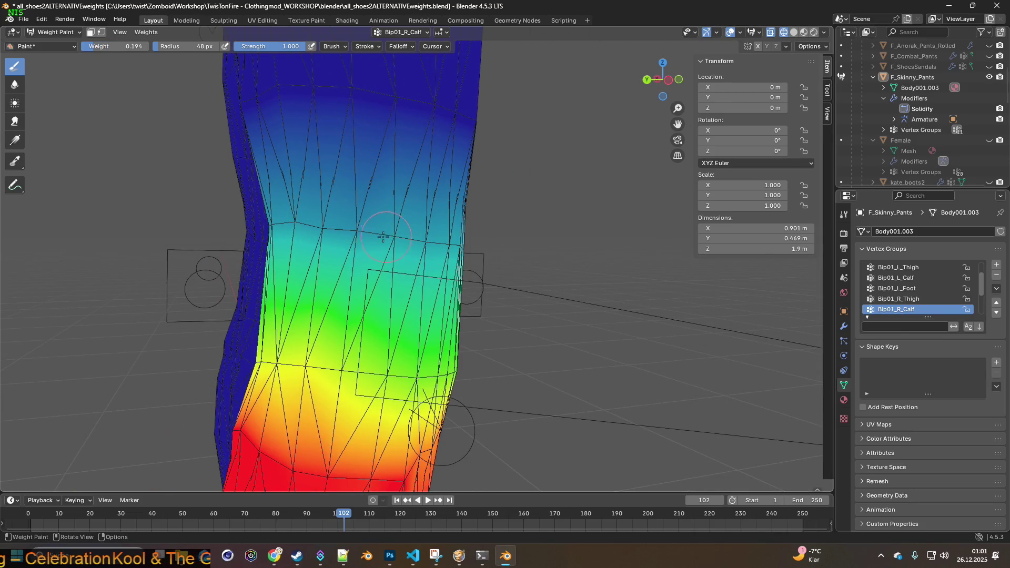
{"action": "middle_click_drag", "start_coordinate": [316, 230], "coordinate": [501, 241]}
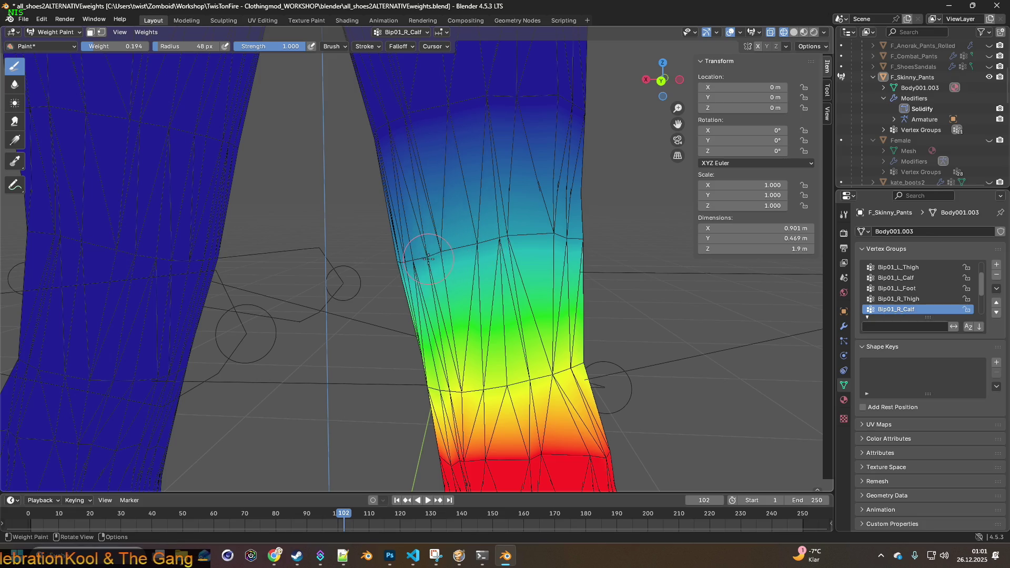
{"action": "middle_click_drag", "start_coordinate": [416, 262], "coordinate": [438, 263]}
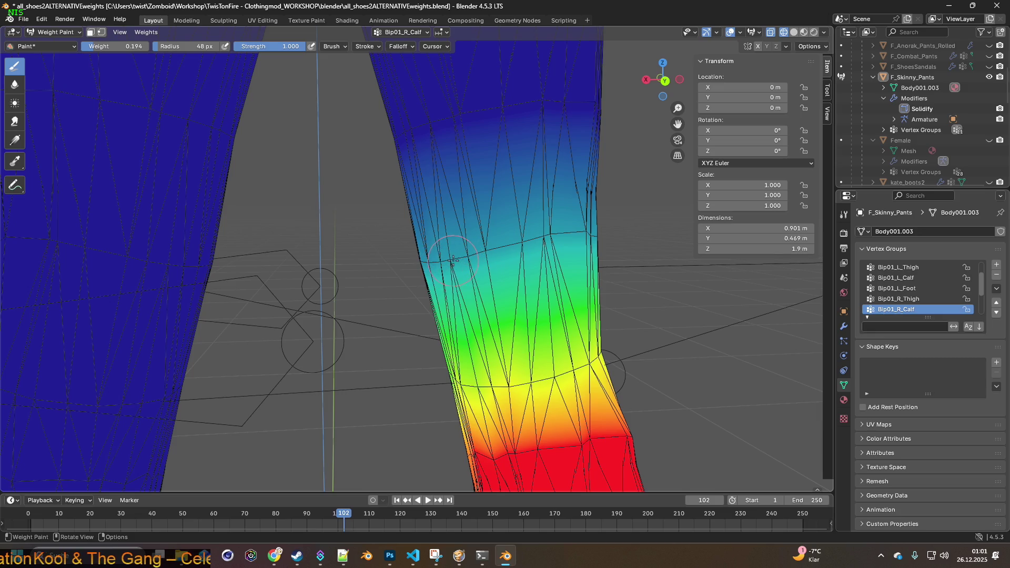
{"action": "mouse_move", "coordinate": [445, 263]}
{"action": "middle_mouse_down"}
{"action": "mouse_move", "coordinate": [496, 264]}
{"action": "mouse_move", "coordinate": [516, 277]}
{"action": "mouse_move", "coordinate": [482, 287]}
{"action": "middle_mouse_up"}
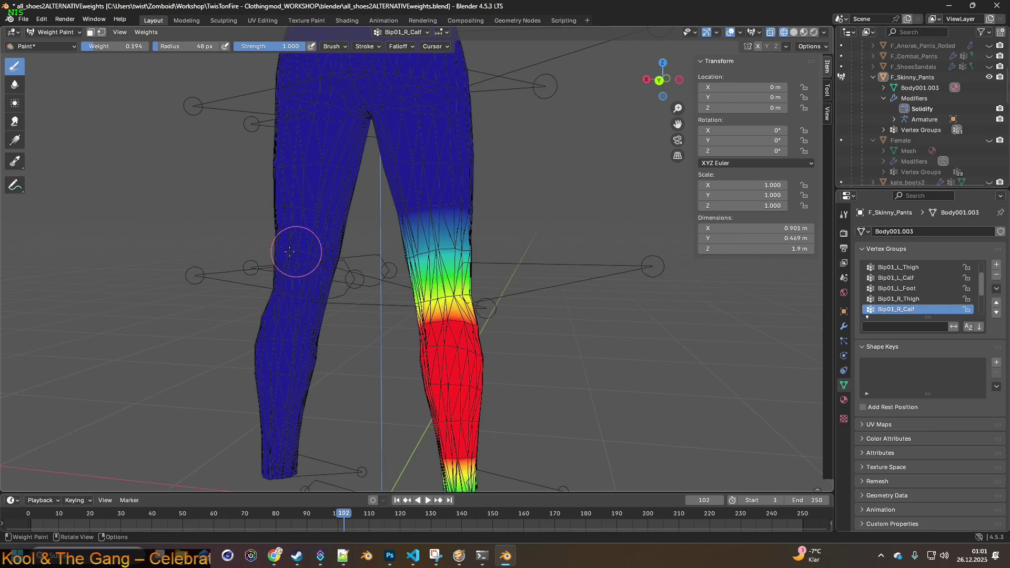
- Return the pants to Object Mode and export them as F_Skinny_Pants.fbx
{"action": "left_click", "coordinate": [39, 47]}
{"action": "left_click", "coordinate": [47, 36]}
{"action": "middle_click_drag", "start_coordinate": [429, 214], "coordinate": [228, 218]}
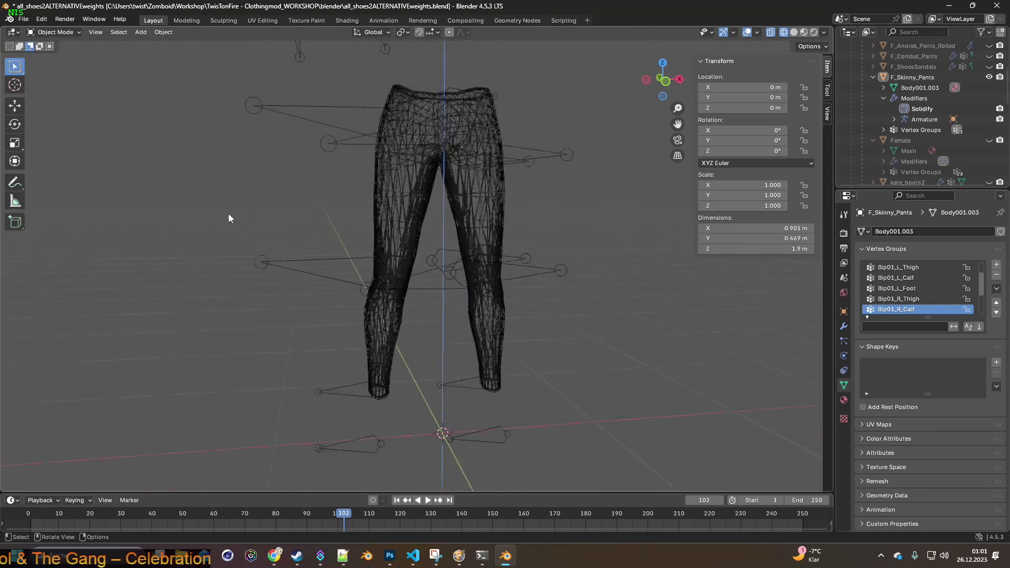
{"action": "left_click", "coordinate": [23, 19]}
{"action": "mouse_move", "coordinate": [53, 179]}
{"action": "left_click", "coordinate": [168, 273]}
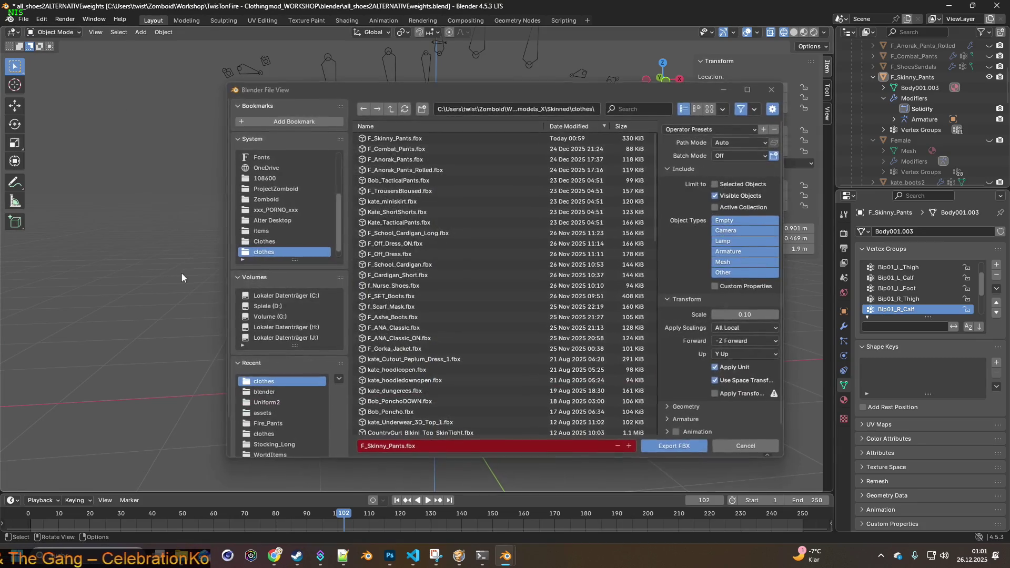
{"action": "left_click", "coordinate": [671, 445]}
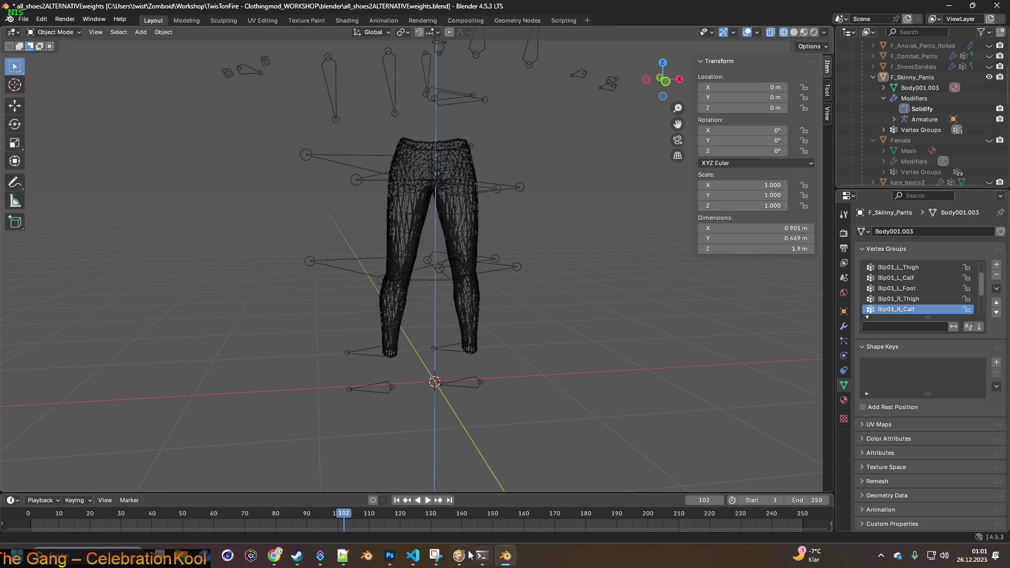
{"action": "key", "text": "alt+Tab"}
- Walk the character along the wall, through the doorway and into the store
{"action": "key", "text": "w"}
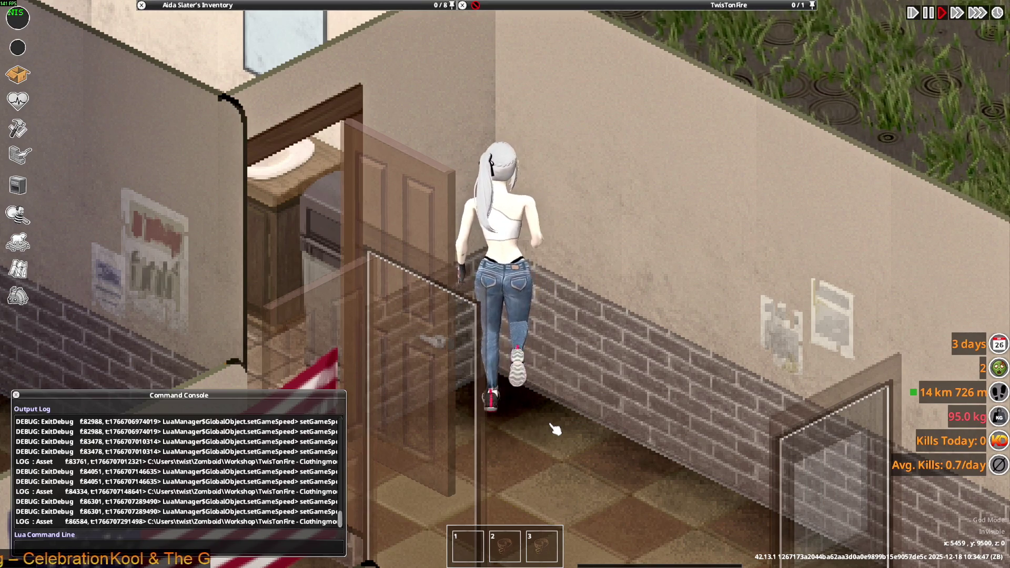
{"action": "key", "text": "a"}
{"action": "key", "text": "s"}
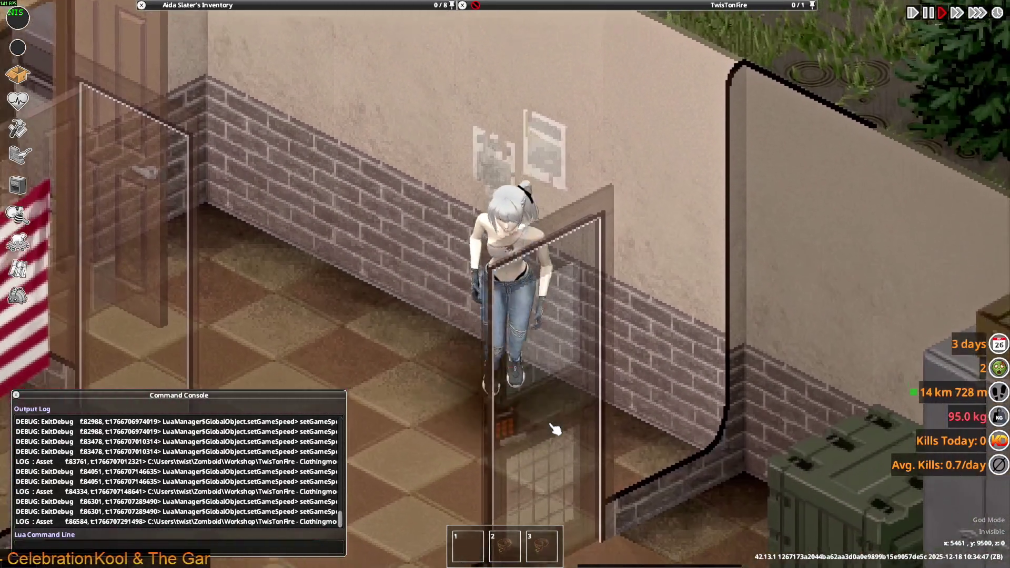
{"action": "key", "text": "s"}
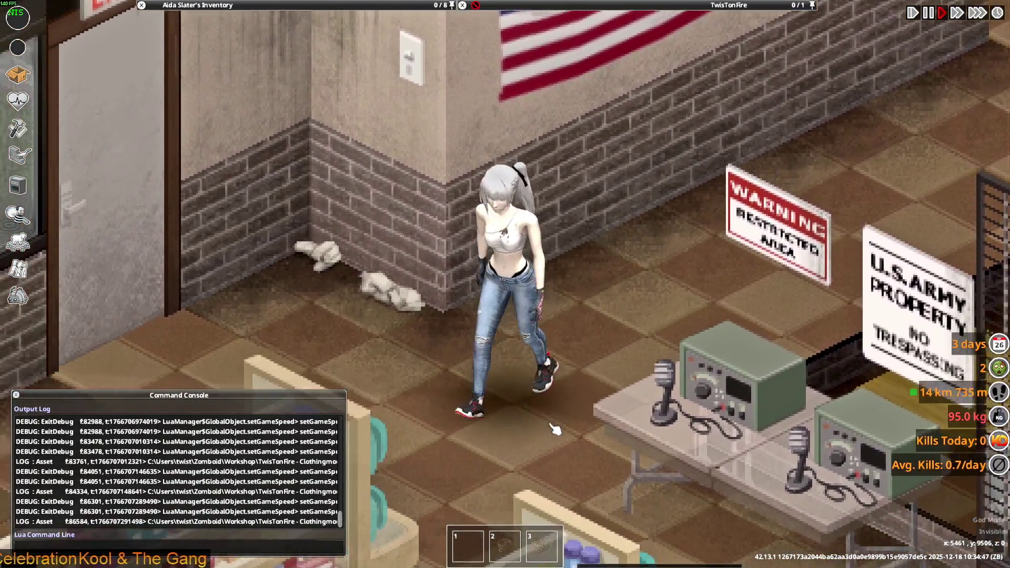
{"action": "key", "text": "s"}
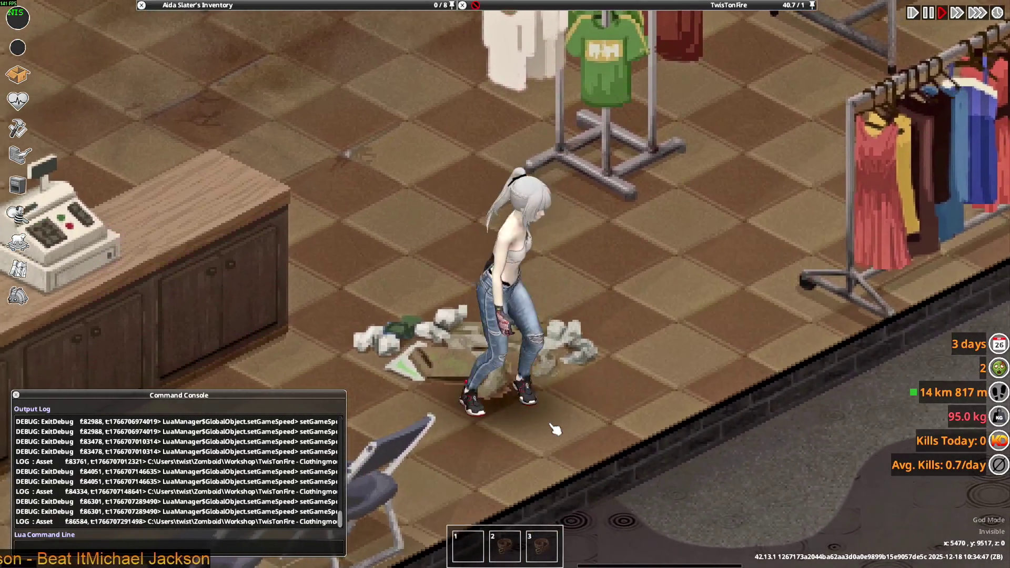
- Crouch and run through the shop into the storeroom, watching the jeans, then return to Blender
{"action": "key", "text": "a"}
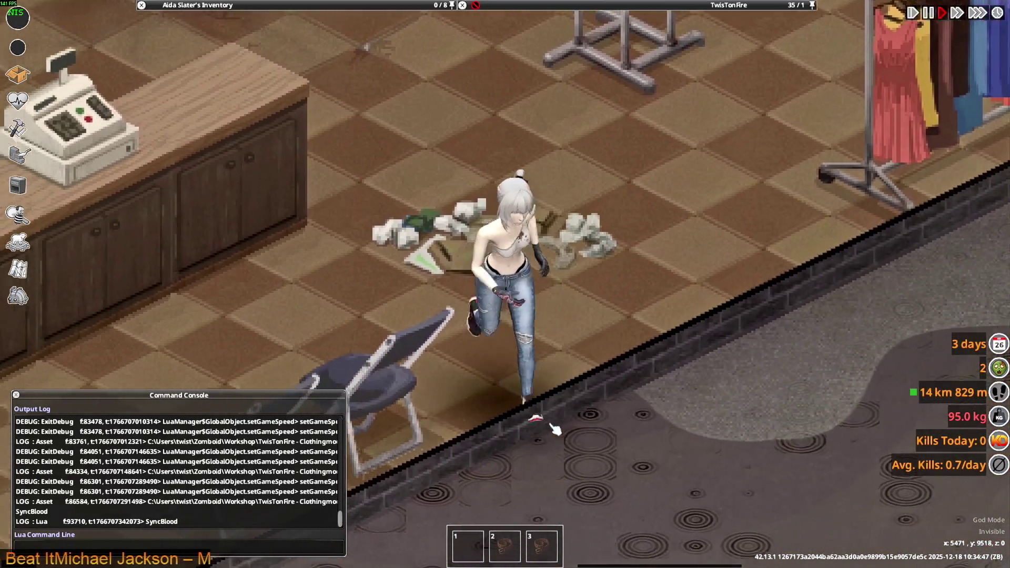
{"action": "key", "text": "a"}
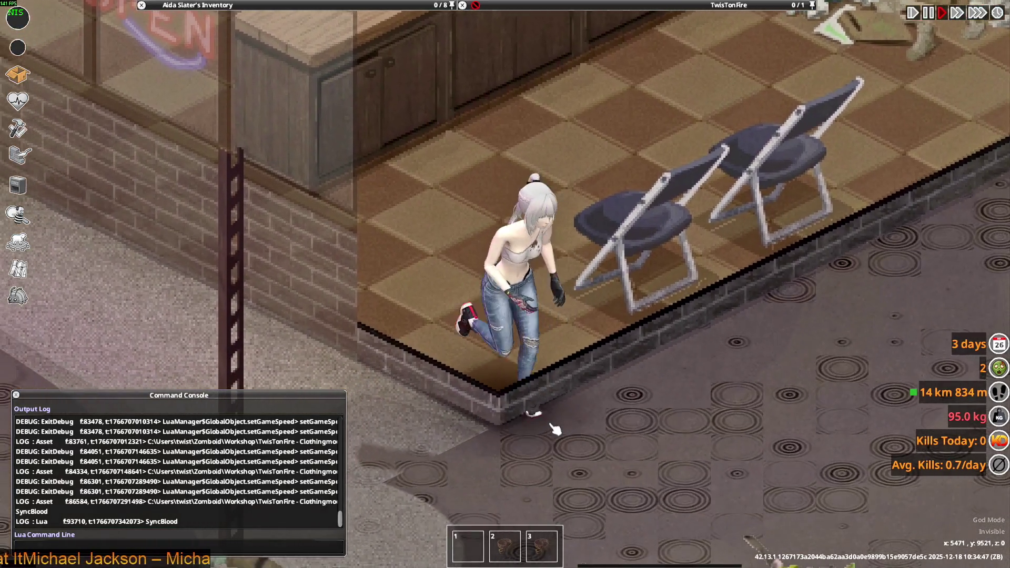
{"action": "key", "text": "w"}
{"action": "key", "text": "w"}
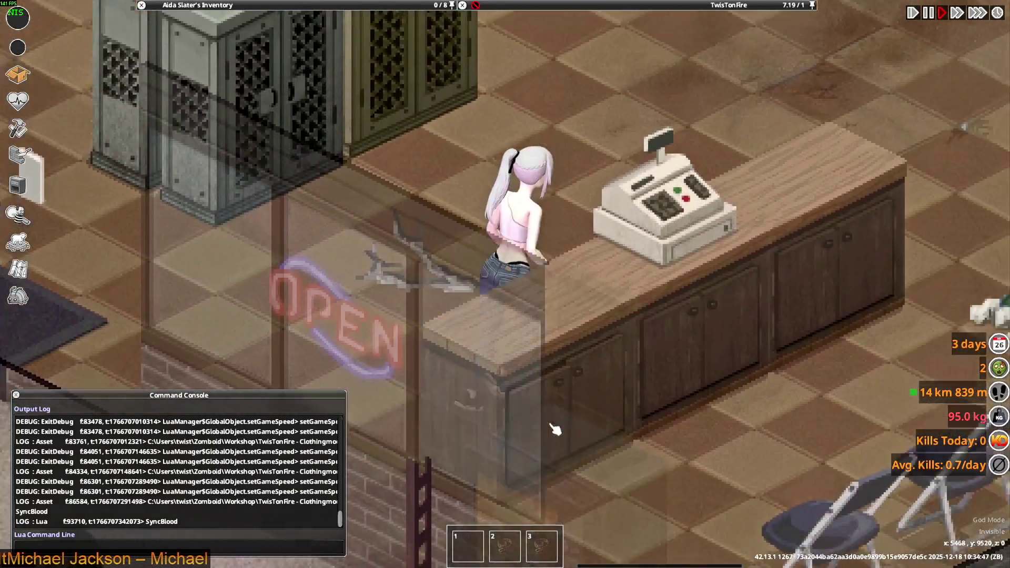
{"action": "key", "text": "w"}
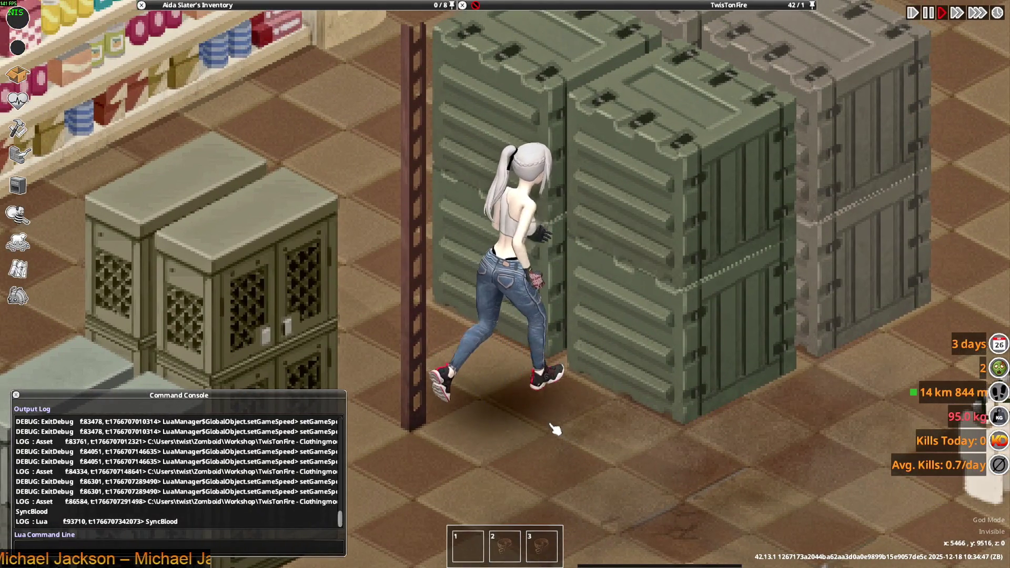
{"action": "key", "text": "w"}
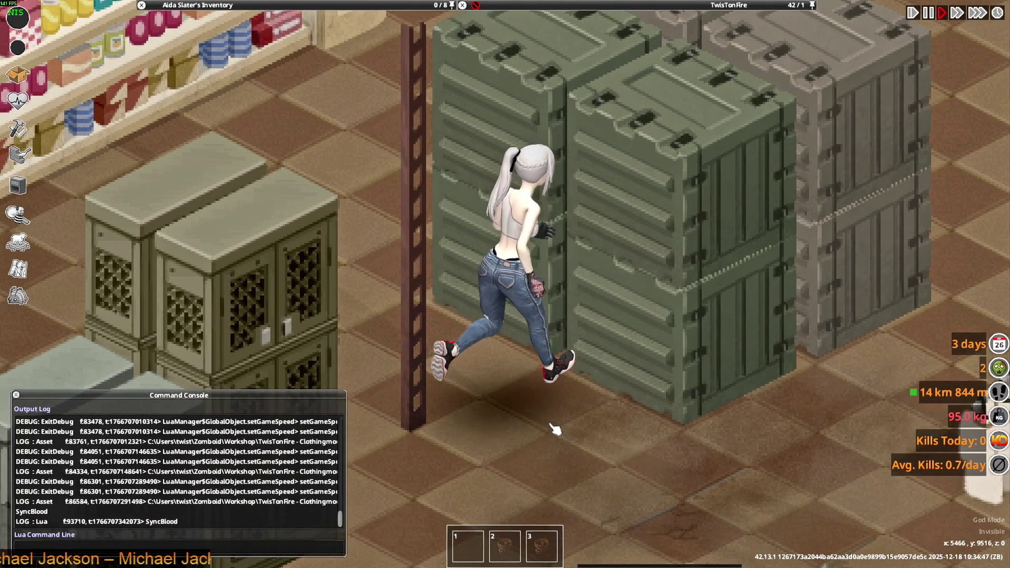
{"action": "key", "text": "w"}
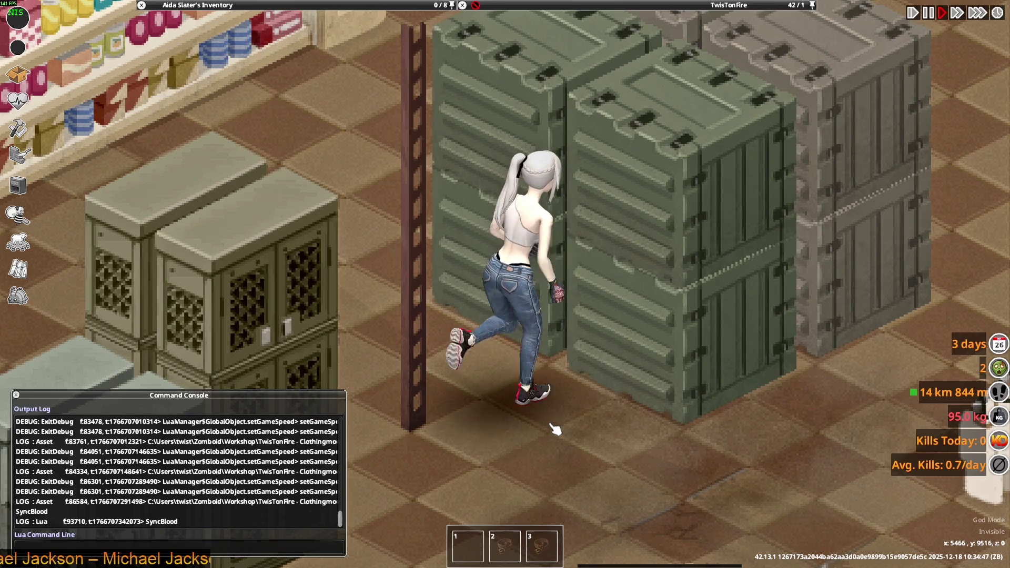
{"action": "key", "text": "w"}
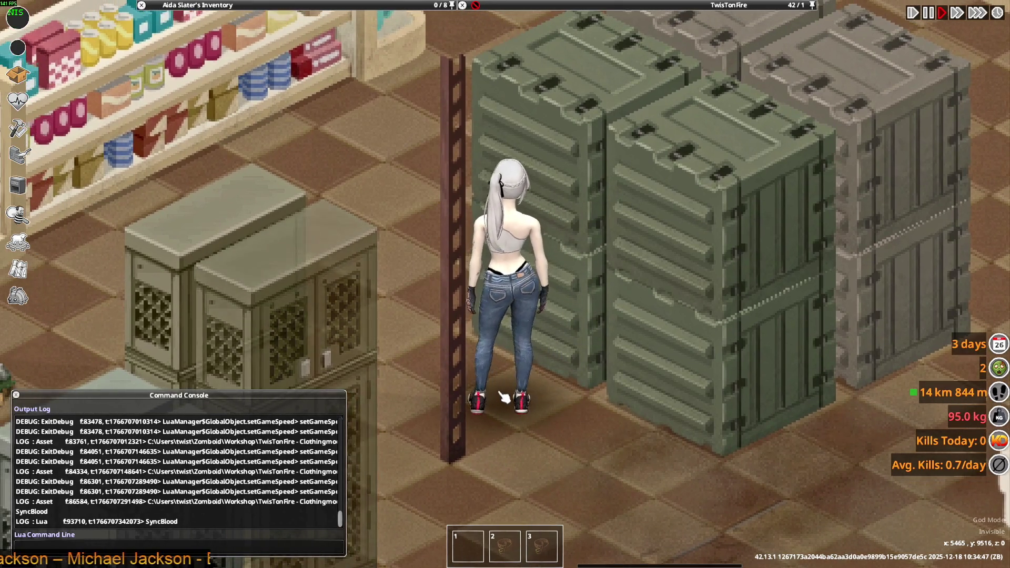
{"action": "key", "text": "alt+Tab"}
{"action": "mouse_move", "coordinate": [511, 343]}
{"action": "middle_mouse_down"}
{"action": "mouse_move", "coordinate": [584, 345]}
{"action": "mouse_move", "coordinate": [545, 355]}
{"action": "middle_mouse_up"}
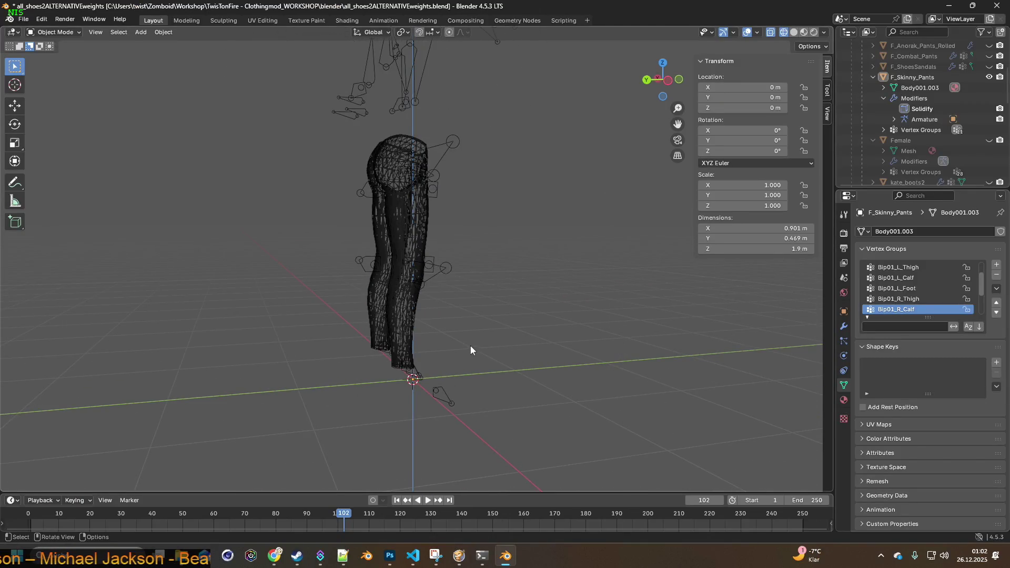
- Zoom and orbit around the pants to inspect the legs from front and side
{"action": "scroll", "coordinate": [456, 345], "scroll_direction": "up", "scroll_amount": 4}
{"action": "middle_click_drag", "start_coordinate": [446, 338], "coordinate": [548, 342]}
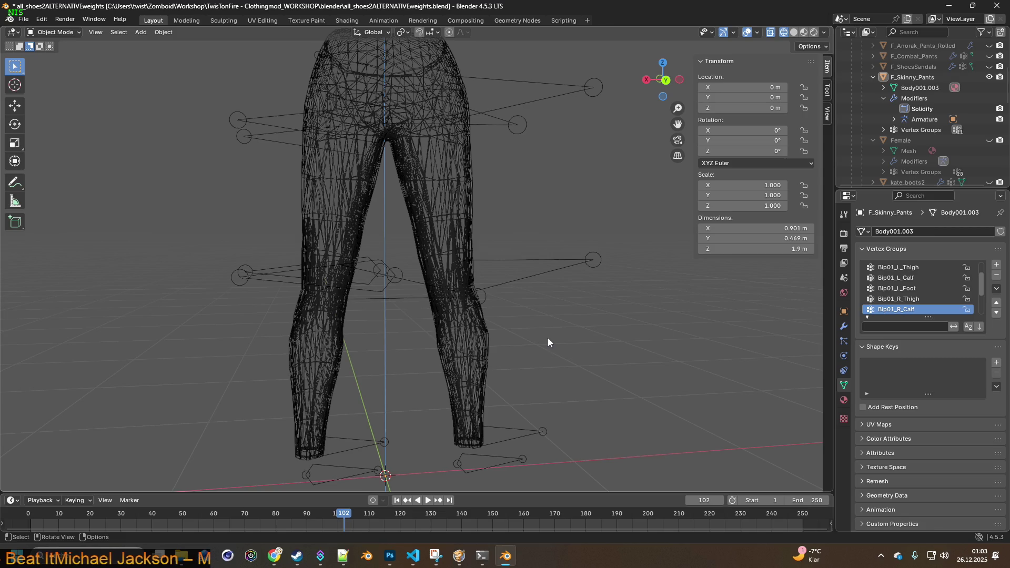
{"action": "mouse_move", "coordinate": [548, 342]}
{"action": "middle_mouse_down"}
{"action": "mouse_move", "coordinate": [394, 275]}
{"action": "mouse_move", "coordinate": [509, 282]}
{"action": "mouse_move", "coordinate": [544, 314]}
{"action": "mouse_move", "coordinate": [495, 314]}
{"action": "middle_mouse_up"}
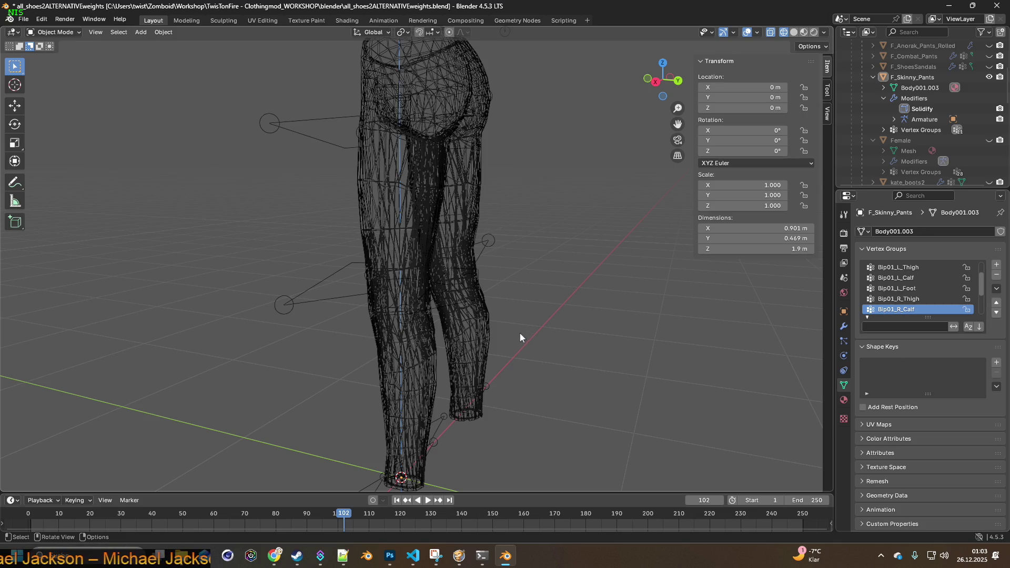
{"action": "scroll", "coordinate": [520, 333], "scroll_direction": "up", "scroll_amount": 5}
{"action": "mouse_move", "coordinate": [501, 317]}
{"action": "middle_mouse_down"}
{"action": "mouse_move", "coordinate": [539, 316]}
{"action": "mouse_move", "coordinate": [548, 305]}
{"action": "mouse_move", "coordinate": [459, 306]}
{"action": "middle_mouse_up"}
{"action": "mouse_move", "coordinate": [520, 319]}
{"action": "middle_mouse_down"}
{"action": "mouse_move", "coordinate": [572, 325]}
{"action": "mouse_move", "coordinate": [535, 309]}
{"action": "mouse_move", "coordinate": [573, 308]}
{"action": "mouse_move", "coordinate": [351, 294]}
{"action": "mouse_move", "coordinate": [342, 282]}
{"action": "mouse_move", "coordinate": [475, 302]}
{"action": "mouse_move", "coordinate": [591, 295]}
{"action": "mouse_move", "coordinate": [520, 317]}
{"action": "middle_mouse_up"}
- Start and cancel a scale, then select the F_Skinny_Pants object
{"action": "key", "text": "s"}
{"action": "right_click", "coordinate": [571, 299]}
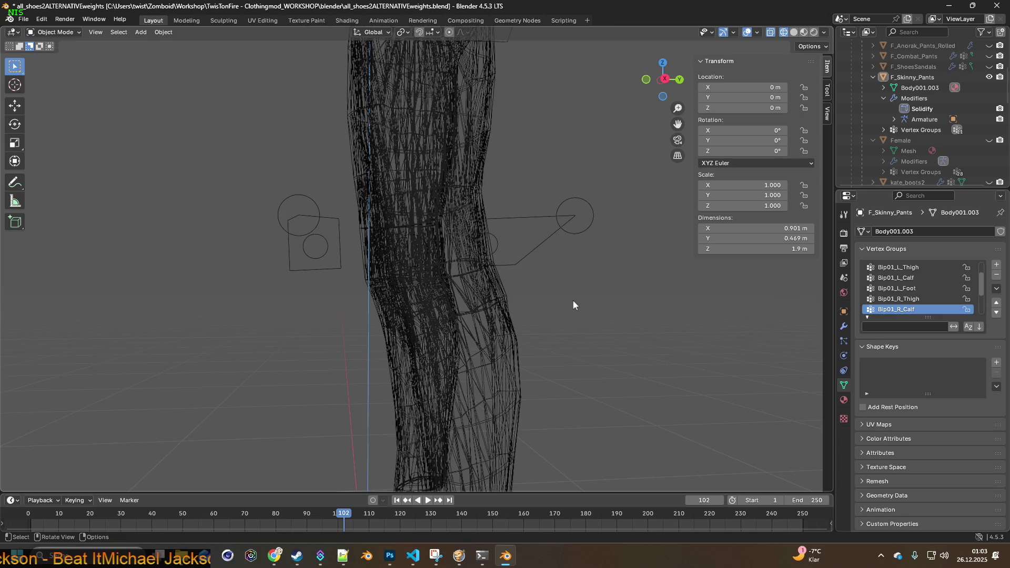
{"action": "middle_click_drag", "start_coordinate": [569, 275], "coordinate": [531, 286]}
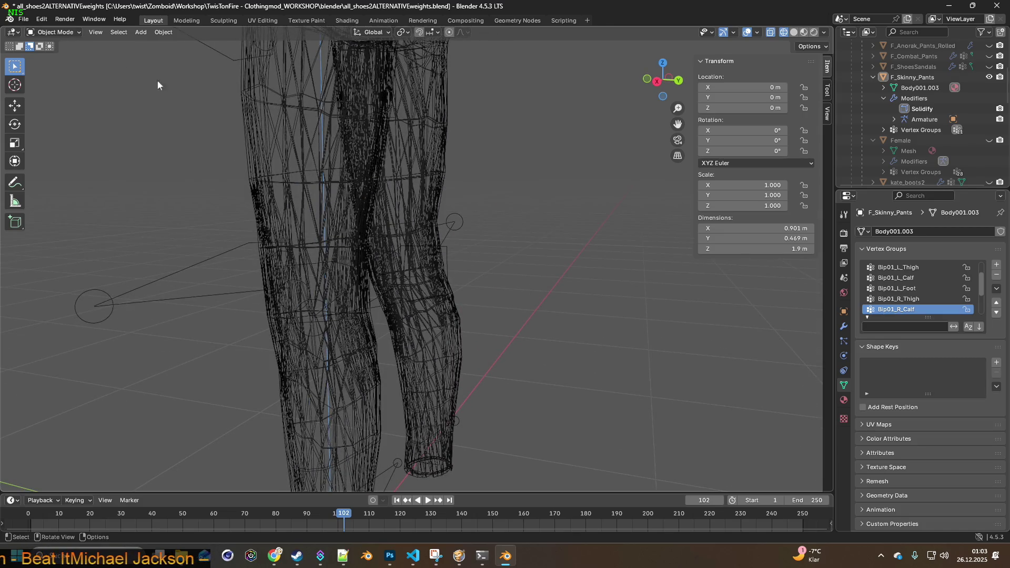
{"action": "left_click", "coordinate": [446, 179]}
{"action": "left_click", "coordinate": [58, 33]}
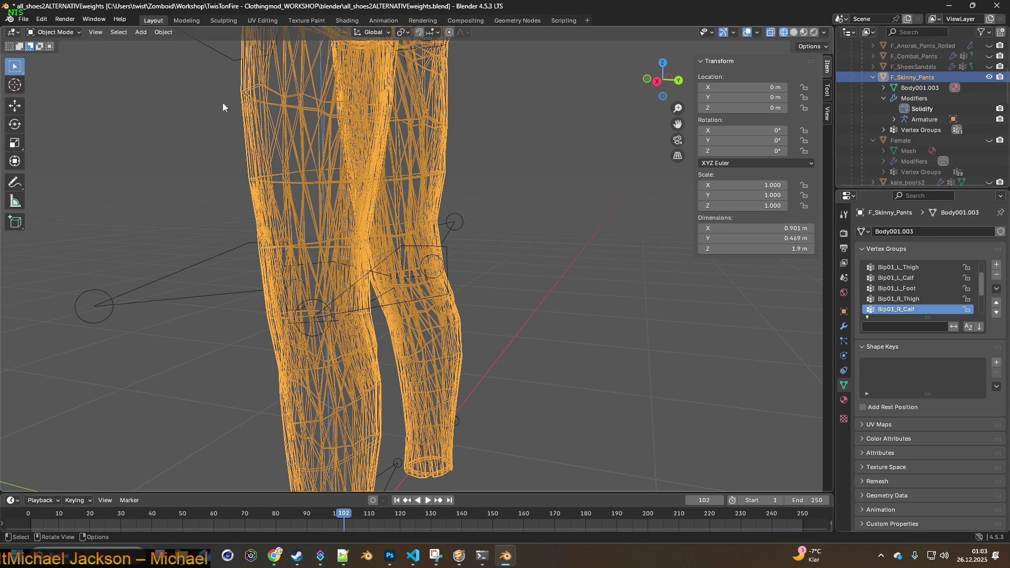
- Deselect the pants, then enter Edit Mode to check the knee vertices
{"action": "left_click", "coordinate": [55, 32]}
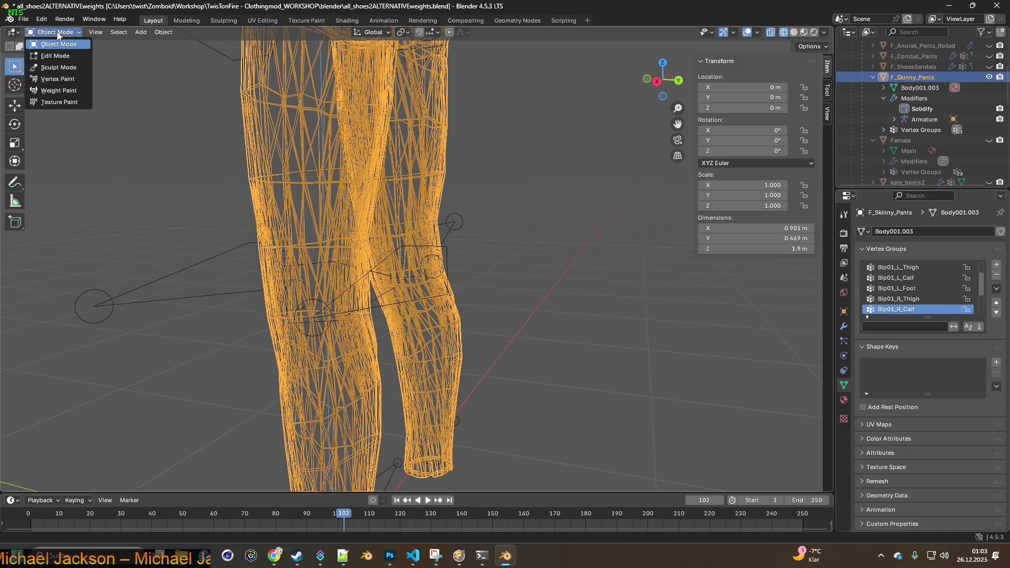
{"action": "mouse_move", "coordinate": [185, 139]}
{"action": "middle_mouse_down"}
{"action": "mouse_move", "coordinate": [406, 205]}
{"action": "mouse_move", "coordinate": [546, 185]}
{"action": "mouse_move", "coordinate": [428, 184]}
{"action": "middle_mouse_up"}
{"action": "left_click", "coordinate": [547, 186]}
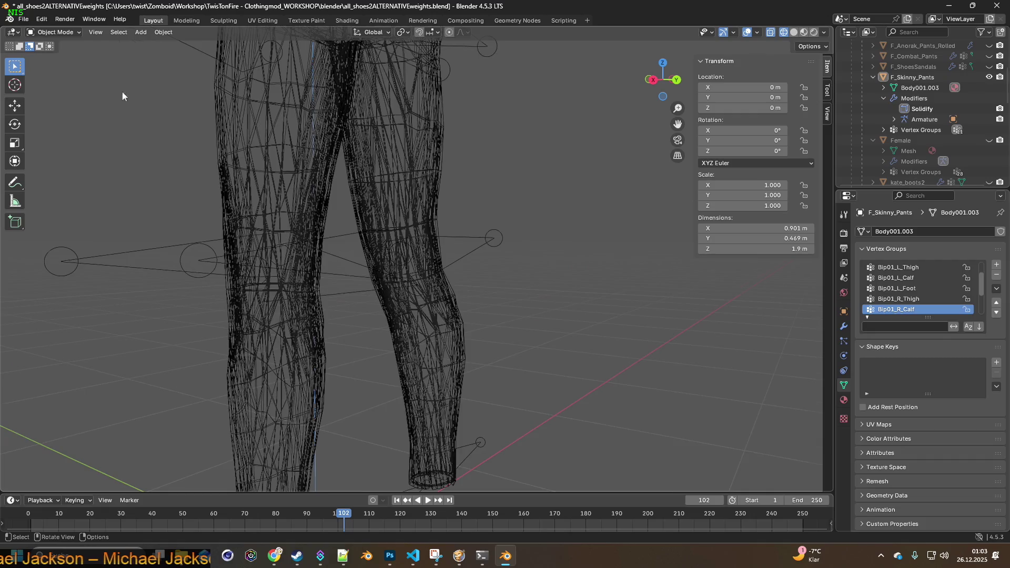
{"action": "middle_click_drag", "start_coordinate": [123, 96], "coordinate": [64, 38], "text": "shift"}
{"action": "left_click", "coordinate": [55, 32]}
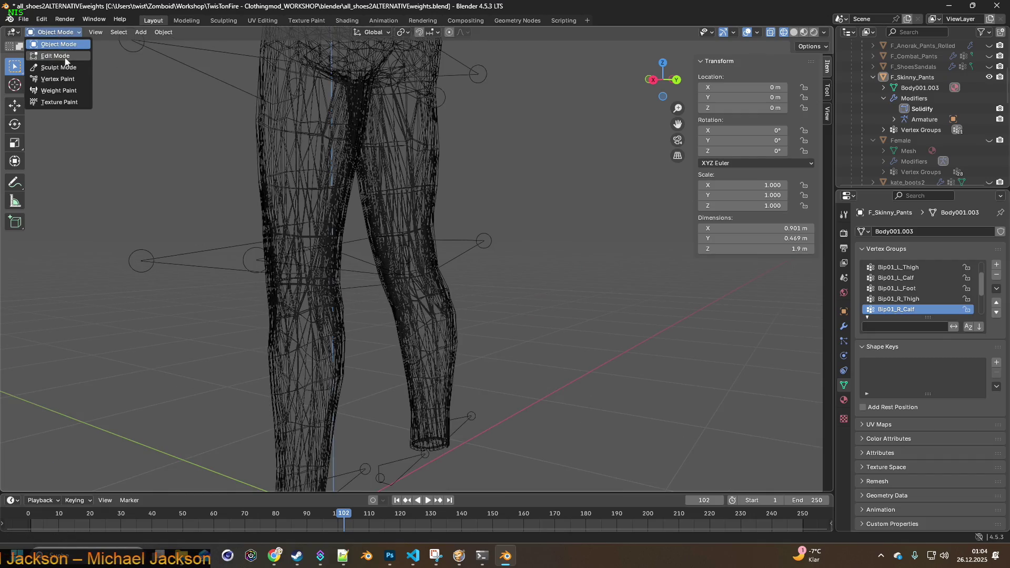
{"action": "left_click", "coordinate": [58, 55]}
{"action": "mouse_move", "coordinate": [254, 165]}
{"action": "middle_mouse_down"}
{"action": "mouse_move", "coordinate": [315, 165]}
{"action": "mouse_move", "coordinate": [247, 169]}
{"action": "mouse_move", "coordinate": [262, 174]}
{"action": "middle_mouse_up"}
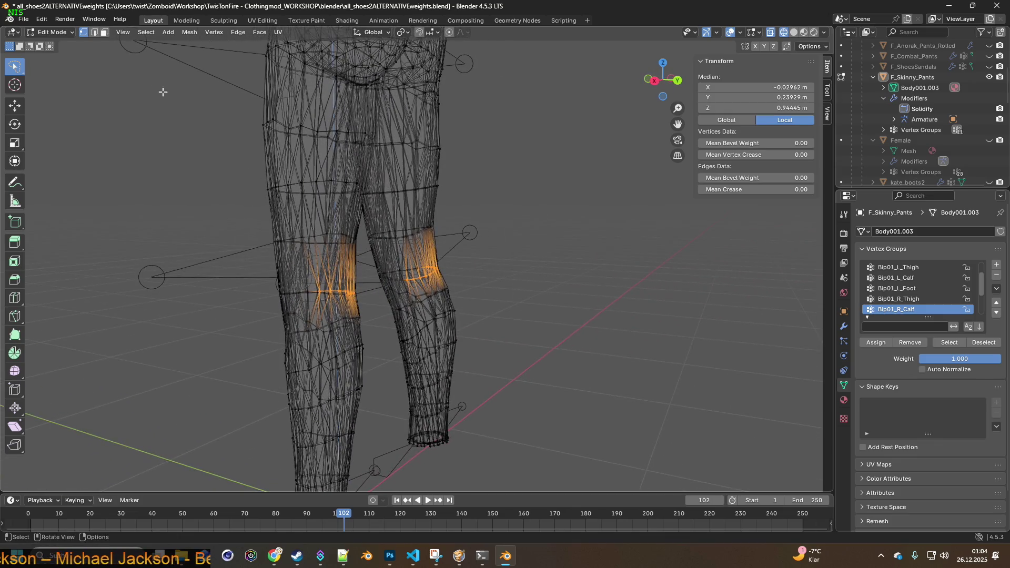
- Switch the pants to Weight Paint mode showing the Bip01_R_Calf weights
{"action": "left_click", "coordinate": [53, 32]}
{"action": "left_click", "coordinate": [59, 90]}
{"action": "middle_click_drag", "start_coordinate": [326, 227], "coordinate": [385, 232]}
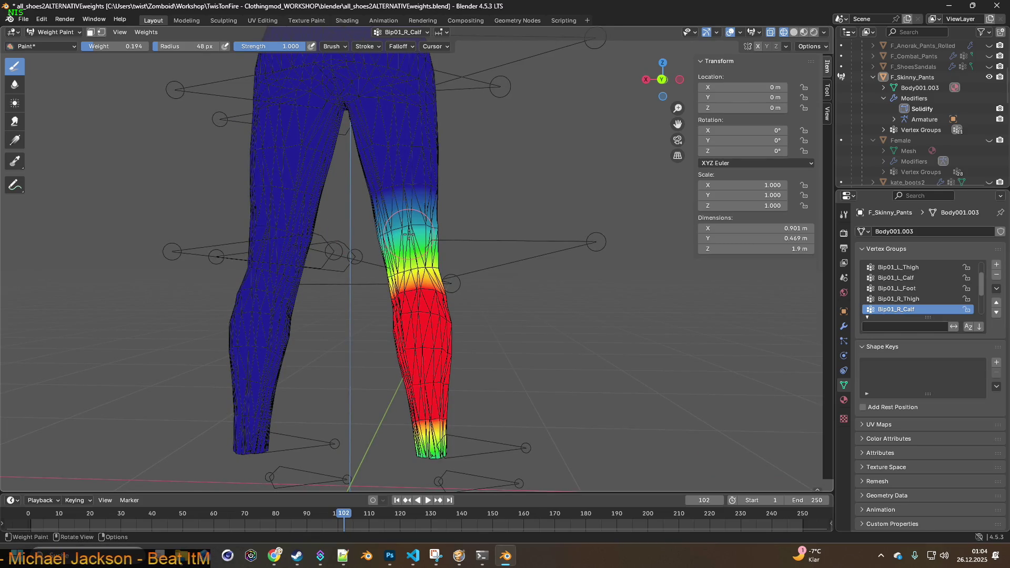
- Check the calf weights from the side, unhide the Female body, and return to Object Mode
{"action": "middle_click_drag", "start_coordinate": [452, 257], "coordinate": [522, 264]}
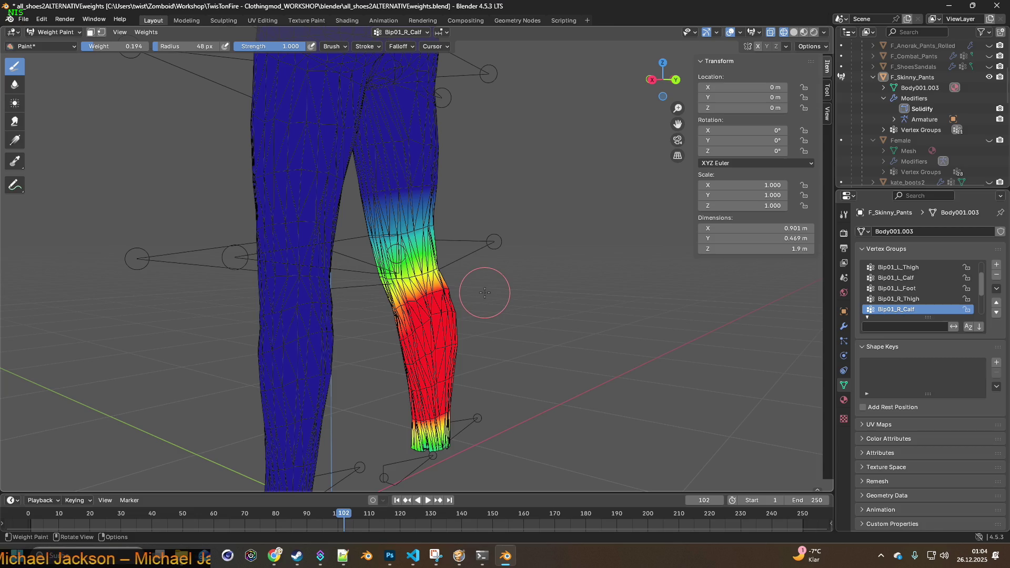
{"action": "mouse_move", "coordinate": [484, 292]}
{"action": "middle_mouse_down"}
{"action": "mouse_move", "coordinate": [398, 298]}
{"action": "mouse_move", "coordinate": [506, 309]}
{"action": "mouse_move", "coordinate": [427, 322]}
{"action": "mouse_move", "coordinate": [455, 151]}
{"action": "middle_mouse_up"}
{"action": "scroll", "coordinate": [467, 311], "scroll_direction": "up", "scroll_amount": 3}
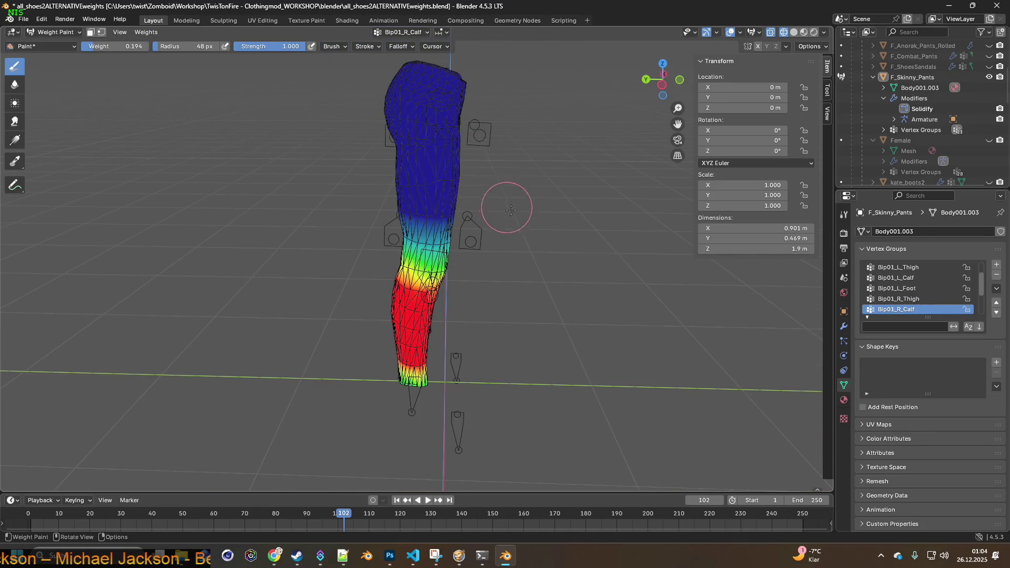
{"action": "left_click", "coordinate": [989, 140]}
{"action": "left_click", "coordinate": [55, 32]}
{"action": "left_click", "coordinate": [60, 43]}
- Turn to the front of the figure and enable Material Preview shading
{"action": "middle_click_drag", "start_coordinate": [427, 139], "coordinate": [306, 138]}
{"action": "scroll", "coordinate": [474, 105], "scroll_direction": "down", "scroll_amount": 2}
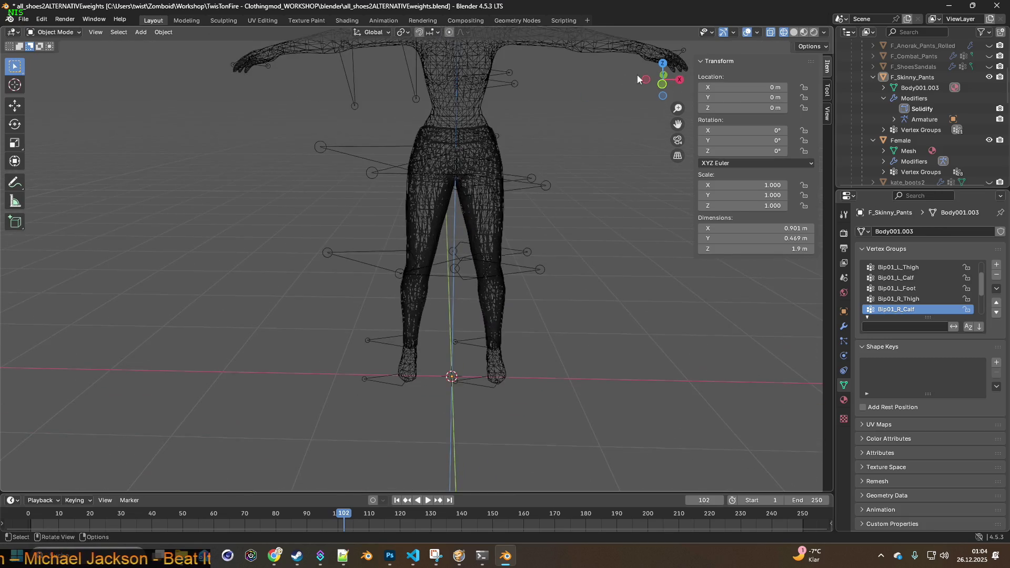
{"action": "left_click", "coordinate": [804, 32]}
{"action": "mouse_move", "coordinate": [565, 115]}
{"action": "middle_mouse_down"}
{"action": "mouse_move", "coordinate": [579, 181]}
{"action": "mouse_move", "coordinate": [538, 194]}
{"action": "mouse_move", "coordinate": [557, 184]}
{"action": "middle_mouse_up"}
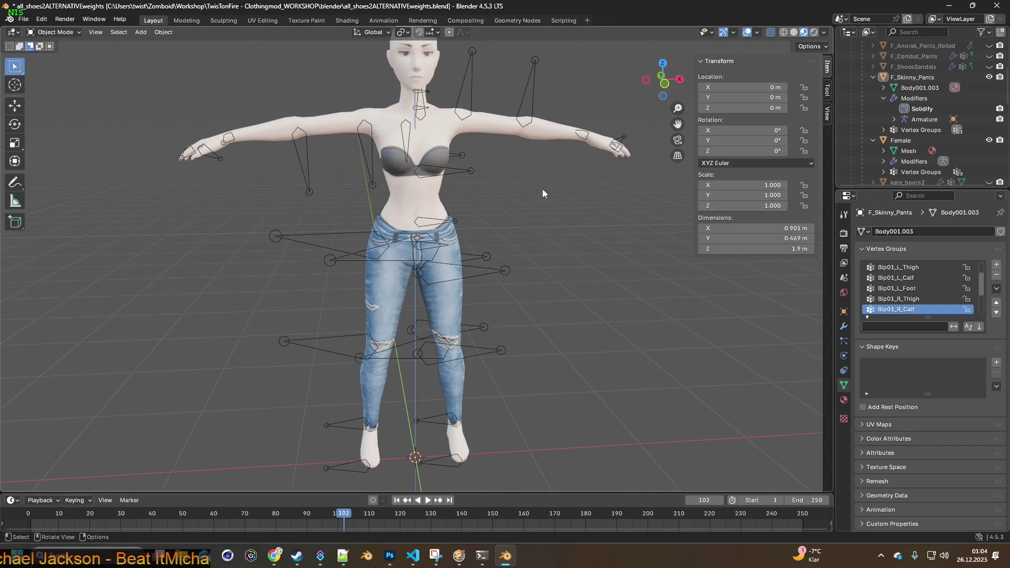
- Zoom in and orbit to an angled back view of the textured jeans
{"action": "mouse_move", "coordinate": [543, 189]}
{"action": "middle_mouse_down"}
{"action": "mouse_move", "coordinate": [443, 180]}
{"action": "mouse_move", "coordinate": [608, 189]}
{"action": "mouse_move", "coordinate": [516, 183]}
{"action": "mouse_move", "coordinate": [472, 195]}
{"action": "mouse_move", "coordinate": [536, 193]}
{"action": "mouse_move", "coordinate": [517, 194]}
{"action": "mouse_move", "coordinate": [530, 239]}
{"action": "mouse_move", "coordinate": [499, 207]}
{"action": "mouse_move", "coordinate": [564, 194]}
{"action": "mouse_move", "coordinate": [308, 187]}
{"action": "mouse_move", "coordinate": [548, 188]}
{"action": "mouse_move", "coordinate": [536, 210]}
{"action": "mouse_move", "coordinate": [494, 213]}
{"action": "mouse_move", "coordinate": [535, 211]}
{"action": "middle_mouse_up"}
{"action": "scroll", "coordinate": [474, 179], "scroll_direction": "up", "scroll_amount": 2}
{"action": "scroll", "coordinate": [502, 176], "scroll_direction": "up", "scroll_amount": 1}
{"action": "scroll", "coordinate": [512, 182], "scroll_direction": "up", "scroll_amount": 3}
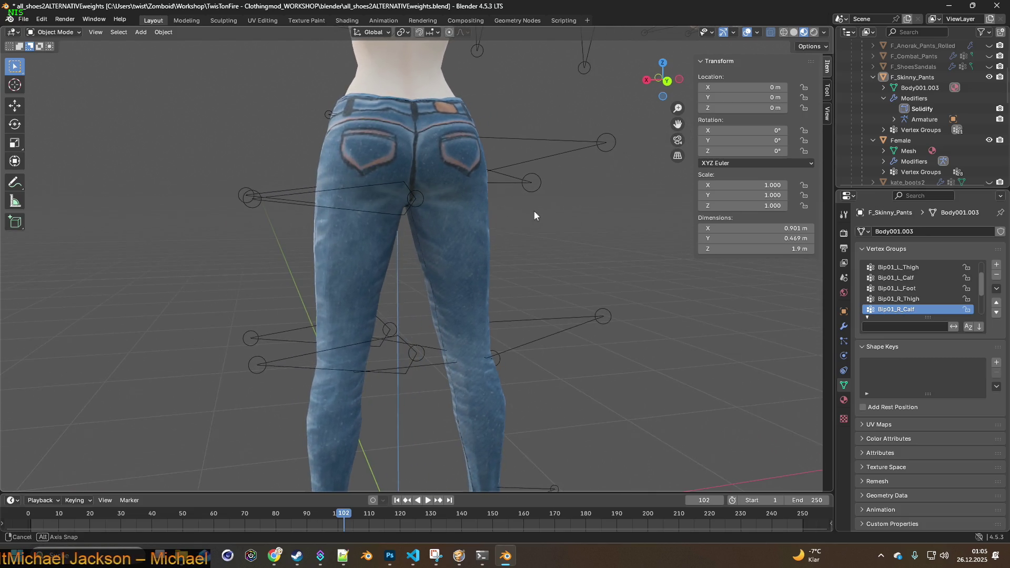
{"action": "mouse_move", "coordinate": [445, 233]}
{"action": "middle_mouse_down"}
{"action": "mouse_move", "coordinate": [500, 222]}
{"action": "mouse_move", "coordinate": [405, 228]}
{"action": "mouse_move", "coordinate": [474, 228]}
{"action": "middle_mouse_up"}
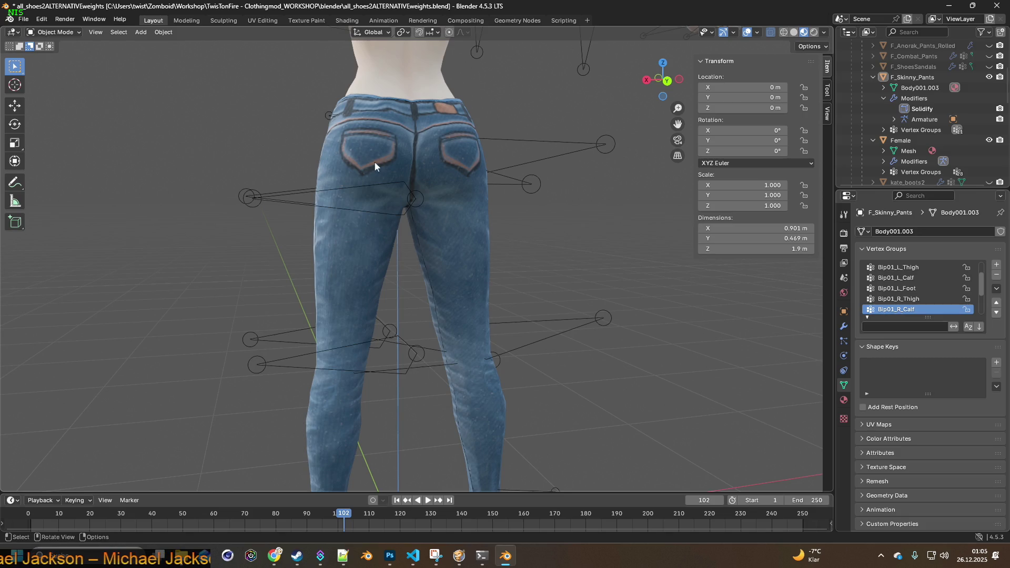
{"action": "left_click", "coordinate": [55, 32]}
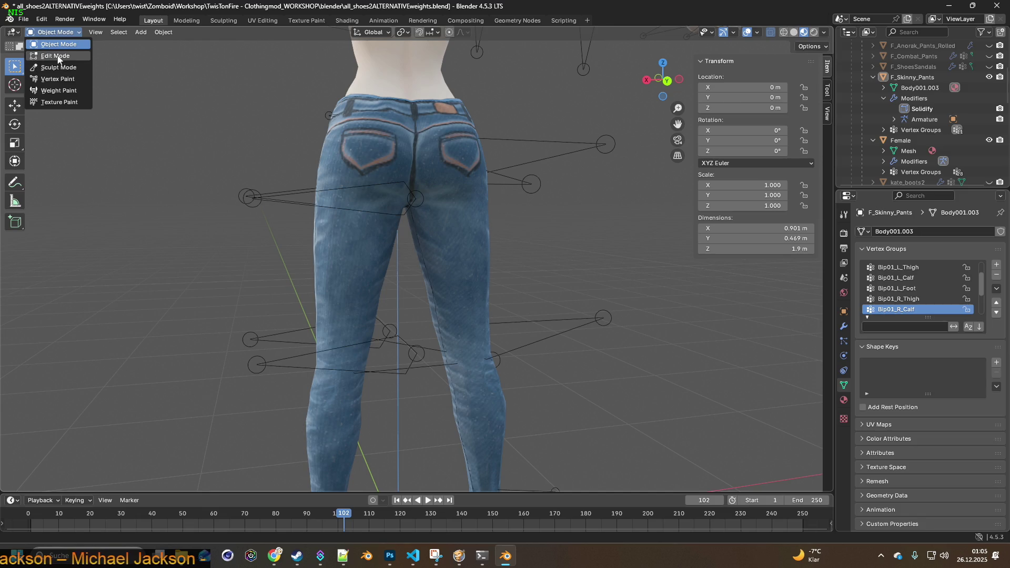
- Enter Weight Paint, show the Bip01_Spine1 group and set the brush weight to 0
{"action": "left_click", "coordinate": [53, 32]}
{"action": "left_click", "coordinate": [59, 91]}
{"action": "mouse_move", "coordinate": [379, 173]}
{"action": "middle_mouse_down"}
{"action": "mouse_move", "coordinate": [444, 185]}
{"action": "mouse_move", "coordinate": [395, 160]}
{"action": "mouse_move", "coordinate": [408, 139]}
{"action": "mouse_move", "coordinate": [395, 166]}
{"action": "mouse_move", "coordinate": [559, 178]}
{"action": "middle_mouse_up"}
{"action": "scroll", "coordinate": [395, 171], "scroll_direction": "up", "scroll_amount": 4}
{"action": "scroll", "coordinate": [899, 294], "scroll_direction": "down", "scroll_amount": 2}
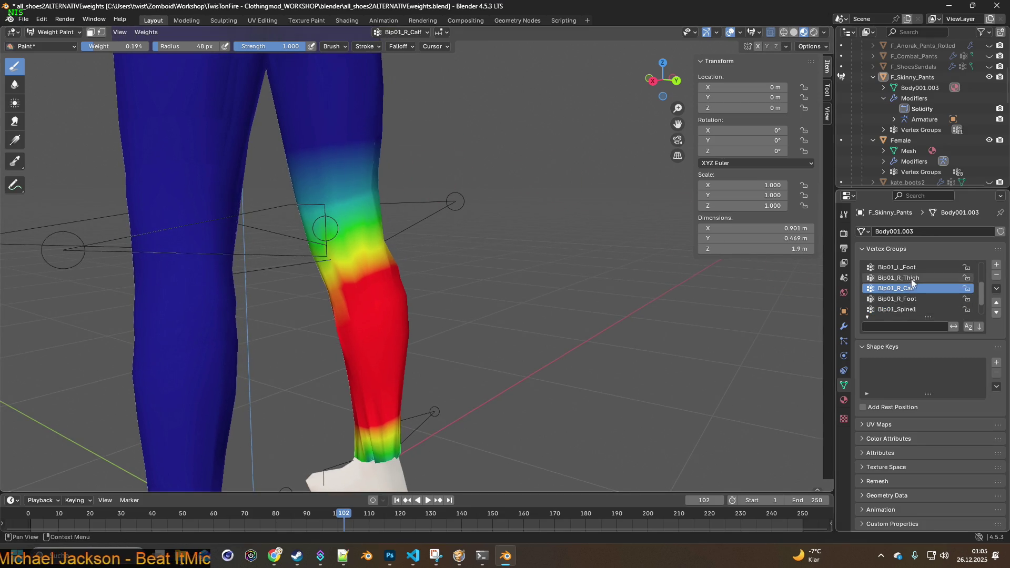
{"action": "left_click", "coordinate": [910, 309]}
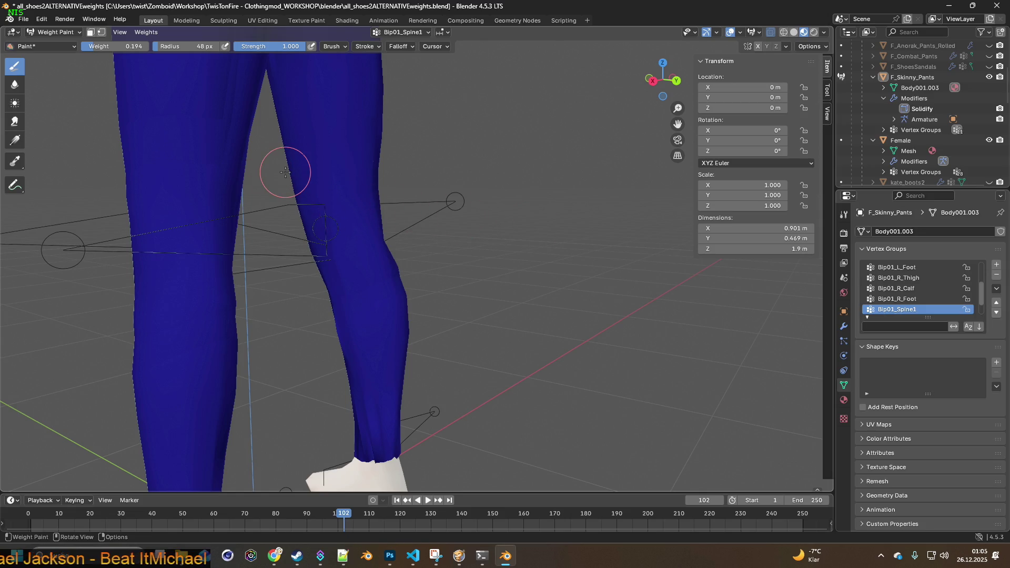
{"action": "key", "text": "shift+x"}
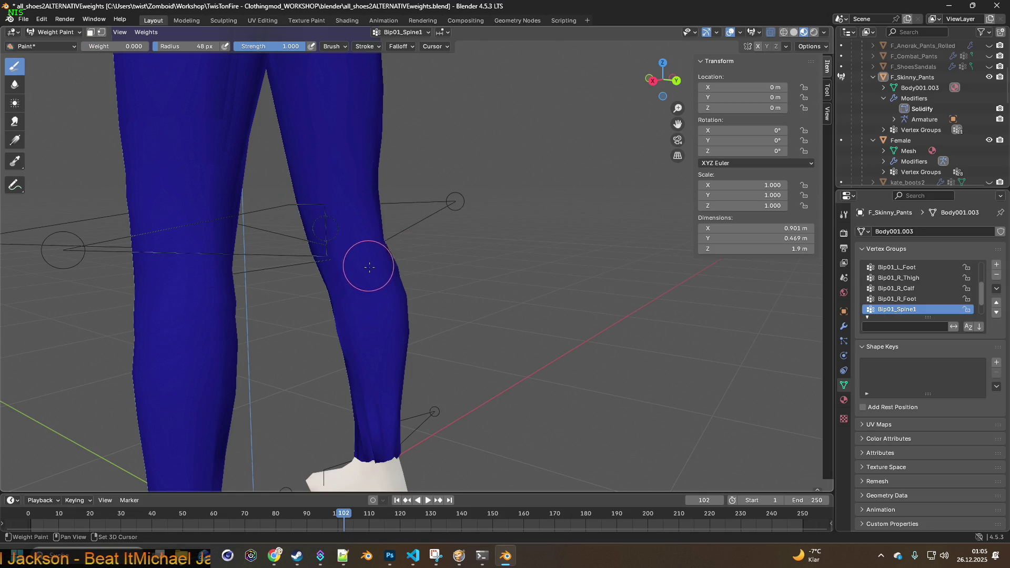
- Step through Bip01_R_Foot and Bip01_R_Calf to Bip01_R_Thigh and inspect its weights at the knee
{"action": "left_click", "coordinate": [897, 299]}
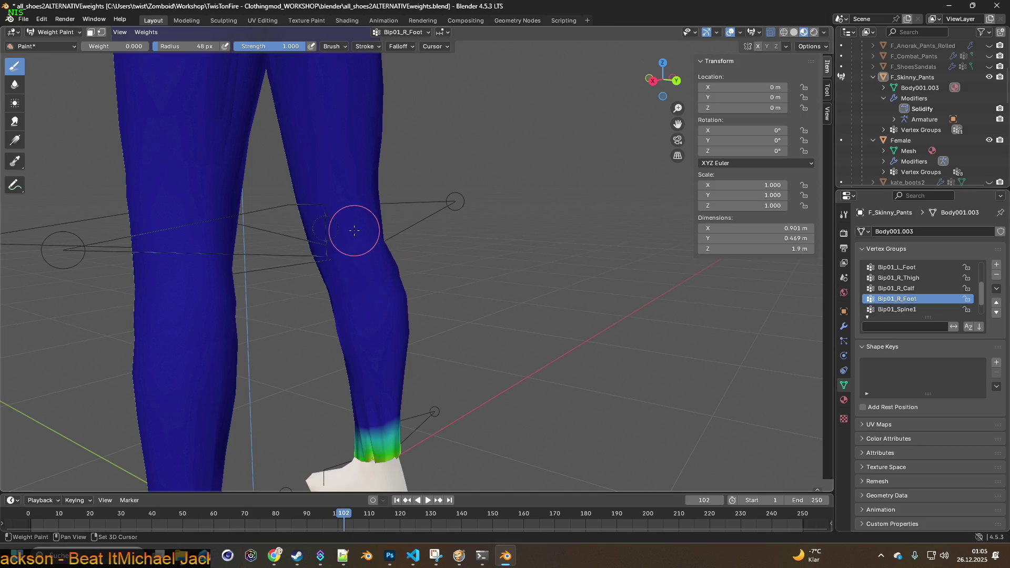
{"action": "left_click", "coordinate": [897, 289]}
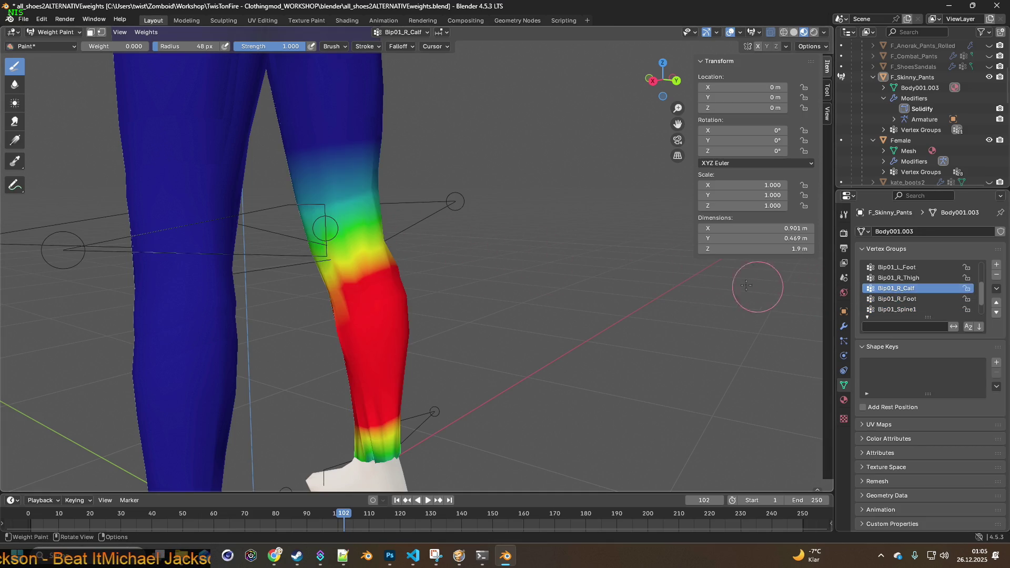
{"action": "middle_click_drag", "start_coordinate": [432, 248], "coordinate": [481, 251]}
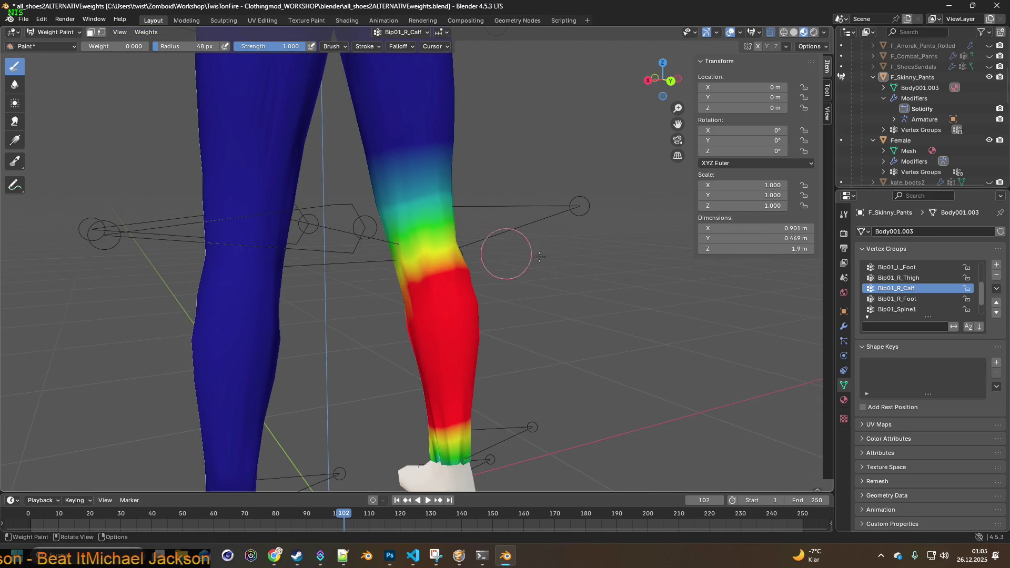
{"action": "left_click", "coordinate": [902, 279]}
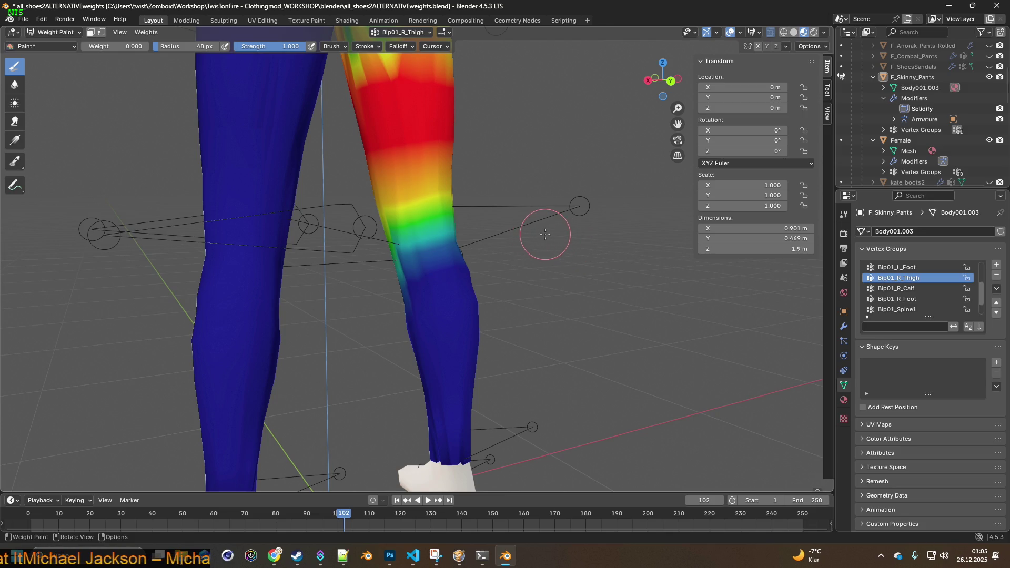
{"action": "scroll", "coordinate": [527, 234], "scroll_direction": "up", "scroll_amount": 2}
{"action": "scroll", "coordinate": [547, 247], "scroll_direction": "up", "scroll_amount": 2}
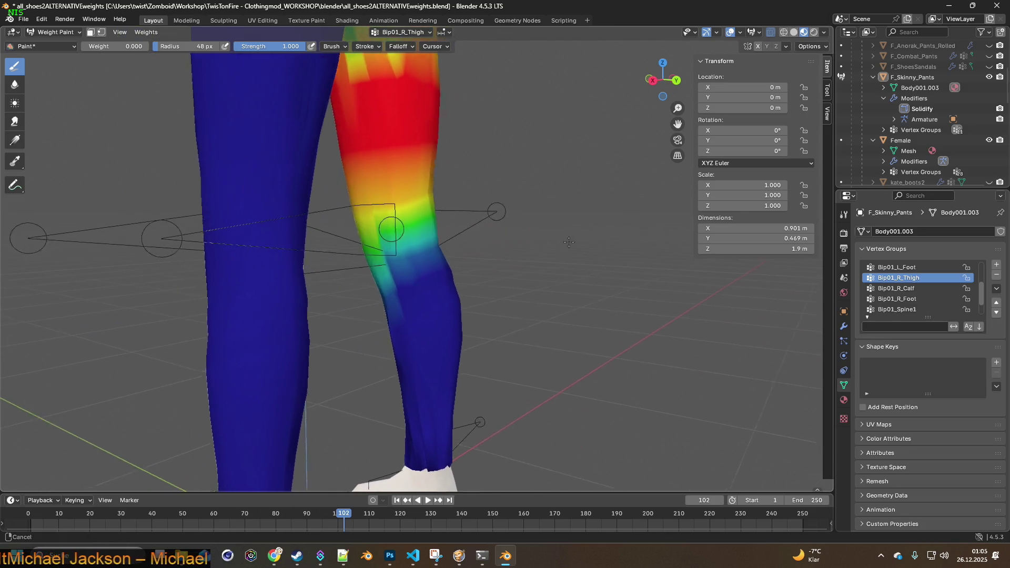
{"action": "mouse_move", "coordinate": [553, 252]}
{"action": "middle_mouse_down"}
{"action": "mouse_move", "coordinate": [467, 248]}
{"action": "mouse_move", "coordinate": [463, 273]}
{"action": "middle_mouse_up"}
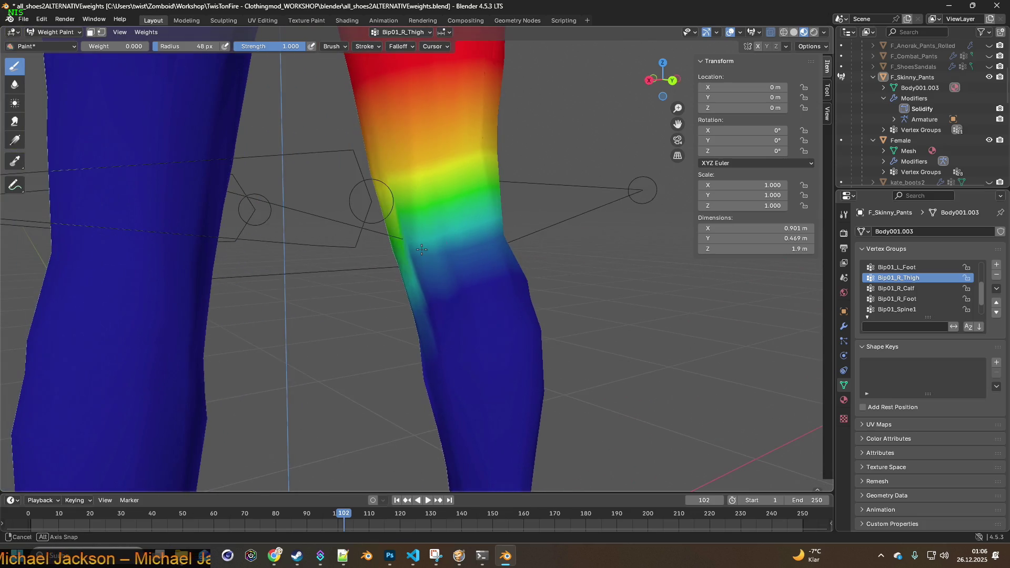
- Turn on the wireframe overlay and centre the view on the right knee
{"action": "left_click", "coordinate": [783, 33]}
{"action": "scroll", "coordinate": [524, 252], "scroll_direction": "up", "scroll_amount": 1}
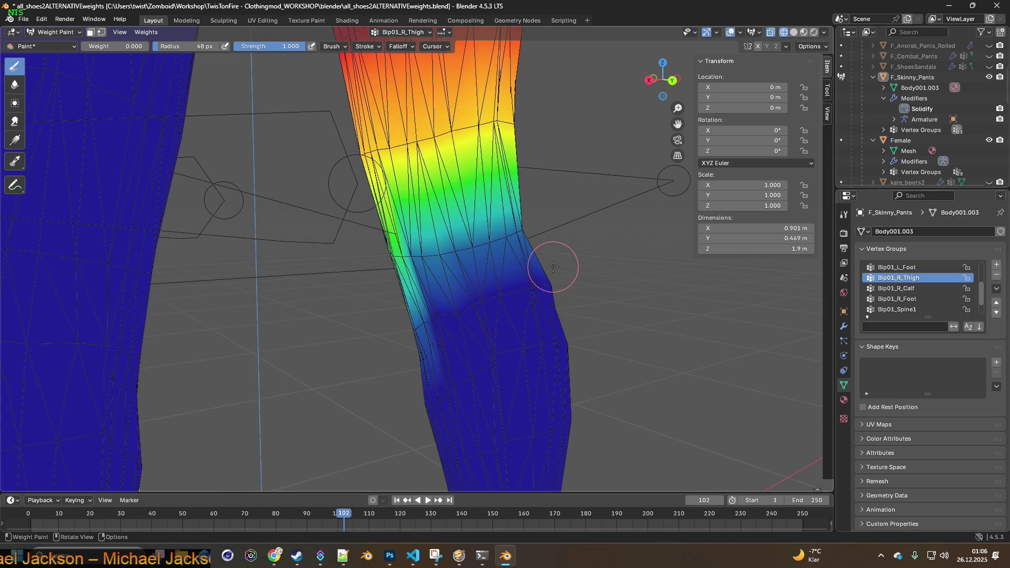
{"action": "mouse_move", "coordinate": [553, 267]}
{"action": "middle_mouse_down"}
{"action": "mouse_move", "coordinate": [570, 277]}
{"action": "mouse_move", "coordinate": [356, 259]}
{"action": "mouse_move", "coordinate": [553, 291]}
{"action": "mouse_move", "coordinate": [493, 293]}
{"action": "middle_mouse_up"}
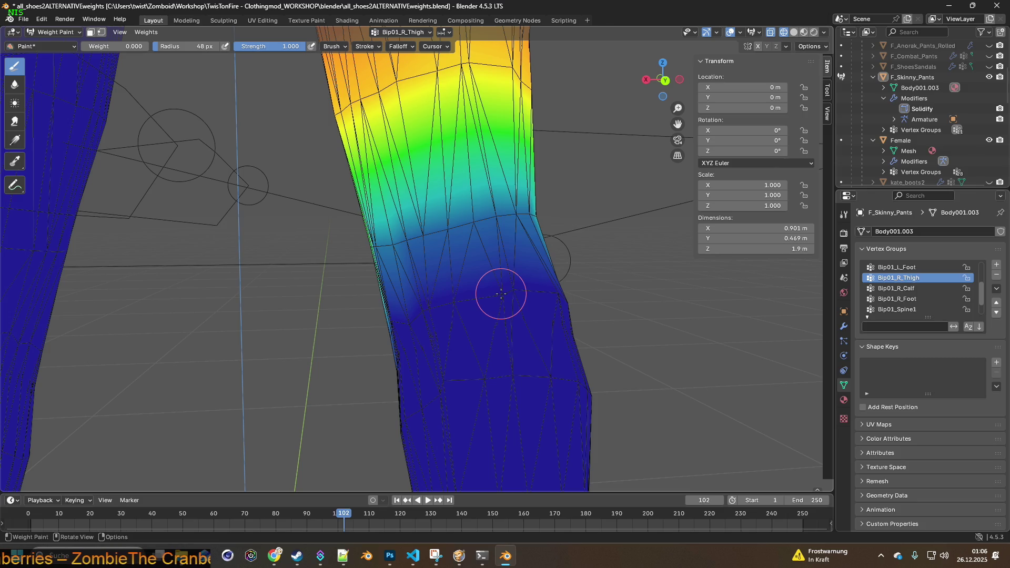
{"action": "mouse_move", "coordinate": [473, 283]}
{"action": "middle_mouse_down"}
{"action": "mouse_move", "coordinate": [372, 277]}
{"action": "mouse_move", "coordinate": [472, 280]}
{"action": "middle_mouse_up"}
- Paint zero Bip01_R_Thigh weight across the teal knee band, checking from several angles
{"action": "mouse_move", "coordinate": [350, 248]}
{"action": "left_mouse_down"}
{"action": "mouse_move", "coordinate": [338, 247]}
{"action": "mouse_move", "coordinate": [458, 221]}
{"action": "left_mouse_up"}
{"action": "middle_click_drag", "start_coordinate": [457, 221], "coordinate": [402, 236]}
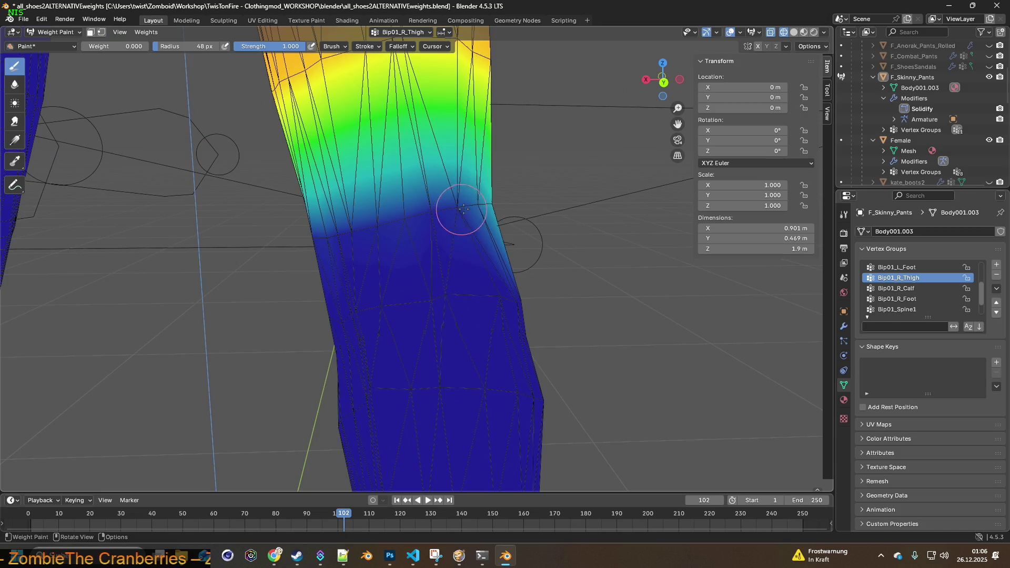
{"action": "middle_click_drag", "start_coordinate": [478, 208], "coordinate": [404, 234]}
{"action": "left_click_drag", "start_coordinate": [479, 216], "coordinate": [476, 230]}
{"action": "mouse_move", "coordinate": [477, 230]}
{"action": "middle_mouse_down"}
{"action": "mouse_move", "coordinate": [368, 264]}
{"action": "mouse_move", "coordinate": [451, 246]}
{"action": "middle_mouse_up"}
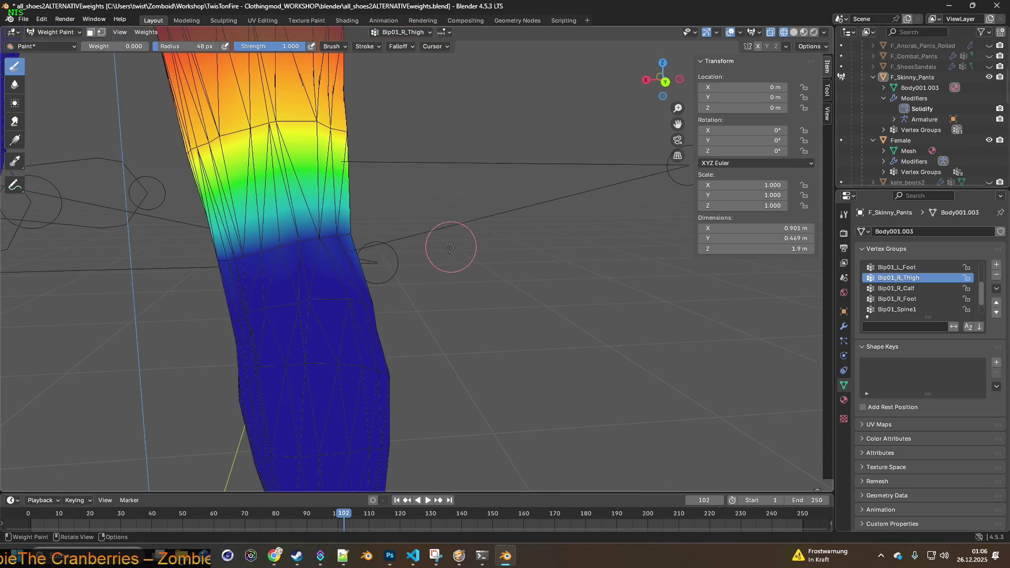
{"action": "middle_click_drag", "start_coordinate": [316, 260], "coordinate": [76, 253]}
{"action": "middle_click_drag", "start_coordinate": [409, 255], "coordinate": [435, 247]}
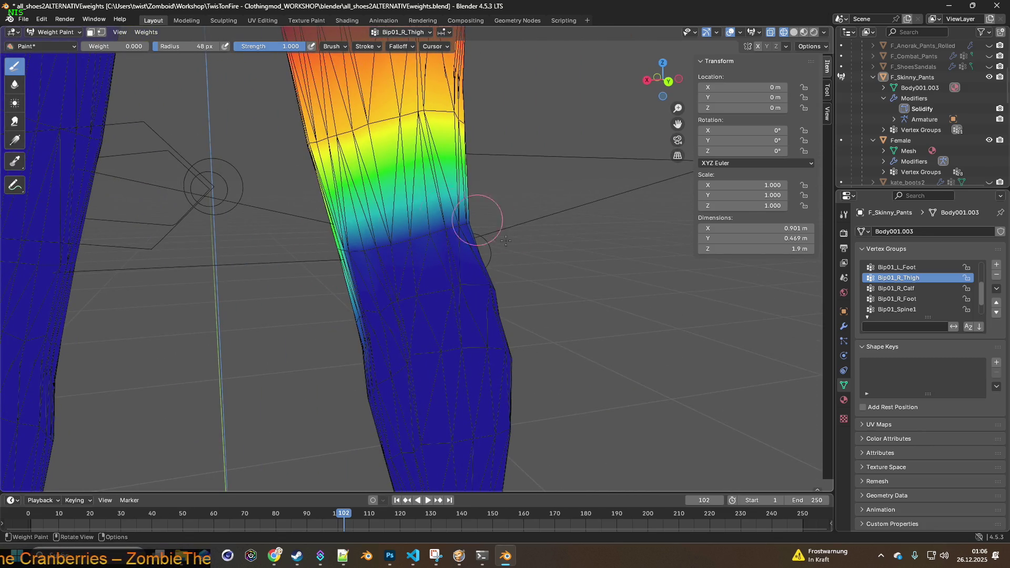
{"action": "middle_click_drag", "start_coordinate": [473, 218], "coordinate": [421, 278]}
{"action": "left_click", "coordinate": [56, 32]}
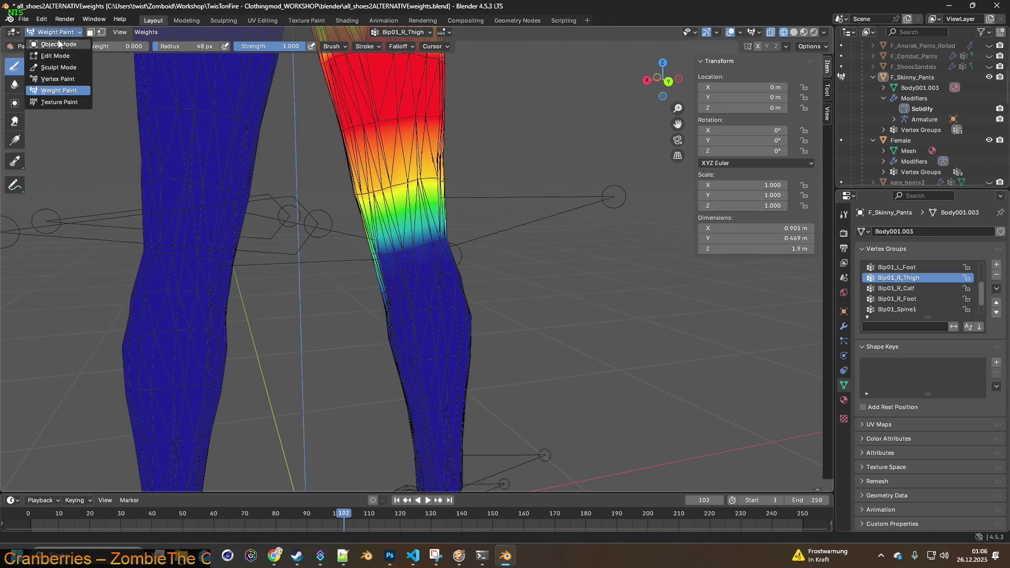
- Return to Object Mode, zoom out and hide the Female body mesh
{"action": "left_click", "coordinate": [50, 42]}
{"action": "scroll", "coordinate": [236, 179], "scroll_direction": "down", "scroll_amount": 1}
{"action": "scroll", "coordinate": [236, 174], "scroll_direction": "down", "scroll_amount": 3}
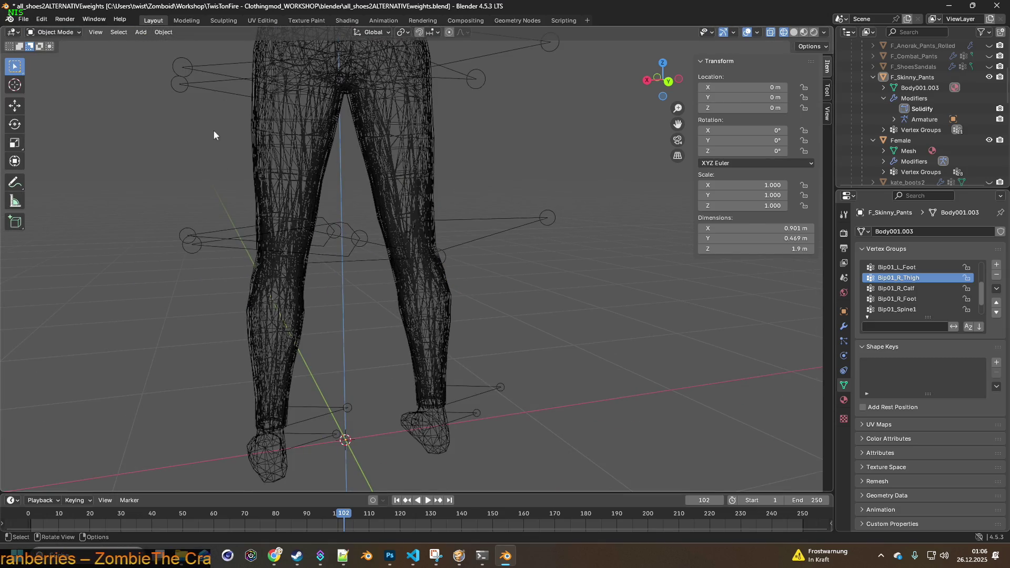
{"action": "scroll", "coordinate": [238, 146], "scroll_direction": "down", "scroll_amount": 3}
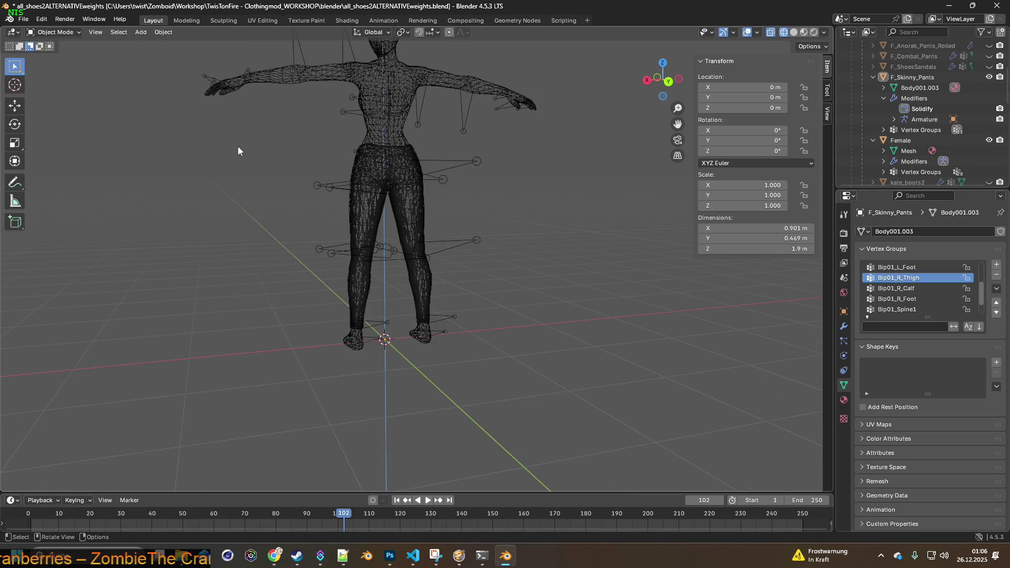
{"action": "left_click", "coordinate": [990, 141]}
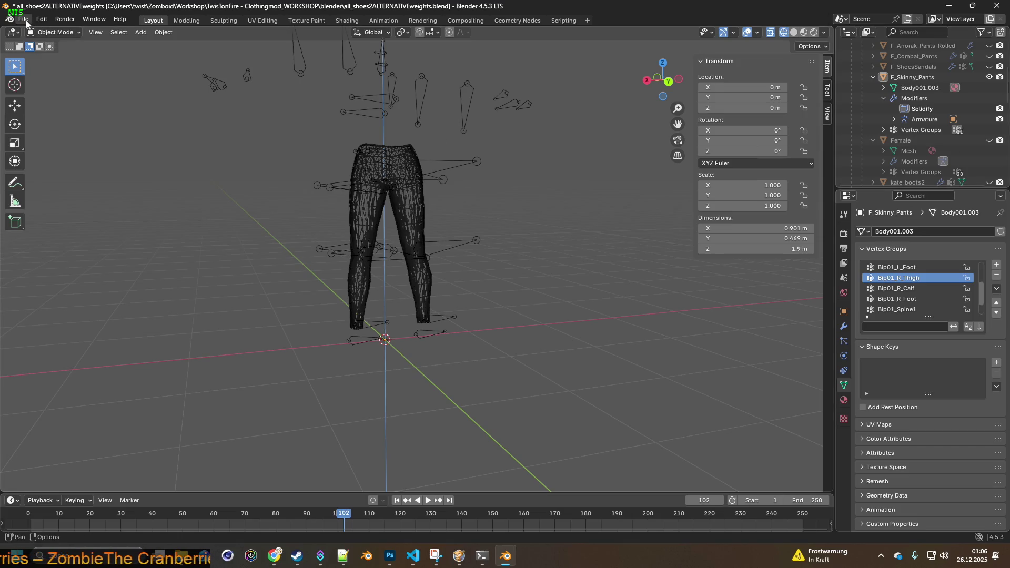
- Export the pants as F_Skinny_Pants.fbx into the clothes folder
{"action": "left_click", "coordinate": [24, 21]}
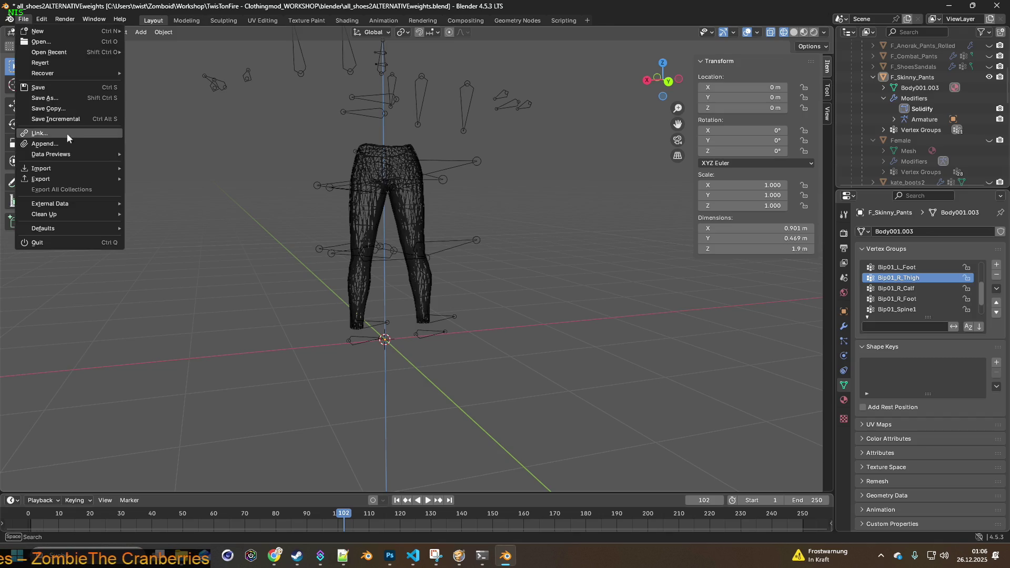
{"action": "mouse_move", "coordinate": [44, 180]}
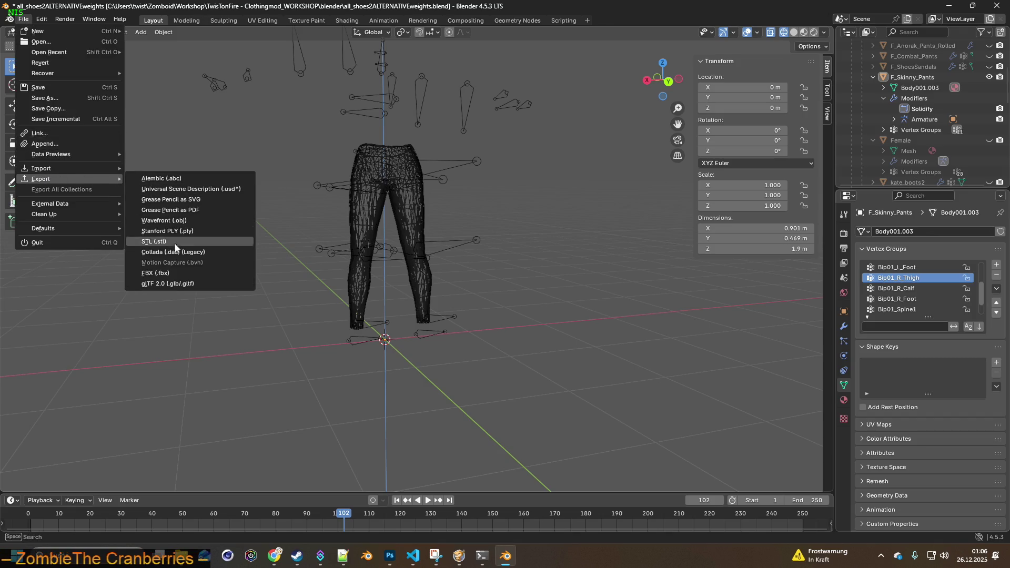
{"action": "left_click", "coordinate": [166, 274]}
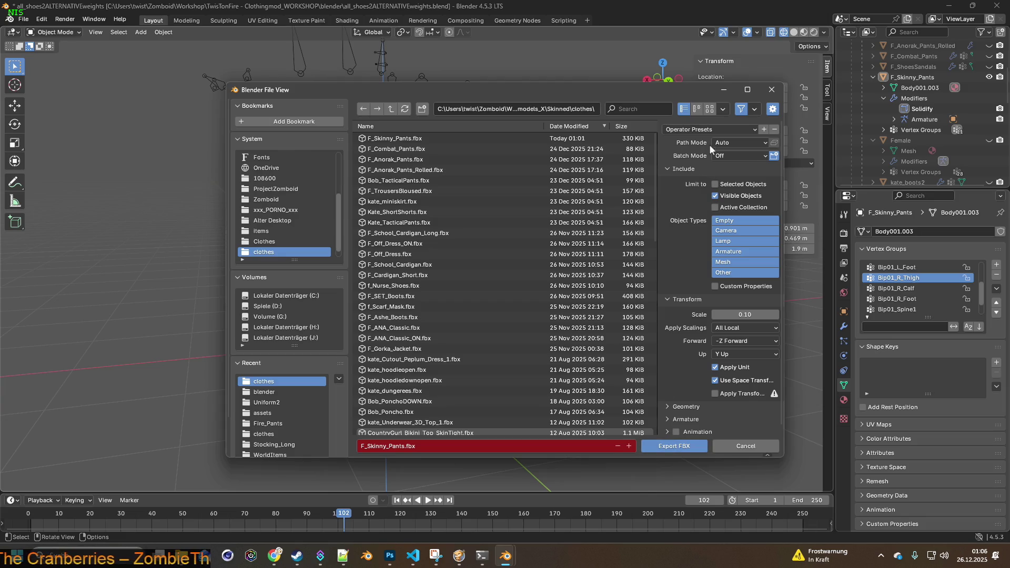
{"action": "left_click", "coordinate": [676, 447]}
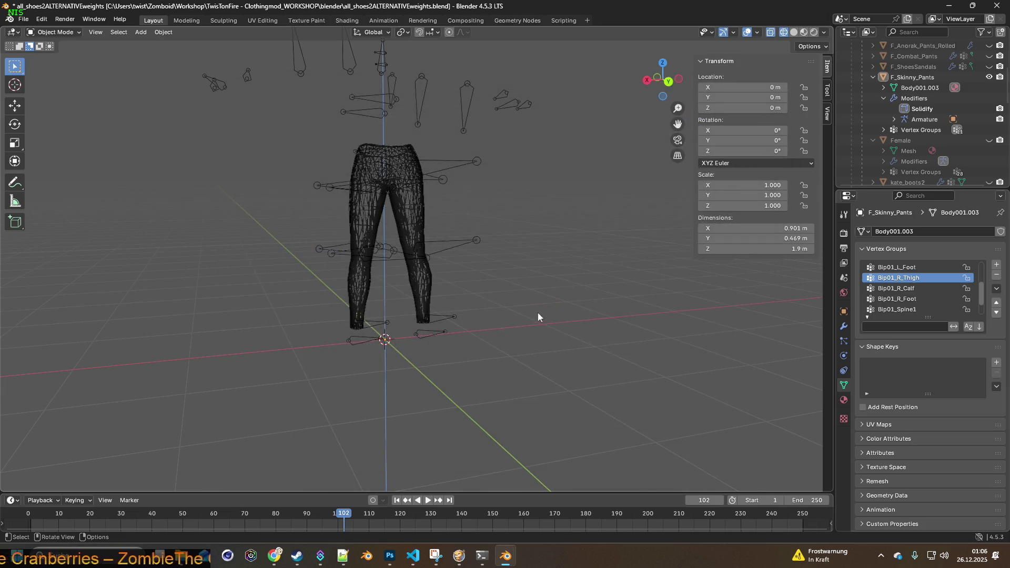
- Walk the character around the store in the exported jeans, then pause and return to Blender
{"action": "left_click", "coordinate": [456, 561]}
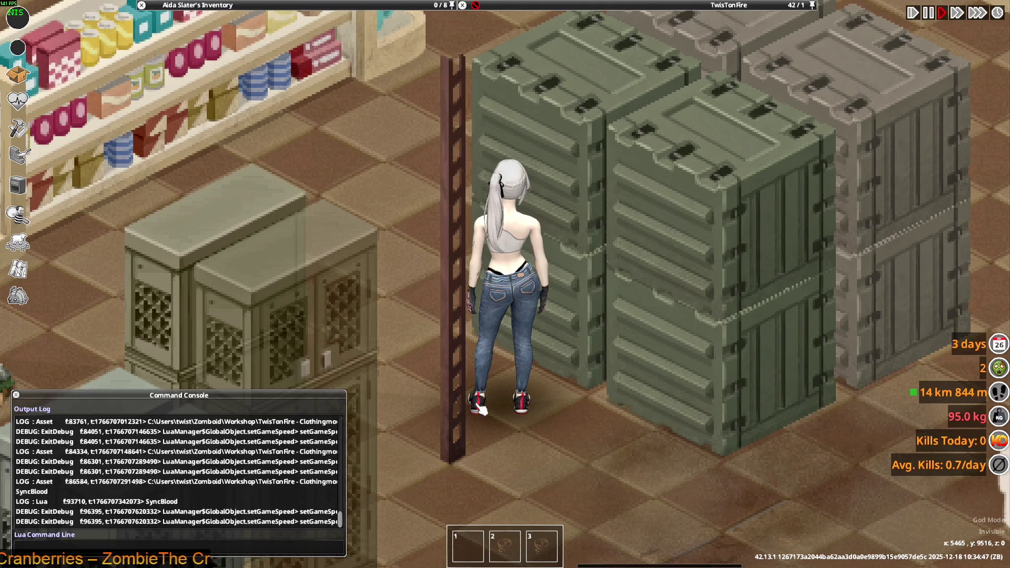
{"action": "key", "text": "w"}
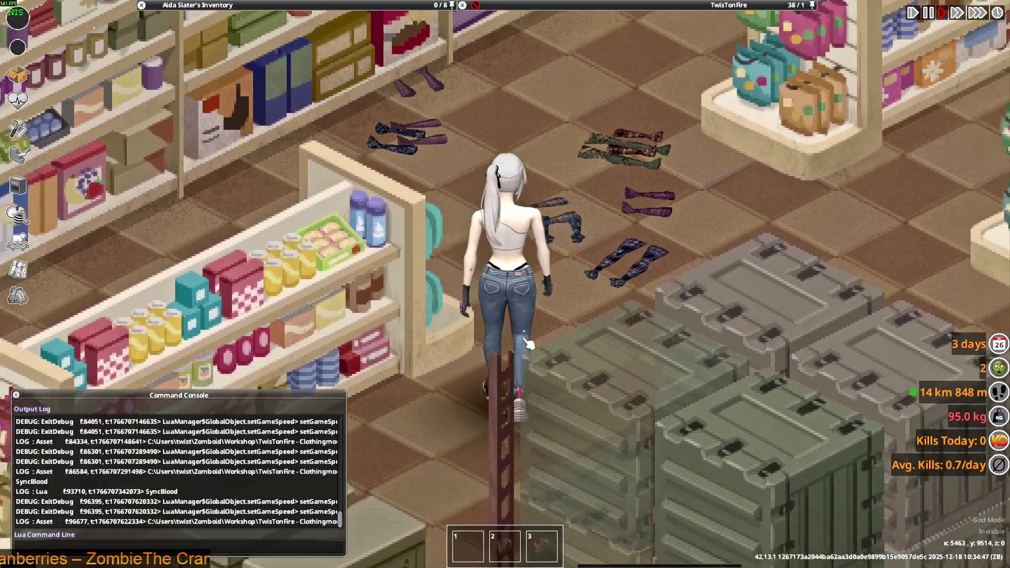
{"action": "key", "text": "w"}
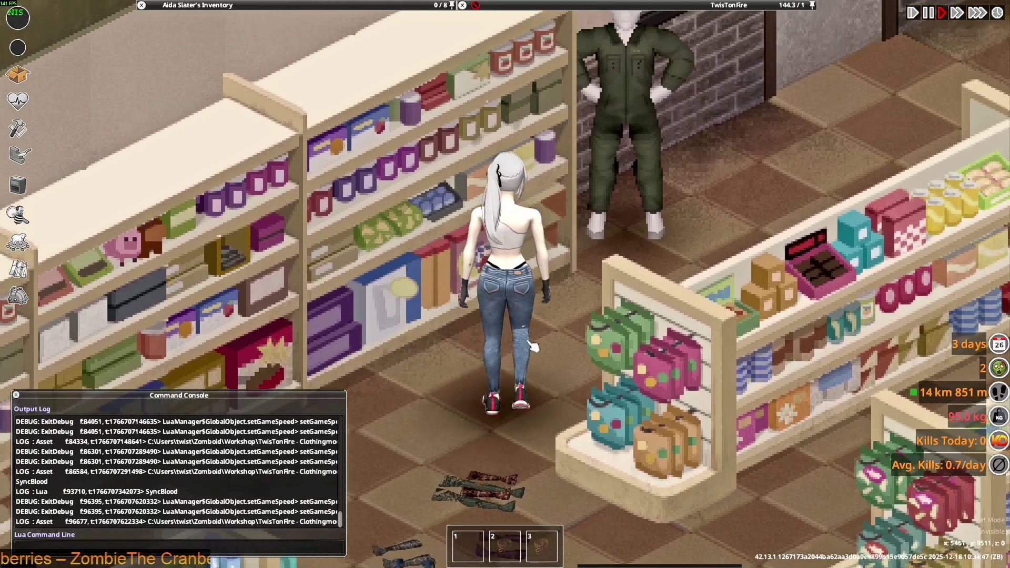
{"action": "key", "text": "w"}
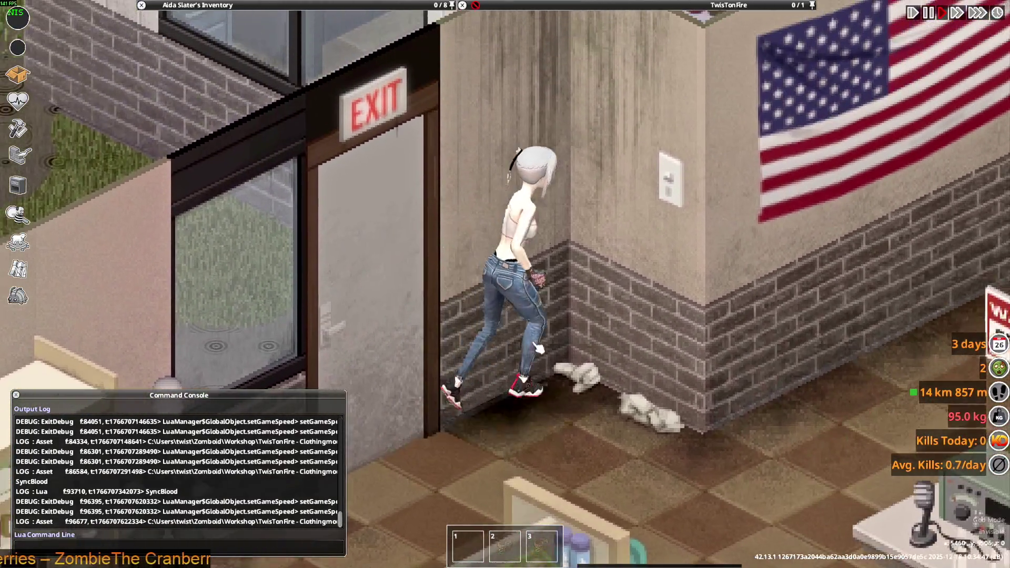
{"action": "key", "text": "s"}
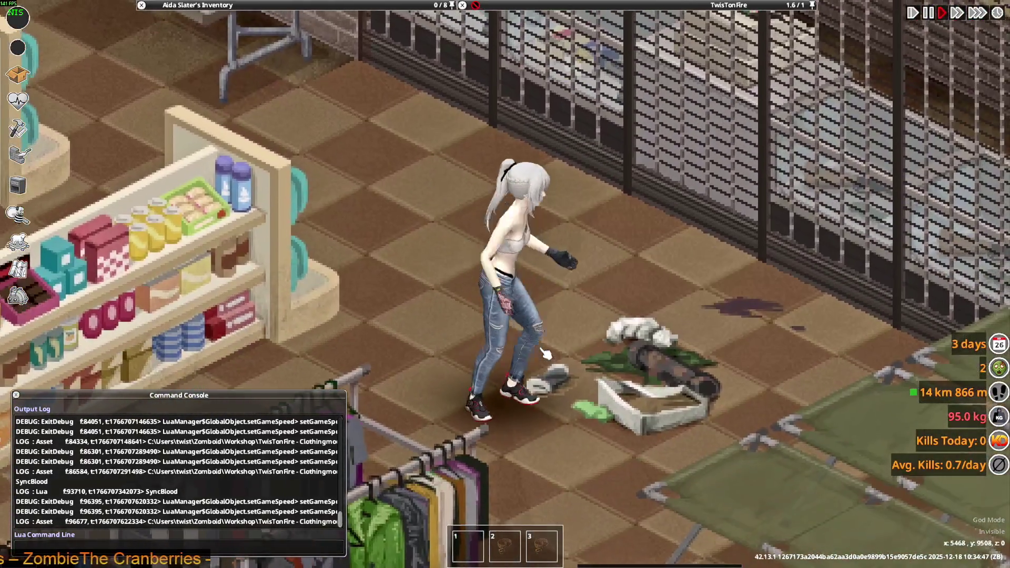
{"action": "key", "text": "w"}
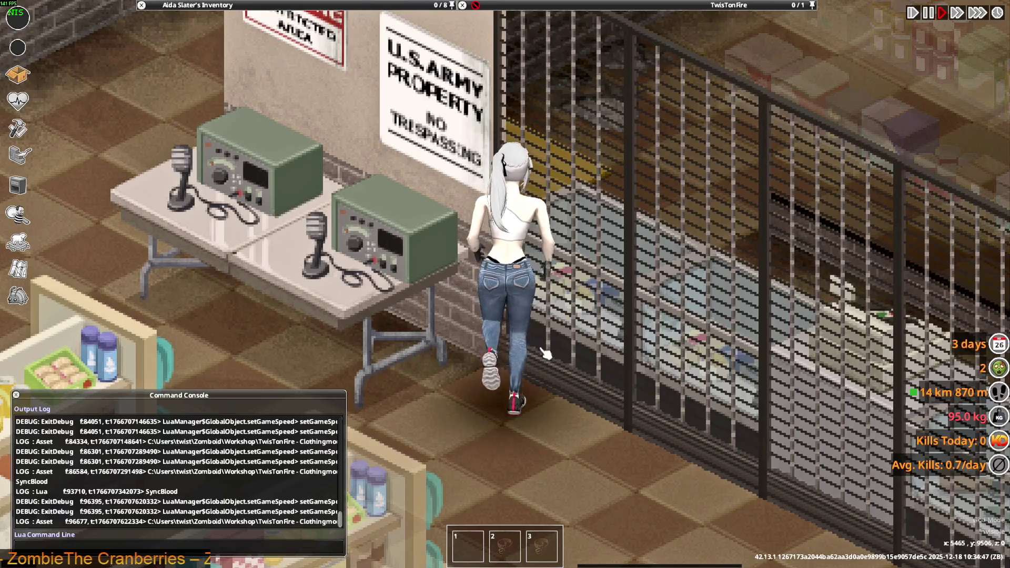
{"action": "key", "text": "space"}
{"action": "key", "text": "alt+Tab"}
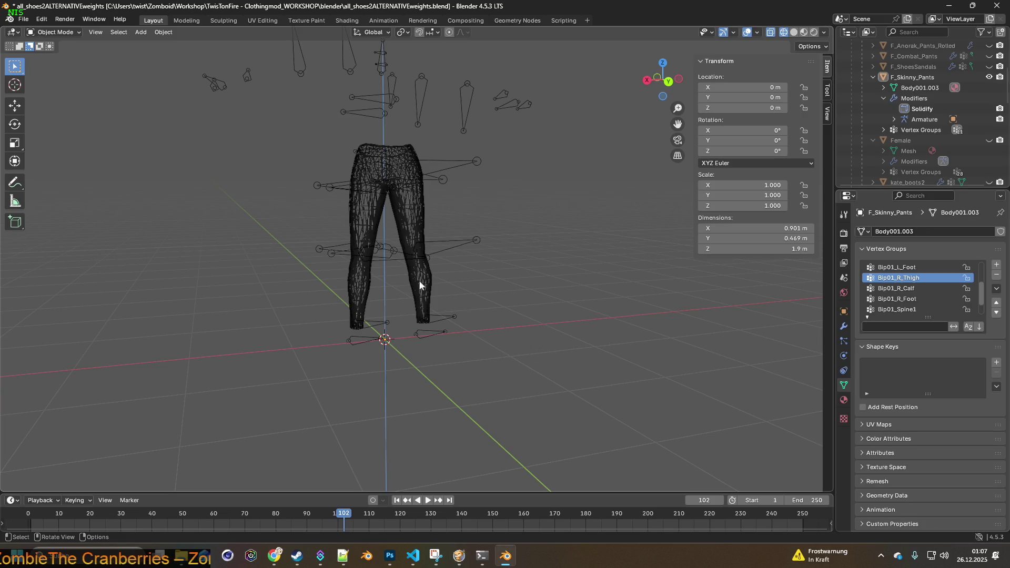
- Enter Weight Paint mode and revert the weights to an earlier state via Undo History
{"action": "left_click", "coordinate": [62, 32]}
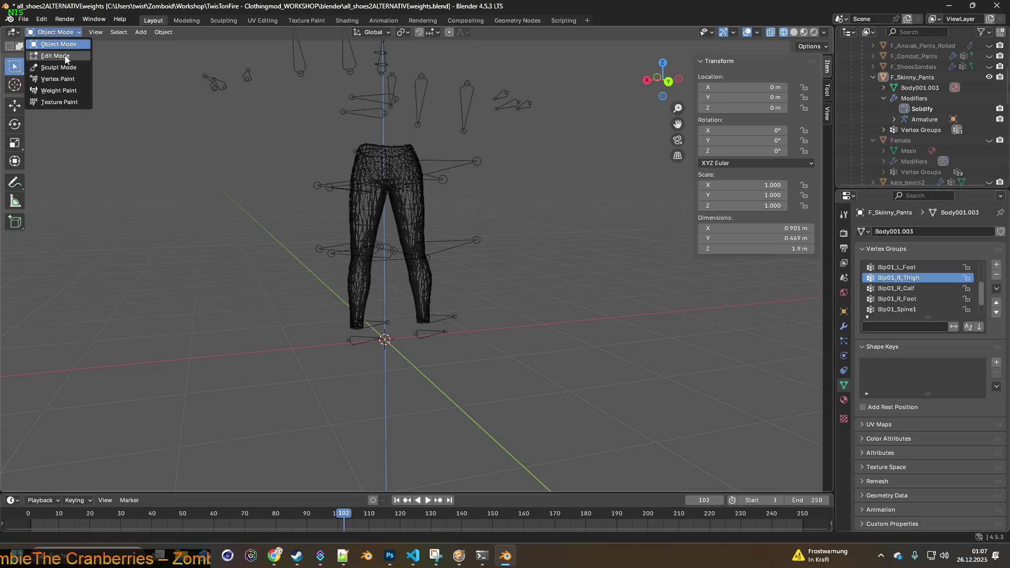
{"action": "left_click", "coordinate": [57, 91]}
{"action": "scroll", "coordinate": [466, 267], "scroll_direction": "up", "scroll_amount": 4}
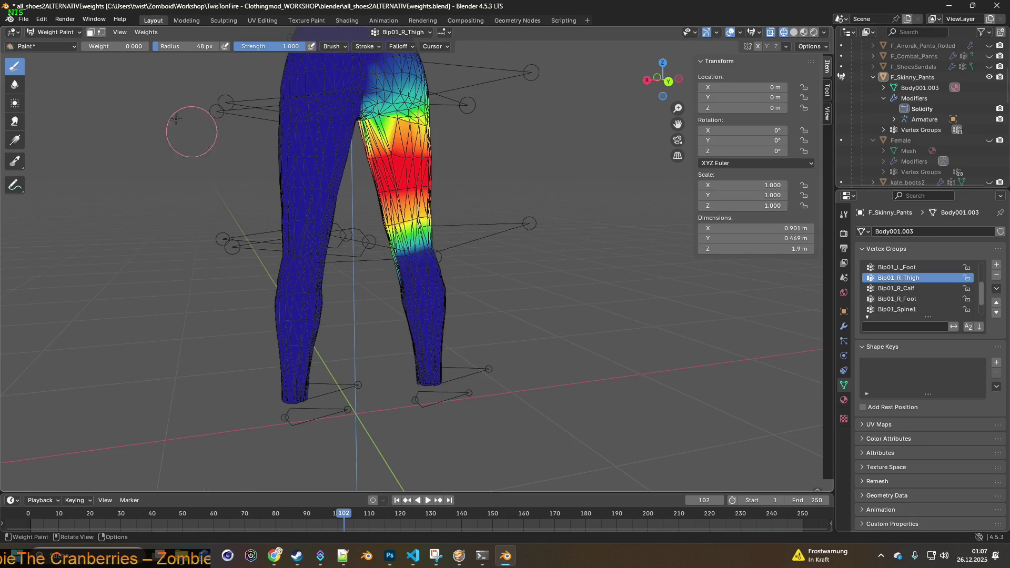
{"action": "left_click", "coordinate": [42, 19]}
{"action": "mouse_move", "coordinate": [64, 53]}
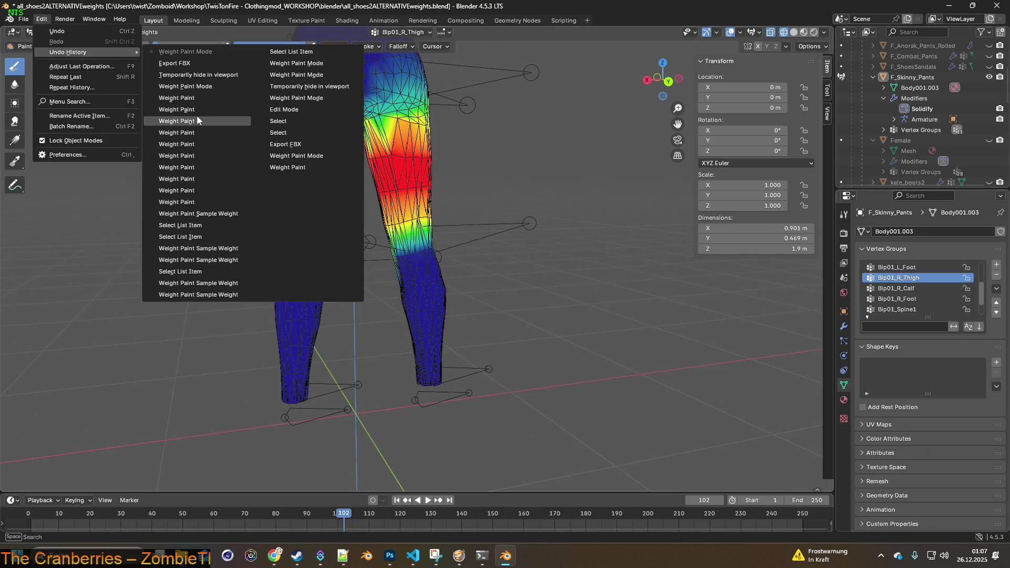
{"action": "left_click", "coordinate": [196, 215]}
{"action": "scroll", "coordinate": [380, 235], "scroll_direction": "up", "scroll_amount": 2}
- Select the Bip01_R_Calf group and paint weight 0.193 across the calf band
{"action": "middle_click_drag", "start_coordinate": [397, 230], "coordinate": [387, 228]}
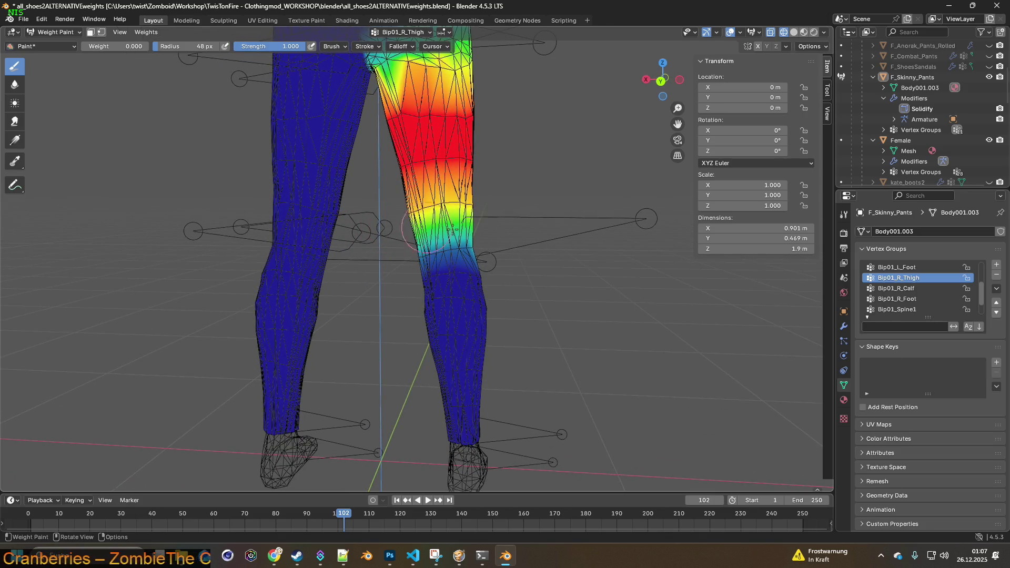
{"action": "scroll", "coordinate": [921, 292], "scroll_direction": "up", "scroll_amount": 2}
{"action": "left_click", "coordinate": [915, 289]}
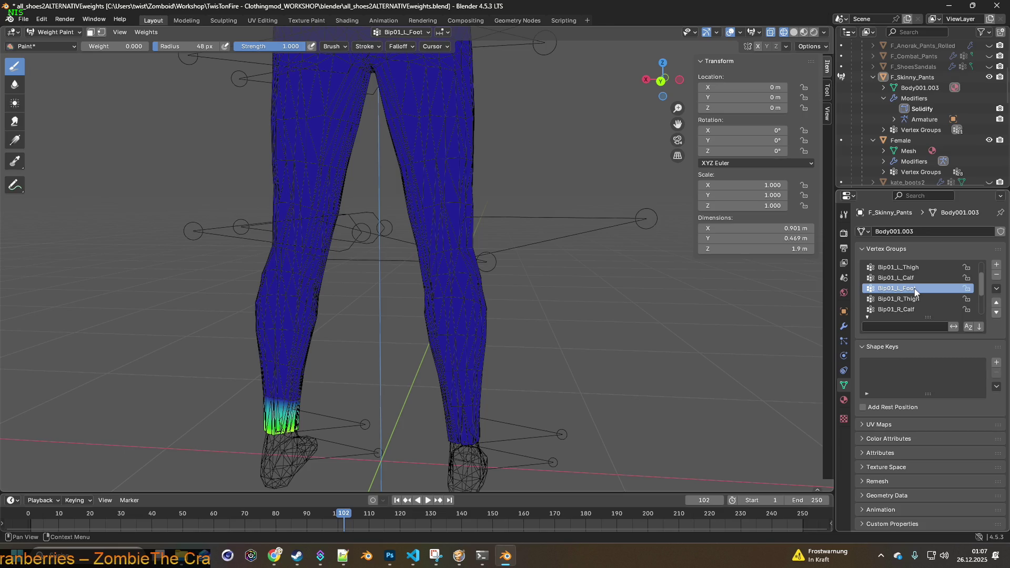
{"action": "left_click", "coordinate": [895, 310]}
{"action": "scroll", "coordinate": [468, 170], "scroll_direction": "up", "scroll_amount": 3}
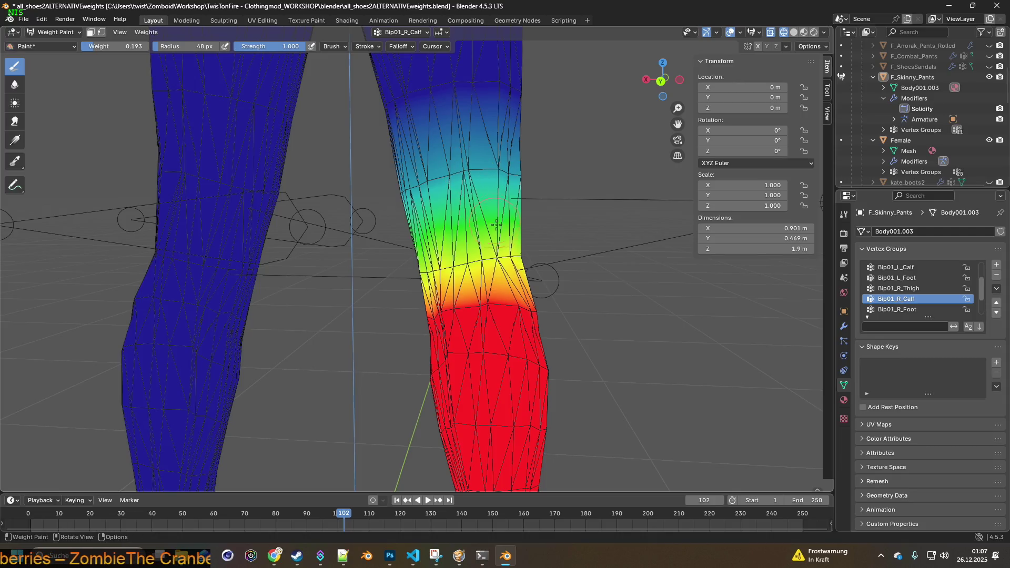
{"action": "mouse_move", "coordinate": [497, 256]}
{"action": "left_mouse_down"}
{"action": "mouse_move", "coordinate": [470, 275]}
{"action": "mouse_move", "coordinate": [437, 271]}
{"action": "left_mouse_up"}
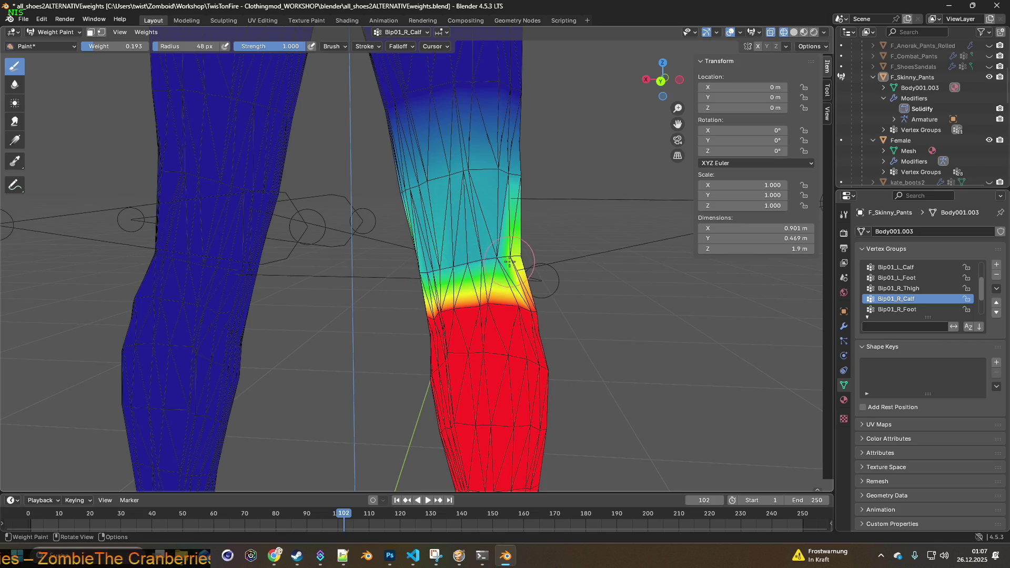
{"action": "left_click_drag", "start_coordinate": [509, 263], "coordinate": [517, 259]}
{"action": "mouse_move", "coordinate": [520, 257]}
{"action": "middle_mouse_down"}
{"action": "mouse_move", "coordinate": [630, 278]}
{"action": "mouse_move", "coordinate": [577, 270]}
{"action": "middle_mouse_up"}
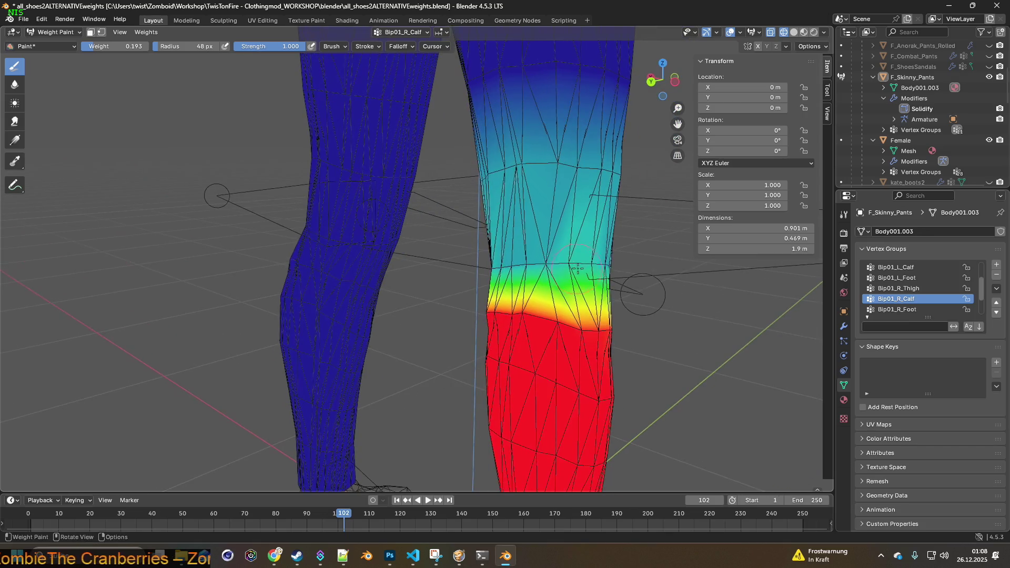
{"action": "left_click_drag", "start_coordinate": [576, 262], "coordinate": [558, 261]}
{"action": "mouse_move", "coordinate": [548, 260]}
{"action": "middle_mouse_down"}
{"action": "mouse_move", "coordinate": [562, 258]}
{"action": "mouse_move", "coordinate": [490, 251]}
{"action": "middle_mouse_up"}
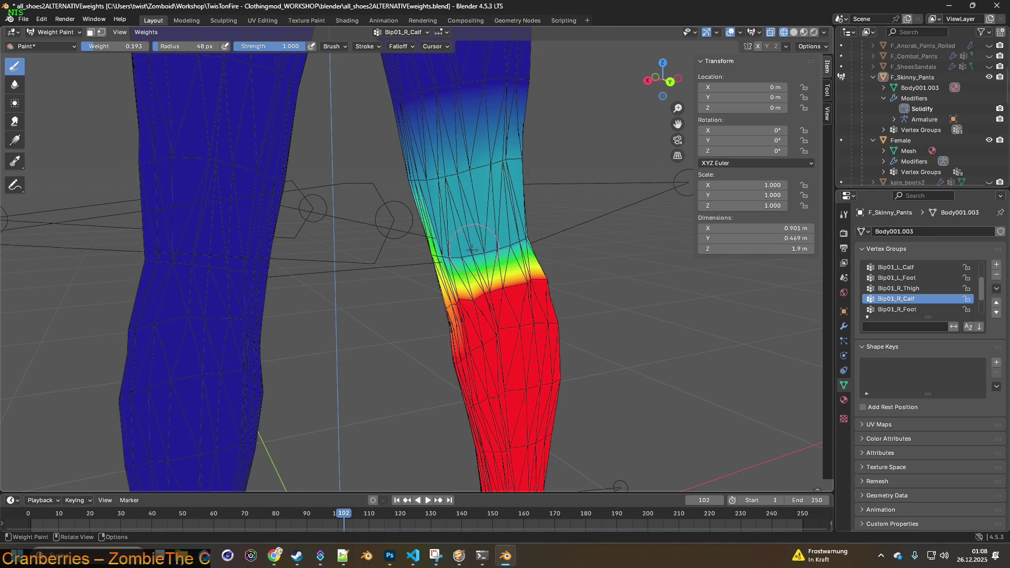
{"action": "middle_click_drag", "start_coordinate": [522, 250], "coordinate": [275, 83]}
{"action": "mouse_move", "coordinate": [560, 213]}
{"action": "middle_mouse_down"}
{"action": "mouse_move", "coordinate": [564, 256]}
{"action": "mouse_move", "coordinate": [486, 218]}
{"action": "middle_mouse_up"}
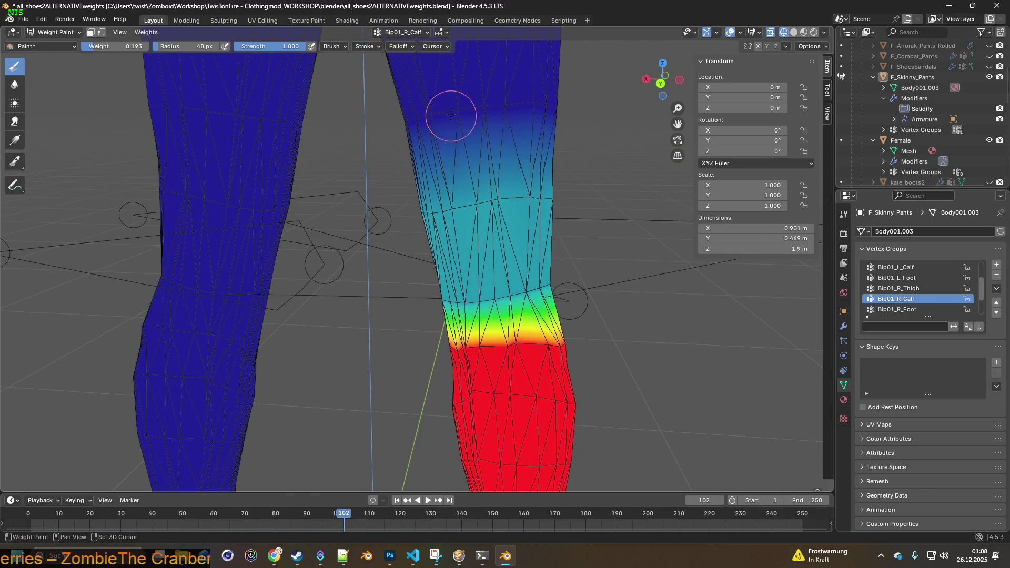
- Paint the upper right calf above the knee down to zero weight
{"action": "mouse_move", "coordinate": [474, 187]}
{"action": "left_mouse_down"}
{"action": "mouse_move", "coordinate": [463, 197]}
{"action": "mouse_move", "coordinate": [534, 198]}
{"action": "mouse_move", "coordinate": [457, 209]}
{"action": "left_mouse_up"}
{"action": "middle_click_drag", "start_coordinate": [430, 212], "coordinate": [406, 214]}
{"action": "left_click_drag", "start_coordinate": [405, 214], "coordinate": [353, 220]}
{"action": "mouse_move", "coordinate": [353, 220]}
{"action": "middle_mouse_down"}
{"action": "mouse_move", "coordinate": [532, 221]}
{"action": "mouse_move", "coordinate": [526, 207]}
{"action": "middle_mouse_up"}
{"action": "middle_click_drag", "start_coordinate": [601, 210], "coordinate": [366, 213]}
{"action": "left_click_drag", "start_coordinate": [380, 212], "coordinate": [476, 221]}
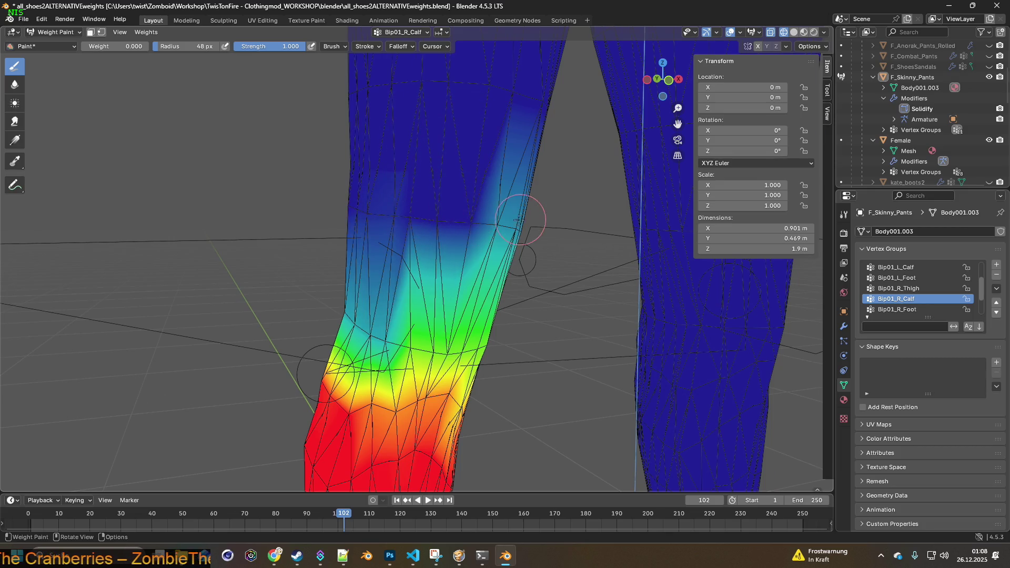
{"action": "middle_click_drag", "start_coordinate": [477, 221], "coordinate": [406, 168]}
{"action": "mouse_move", "coordinate": [405, 169]}
{"action": "left_mouse_down"}
{"action": "mouse_move", "coordinate": [416, 223]}
{"action": "mouse_move", "coordinate": [482, 225]}
{"action": "left_mouse_up"}
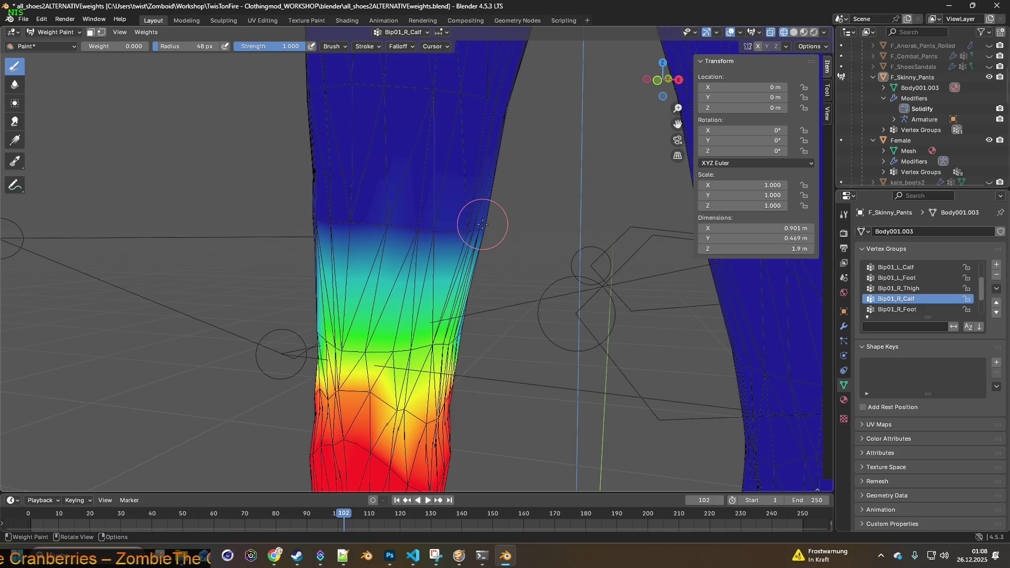
{"action": "mouse_move", "coordinate": [553, 227]}
{"action": "middle_mouse_down"}
{"action": "mouse_move", "coordinate": [345, 222]}
{"action": "mouse_move", "coordinate": [583, 240]}
{"action": "mouse_move", "coordinate": [482, 246]}
{"action": "mouse_move", "coordinate": [430, 223]}
{"action": "middle_mouse_up"}
- Return the pants to Object Mode and hide the Female body mesh
{"action": "left_click", "coordinate": [53, 32]}
{"action": "left_click", "coordinate": [47, 43]}
{"action": "mouse_move", "coordinate": [159, 97]}
{"action": "middle_mouse_down"}
{"action": "mouse_move", "coordinate": [332, 169]}
{"action": "mouse_move", "coordinate": [318, 160]}
{"action": "mouse_move", "coordinate": [358, 168]}
{"action": "middle_mouse_up"}
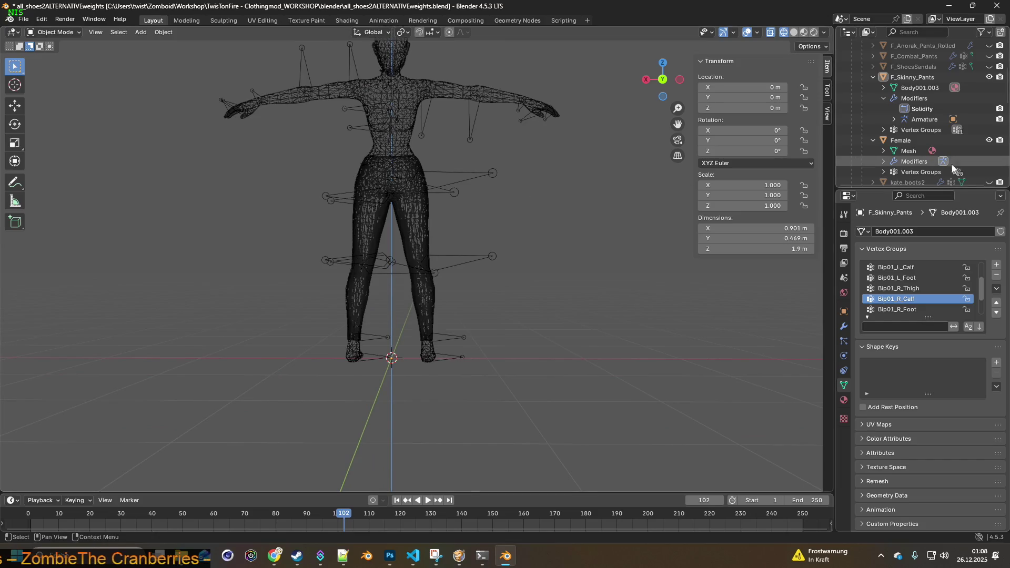
{"action": "left_click", "coordinate": [988, 140]}
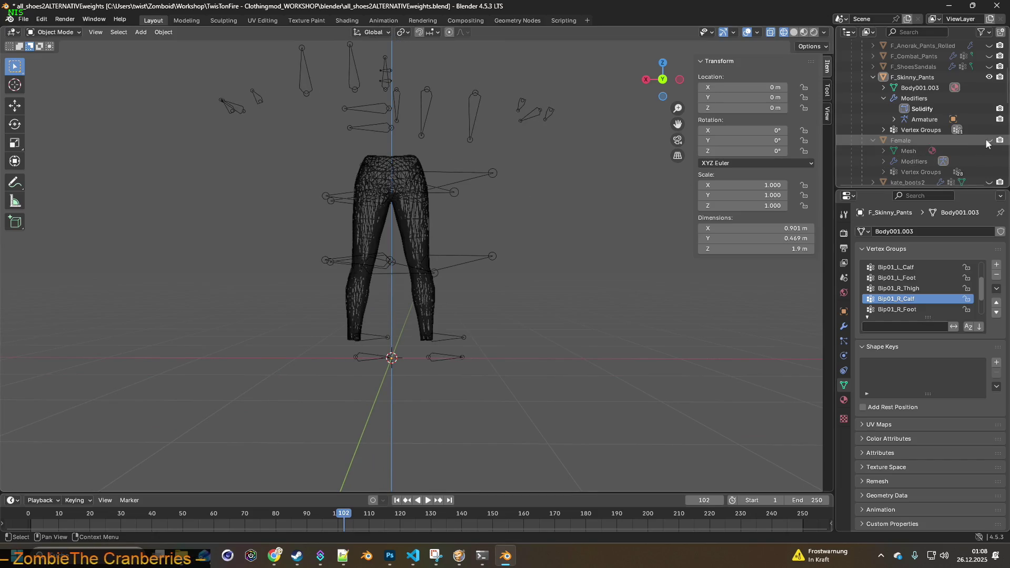
- Export the skinny pants as FBX again and bring the game forward
{"action": "left_click", "coordinate": [23, 23]}
{"action": "mouse_move", "coordinate": [50, 180]}
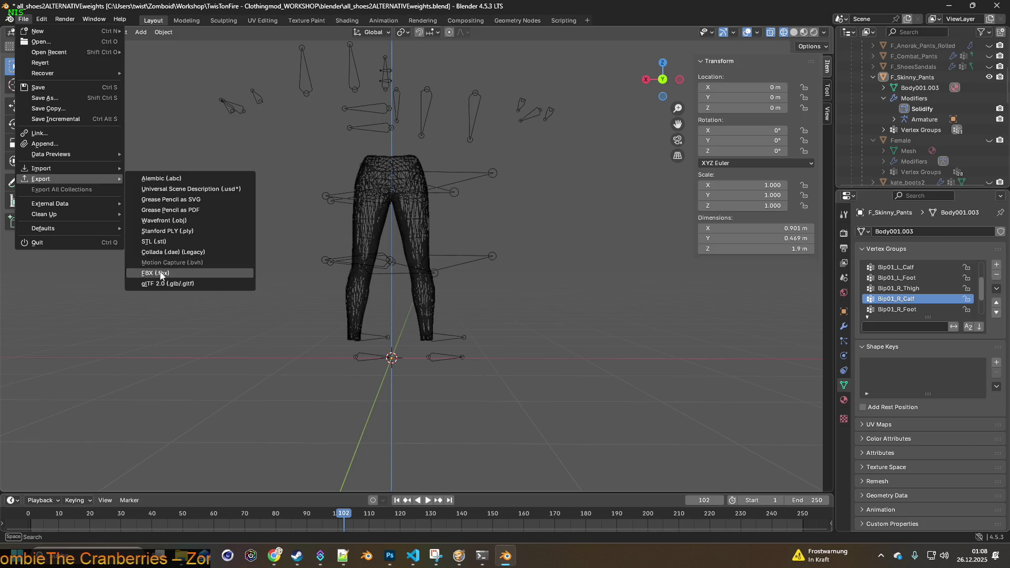
{"action": "left_click", "coordinate": [160, 273]}
{"action": "left_click", "coordinate": [667, 446]}
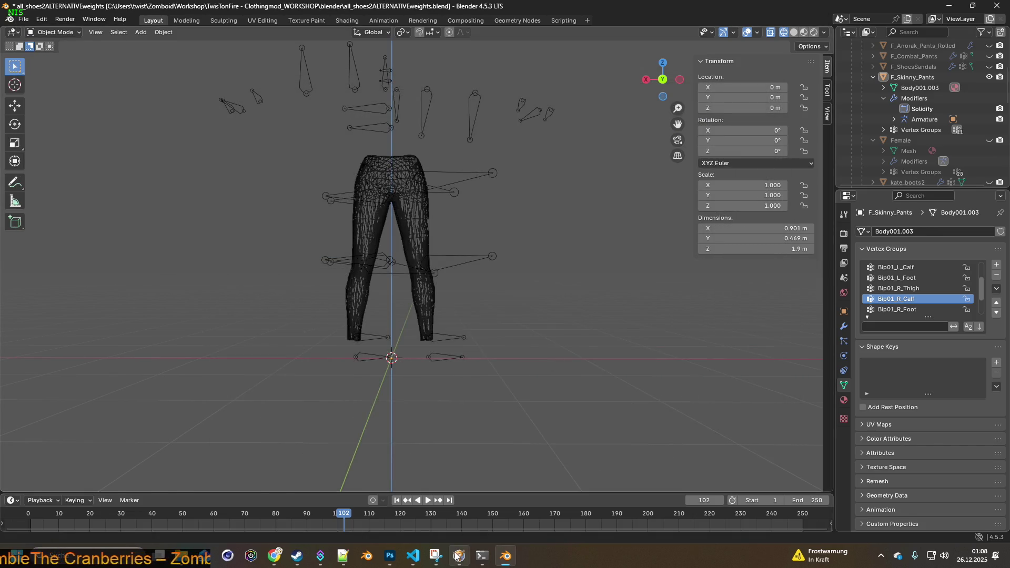
{"action": "left_click", "coordinate": [457, 556]}
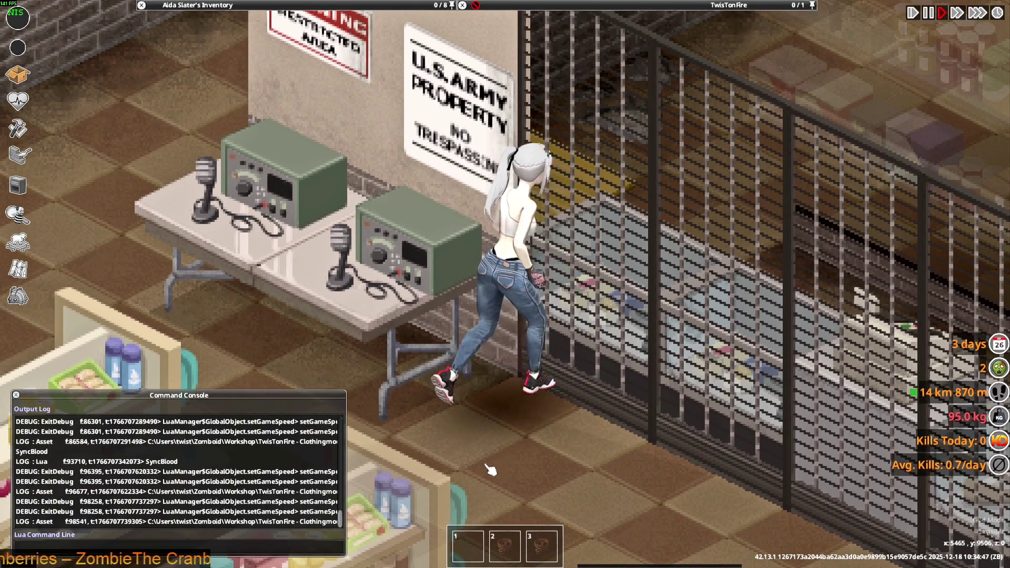
- Run the character back and forth along the shutters to watch the knee bending, then return to Blender
{"action": "key", "text": "w"}
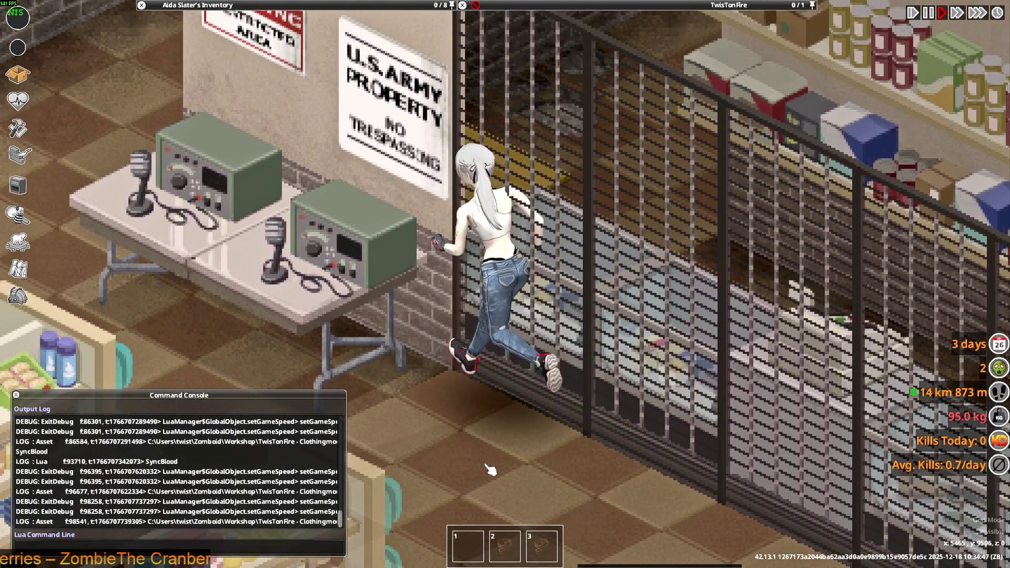
{"action": "key", "text": "s"}
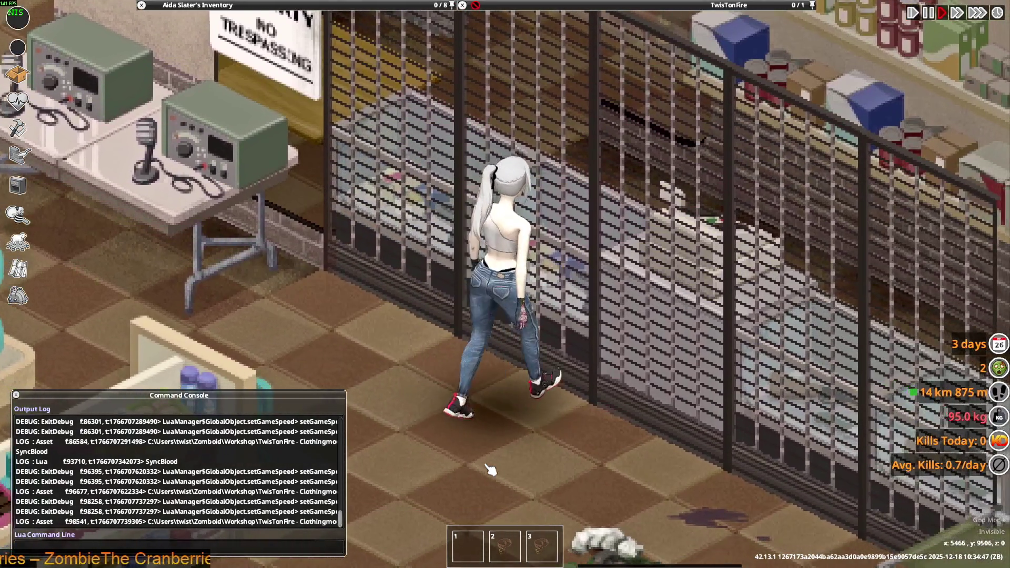
{"action": "key", "text": "a"}
{"action": "key", "text": "s"}
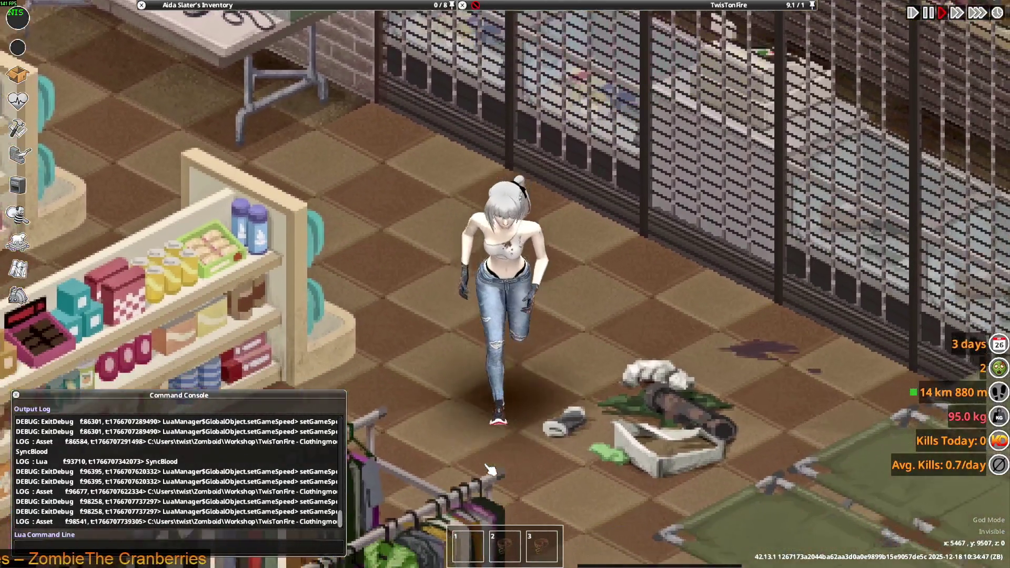
{"action": "key", "text": "d"}
{"action": "key", "text": "w"}
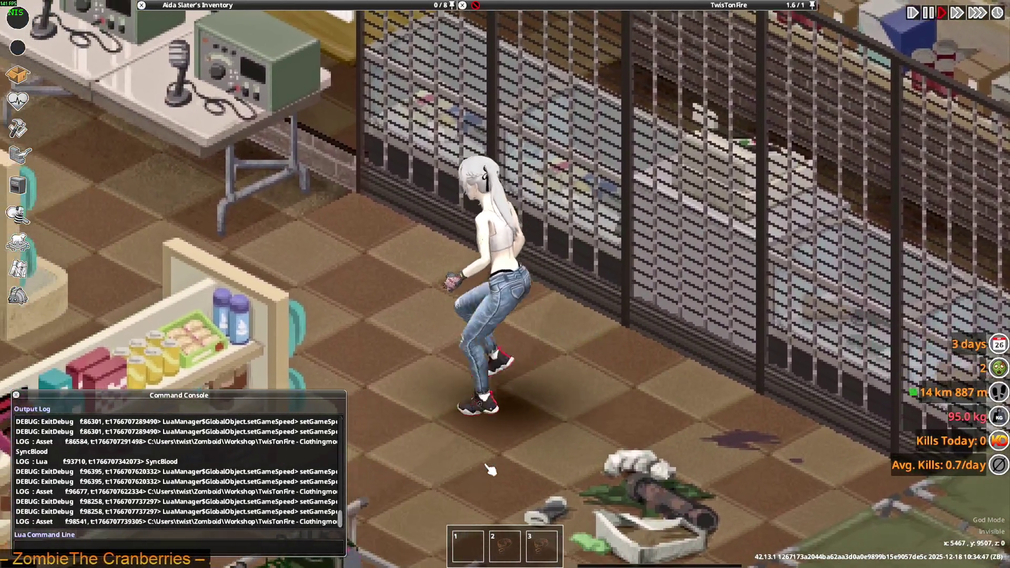
{"action": "key", "text": "w"}
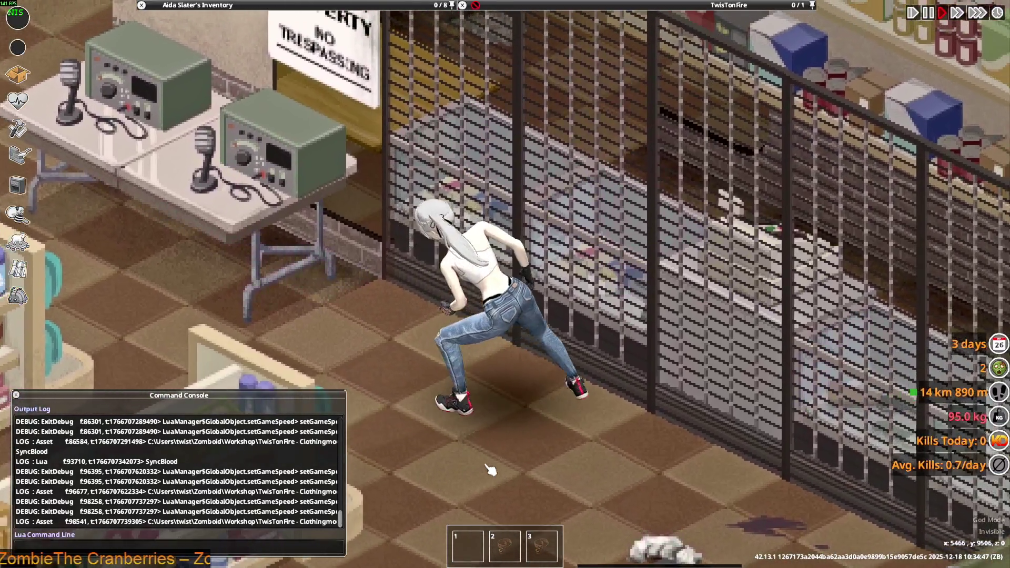
{"action": "key", "text": "a"}
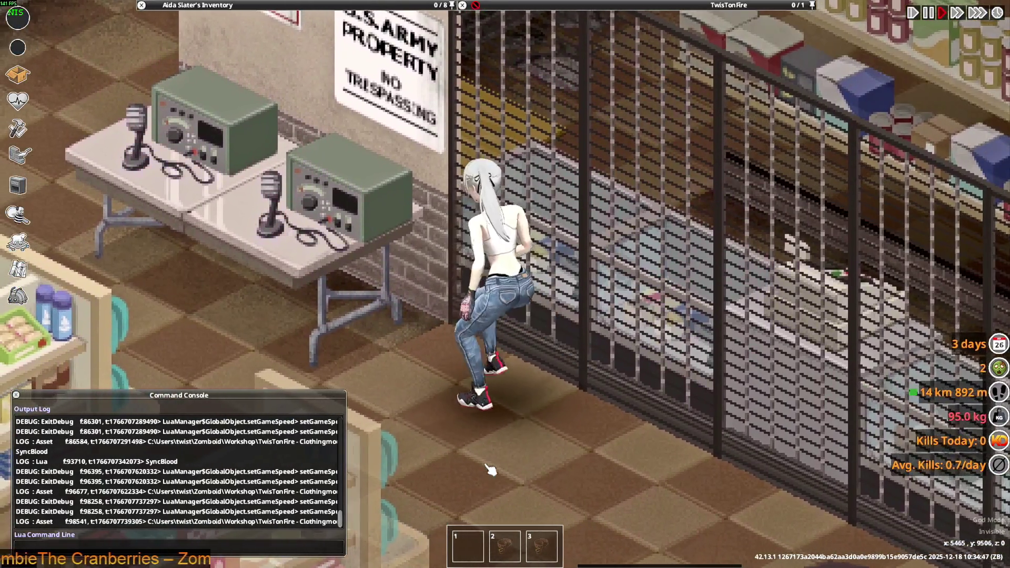
{"action": "key", "text": "w"}
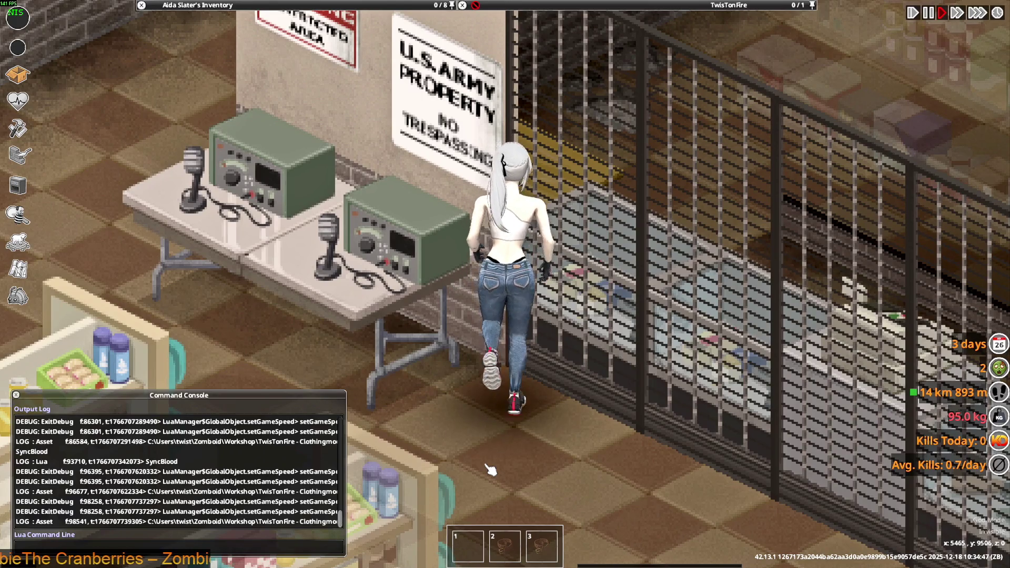
{"action": "key", "text": "alt+Tab"}
- In Weight Paint mode, select Bip01_L_Calf and lower its weights around the left knee
{"action": "left_click", "coordinate": [74, 33]}
{"action": "left_click", "coordinate": [53, 90]}
{"action": "scroll", "coordinate": [427, 266], "scroll_direction": "up", "scroll_amount": 5}
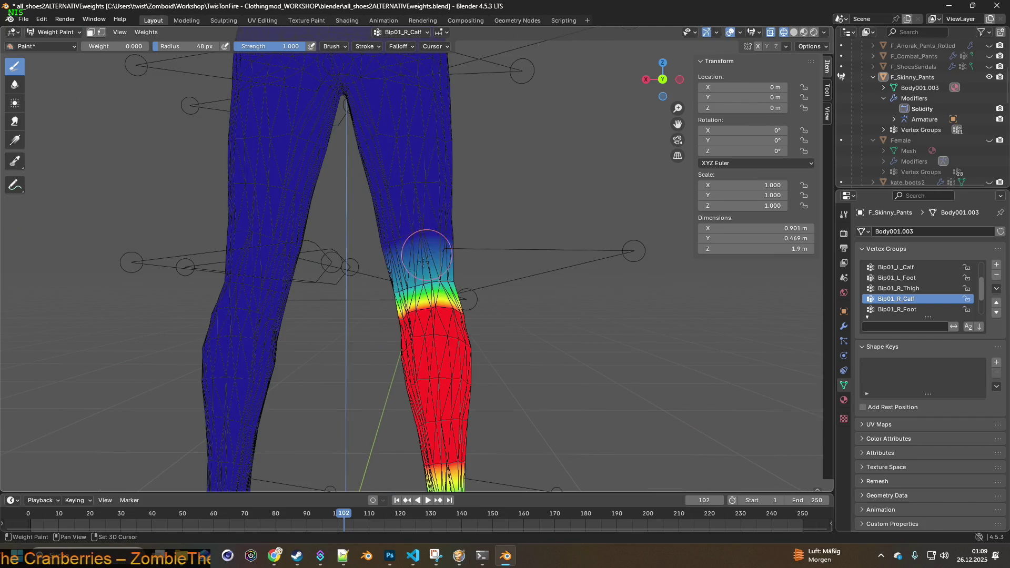
{"action": "middle_click_drag", "start_coordinate": [419, 272], "coordinate": [524, 285], "text": "shift"}
{"action": "scroll", "coordinate": [523, 285], "scroll_direction": "up", "scroll_amount": 2}
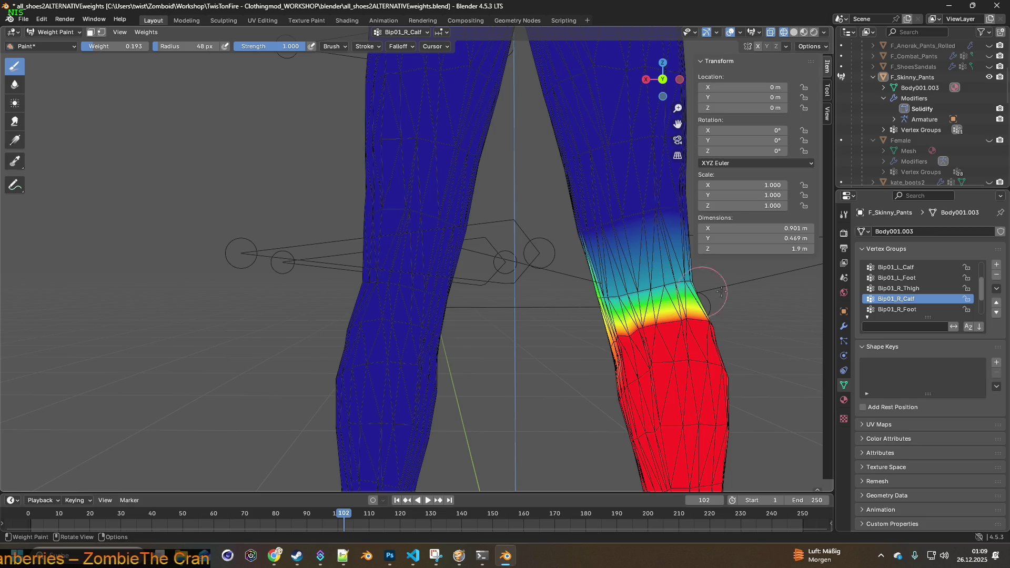
{"action": "scroll", "coordinate": [918, 295], "scroll_direction": "up", "scroll_amount": 2}
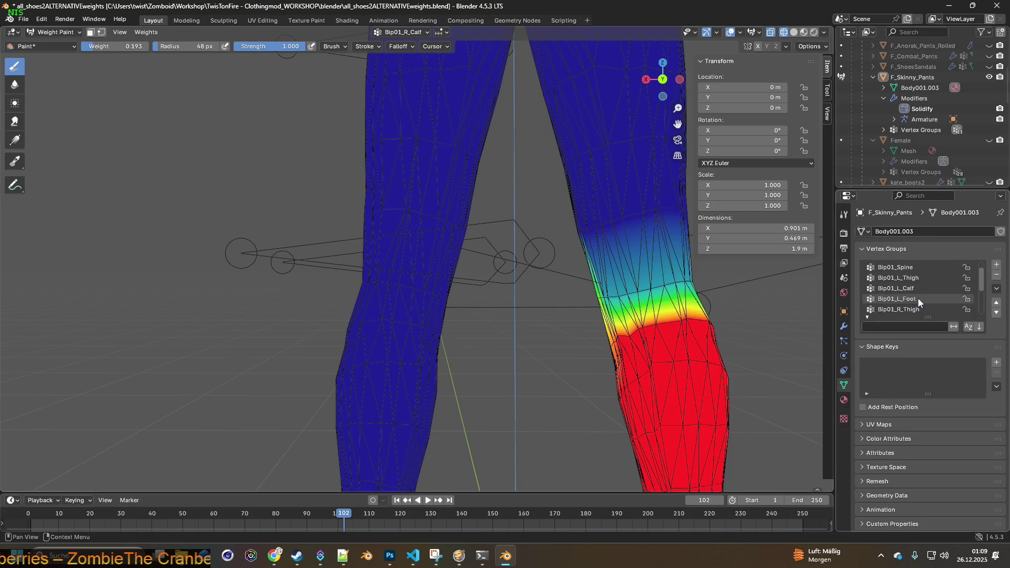
{"action": "left_click", "coordinate": [916, 288]}
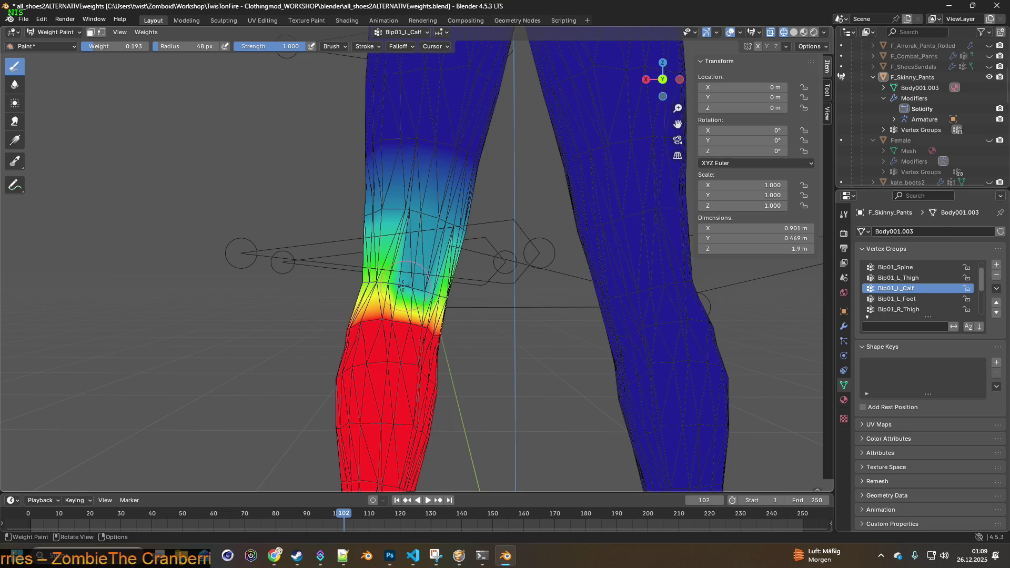
{"action": "left_click_drag", "start_coordinate": [404, 285], "coordinate": [382, 284]}
{"action": "middle_click_drag", "start_coordinate": [437, 293], "coordinate": [406, 284]}
{"action": "left_click_drag", "start_coordinate": [385, 284], "coordinate": [369, 282]}
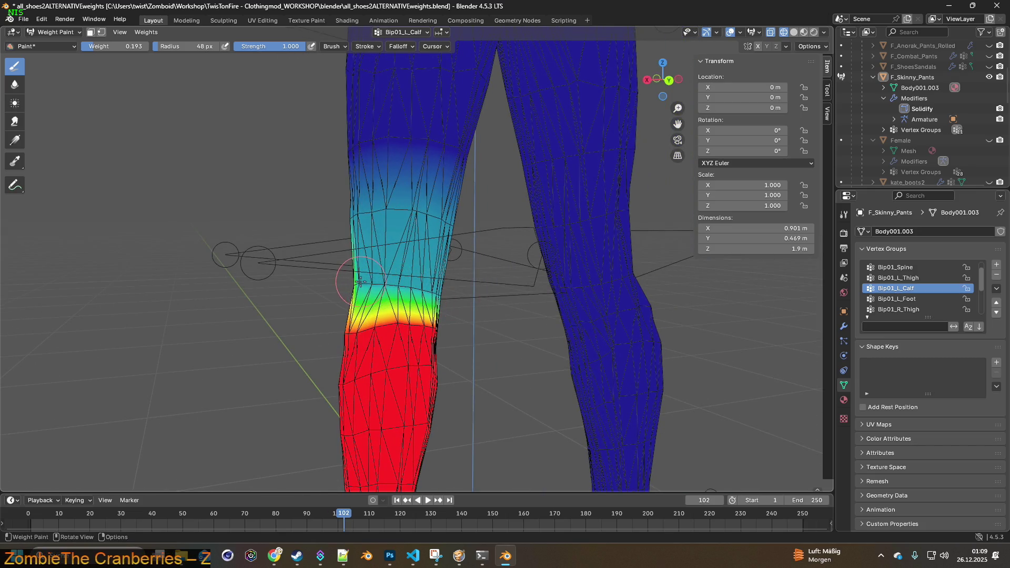
{"action": "mouse_move", "coordinate": [411, 285]}
{"action": "middle_mouse_down"}
{"action": "mouse_move", "coordinate": [361, 281]}
{"action": "mouse_move", "coordinate": [422, 289]}
{"action": "middle_mouse_up"}
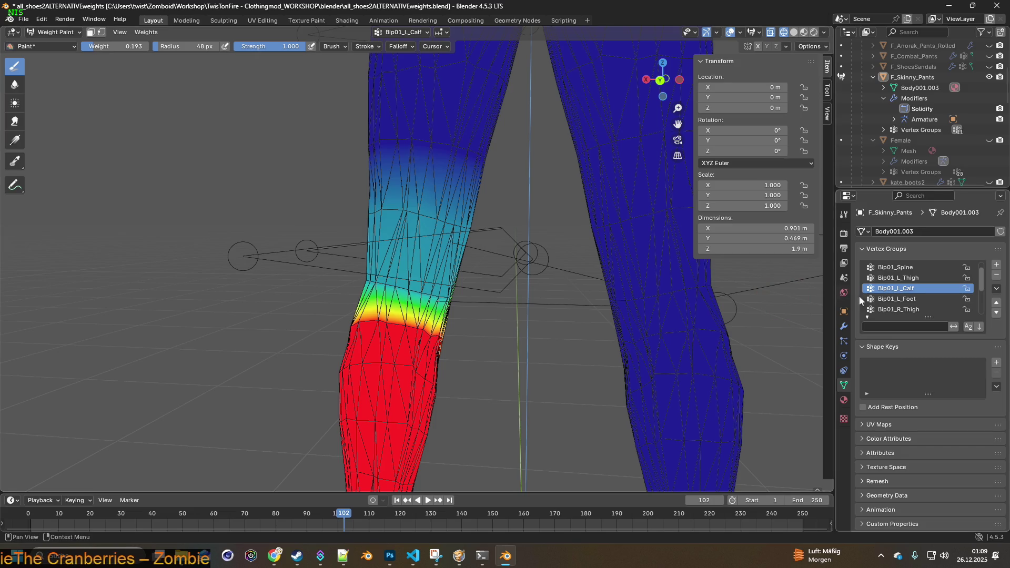
- Paint the remaining light-blue area above the left knee dark blue, then return to Object Mode
{"action": "scroll", "coordinate": [895, 294], "scroll_direction": "down", "scroll_amount": 1}
{"action": "left_click", "coordinate": [900, 310]}
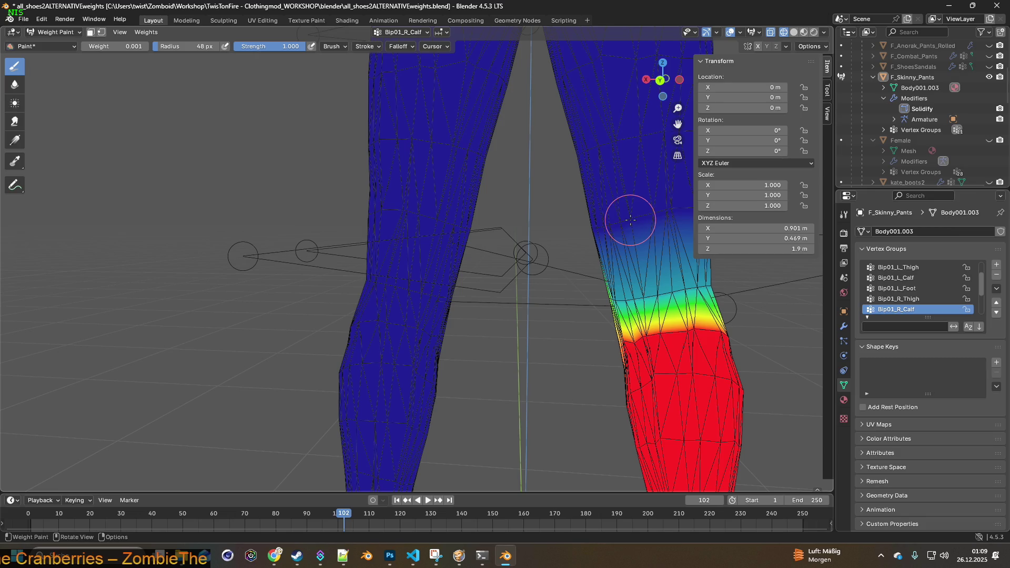
{"action": "left_click", "coordinate": [903, 278]}
{"action": "left_click_drag", "start_coordinate": [464, 228], "coordinate": [401, 210]}
{"action": "middle_click_drag", "start_coordinate": [402, 210], "coordinate": [429, 219]}
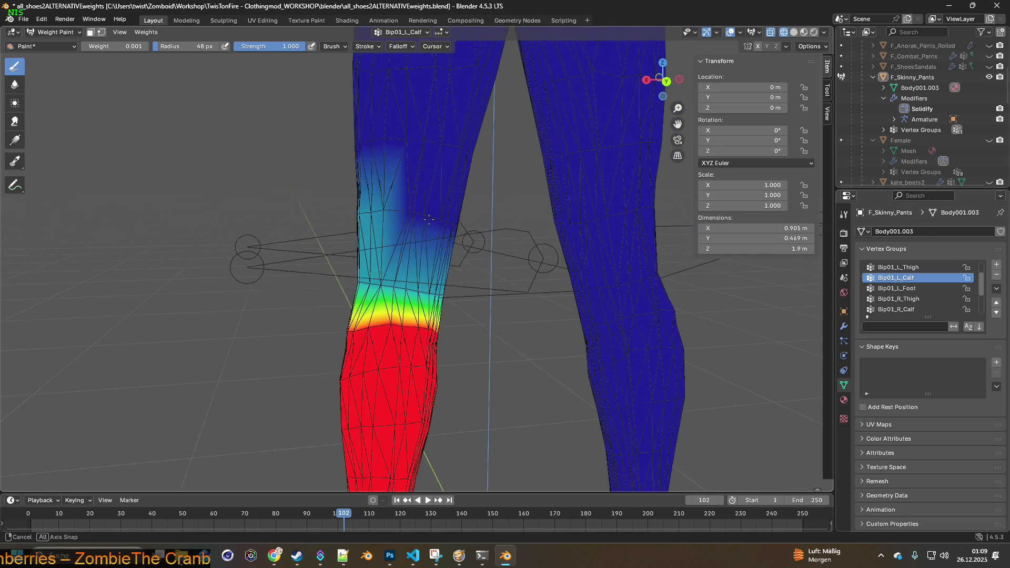
{"action": "left_click_drag", "start_coordinate": [395, 211], "coordinate": [375, 211]}
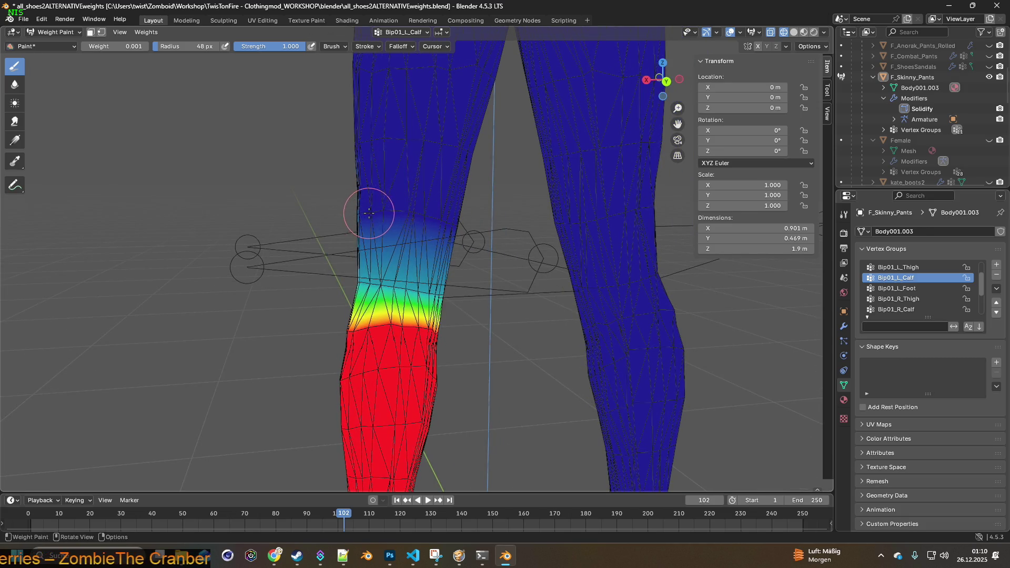
{"action": "middle_click_drag", "start_coordinate": [425, 220], "coordinate": [405, 225]}
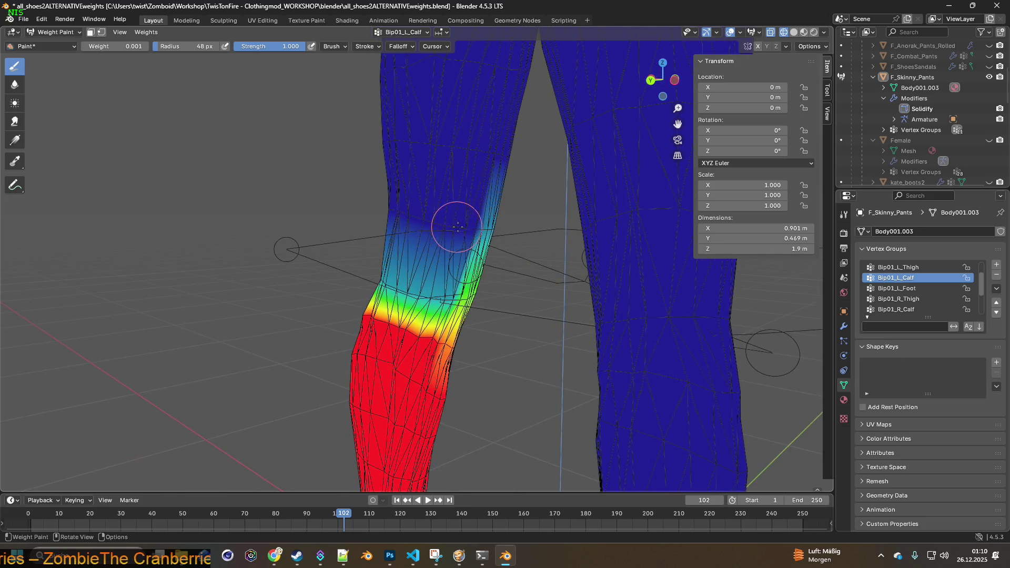
{"action": "middle_click_drag", "start_coordinate": [476, 230], "coordinate": [547, 240]}
{"action": "left_click_drag", "start_coordinate": [378, 221], "coordinate": [345, 224]}
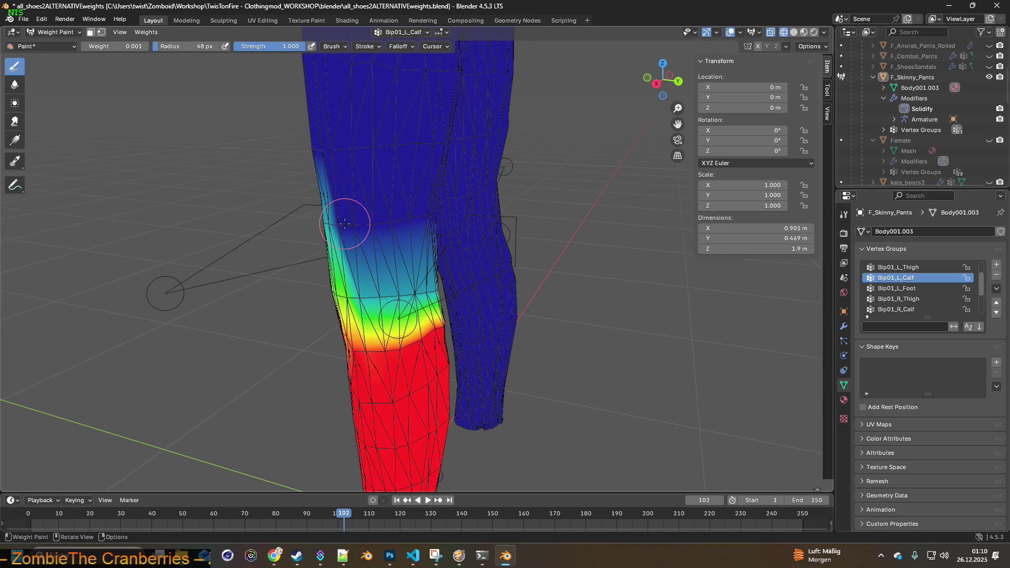
{"action": "middle_click_drag", "start_coordinate": [424, 231], "coordinate": [436, 238]}
{"action": "left_click", "coordinate": [56, 32]}
{"action": "left_click", "coordinate": [50, 43]}
- Re-export F_Skinny_Pants.fbx, then bring up the game and unpause it
{"action": "scroll", "coordinate": [352, 204], "scroll_direction": "down", "scroll_amount": 8}
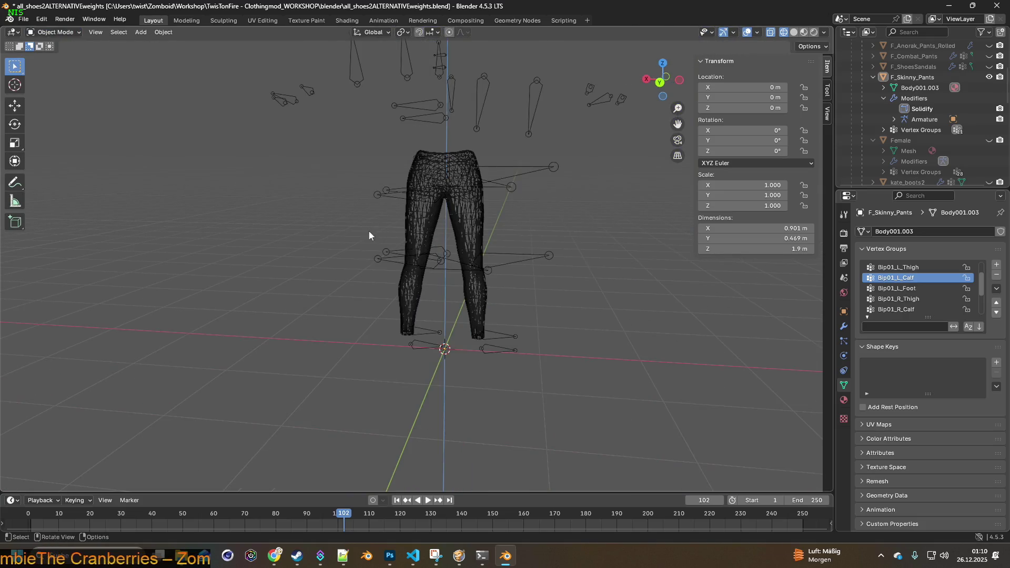
{"action": "left_click", "coordinate": [25, 19]}
{"action": "mouse_move", "coordinate": [43, 179]}
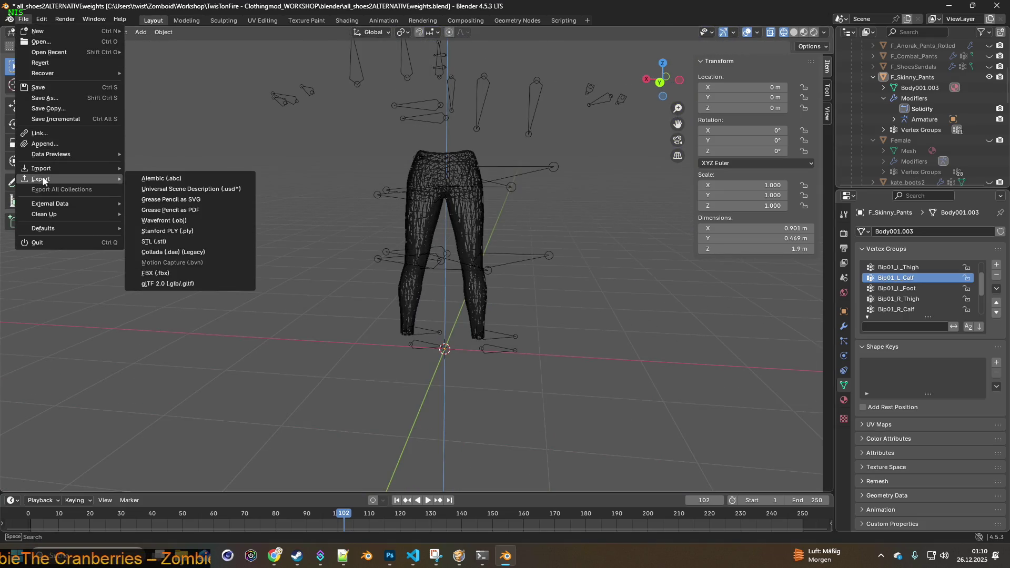
{"action": "left_click", "coordinate": [166, 274]}
{"action": "left_click", "coordinate": [673, 446]}
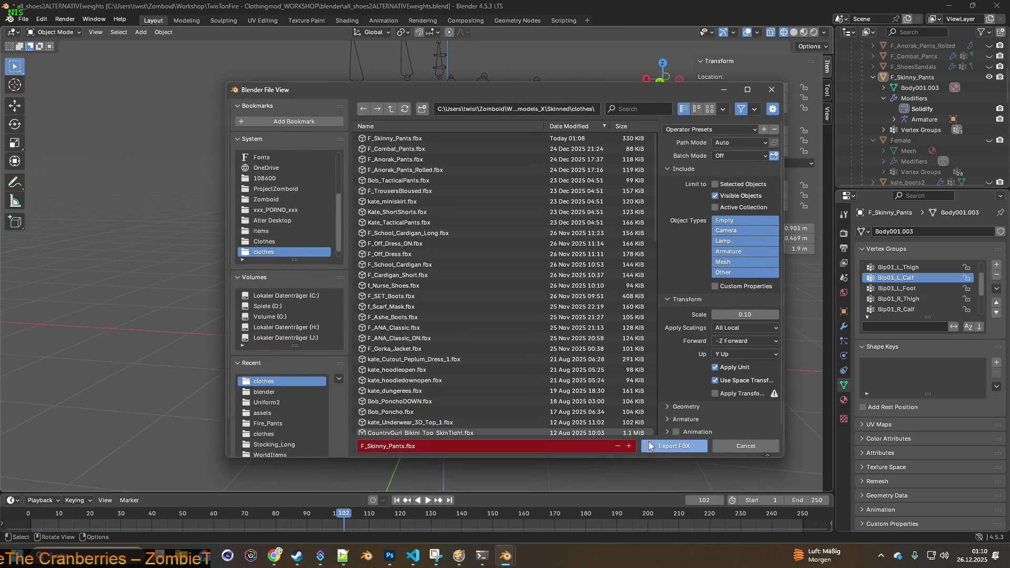
{"action": "left_click", "coordinate": [458, 557]}
{"action": "key", "text": "space"}
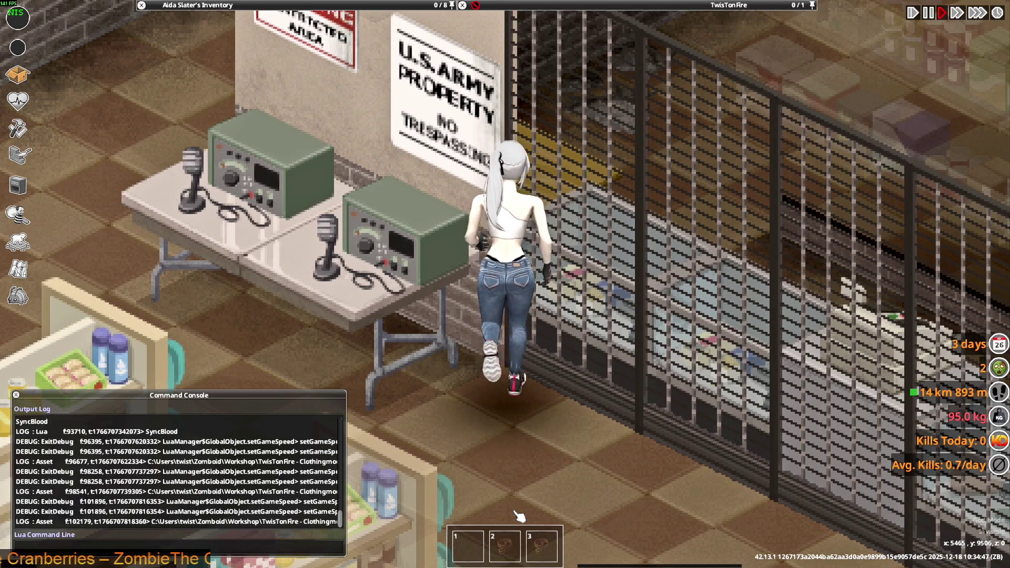
- Climb the tall fence, sneak past the crates and walk out of the store onto the street
{"action": "key", "text": "a"}
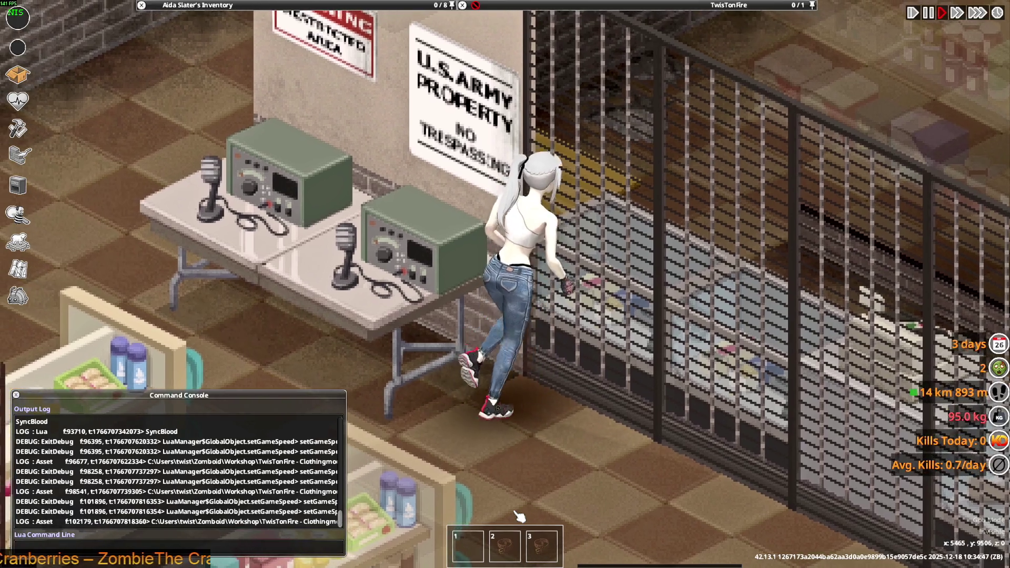
{"action": "key", "text": "e"}
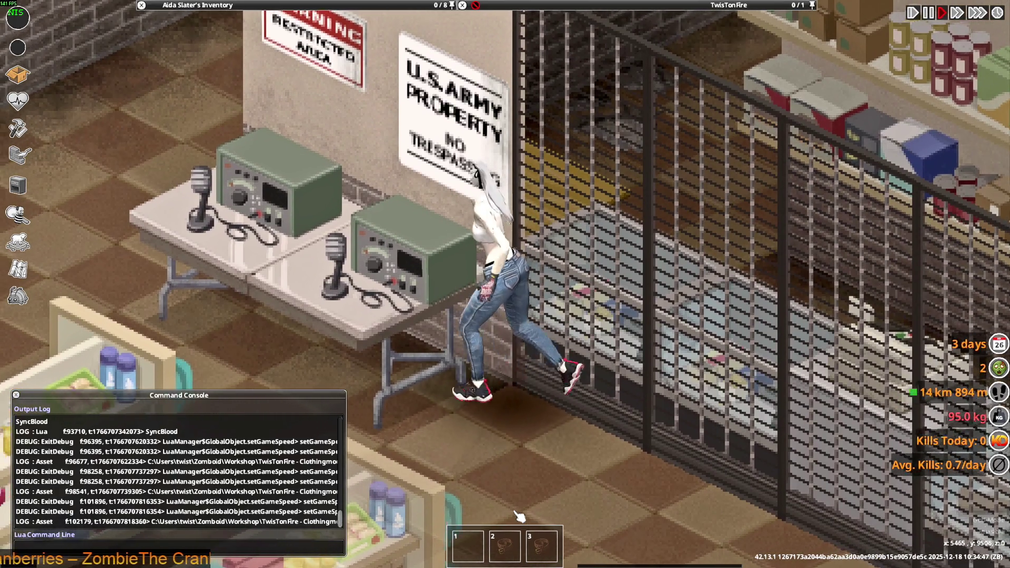
{"action": "key", "text": "e"}
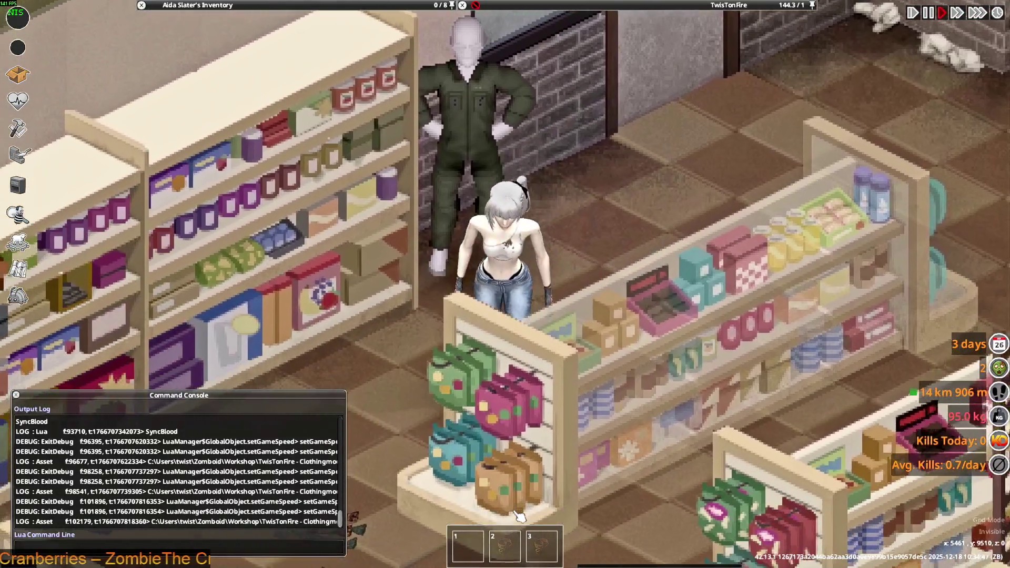
{"action": "key", "text": "s"}
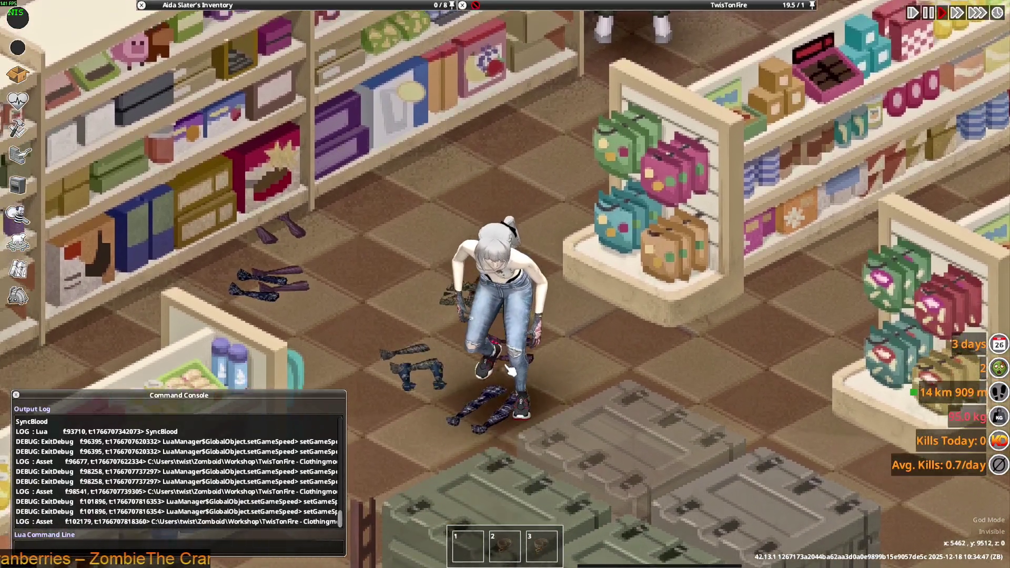
{"action": "key", "text": "s"}
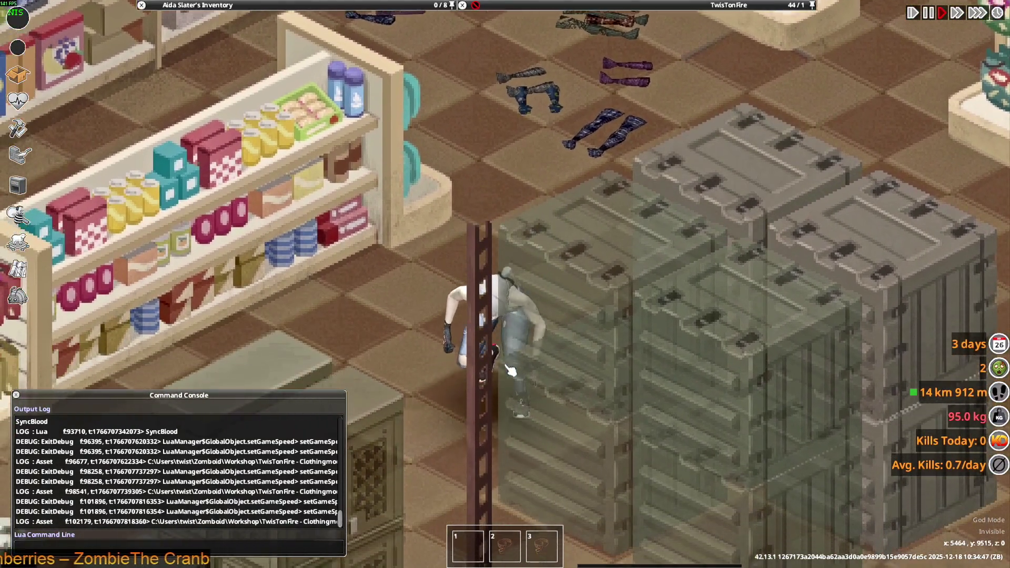
{"action": "key", "text": "s"}
{"action": "key", "text": "c"}
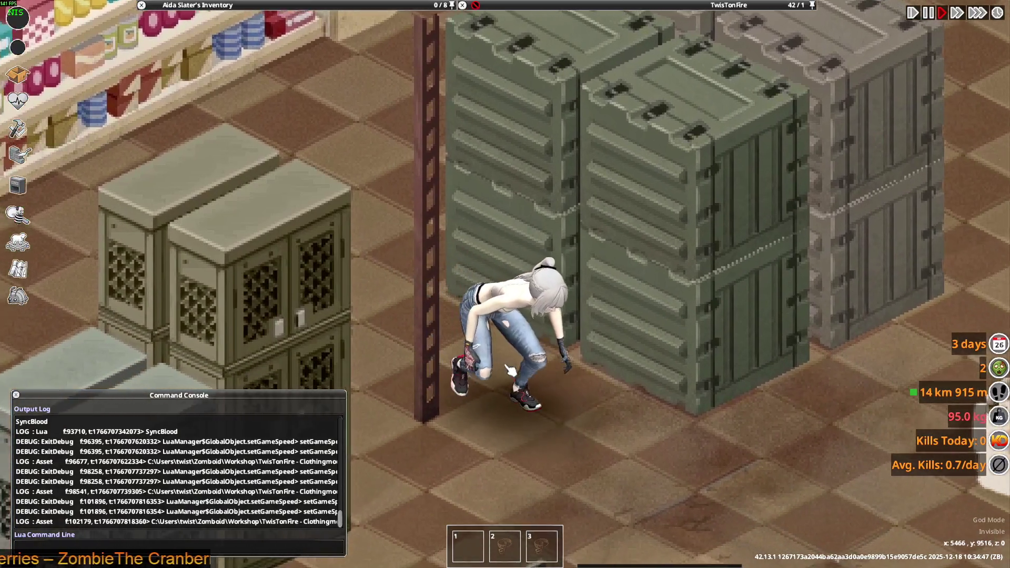
{"action": "key", "text": "d"}
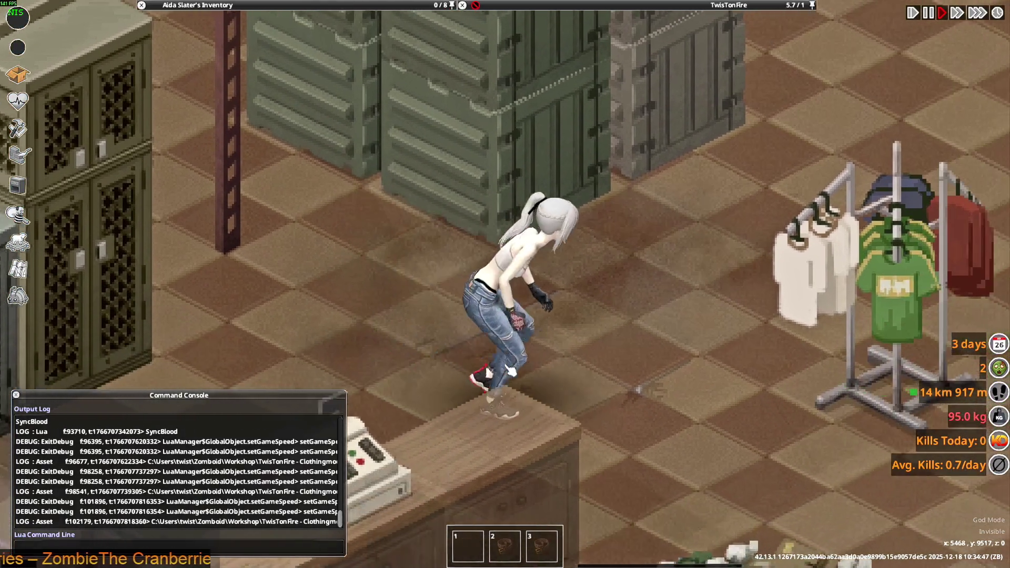
{"action": "key", "text": "w"}
{"action": "scroll", "coordinate": [526, 400], "scroll_direction": "down", "scroll_amount": 3}
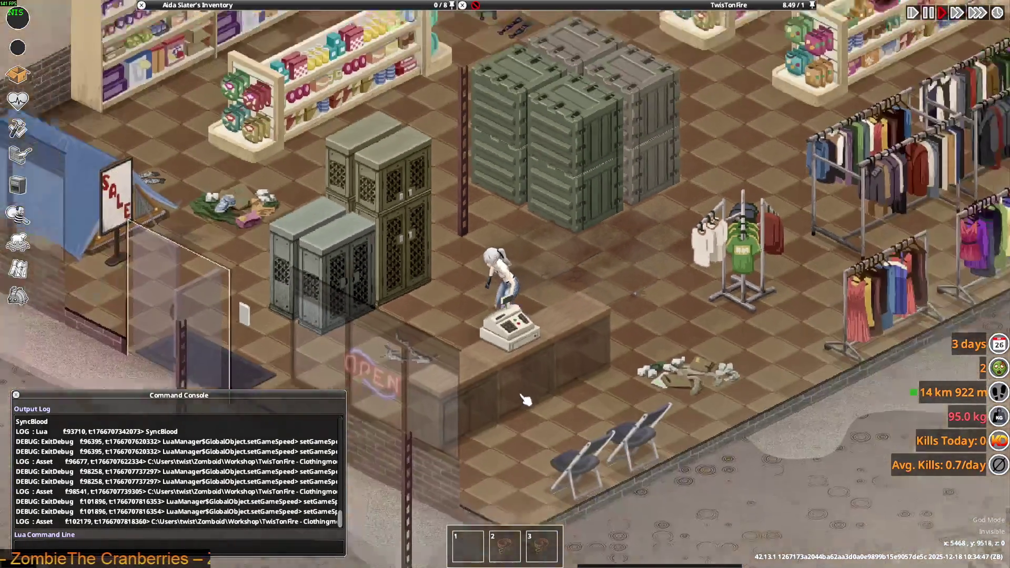
{"action": "scroll", "coordinate": [526, 400], "scroll_direction": "down", "scroll_amount": 3}
{"action": "key", "text": "s"}
{"action": "scroll", "coordinate": [531, 410], "scroll_direction": "up", "scroll_amount": 3}
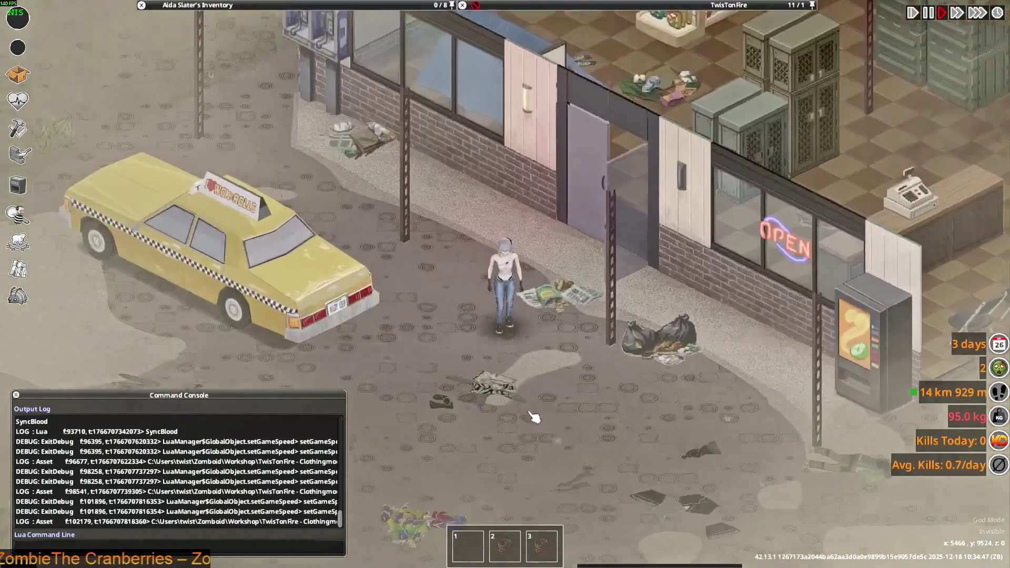
- Walk the character along the street toward the parked taxi and floor loot
{"action": "scroll", "coordinate": [534, 416], "scroll_direction": "up", "scroll_amount": 2}
{"action": "mouse_move", "coordinate": [263, 89]}
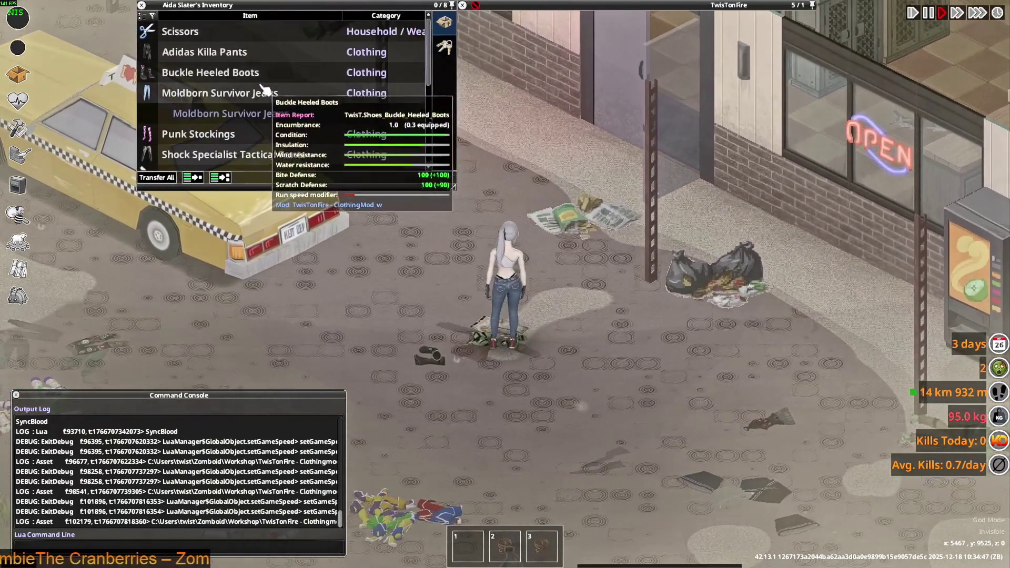
{"action": "scroll", "coordinate": [250, 111], "scroll_direction": "down", "scroll_amount": 2}
{"action": "key", "text": "s"}
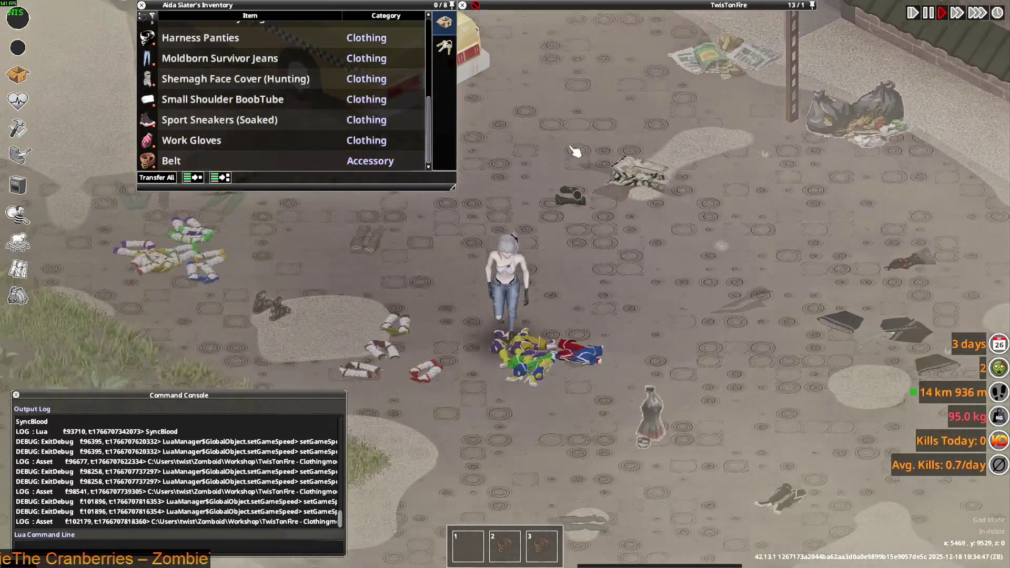
{"action": "mouse_move", "coordinate": [574, 79]}
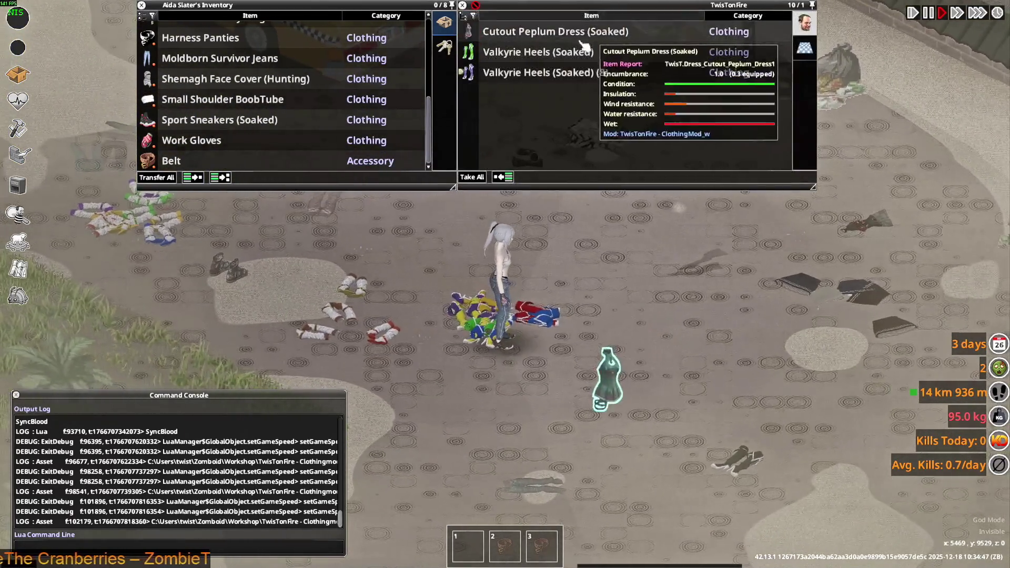
{"action": "key", "text": "w"}
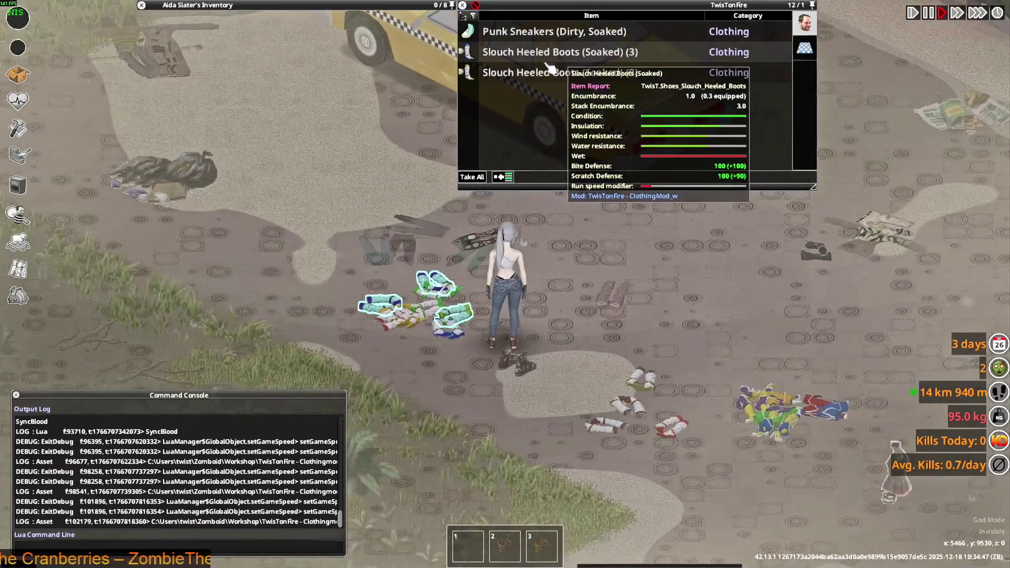
{"action": "key", "text": "w"}
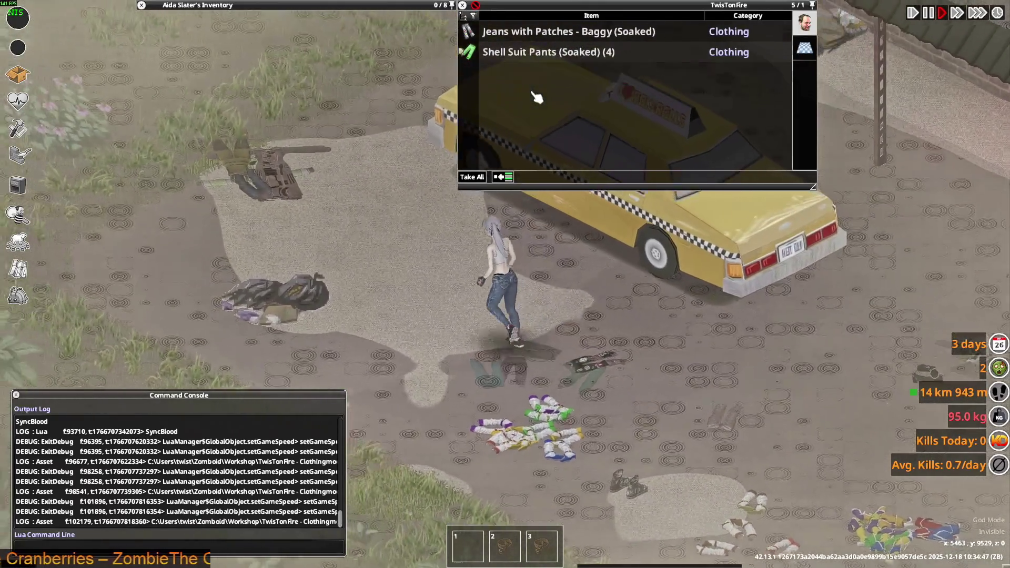
{"action": "key", "text": "w"}
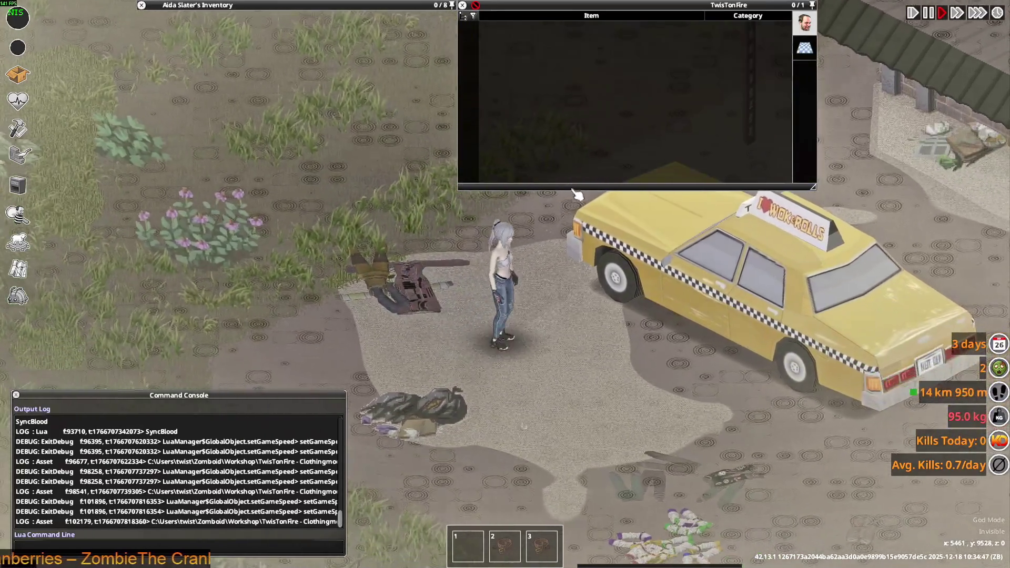
- Put on the Officer Overcoat from the floor and walk around to view it
{"action": "right_click", "coordinate": [516, 94]}
{"action": "left_click", "coordinate": [543, 126]}
{"action": "scroll", "coordinate": [605, 291], "scroll_direction": "up", "scroll_amount": 3}
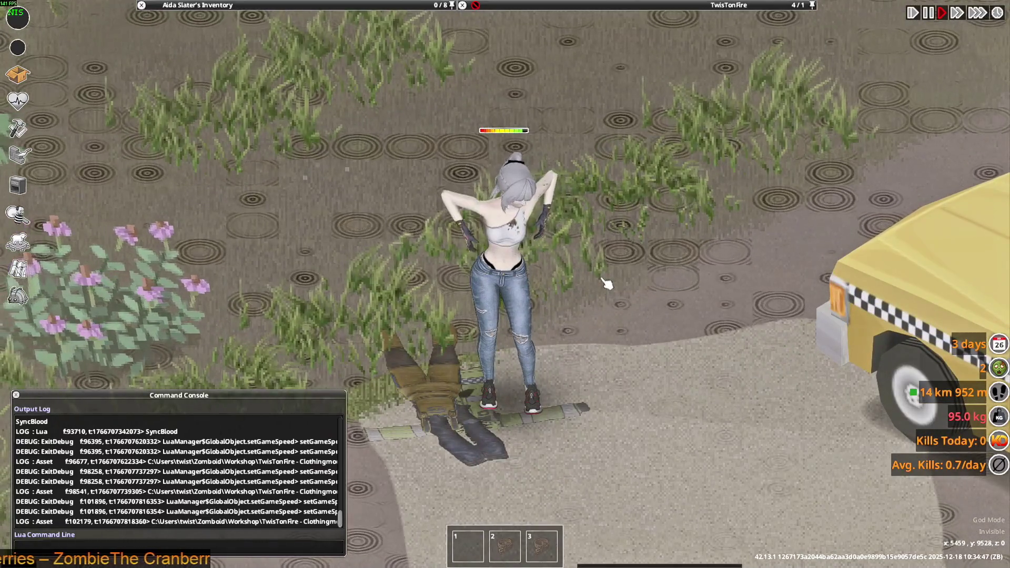
{"action": "key", "text": "s"}
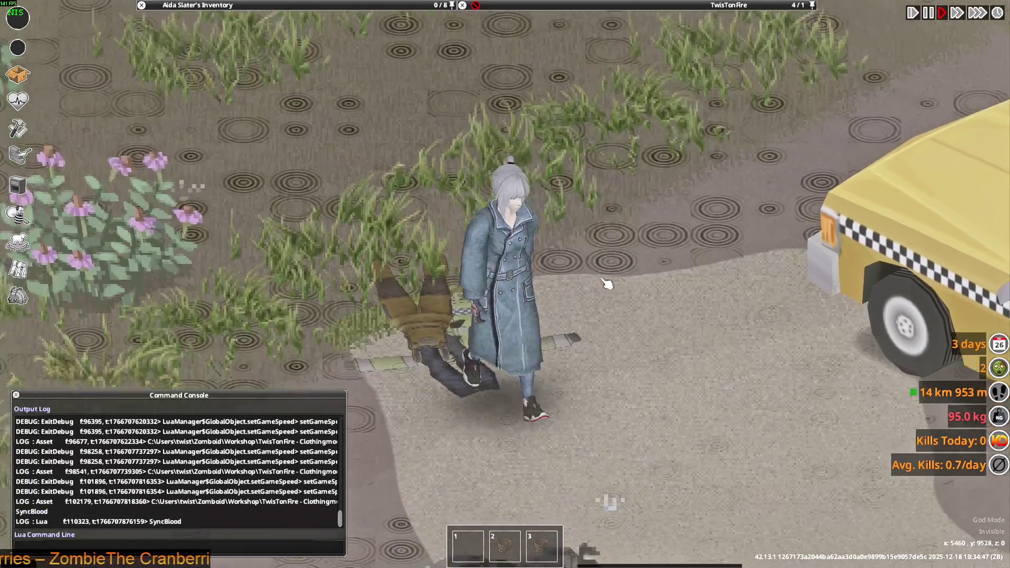
{"action": "key", "text": "d"}
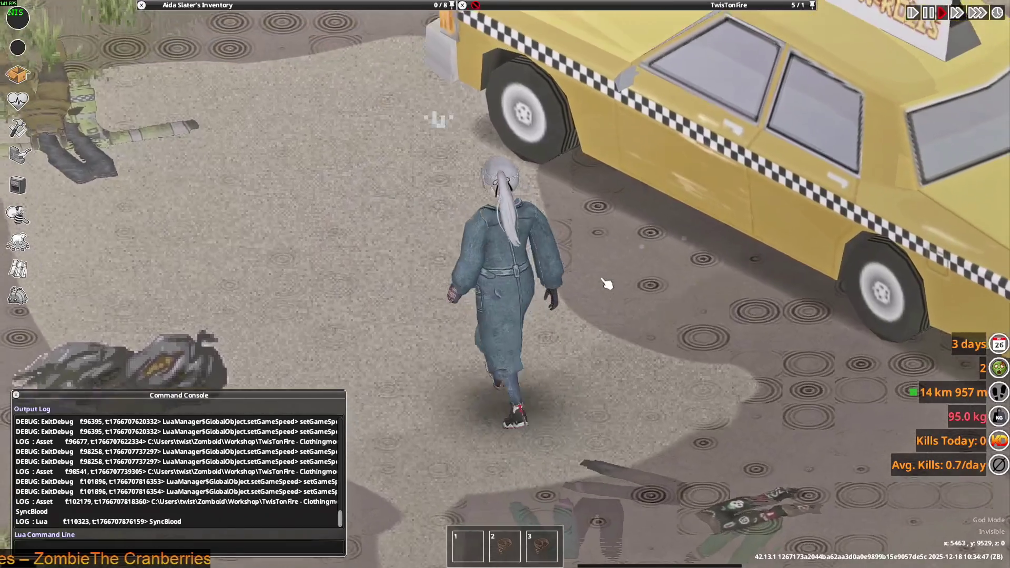
{"action": "key", "text": "d"}
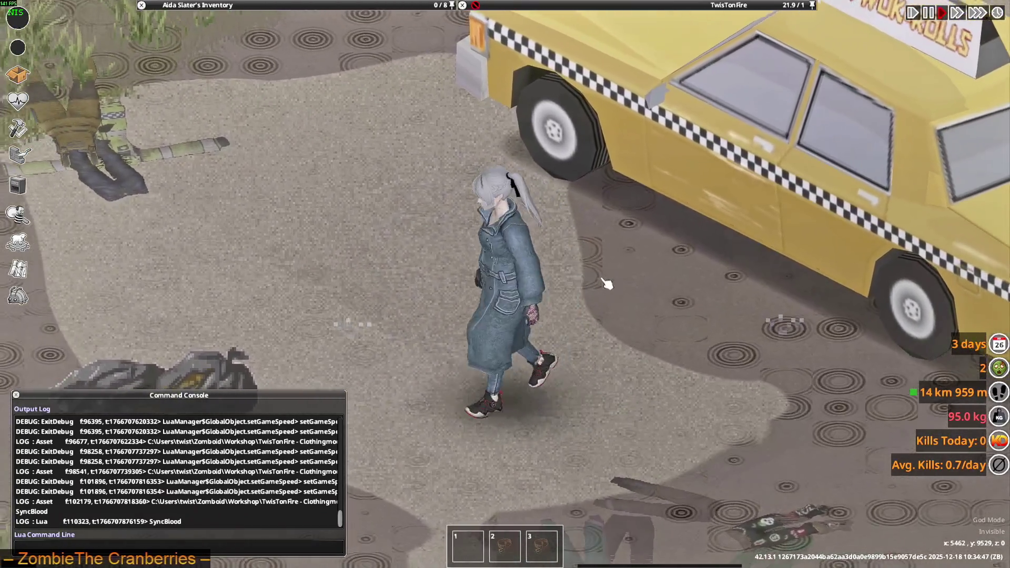
{"action": "scroll", "coordinate": [606, 284], "scroll_direction": "down", "scroll_amount": 3}
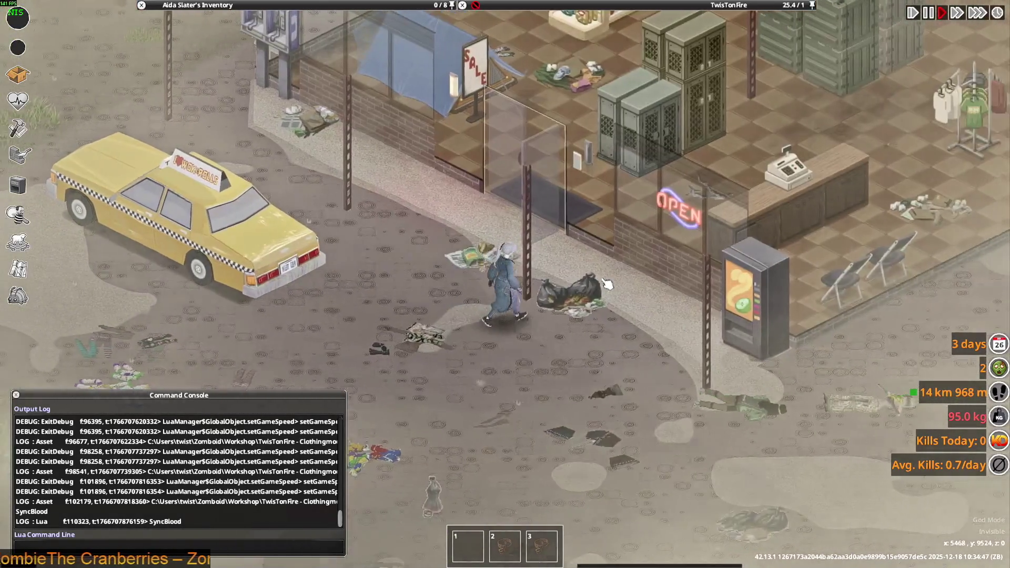
{"action": "scroll", "coordinate": [608, 169], "scroll_direction": "up", "scroll_amount": 3}
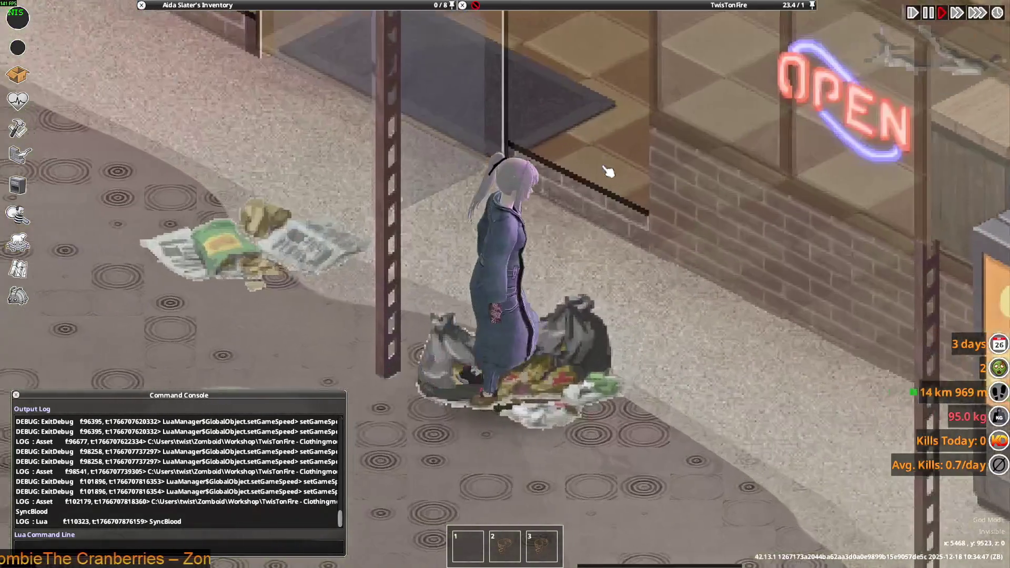
{"action": "mouse_move", "coordinate": [286, 23]}
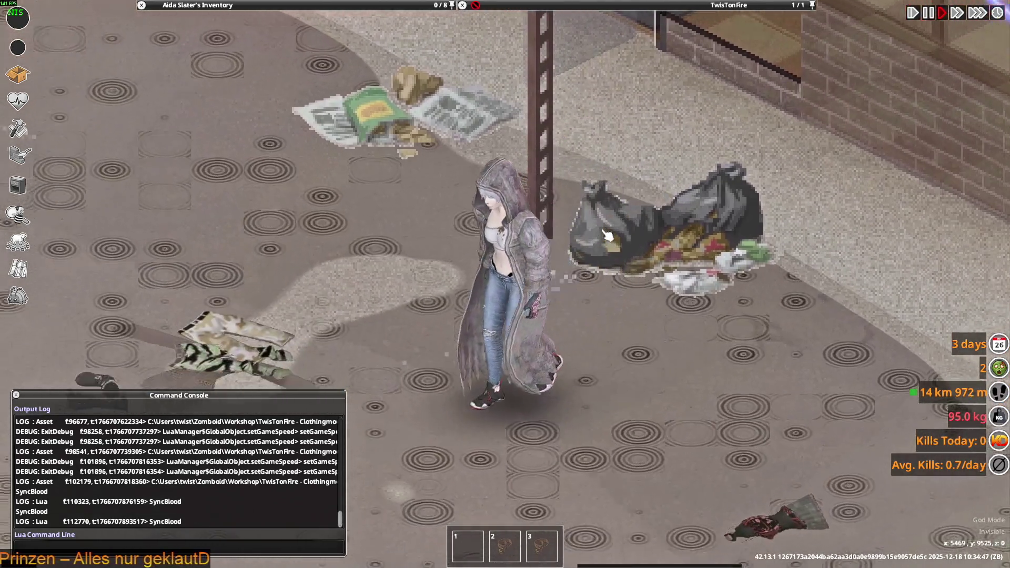
{"action": "key", "text": "d"}
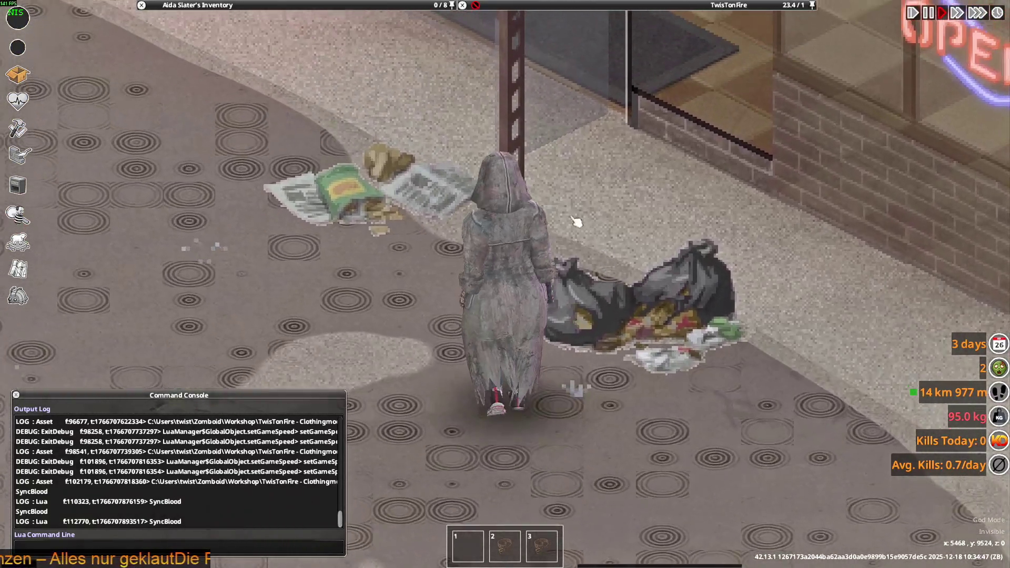
{"action": "mouse_move", "coordinate": [226, 6]}
{"action": "scroll", "coordinate": [237, 78], "scroll_direction": "up", "scroll_amount": 1}
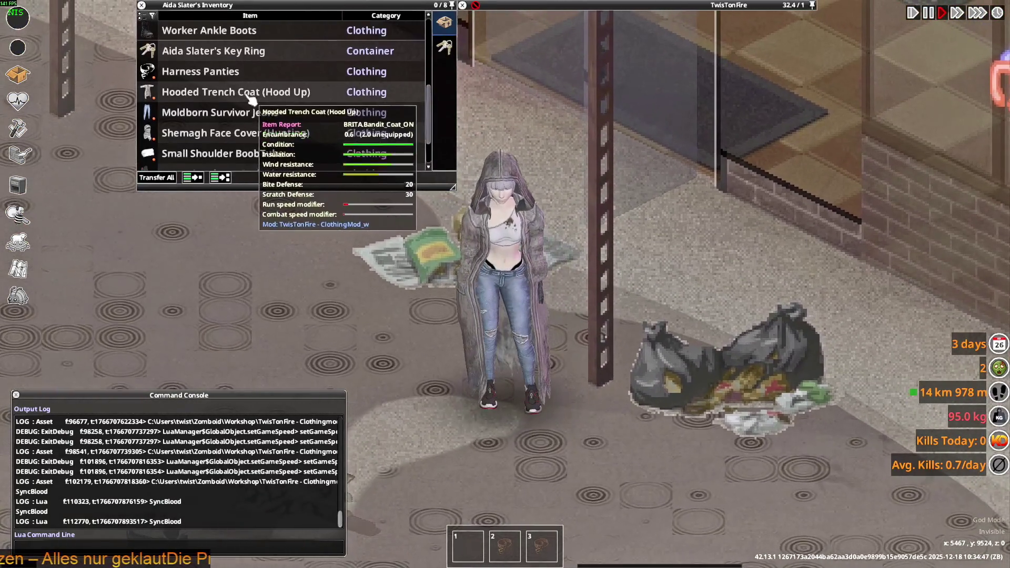
- Wear the Hooded Trench Coat from the trash bag and walk around to check it
{"action": "right_click", "coordinate": [229, 95]}
{"action": "mouse_move", "coordinate": [247, 105]}
{"action": "key", "text": "d"}
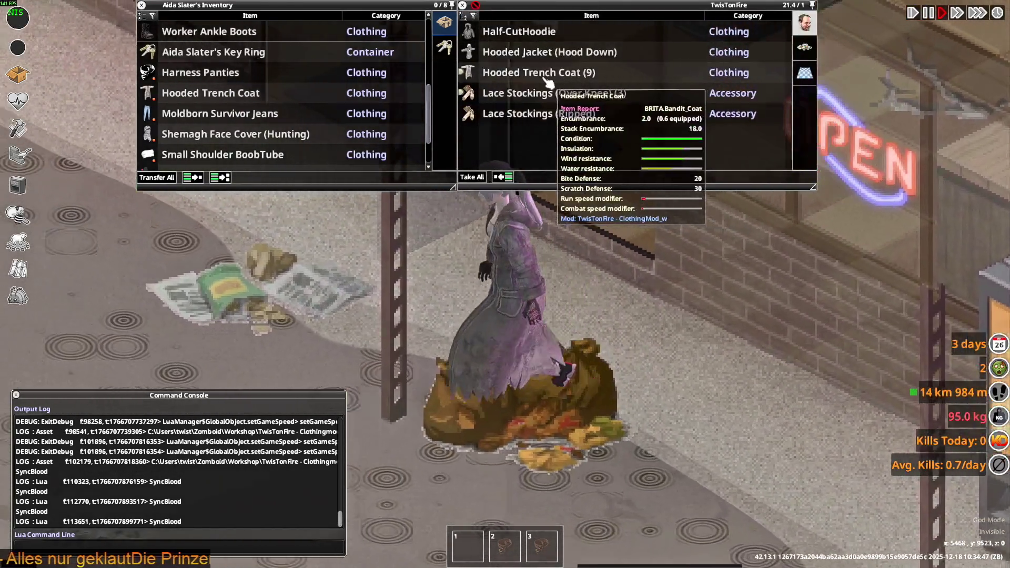
{"action": "right_click", "coordinate": [521, 73]}
{"action": "left_click", "coordinate": [559, 110]}
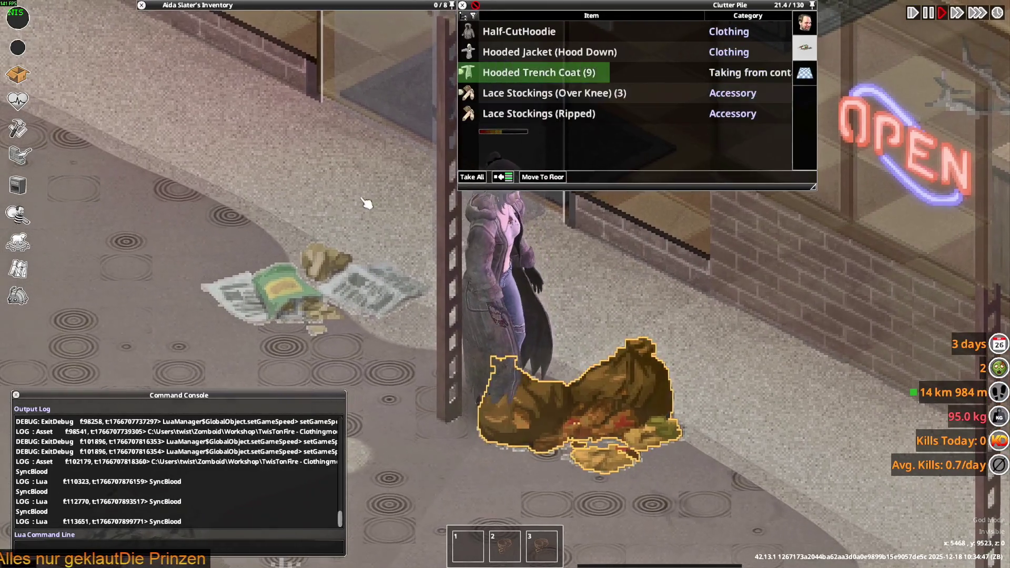
{"action": "key", "text": "a"}
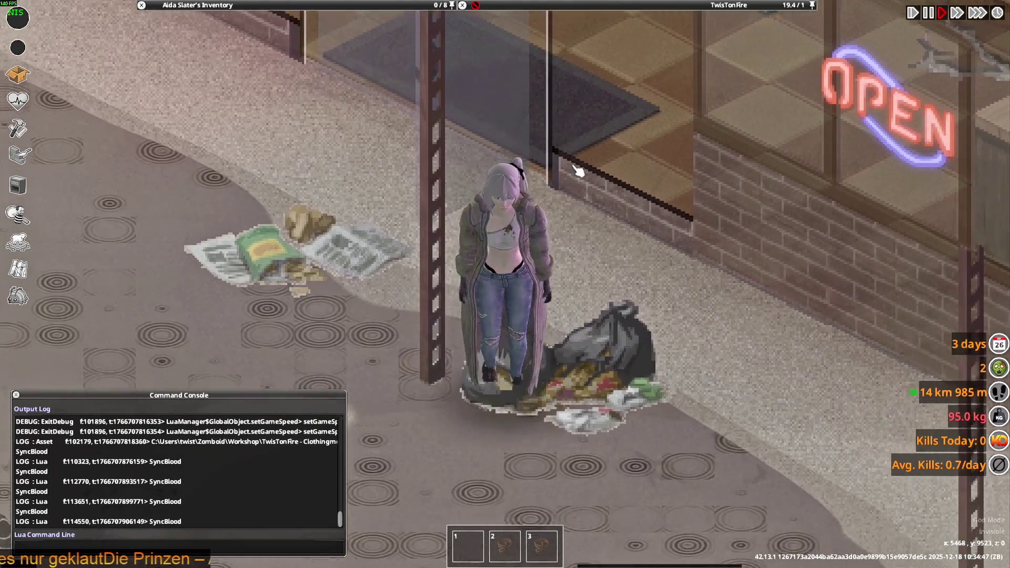
{"action": "key", "text": "d"}
- Take the Hiking Boots out of the container and put the Hooded Trench Coat into it
{"action": "mouse_move", "coordinate": [467, 7]}
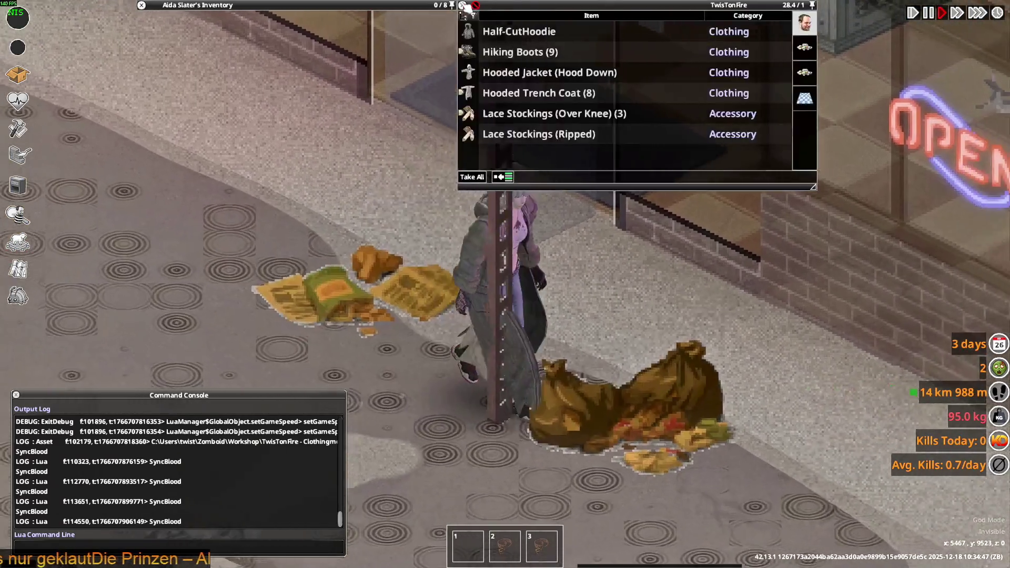
{"action": "double_click", "coordinate": [521, 52]}
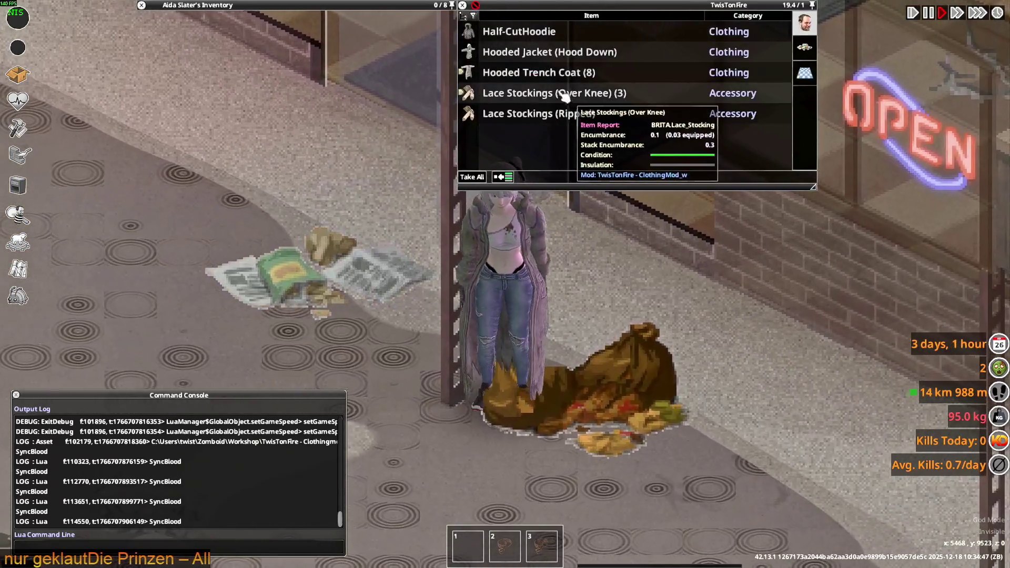
{"action": "mouse_move", "coordinate": [253, 6]}
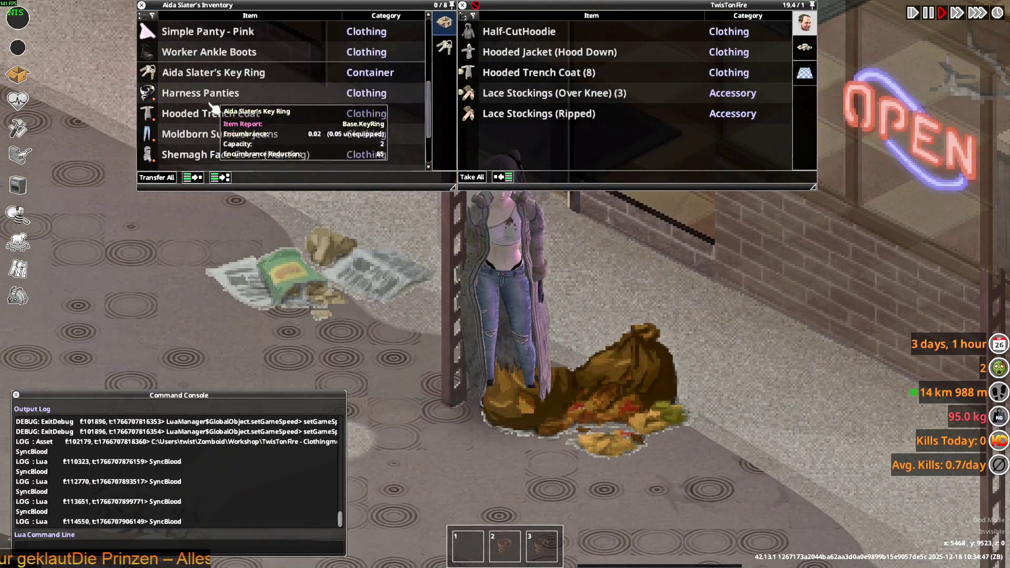
{"action": "scroll", "coordinate": [200, 111], "scroll_direction": "down", "scroll_amount": 1}
{"action": "left_click_drag", "start_coordinate": [210, 94], "coordinate": [375, 218]}
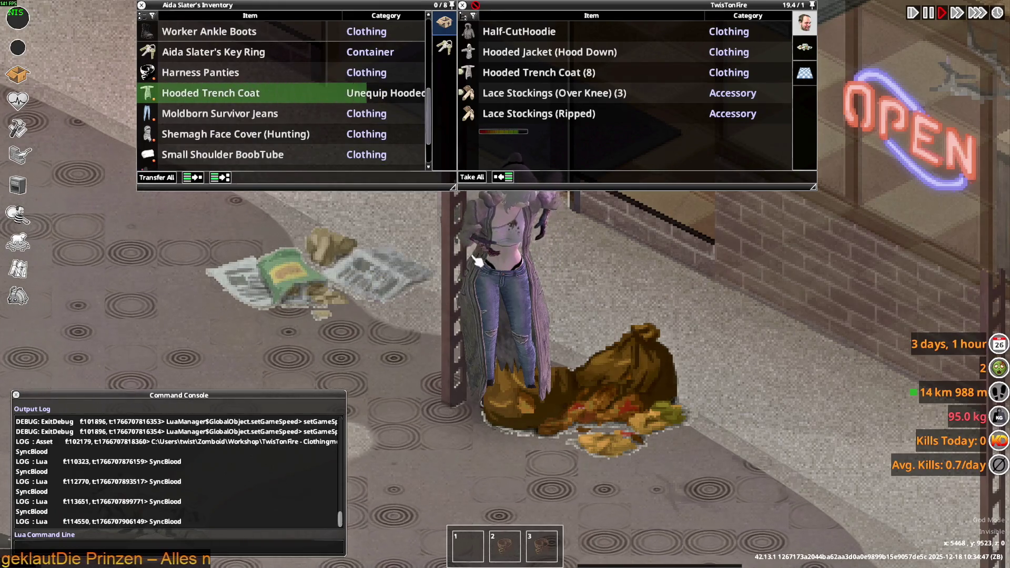
{"action": "scroll", "coordinate": [221, 149], "scroll_direction": "down", "scroll_amount": 2}
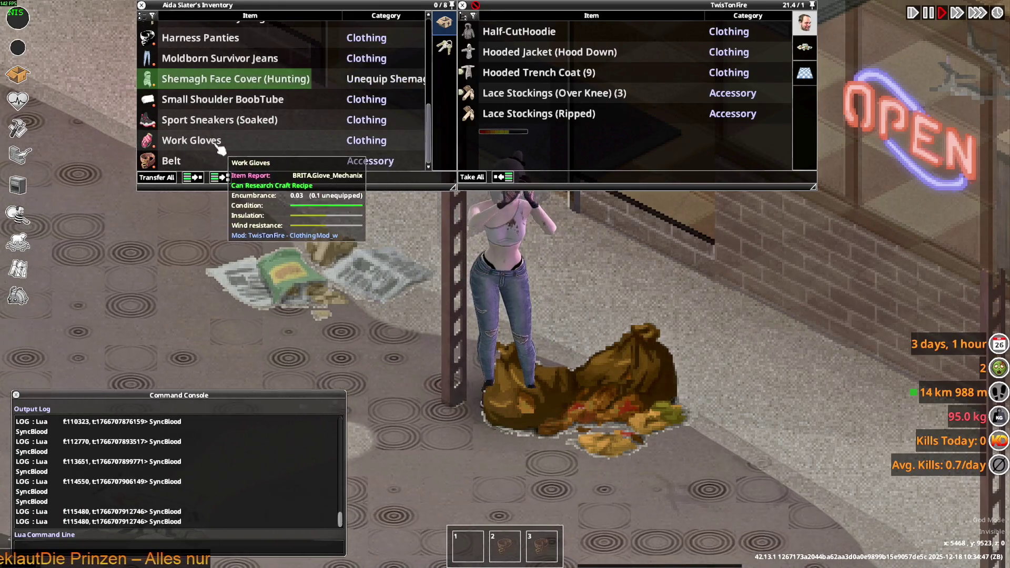
{"action": "scroll", "coordinate": [212, 145], "scroll_direction": "up", "scroll_amount": 5}
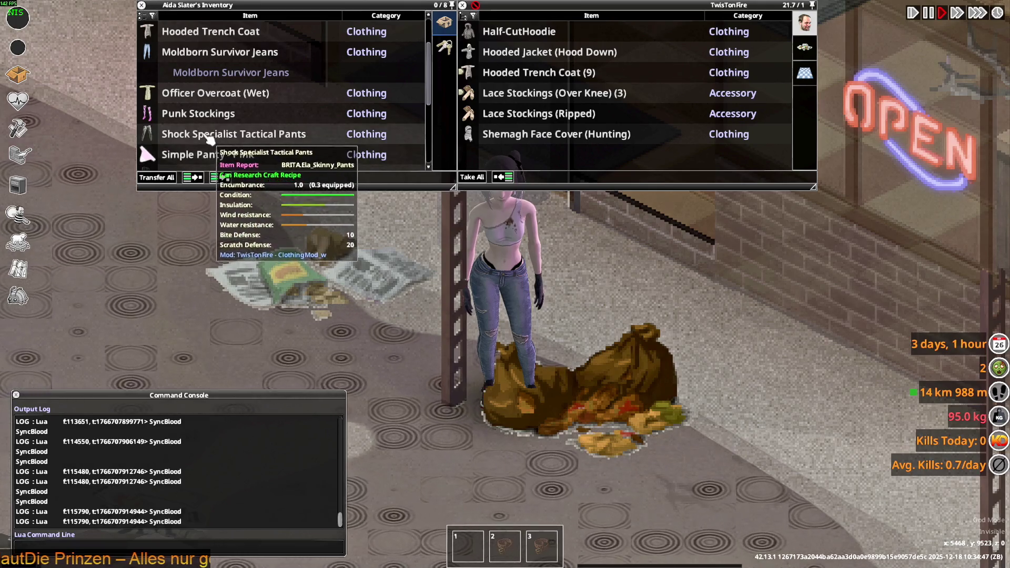
- Wear the Shock Specialist Tactical Pants in place of the jeans and walk to show them
{"action": "key", "text": "a"}
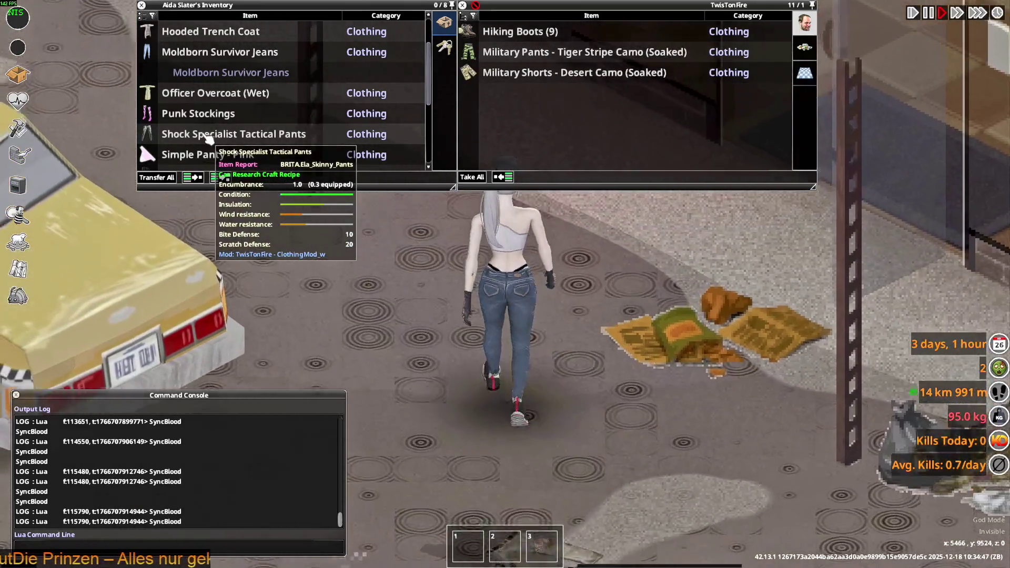
{"action": "right_click", "coordinate": [208, 138]}
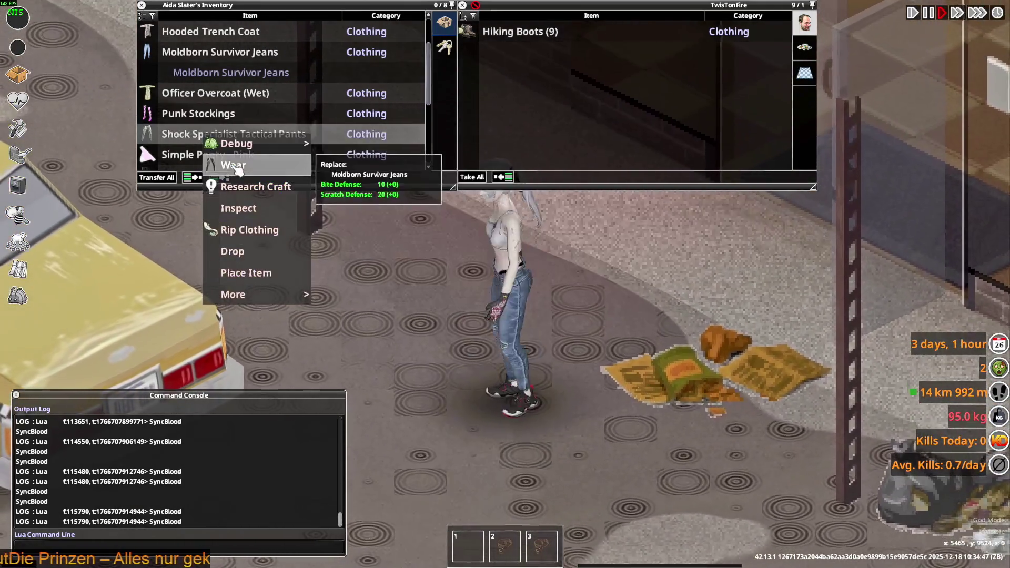
{"action": "left_click", "coordinate": [232, 170]}
{"action": "key", "text": "s"}
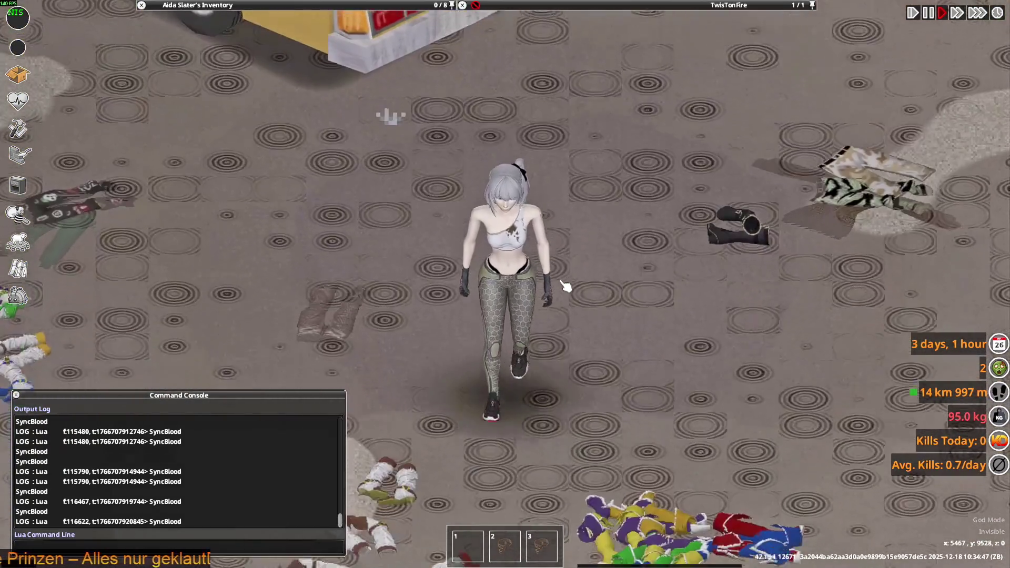
- Walk back toward the shop front and put the Hooded Trench Coat back on
{"action": "key", "text": "d"}
{"action": "key", "text": "w"}
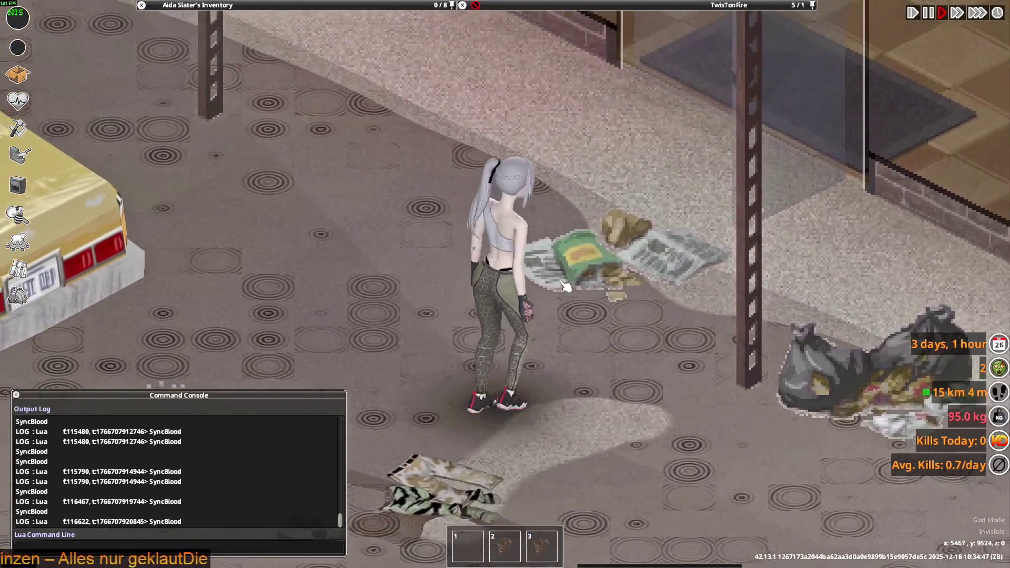
{"action": "key", "text": "s"}
{"action": "mouse_move", "coordinate": [140, 141]}
{"action": "key", "text": "w"}
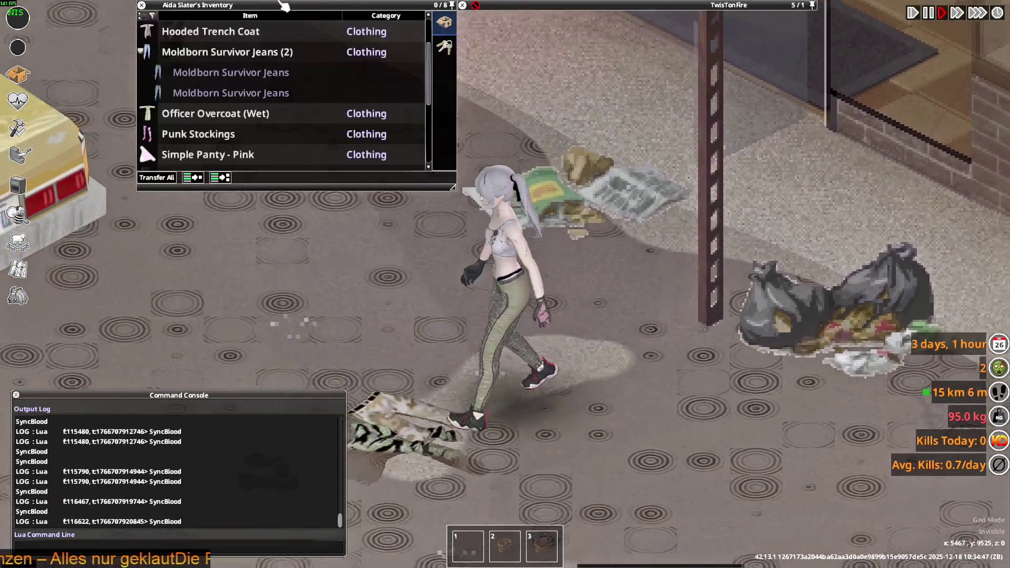
{"action": "right_click", "coordinate": [202, 95]}
{"action": "mouse_move", "coordinate": [233, 104]}
{"action": "left_click", "coordinate": [228, 125]}
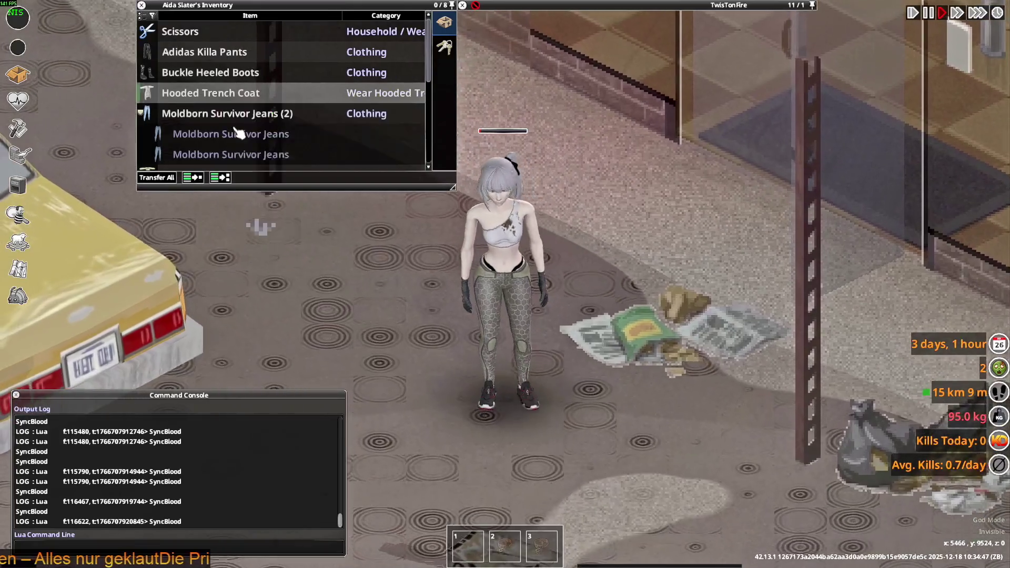
- Move the wet Officer Overcoat into the container and take off the Hooded Trench Coat
{"action": "key", "text": "d"}
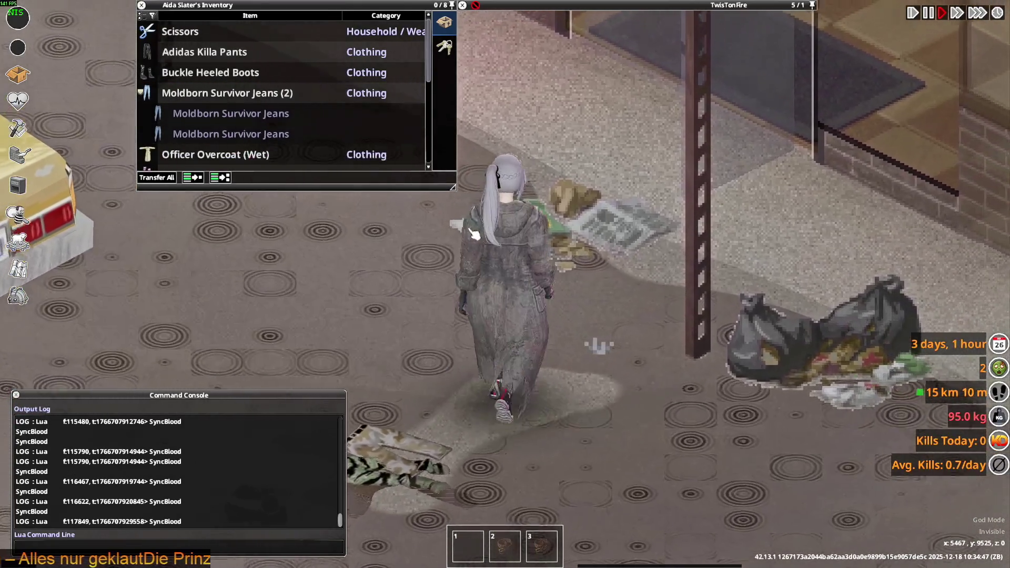
{"action": "scroll", "coordinate": [205, 124], "scroll_direction": "down", "scroll_amount": 3}
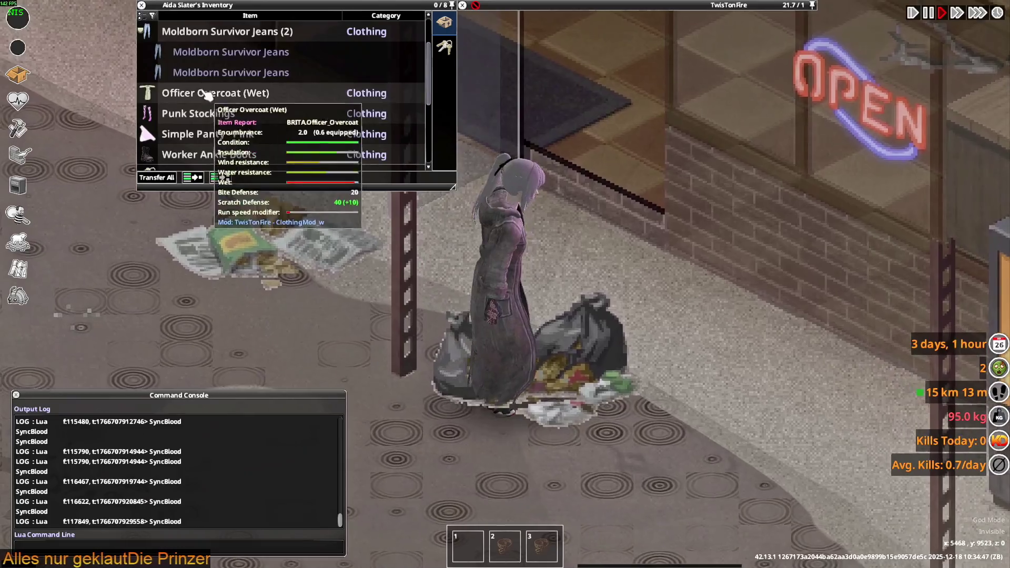
{"action": "double_click", "coordinate": [203, 93]}
{"action": "scroll", "coordinate": [203, 115], "scroll_direction": "down", "scroll_amount": 3}
{"action": "scroll", "coordinate": [204, 128], "scroll_direction": "up", "scroll_amount": 5}
{"action": "scroll", "coordinate": [221, 148], "scroll_direction": "down", "scroll_amount": 4}
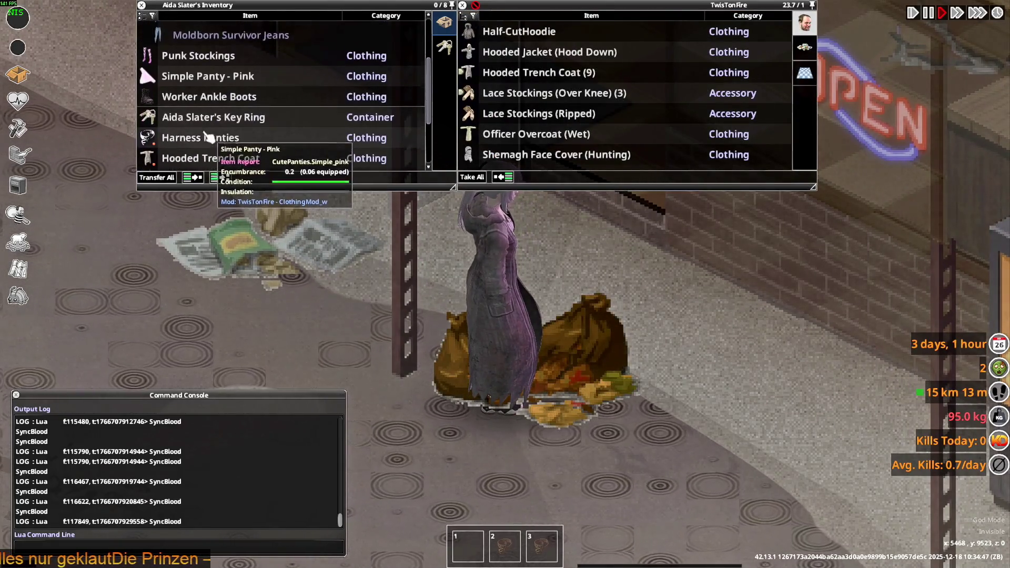
{"action": "scroll", "coordinate": [242, 168], "scroll_direction": "down", "scroll_amount": 1}
{"action": "double_click", "coordinate": [211, 134]}
{"action": "scroll", "coordinate": [625, 310], "scroll_direction": "down", "scroll_amount": 2}
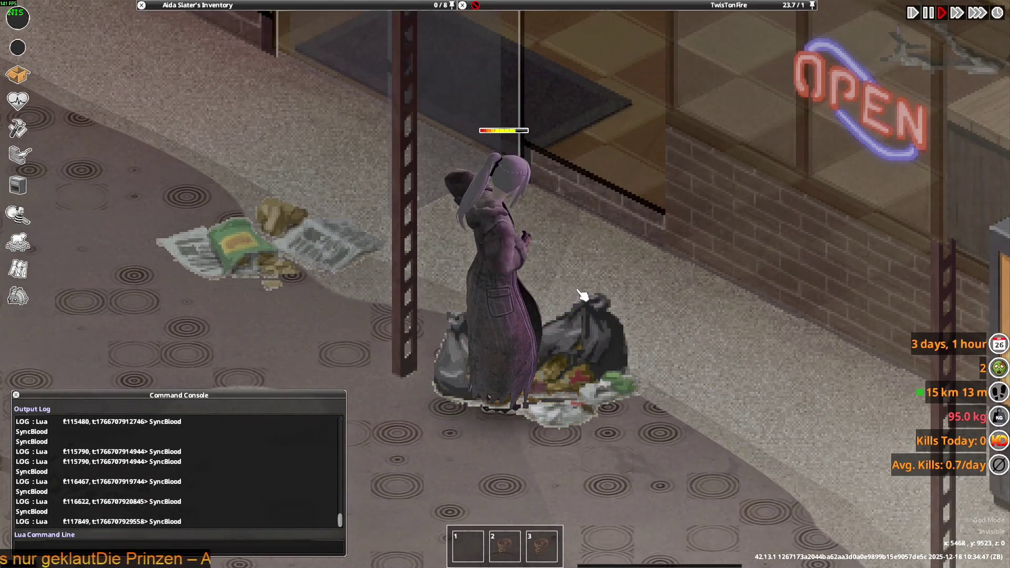
{"action": "scroll", "coordinate": [625, 310], "scroll_direction": "down", "scroll_amount": 2}
{"action": "scroll", "coordinate": [625, 309], "scroll_direction": "down", "scroll_amount": 3}
{"action": "scroll", "coordinate": [616, 310], "scroll_direction": "up", "scroll_amount": 2}
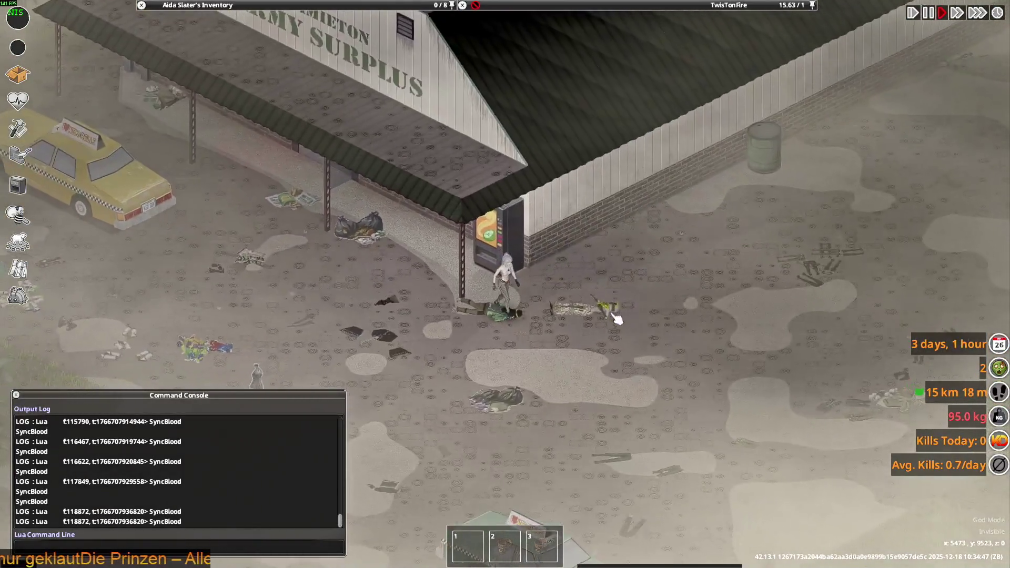
- Walk the character onto and around the clothing piles on the ground
{"action": "key", "text": "s"}
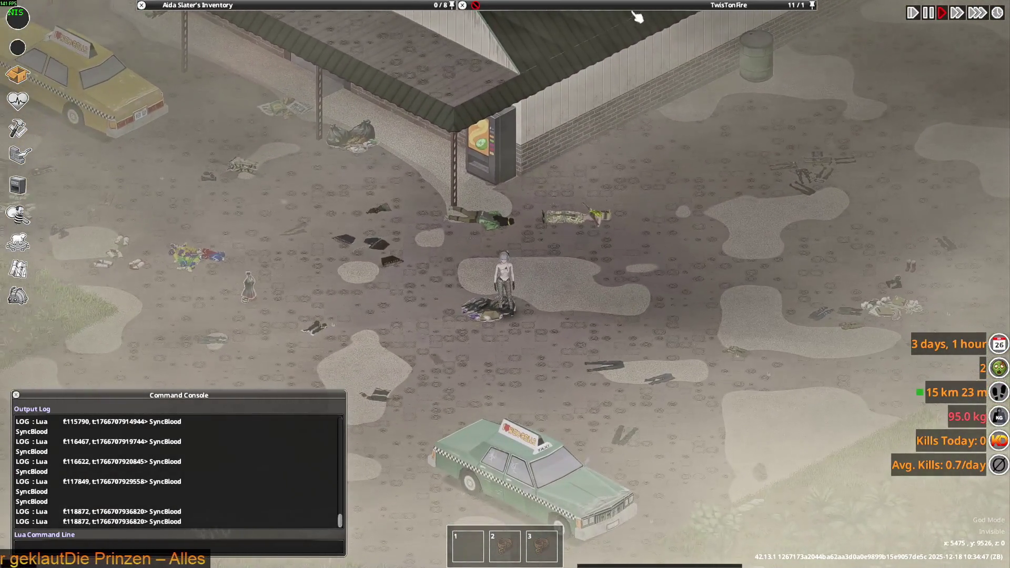
{"action": "key", "text": "d"}
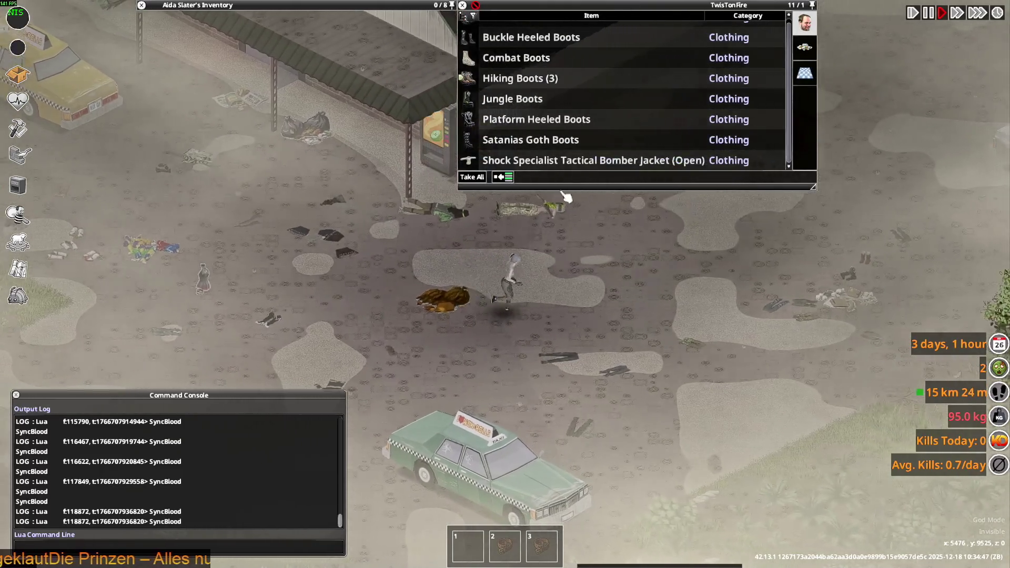
{"action": "scroll", "coordinate": [602, 264], "scroll_direction": "up", "scroll_amount": 4}
{"action": "key", "text": "a"}
{"action": "scroll", "coordinate": [549, 253], "scroll_direction": "up", "scroll_amount": 3}
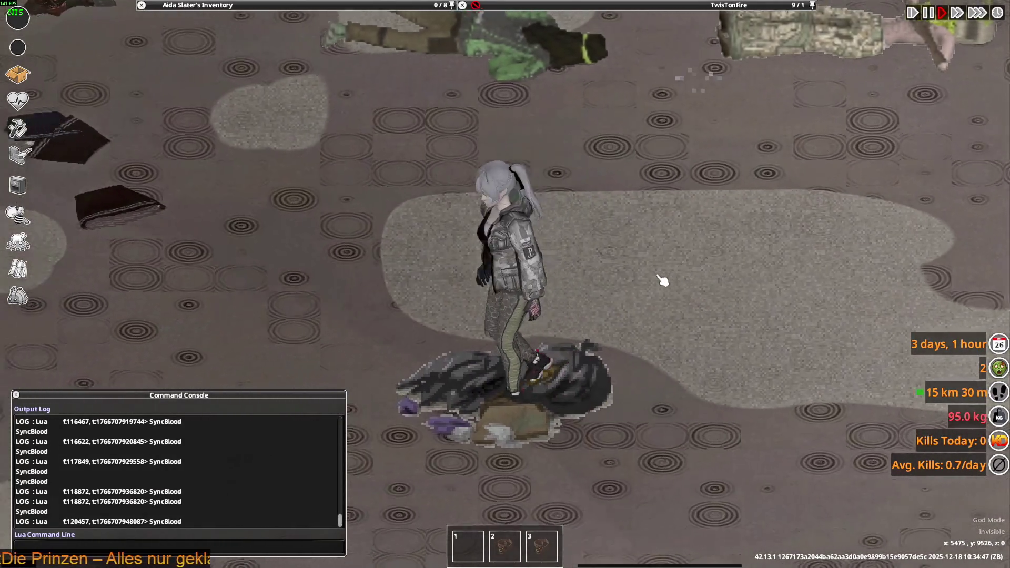
{"action": "key", "text": "w"}
{"action": "key", "text": "a"}
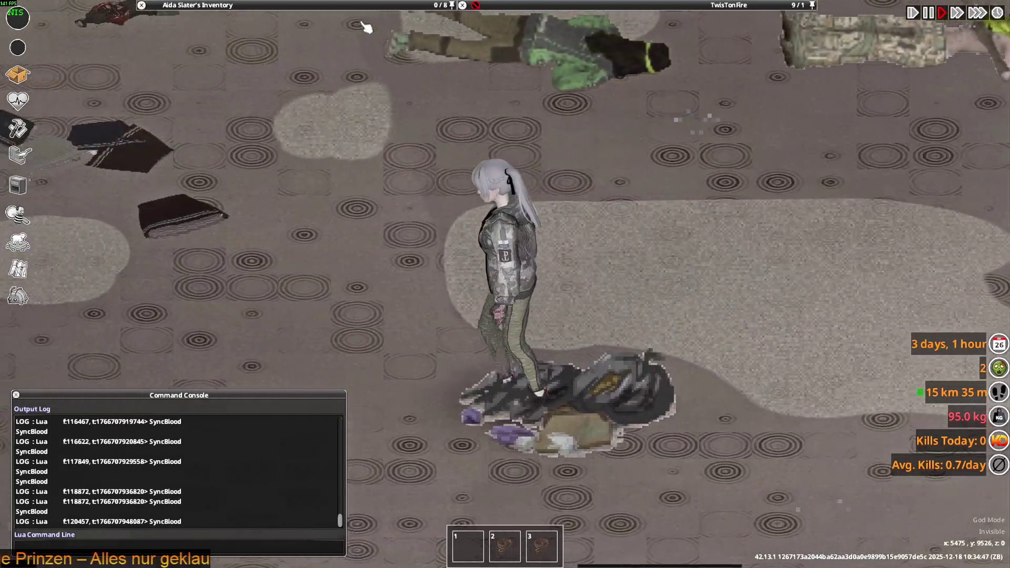
- Walk the character right along the street wearing the tactical jacket and cap
{"action": "mouse_move", "coordinate": [330, 105]}
{"action": "key", "text": "d"}
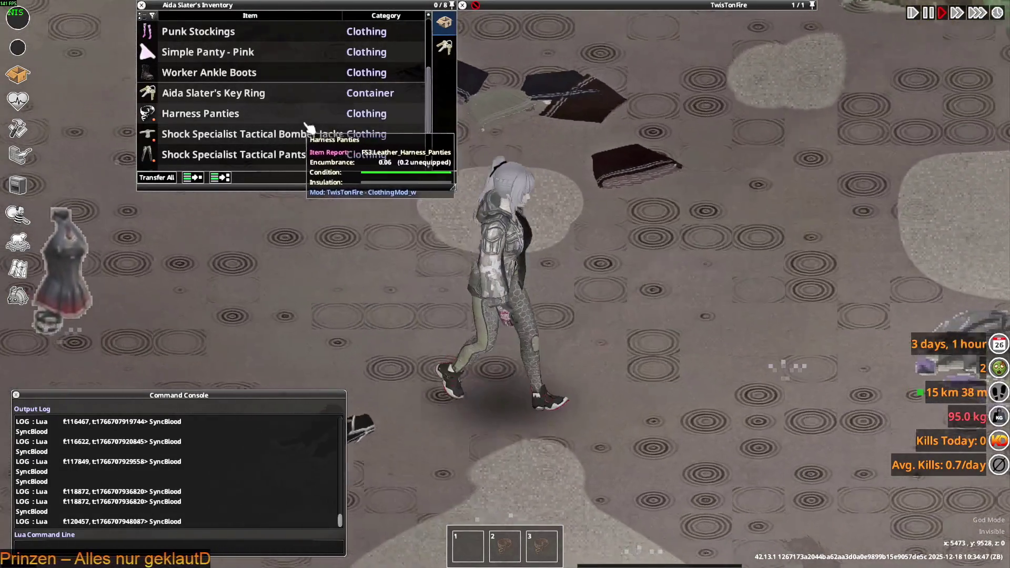
{"action": "scroll", "coordinate": [274, 101], "scroll_direction": "down", "scroll_amount": 2}
{"action": "scroll", "coordinate": [279, 105], "scroll_direction": "down", "scroll_amount": 2}
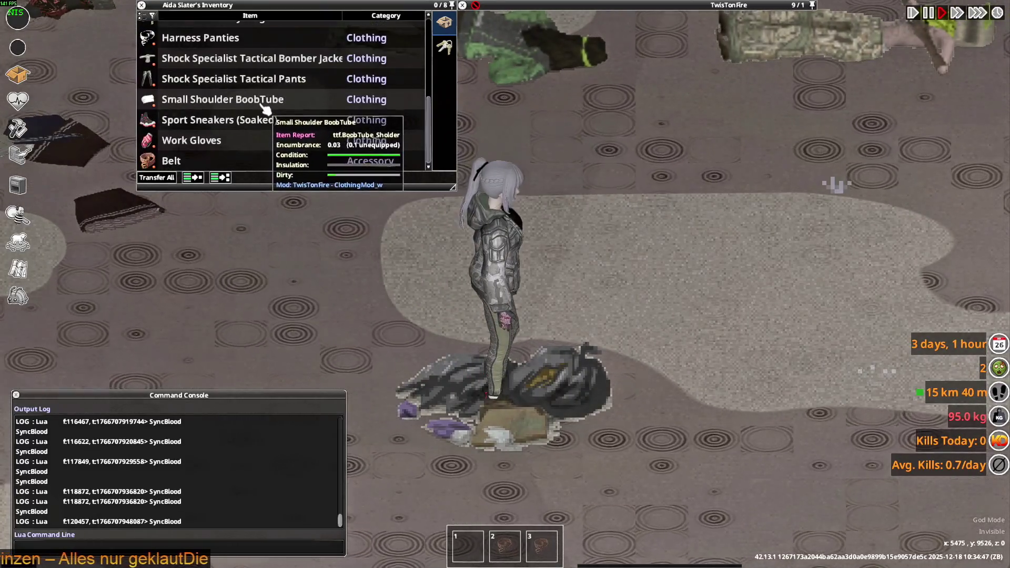
{"action": "scroll", "coordinate": [316, 115], "scroll_direction": "up", "scroll_amount": 5}
{"action": "mouse_move", "coordinate": [567, 72]}
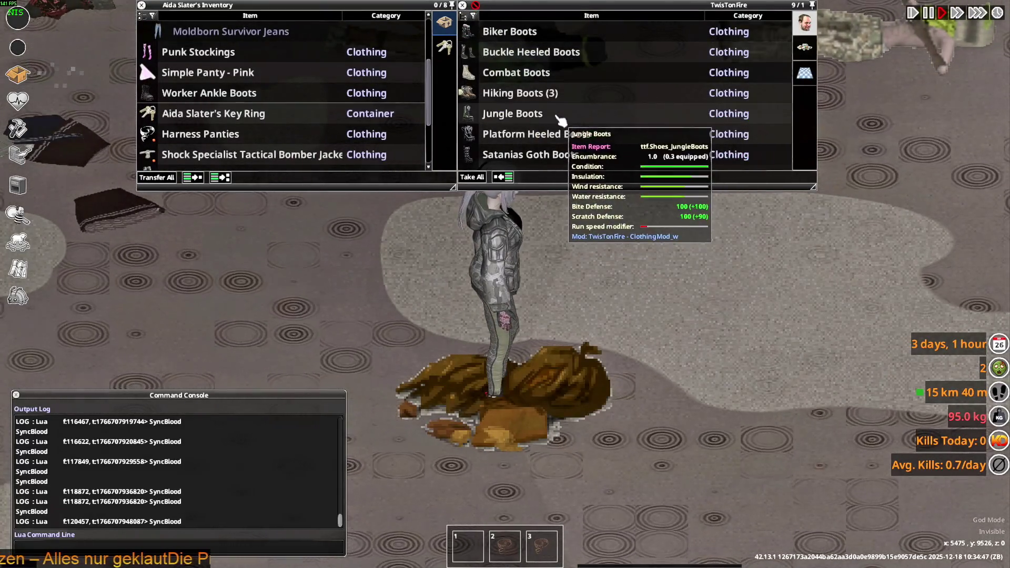
{"action": "key", "text": "d"}
{"action": "scroll", "coordinate": [632, 247], "scroll_direction": "down", "scroll_amount": 3}
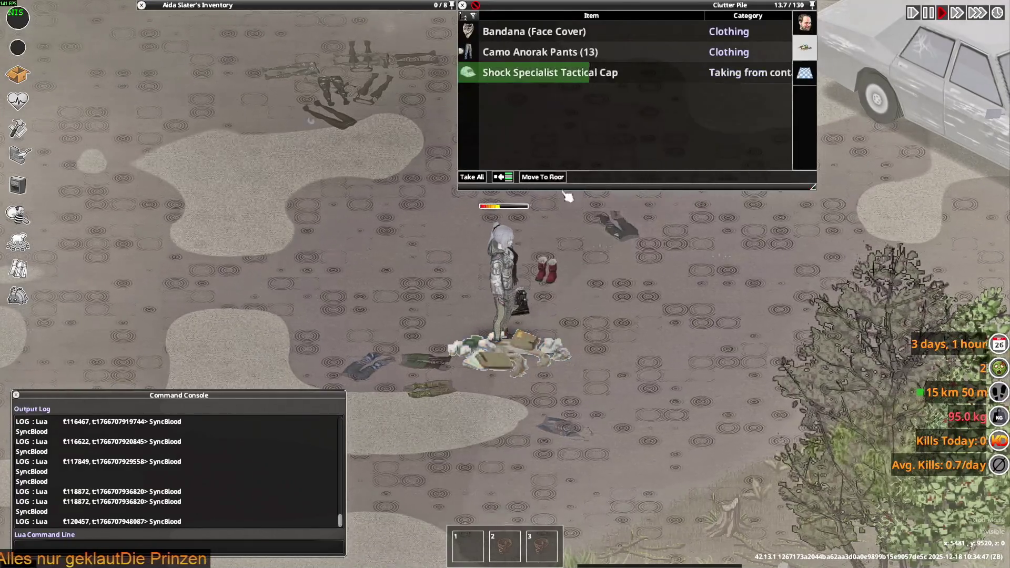
{"action": "scroll", "coordinate": [598, 271], "scroll_direction": "up", "scroll_amount": 3}
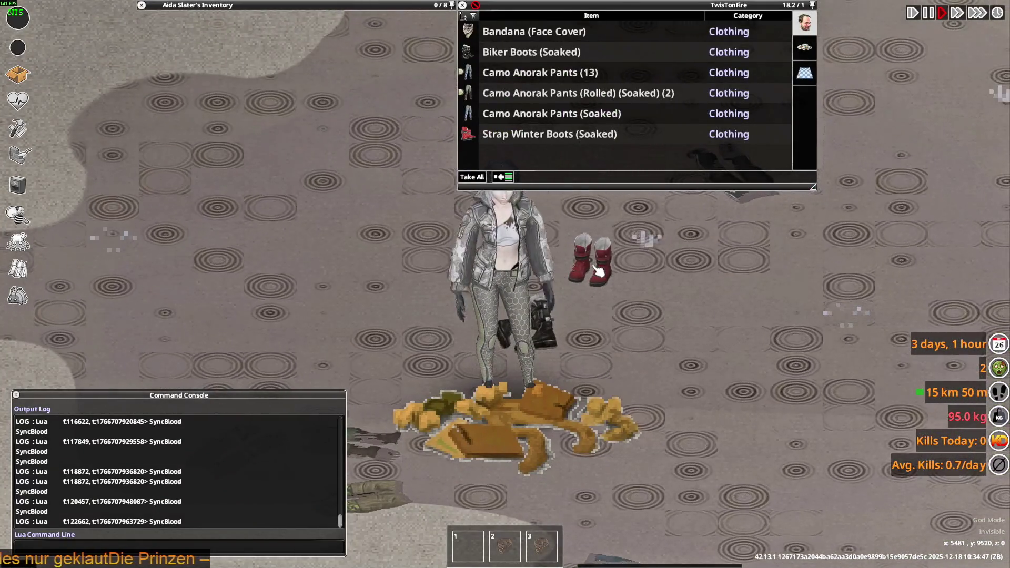
{"action": "scroll", "coordinate": [598, 271], "scroll_direction": "down", "scroll_amount": 3}
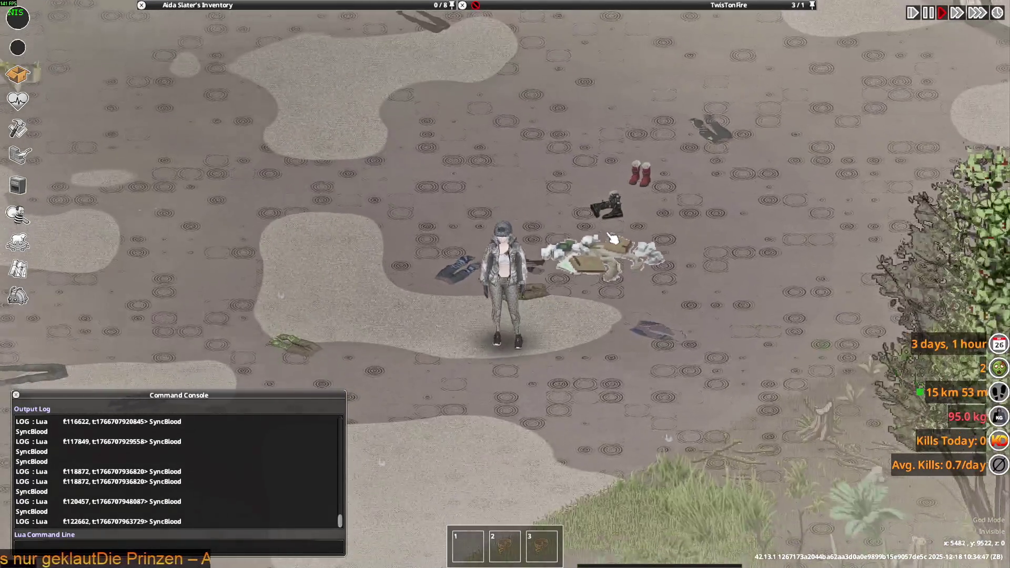
- Zip the tactical bomber jacket closed
{"action": "scroll", "coordinate": [613, 239], "scroll_direction": "up", "scroll_amount": 3}
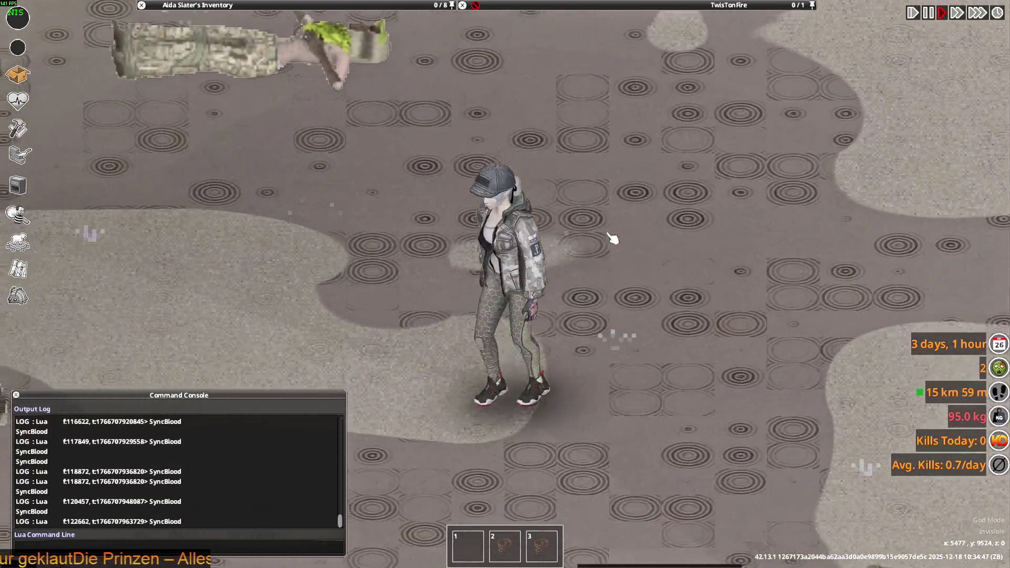
{"action": "mouse_move", "coordinate": [282, 20]}
{"action": "scroll", "coordinate": [220, 115], "scroll_direction": "up", "scroll_amount": 3}
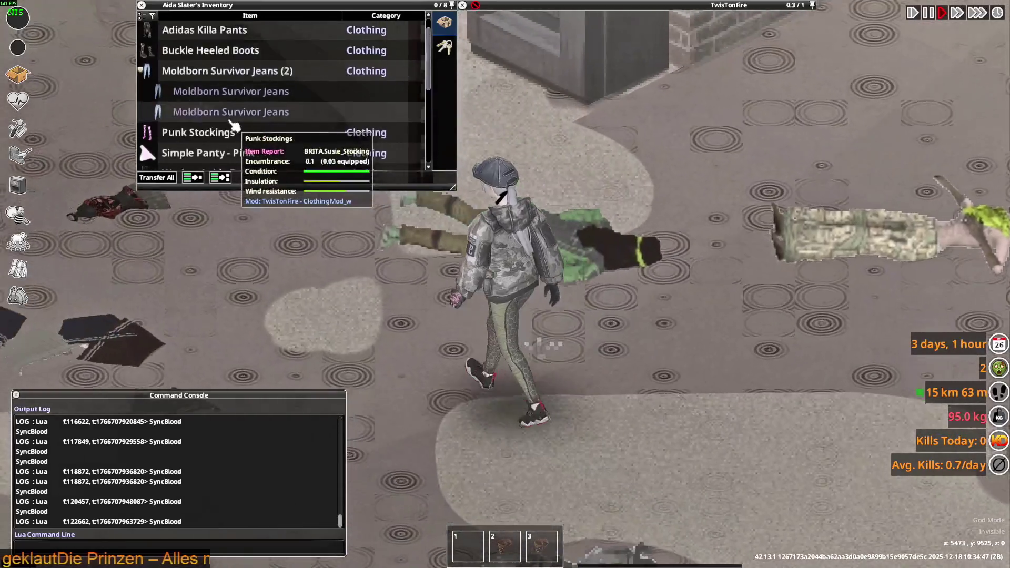
{"action": "scroll", "coordinate": [220, 116], "scroll_direction": "down", "scroll_amount": 3}
{"action": "scroll", "coordinate": [220, 116], "scroll_direction": "down", "scroll_amount": 6}
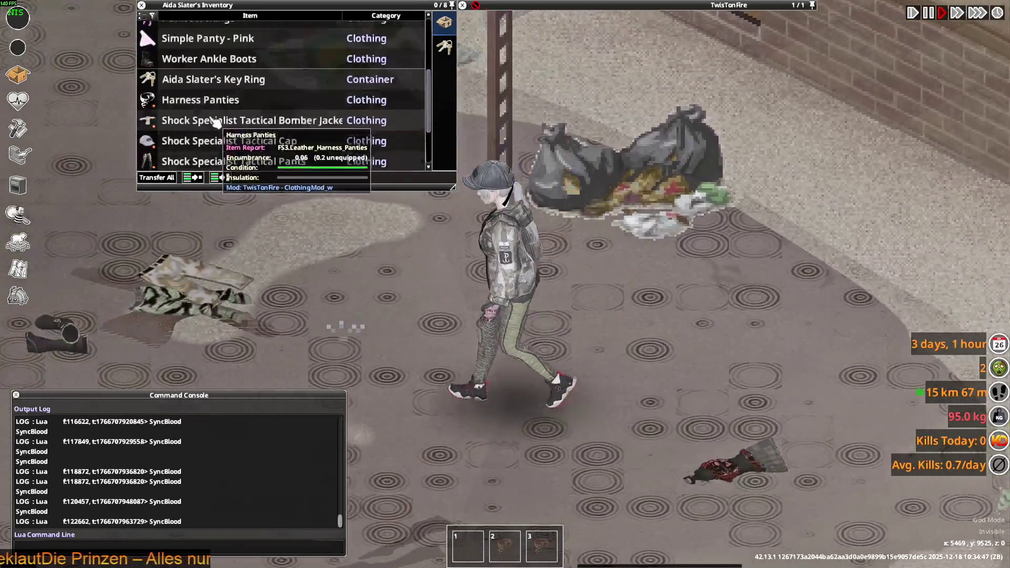
{"action": "scroll", "coordinate": [208, 130], "scroll_direction": "up", "scroll_amount": 10}
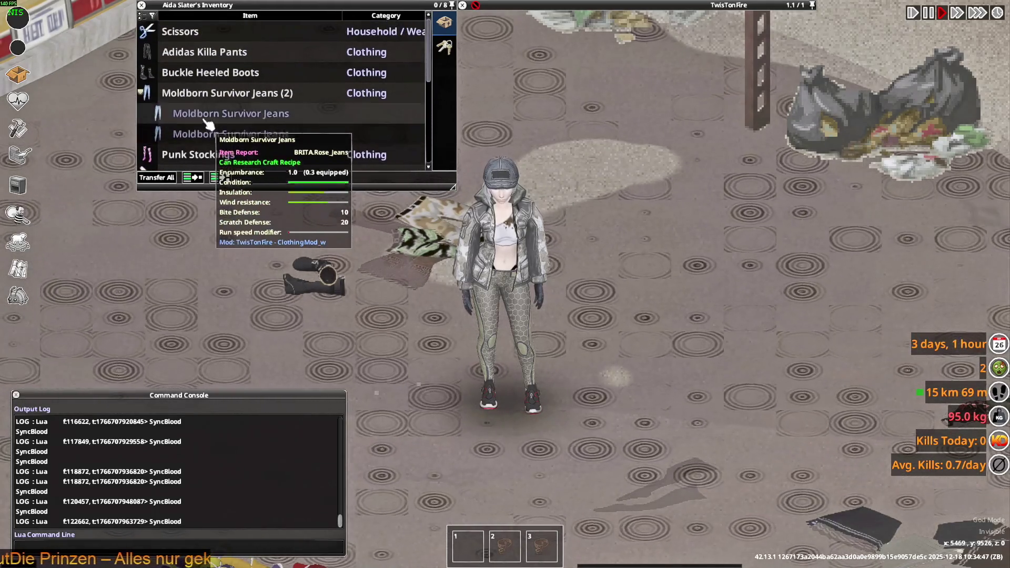
{"action": "scroll", "coordinate": [211, 126], "scroll_direction": "down", "scroll_amount": 8}
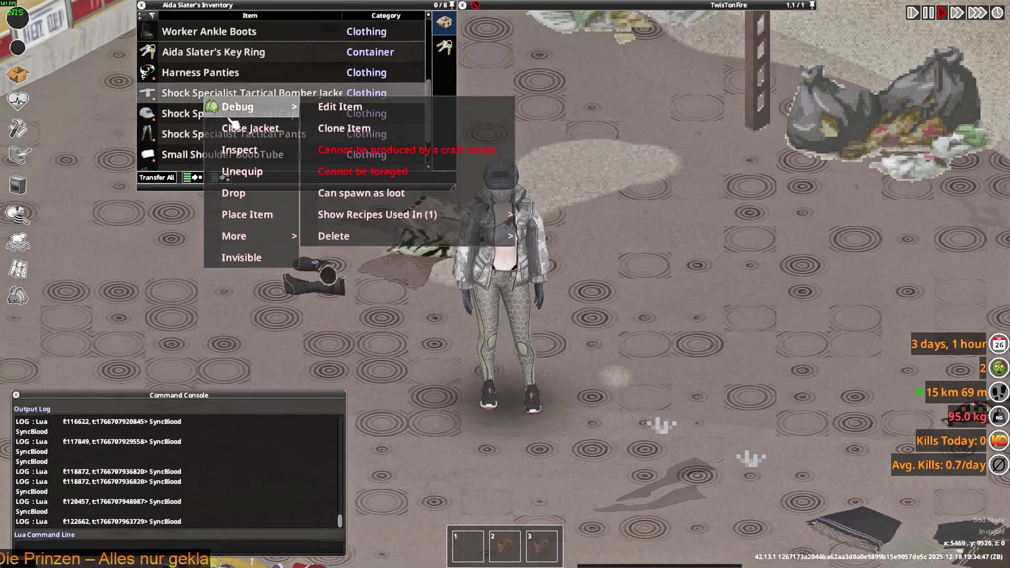
{"action": "left_click", "coordinate": [246, 129]}
- Walk toward the storefront and turn the tactical cap around backwards
{"action": "key", "text": "w"}
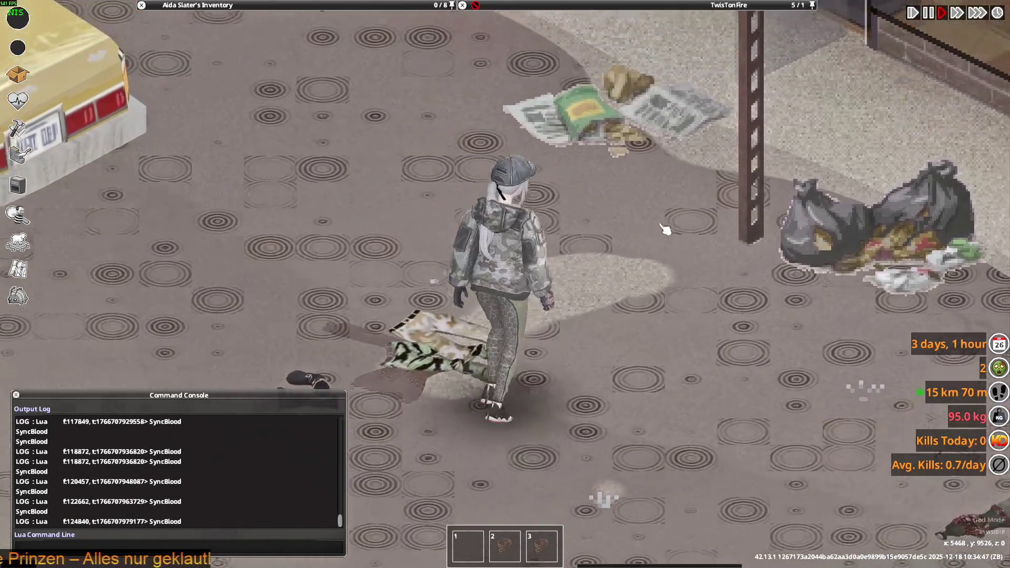
{"action": "key", "text": "w"}
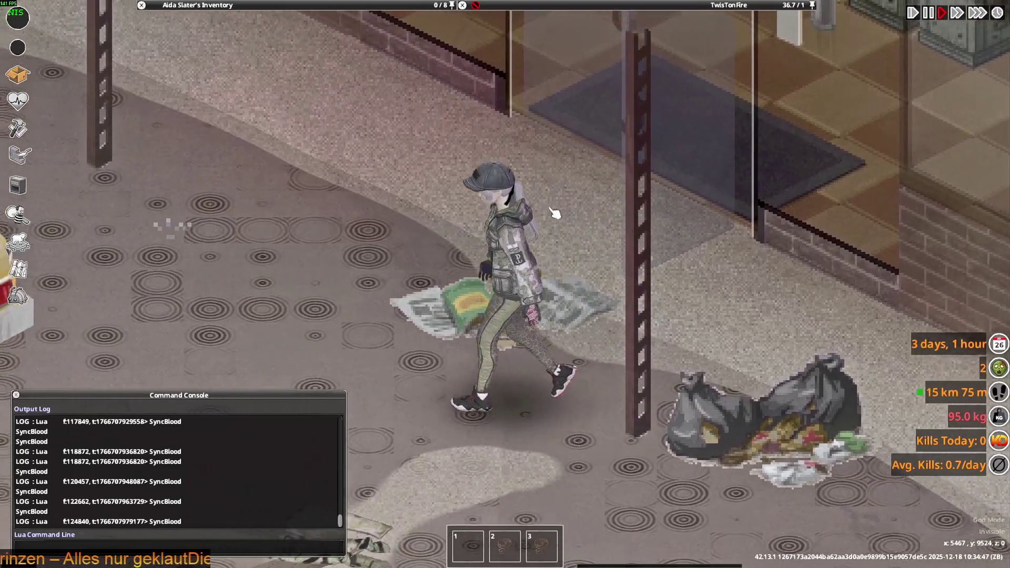
{"action": "mouse_move", "coordinate": [197, 5]}
{"action": "scroll", "coordinate": [210, 95], "scroll_direction": "up", "scroll_amount": 8}
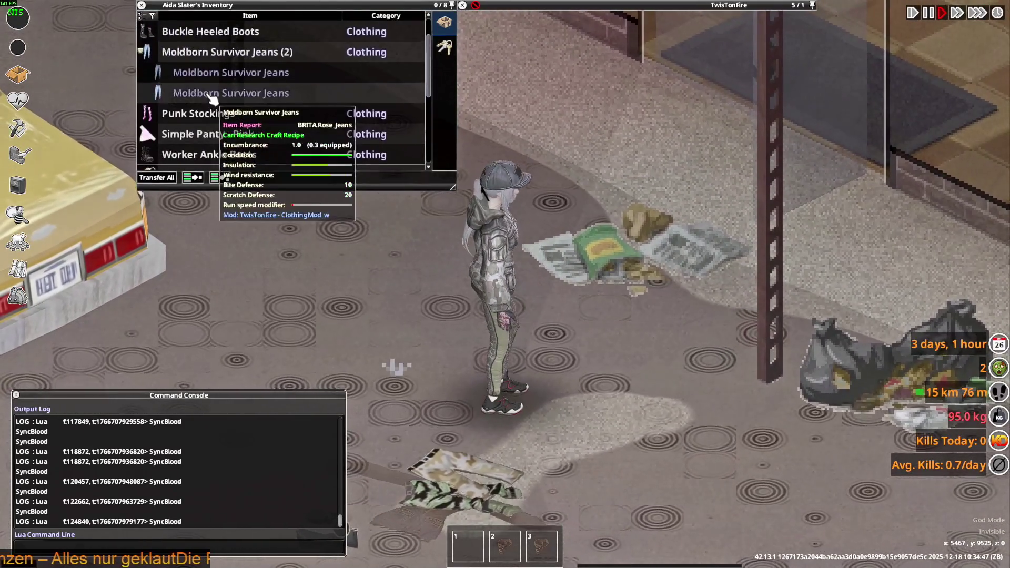
{"action": "scroll", "coordinate": [211, 102], "scroll_direction": "down", "scroll_amount": 8}
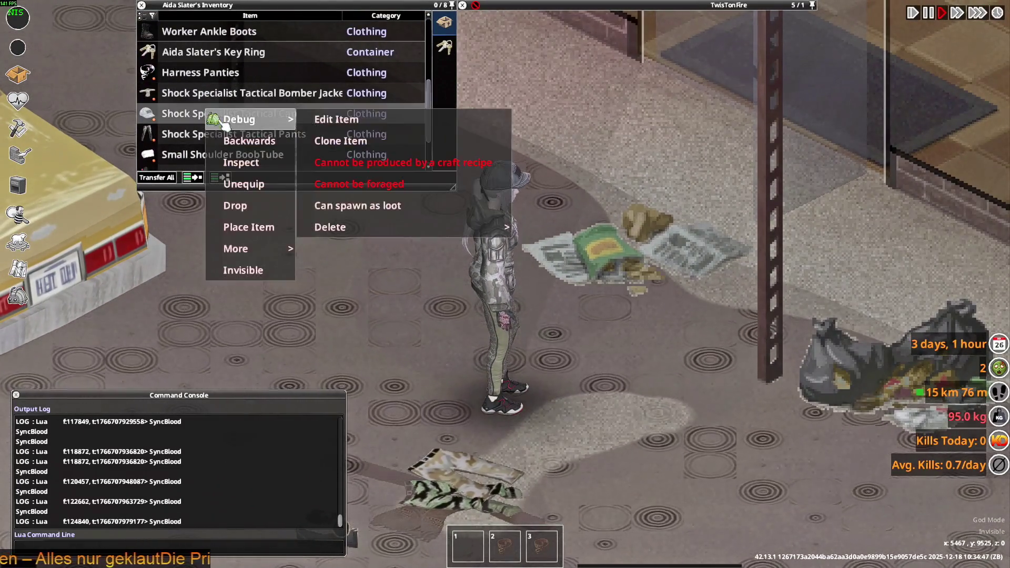
{"action": "left_click", "coordinate": [261, 142]}
- Walk to the shop doorway and open the character information panel's skills view
{"action": "key", "text": "w"}
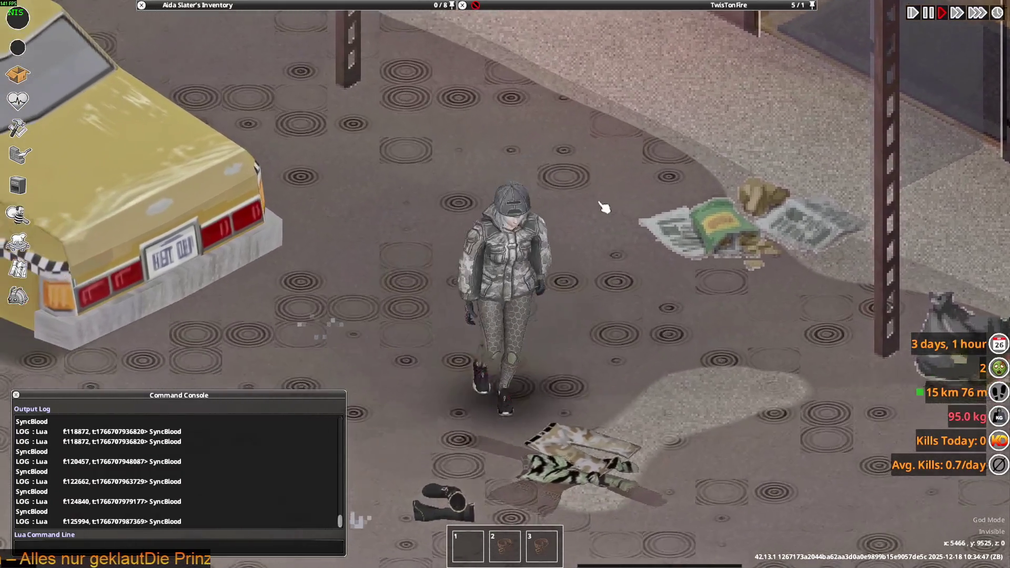
{"action": "key", "text": "w"}
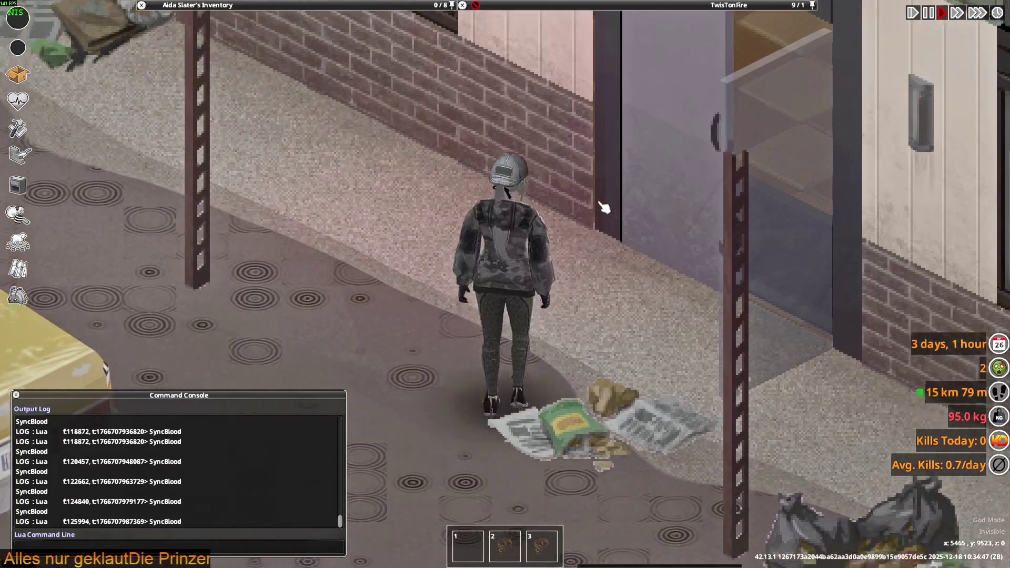
{"action": "key", "text": "a"}
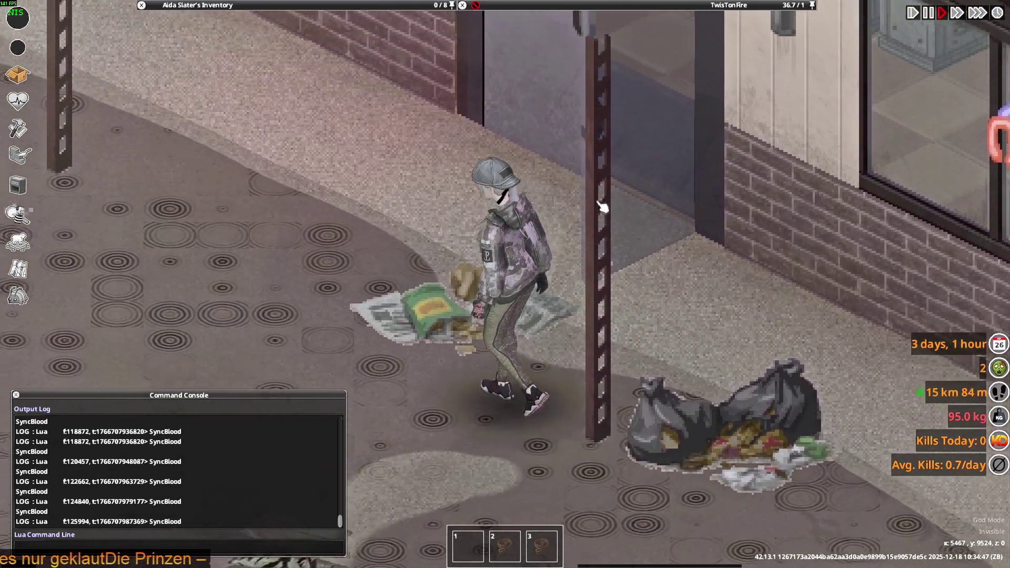
{"action": "mouse_move", "coordinate": [207, 83]}
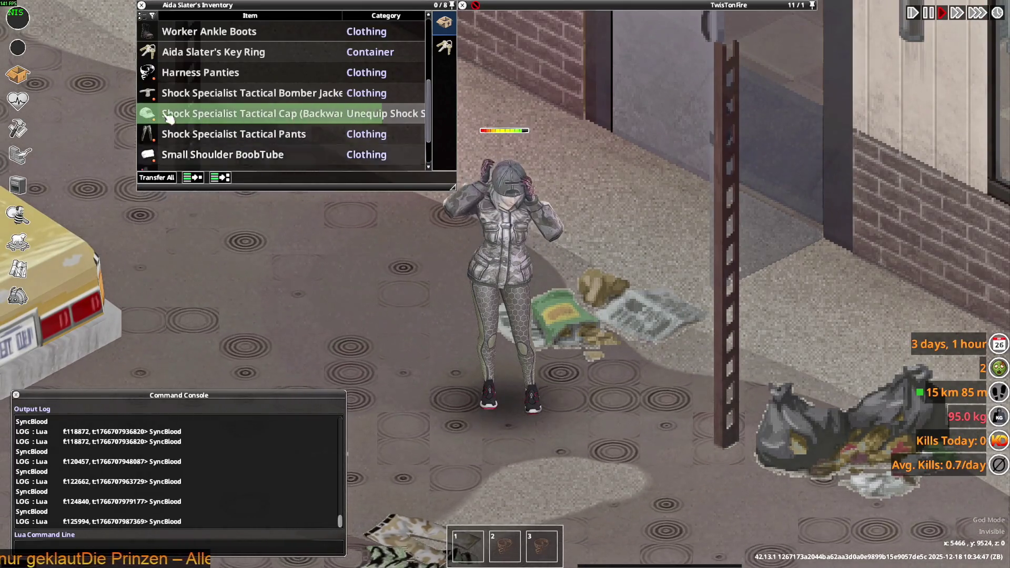
{"action": "key", "text": "h"}
{"action": "left_click", "coordinate": [690, 112]}
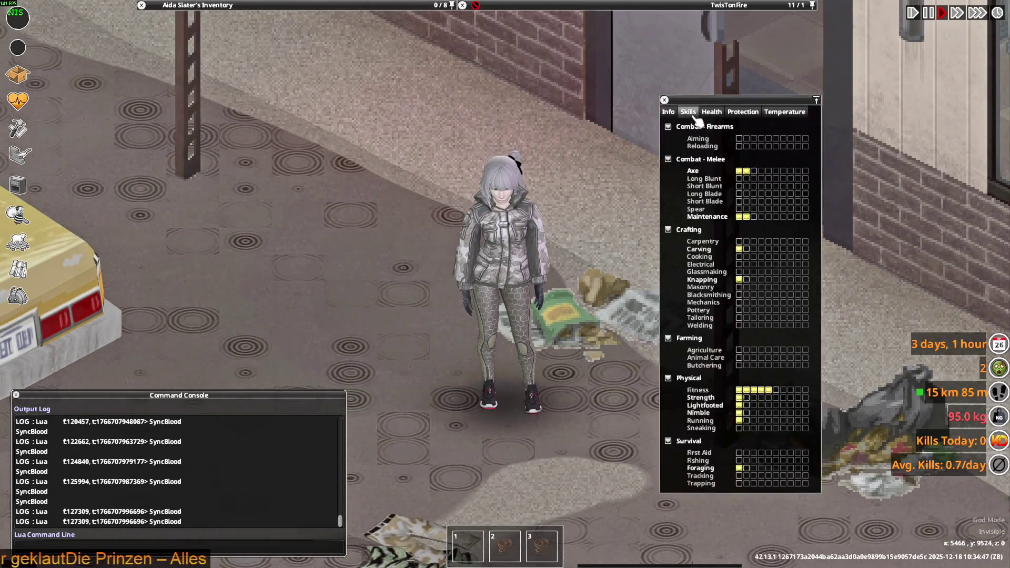
{"action": "key", "text": "w"}
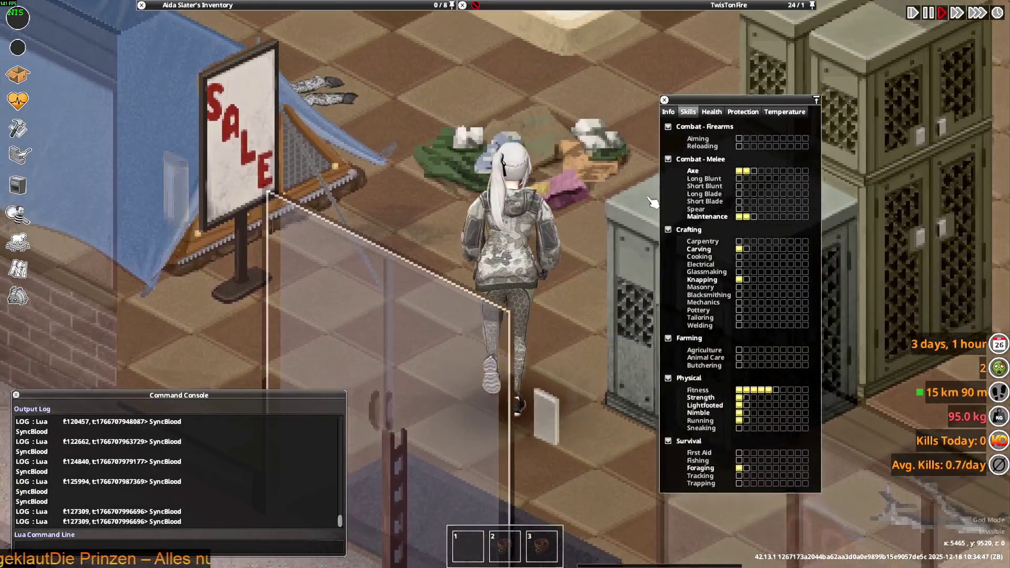
- Inside the store, switch to the Info page and open the hair style choices
{"action": "mouse_move", "coordinate": [326, 179]}
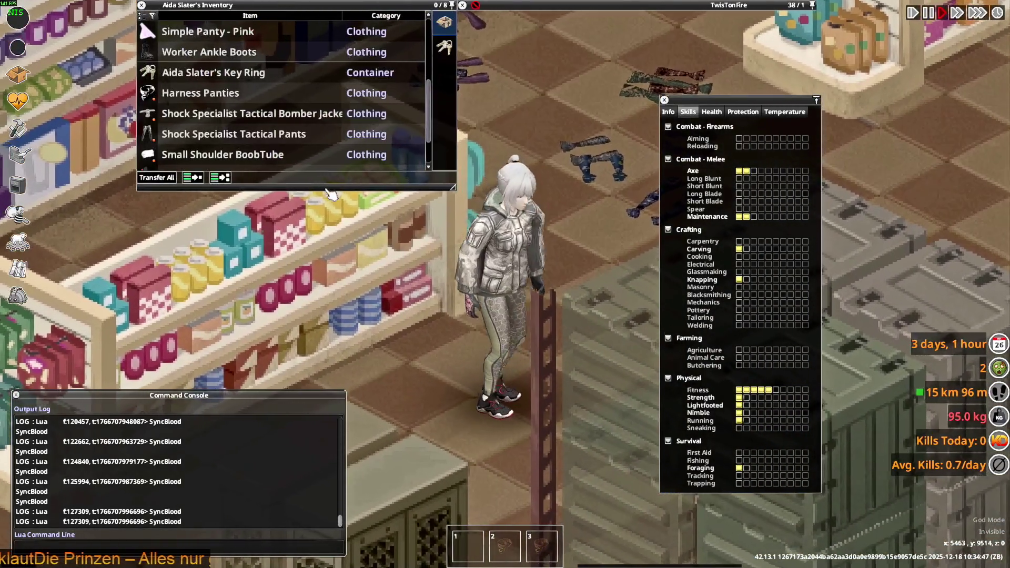
{"action": "scroll", "coordinate": [208, 132], "scroll_direction": "down", "scroll_amount": 3}
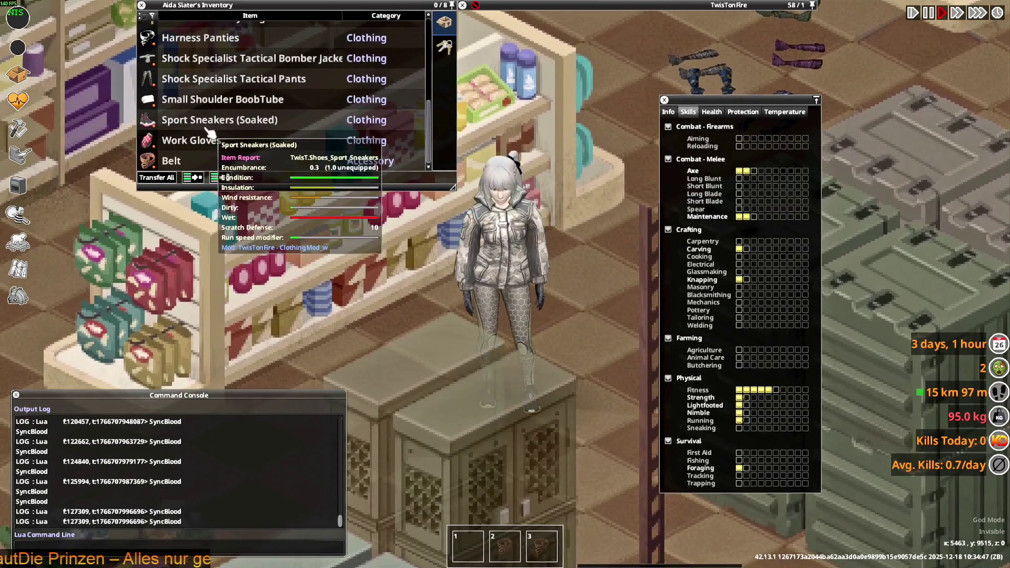
{"action": "scroll", "coordinate": [208, 132], "scroll_direction": "up", "scroll_amount": 5}
{"action": "scroll", "coordinate": [205, 132], "scroll_direction": "up", "scroll_amount": 3}
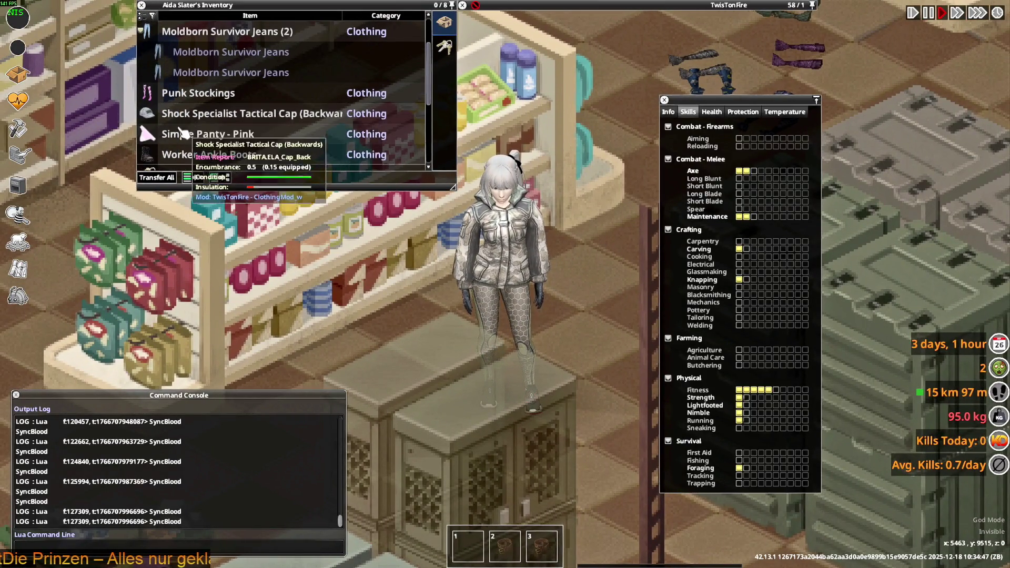
{"action": "scroll", "coordinate": [187, 136], "scroll_direction": "down", "scroll_amount": 3}
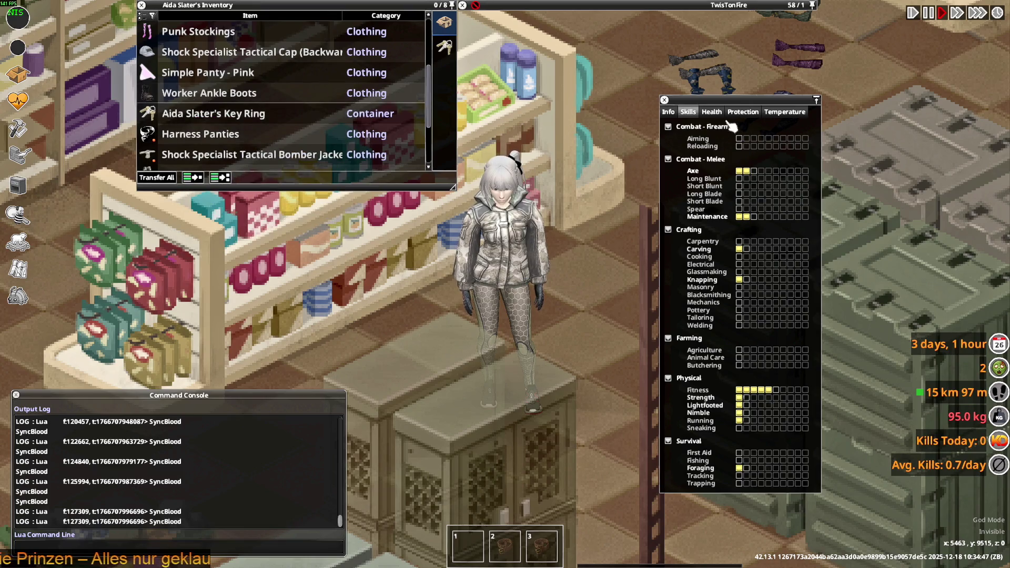
{"action": "left_click", "coordinate": [677, 115]}
{"action": "left_click", "coordinate": [870, 236]}
{"action": "left_click", "coordinate": [900, 269]}
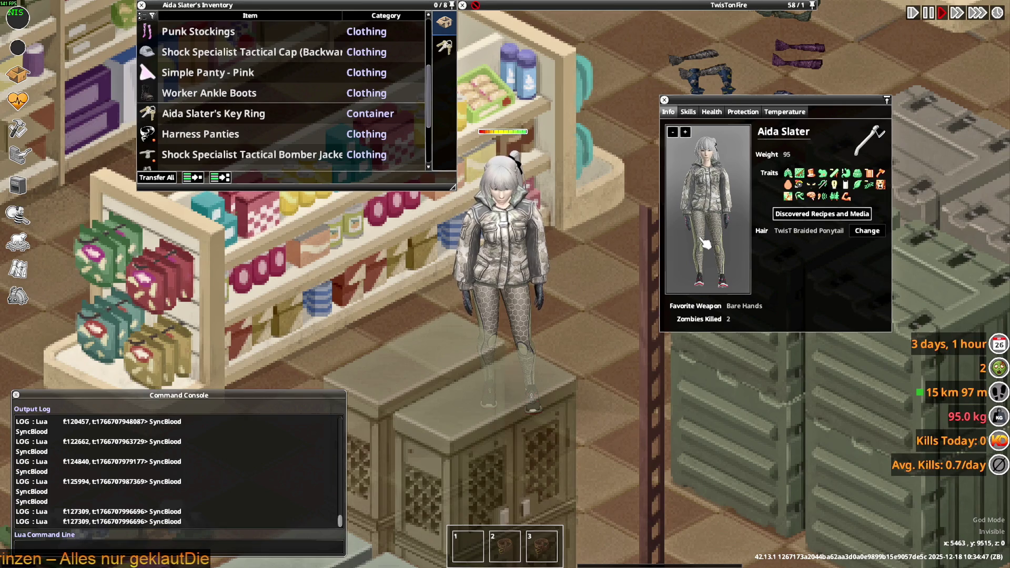
- Replace the braided ponytail with the long TOMB Vamp cut, then walk on
{"action": "left_click", "coordinate": [835, 242]}
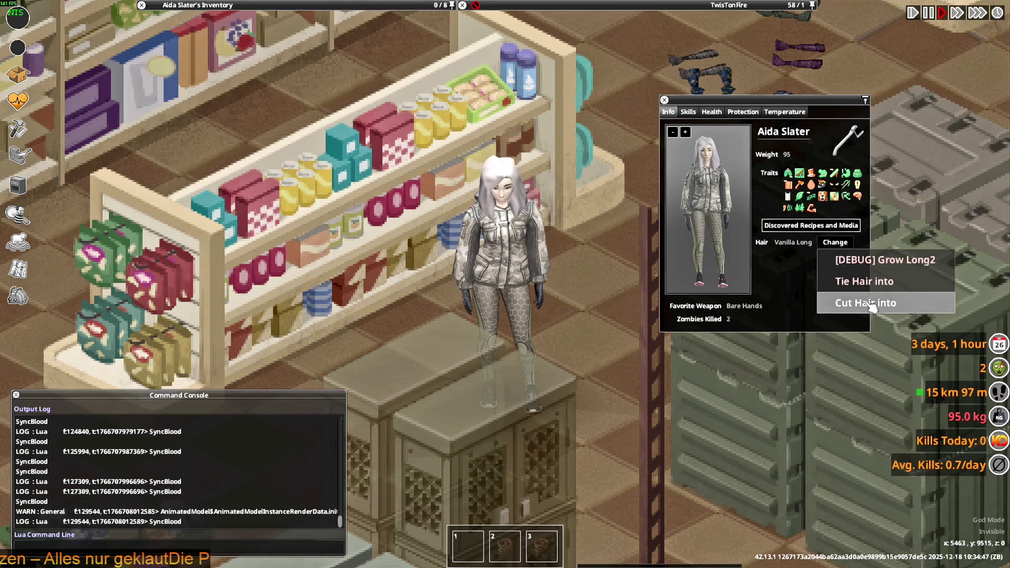
{"action": "left_click", "coordinate": [871, 305]}
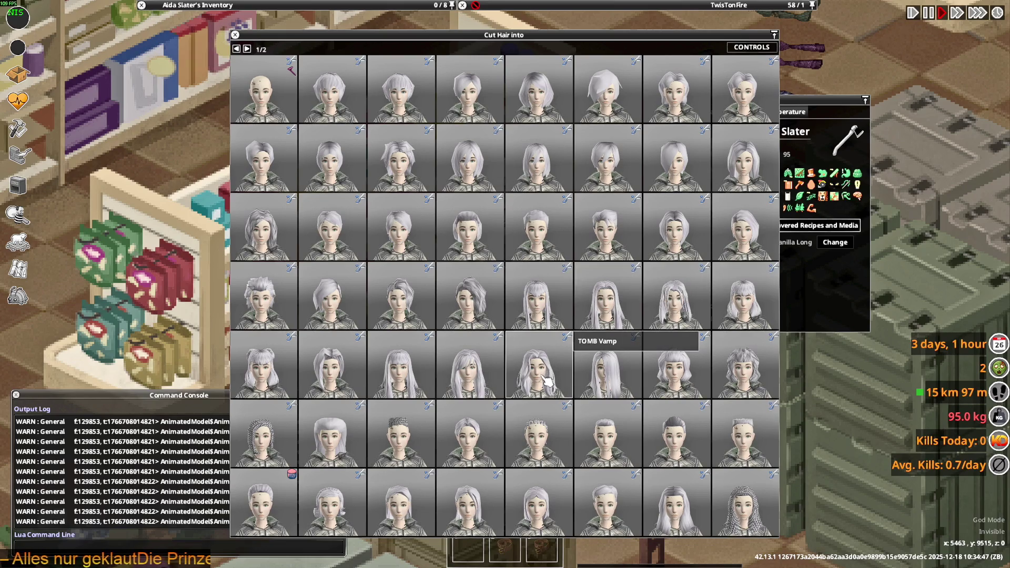
{"action": "left_click", "coordinate": [548, 380]}
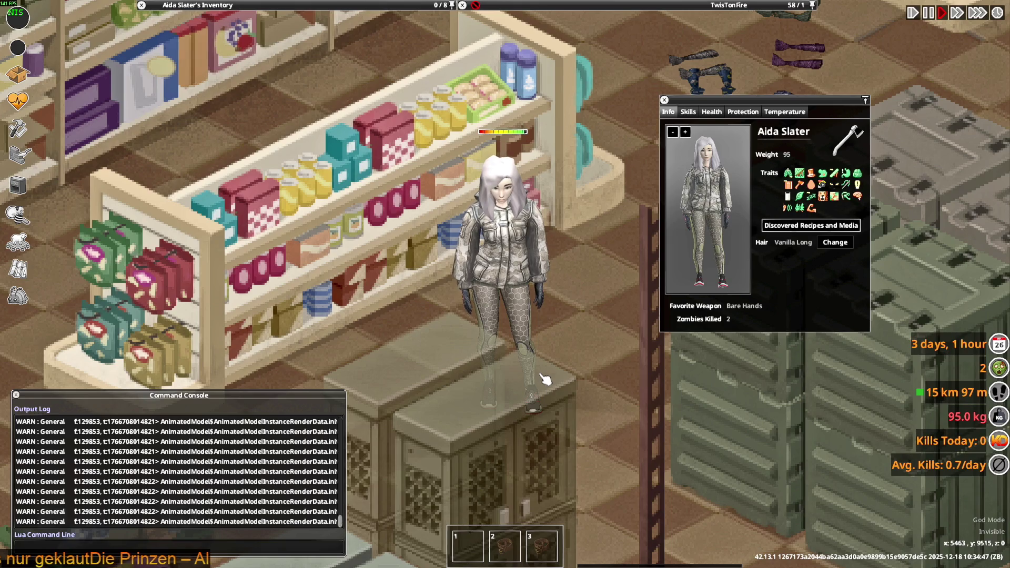
{"action": "key", "text": "w"}
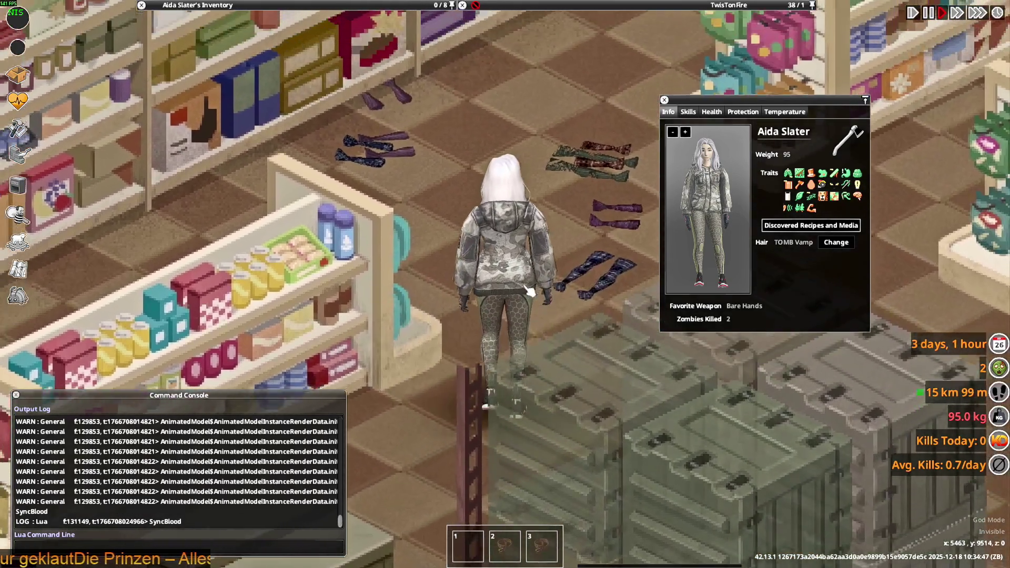
- Close the character info panel and put the Tactical Cap on
{"action": "key", "text": "c"}
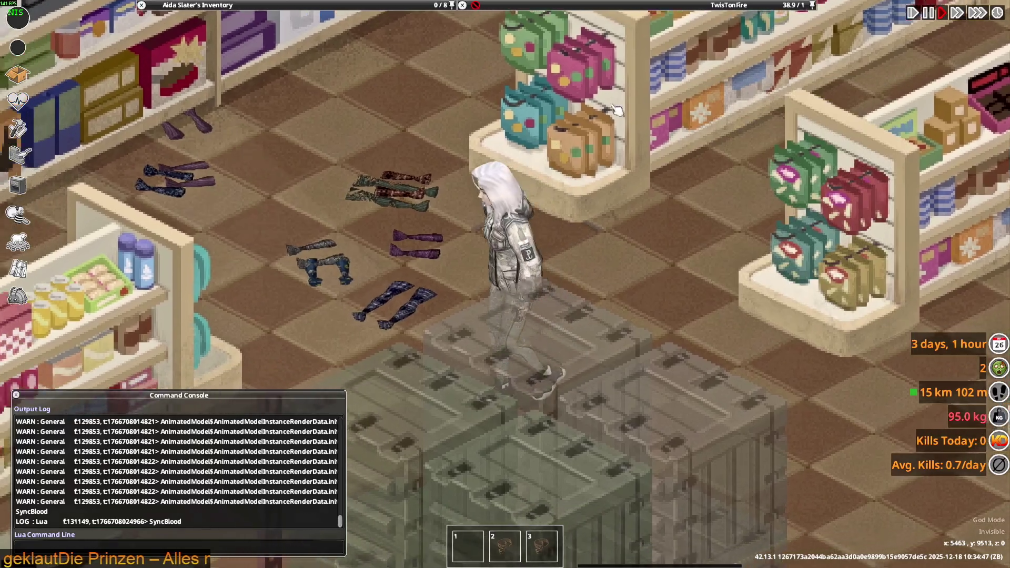
{"action": "mouse_move", "coordinate": [320, 5]}
{"action": "key", "text": "s"}
{"action": "scroll", "coordinate": [211, 100], "scroll_direction": "up", "scroll_amount": 2}
{"action": "right_click", "coordinate": [206, 99]}
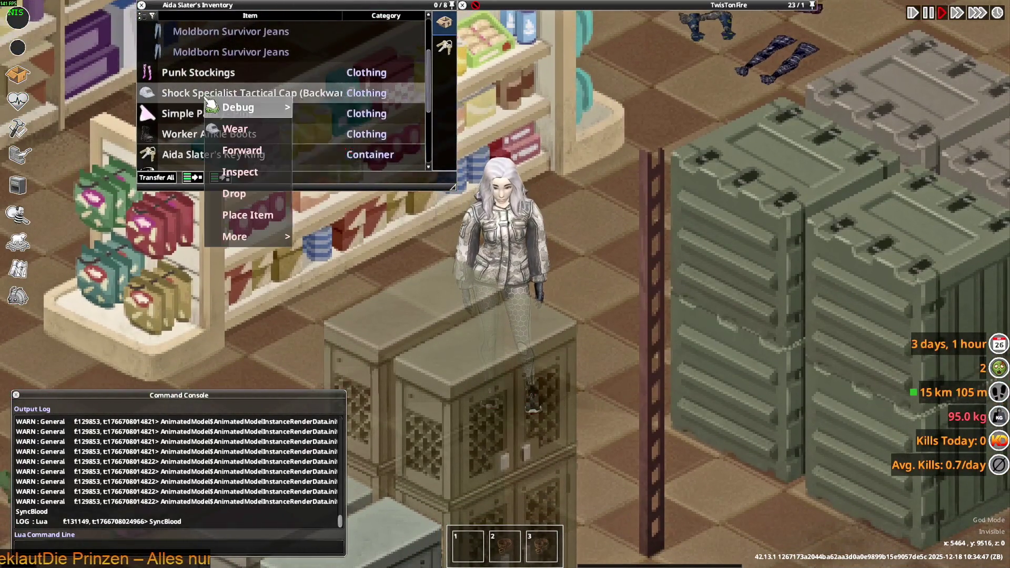
{"action": "left_click", "coordinate": [252, 135]}
- Walk through the store and set the bomber jacket to Invisible
{"action": "key", "text": "w"}
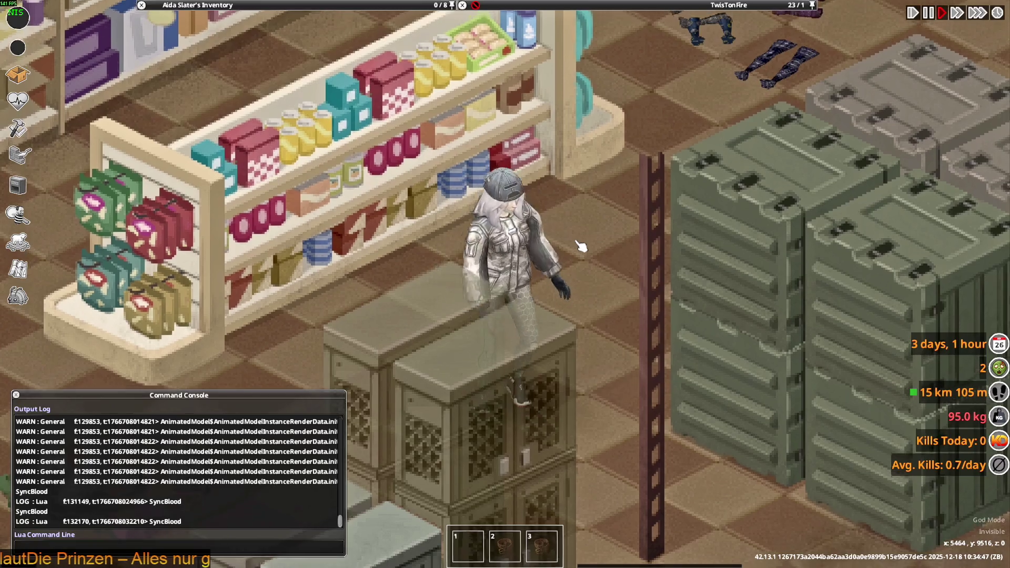
{"action": "key", "text": "w"}
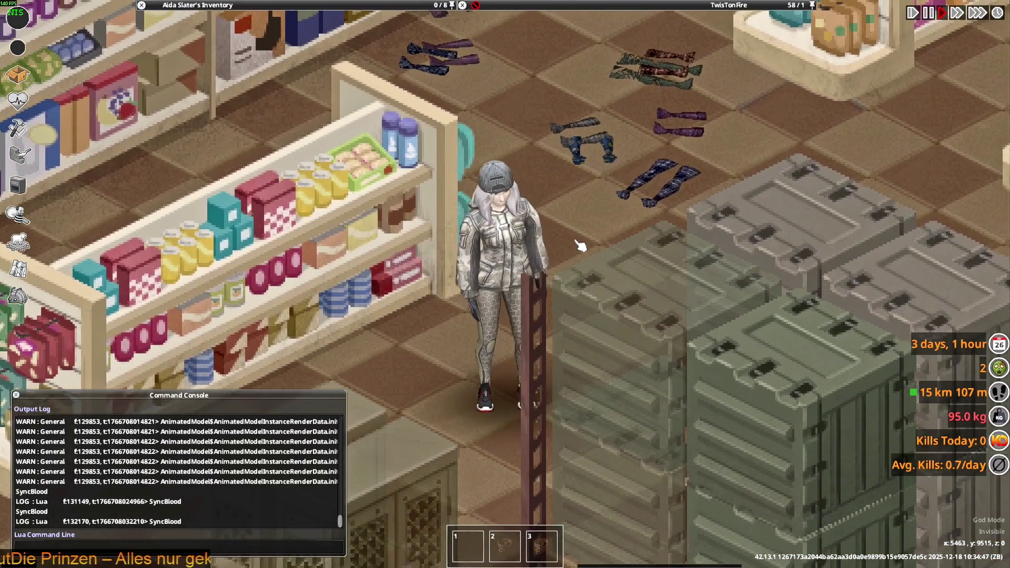
{"action": "key", "text": "d"}
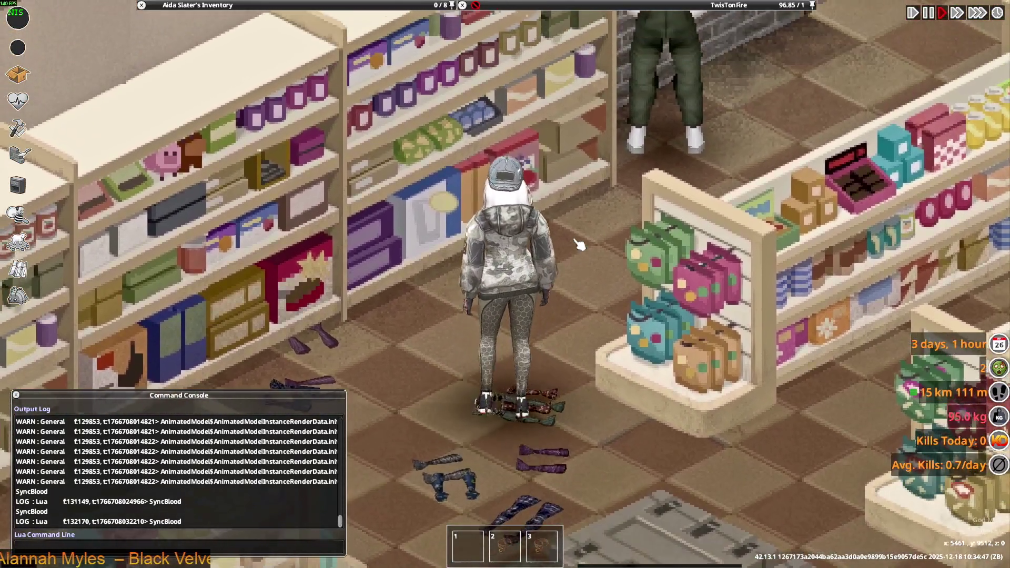
{"action": "key", "text": "a"}
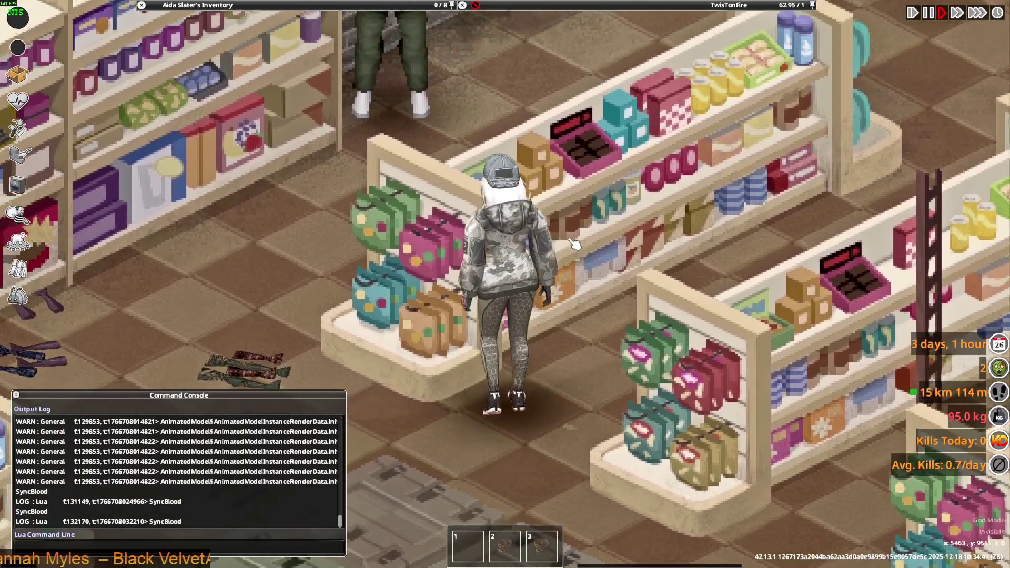
{"action": "mouse_move", "coordinate": [140, 80]}
{"action": "scroll", "coordinate": [214, 108], "scroll_direction": "down", "scroll_amount": 3}
{"action": "key", "text": "w"}
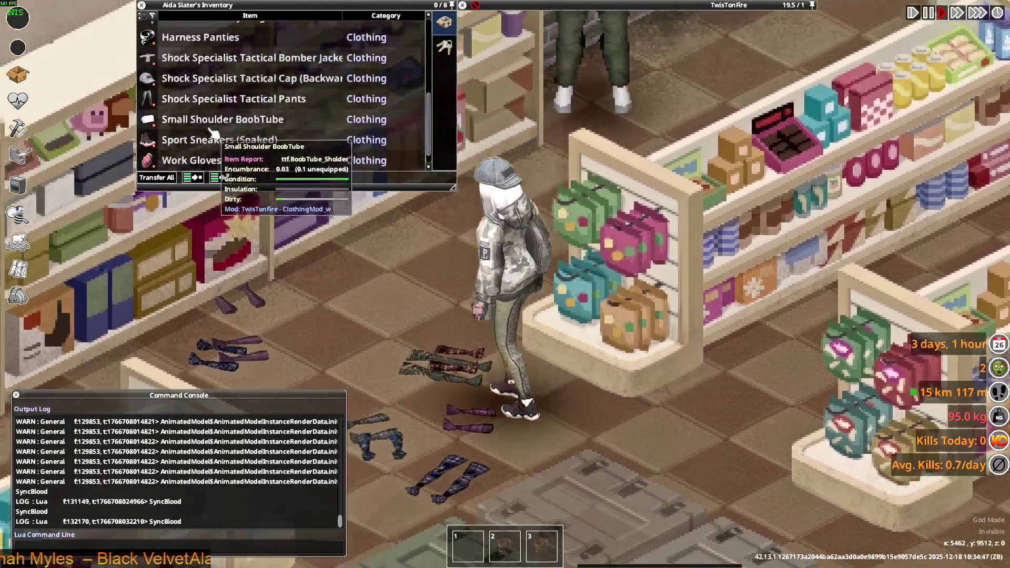
{"action": "scroll", "coordinate": [213, 134], "scroll_direction": "up", "scroll_amount": 3}
{"action": "scroll", "coordinate": [211, 126], "scroll_direction": "down", "scroll_amount": 1}
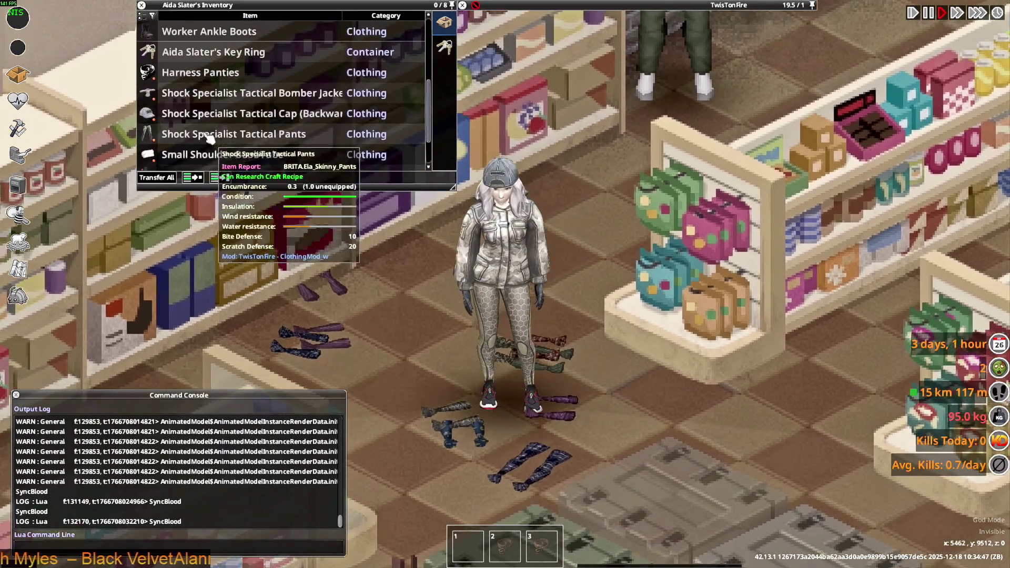
{"action": "right_click", "coordinate": [183, 94]}
{"action": "left_click", "coordinate": [229, 253]}
{"action": "key", "text": "s"}
{"action": "key", "text": "d"}
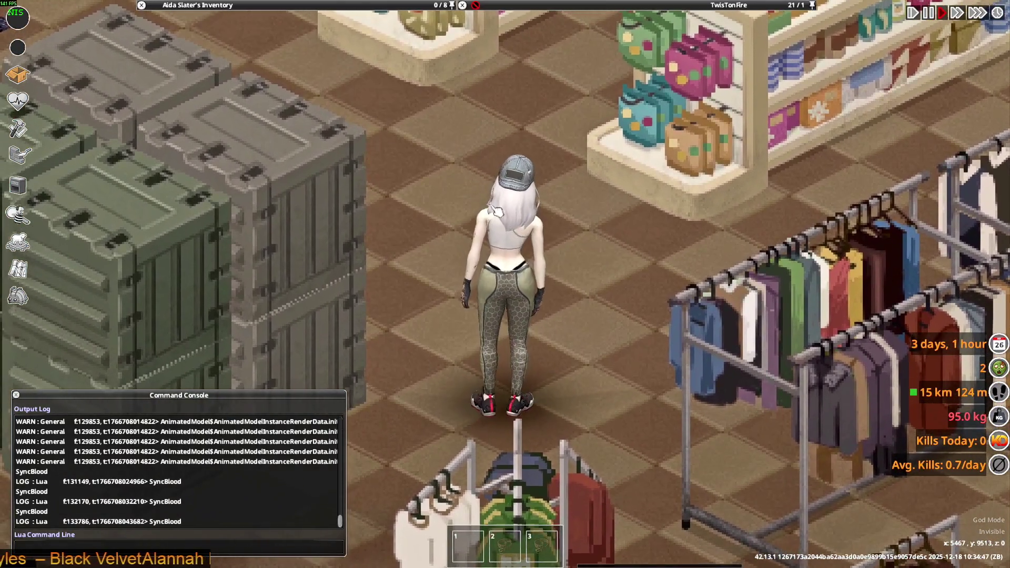
- Put on the Moldborn Survivor Jeans and walk around the store in them
{"action": "mouse_move", "coordinate": [216, 105]}
{"action": "scroll", "coordinate": [216, 110], "scroll_direction": "up", "scroll_amount": 5}
{"action": "right_click", "coordinate": [216, 111]}
{"action": "left_click", "coordinate": [226, 144]}
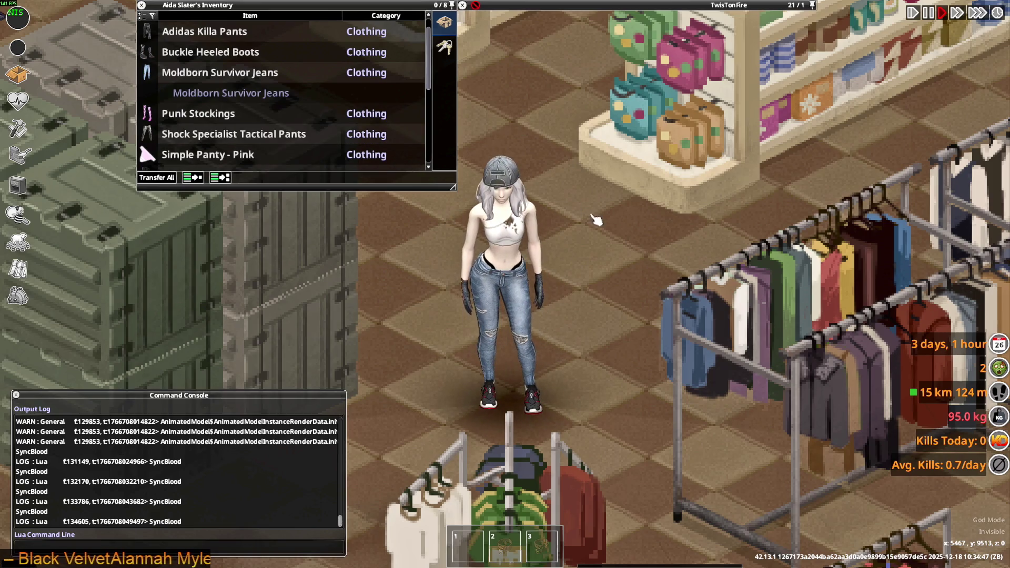
{"action": "key", "text": "w"}
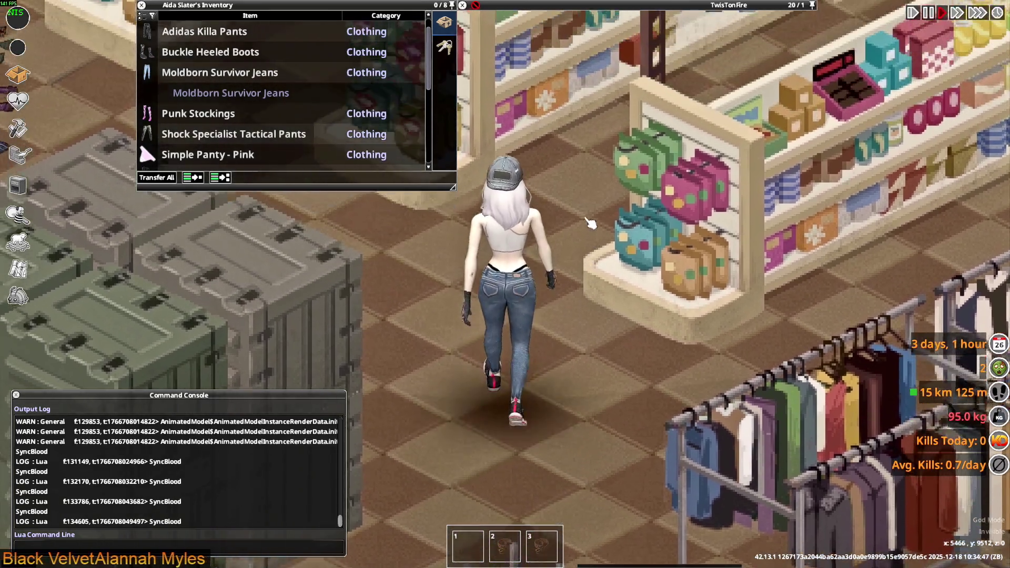
{"action": "key", "text": "s"}
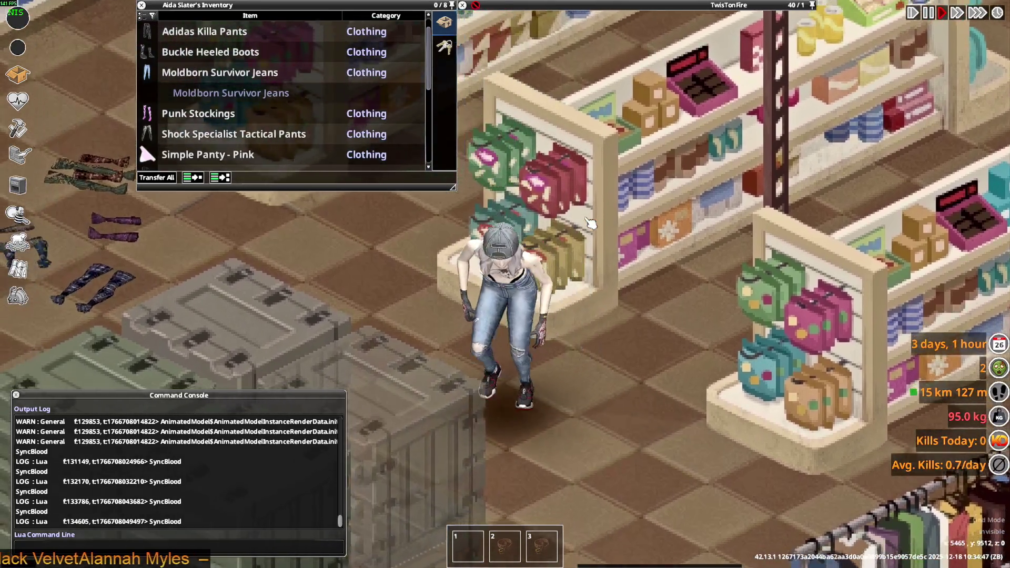
{"action": "key", "text": "s"}
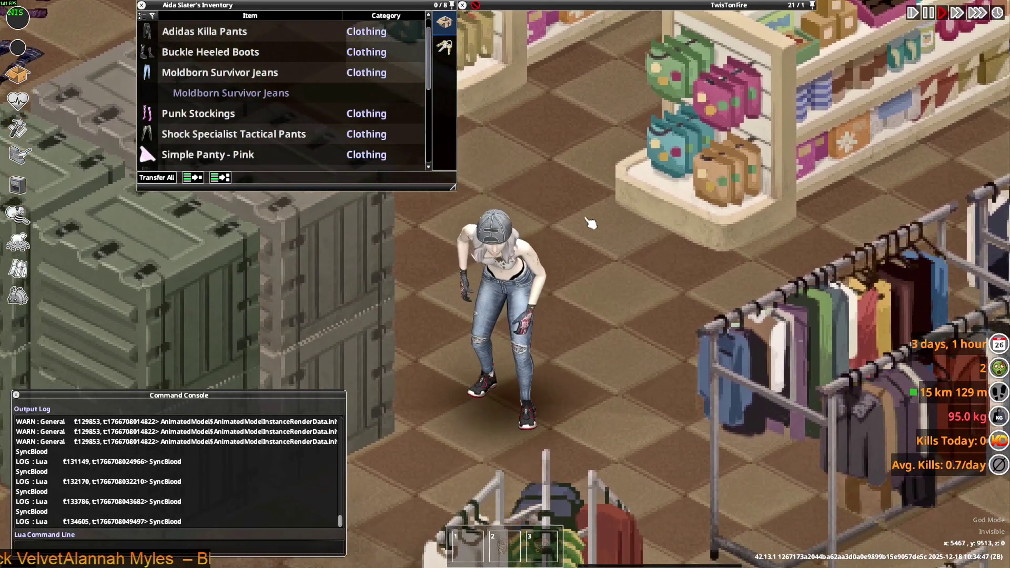
- Crouch to check the knees bending, run out of the store, and switch to Blender
{"action": "key", "text": "a"}
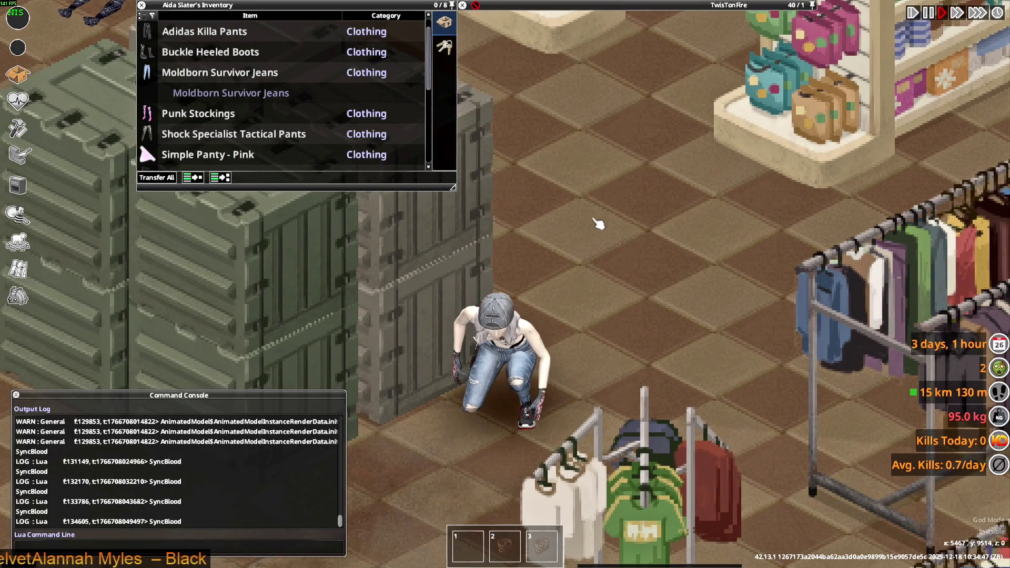
{"action": "key", "text": "s"}
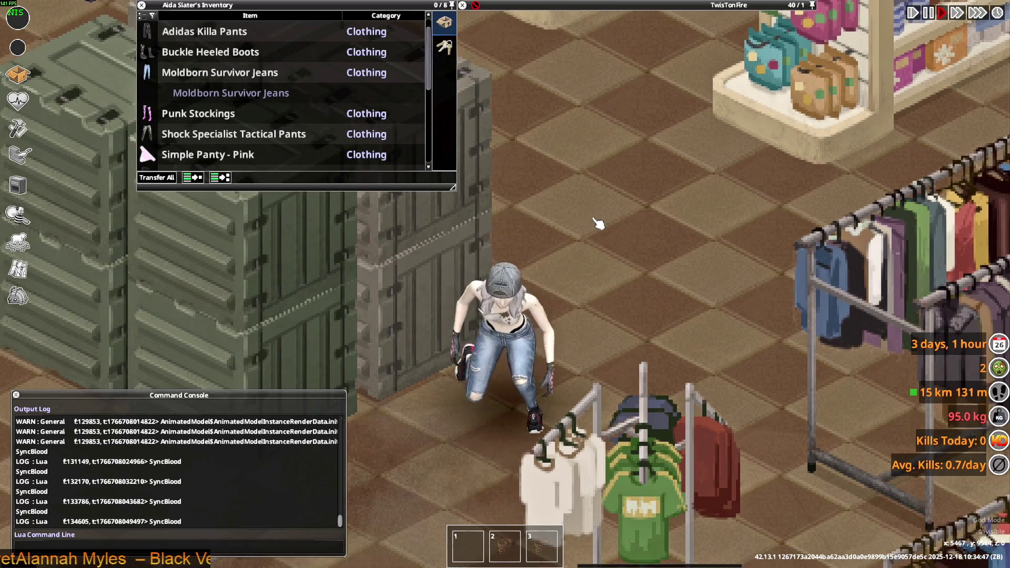
{"action": "key", "text": "c"}
{"action": "key", "text": "w"}
{"action": "key", "text": "w"}
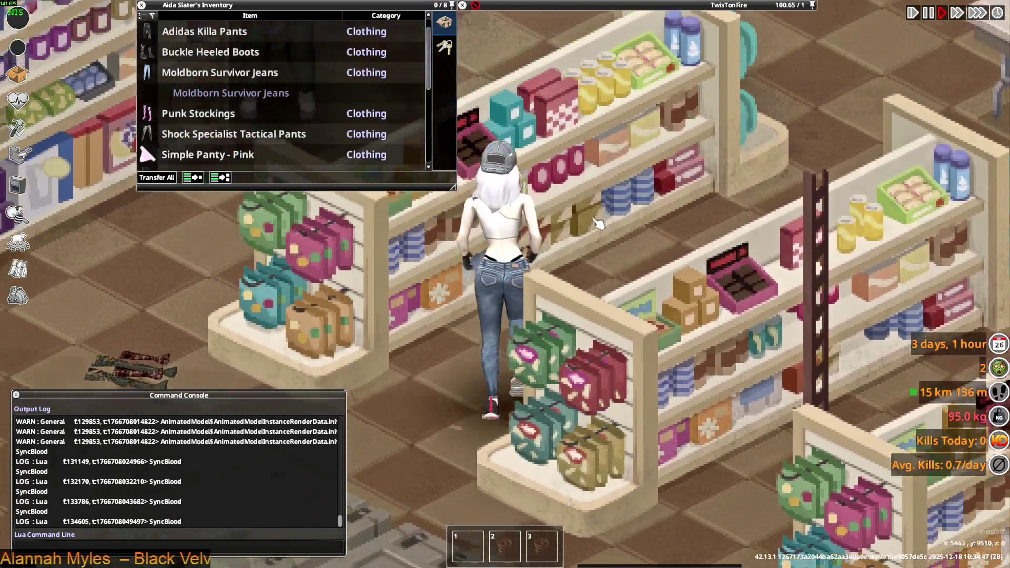
{"action": "key", "text": "w"}
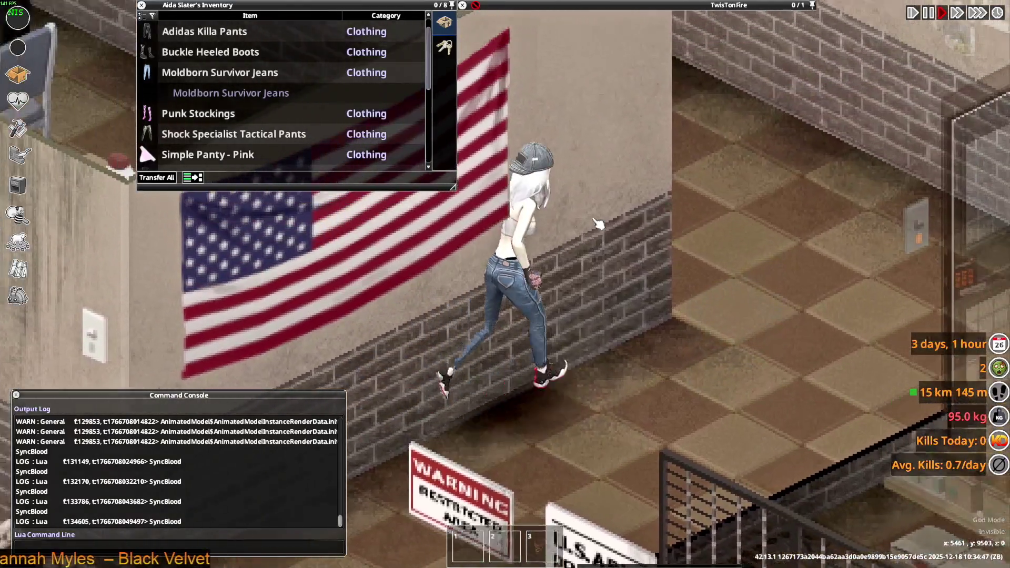
{"action": "key", "text": "w"}
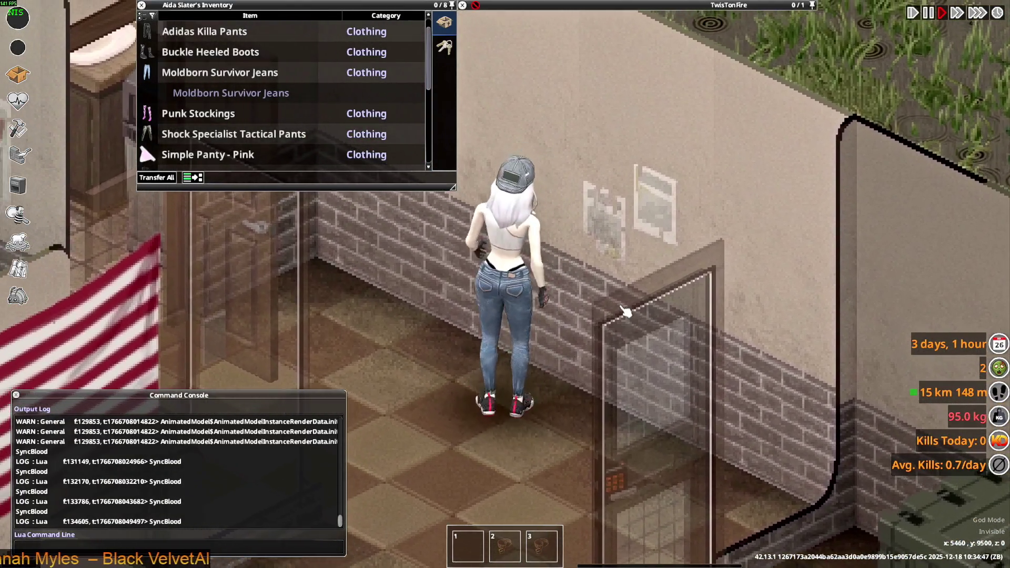
{"action": "key", "text": "alt+Tab"}
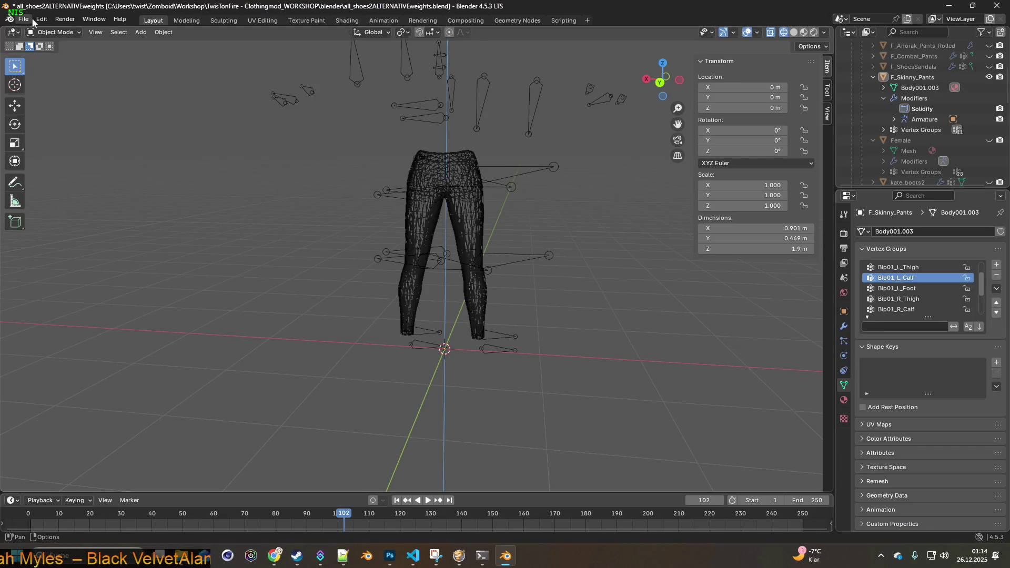
- Bring up Blender's File menu to reach Save for the skinny pants project
{"action": "left_click", "coordinate": [30, 18]}
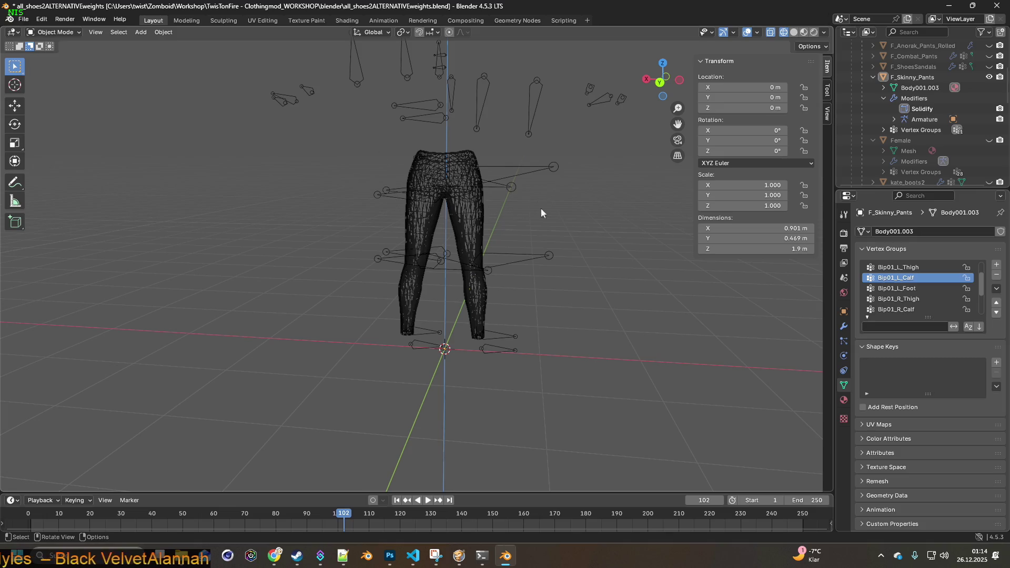
{"action": "left_click", "coordinate": [23, 19]}
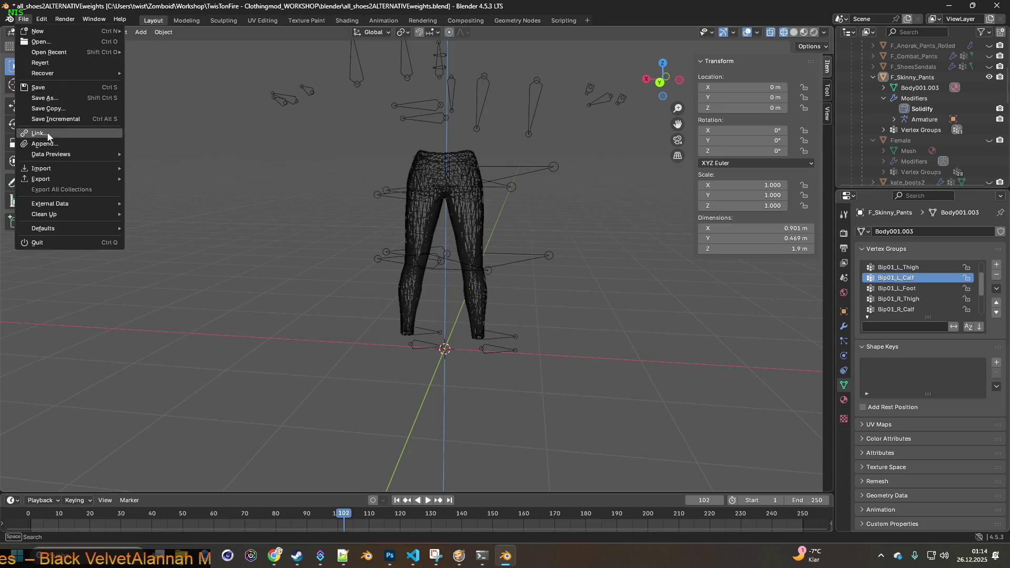
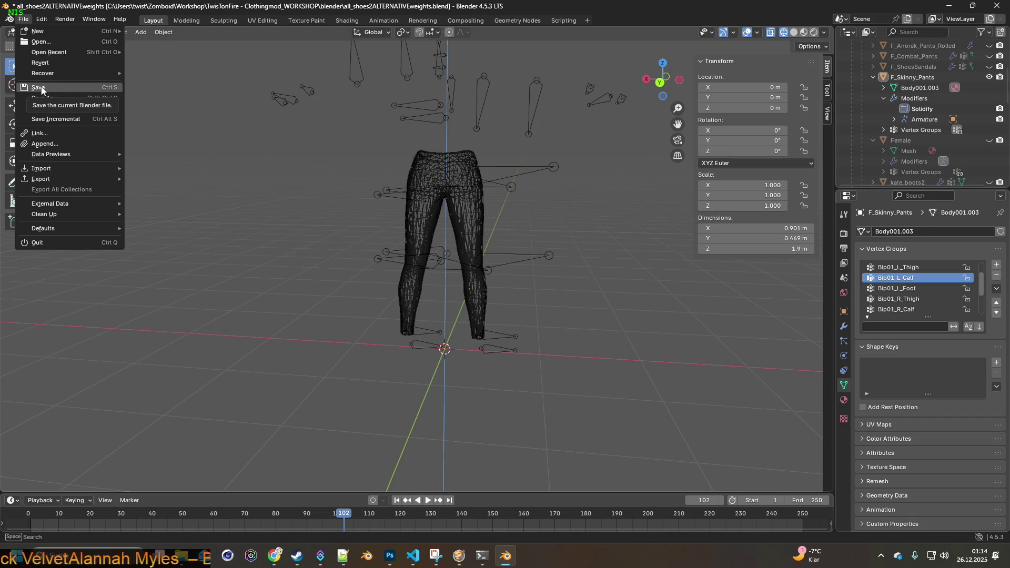
- Save the blend file and orbit the view to face the skinny pants
{"action": "left_click", "coordinate": [42, 88]}
{"action": "mouse_move", "coordinate": [368, 142]}
{"action": "middle_mouse_down"}
{"action": "mouse_move", "coordinate": [510, 151]}
{"action": "mouse_move", "coordinate": [437, 136]}
{"action": "middle_mouse_up"}
{"action": "scroll", "coordinate": [436, 172], "scroll_direction": "up", "scroll_amount": 3}
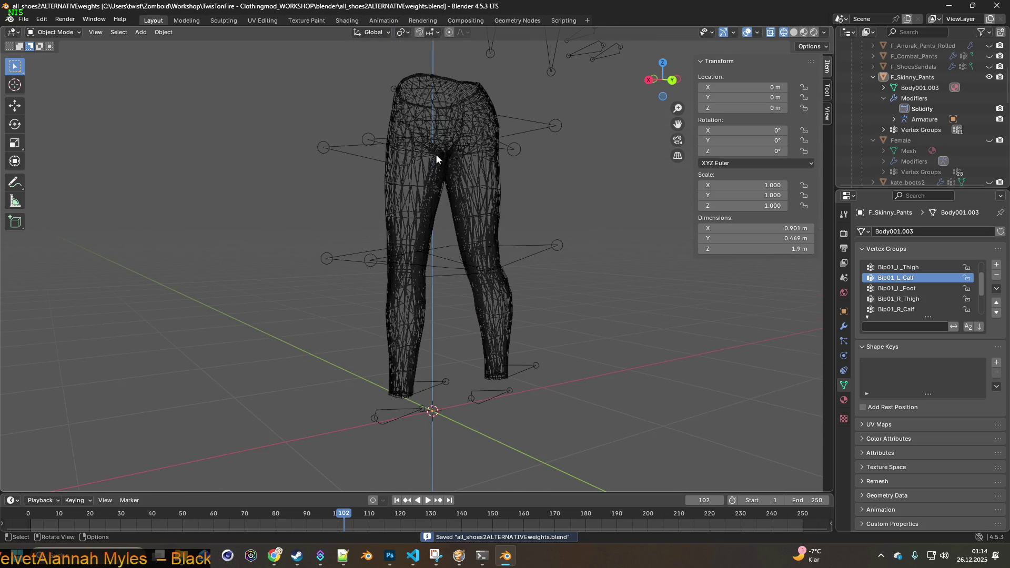
{"action": "mouse_move", "coordinate": [481, 166]}
{"action": "middle_mouse_down"}
{"action": "mouse_move", "coordinate": [444, 164]}
{"action": "mouse_move", "coordinate": [523, 210]}
{"action": "mouse_move", "coordinate": [462, 188]}
{"action": "mouse_move", "coordinate": [522, 191]}
{"action": "mouse_move", "coordinate": [472, 170]}
{"action": "mouse_move", "coordinate": [402, 174]}
{"action": "mouse_move", "coordinate": [504, 170]}
{"action": "mouse_move", "coordinate": [494, 158]}
{"action": "mouse_move", "coordinate": [544, 153]}
{"action": "mouse_move", "coordinate": [485, 154]}
{"action": "mouse_move", "coordinate": [512, 124]}
{"action": "mouse_move", "coordinate": [427, 158]}
{"action": "mouse_move", "coordinate": [448, 138]}
{"action": "mouse_move", "coordinate": [367, 137]}
{"action": "mouse_move", "coordinate": [440, 131]}
{"action": "middle_mouse_up"}
- Enter Weight Paint mode to show Bip01_L_Calf weights, viewed from behind the legs
{"action": "left_click", "coordinate": [68, 36]}
{"action": "left_click", "coordinate": [64, 91]}
{"action": "scroll", "coordinate": [415, 205], "scroll_direction": "up", "scroll_amount": 5}
{"action": "scroll", "coordinate": [491, 153], "scroll_direction": "down", "scroll_amount": 3}
{"action": "scroll", "coordinate": [484, 155], "scroll_direction": "up", "scroll_amount": 1}
{"action": "middle_click_drag", "start_coordinate": [551, 152], "coordinate": [321, 133]}
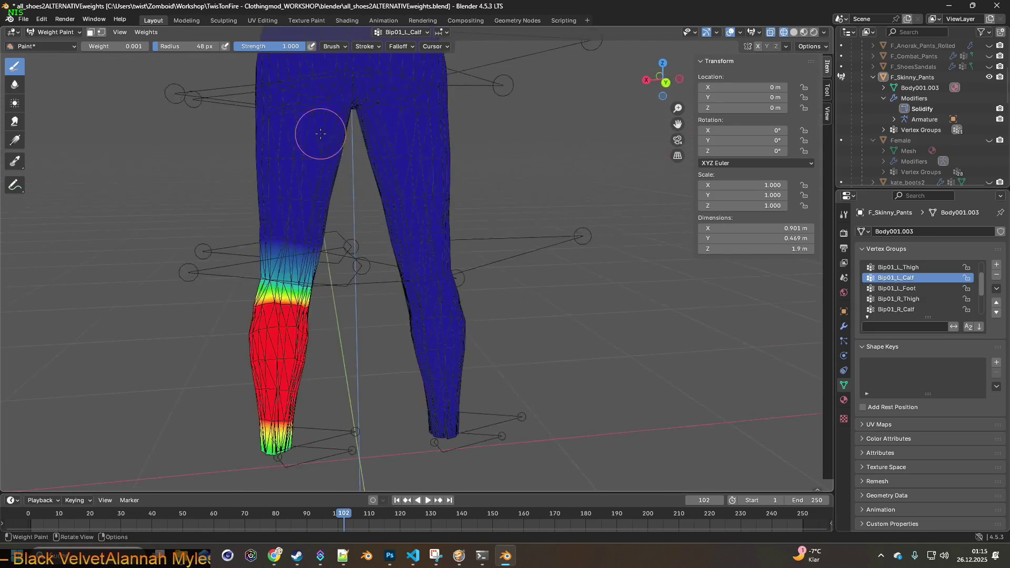
- Lower the Bip01_L_Calf weights across the left knee, then select the Bip01_R_Calf group
{"action": "middle_click_drag", "start_coordinate": [486, 205], "coordinate": [519, 143], "text": "shift"}
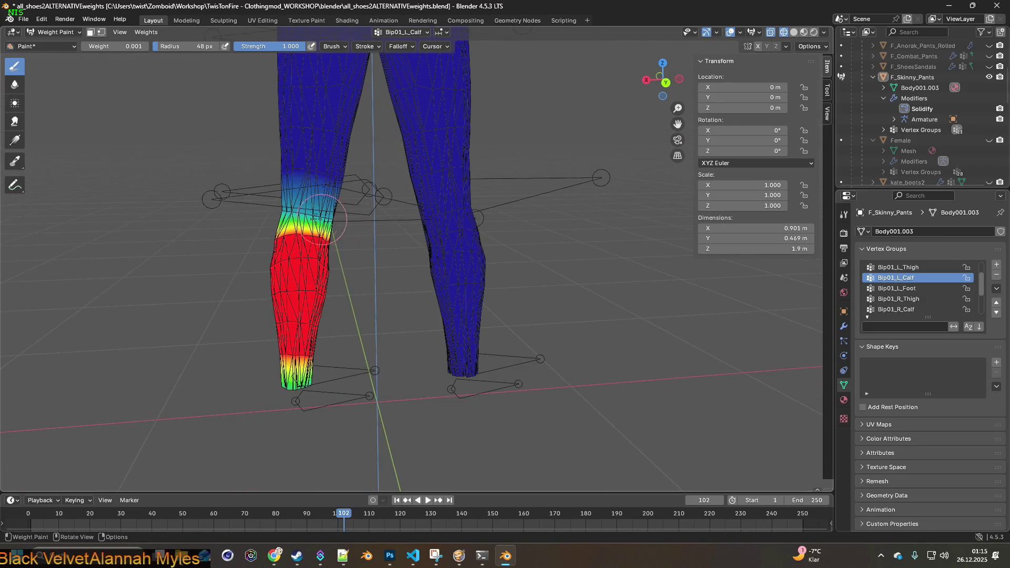
{"action": "scroll", "coordinate": [295, 211], "scroll_direction": "up", "scroll_amount": 4}
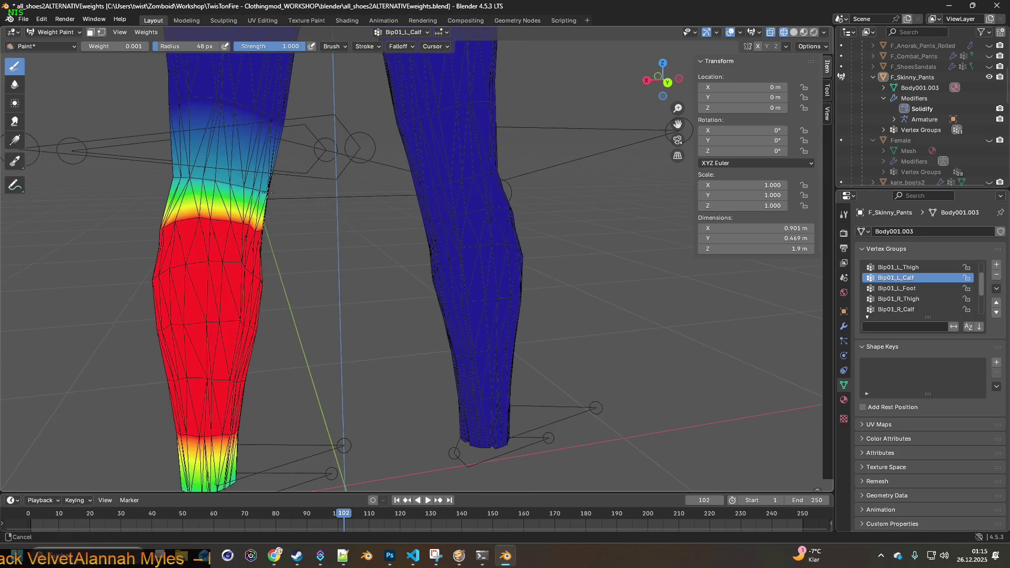
{"action": "middle_click_drag", "start_coordinate": [274, 201], "coordinate": [431, 201], "text": "shift"}
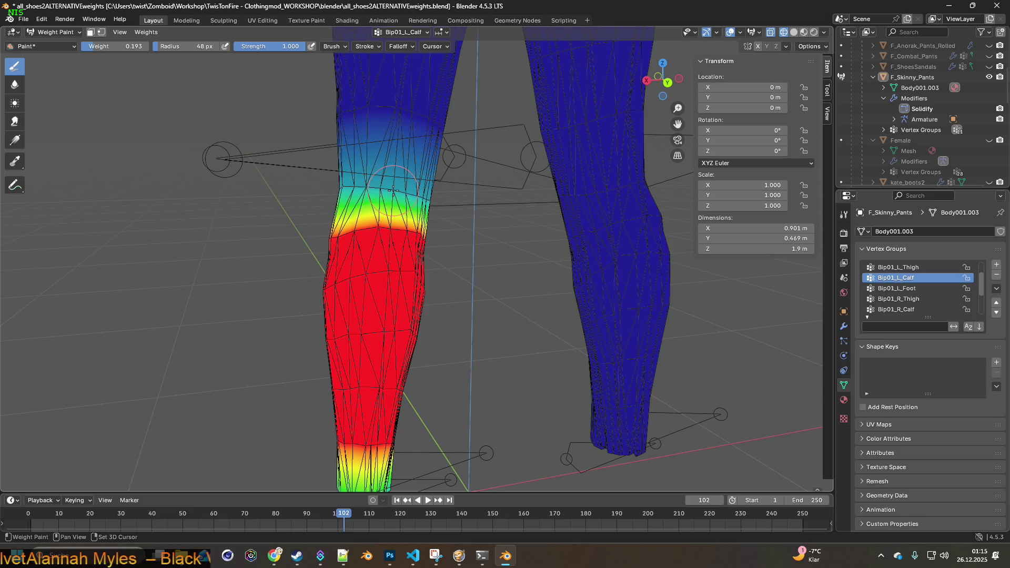
{"action": "middle_click_drag", "start_coordinate": [393, 190], "coordinate": [393, 190]}
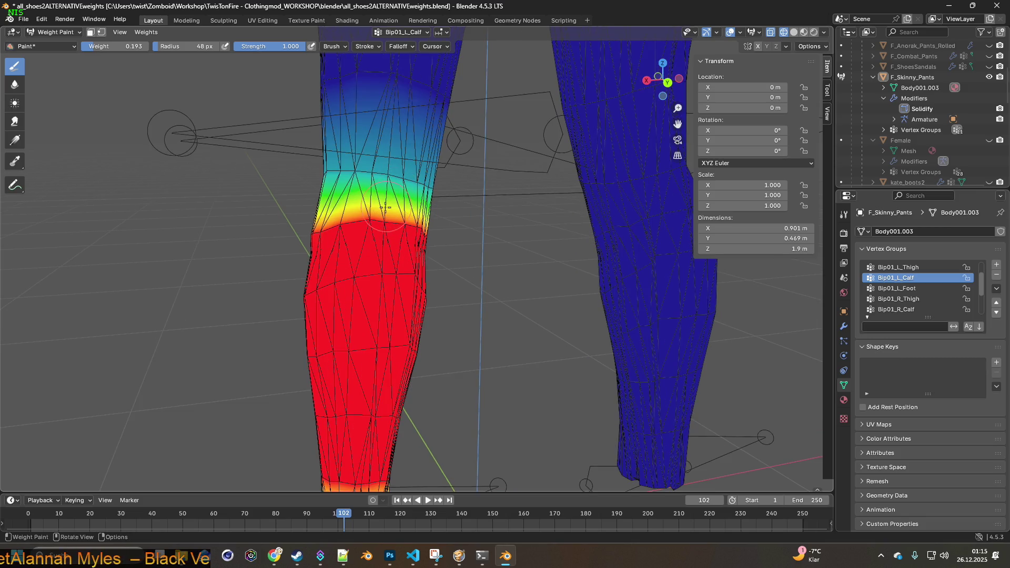
{"action": "mouse_move", "coordinate": [385, 214]}
{"action": "left_mouse_down"}
{"action": "mouse_move", "coordinate": [358, 216]}
{"action": "mouse_move", "coordinate": [410, 221]}
{"action": "mouse_move", "coordinate": [390, 224]}
{"action": "left_mouse_up"}
{"action": "middle_click_drag", "start_coordinate": [370, 220], "coordinate": [352, 208]}
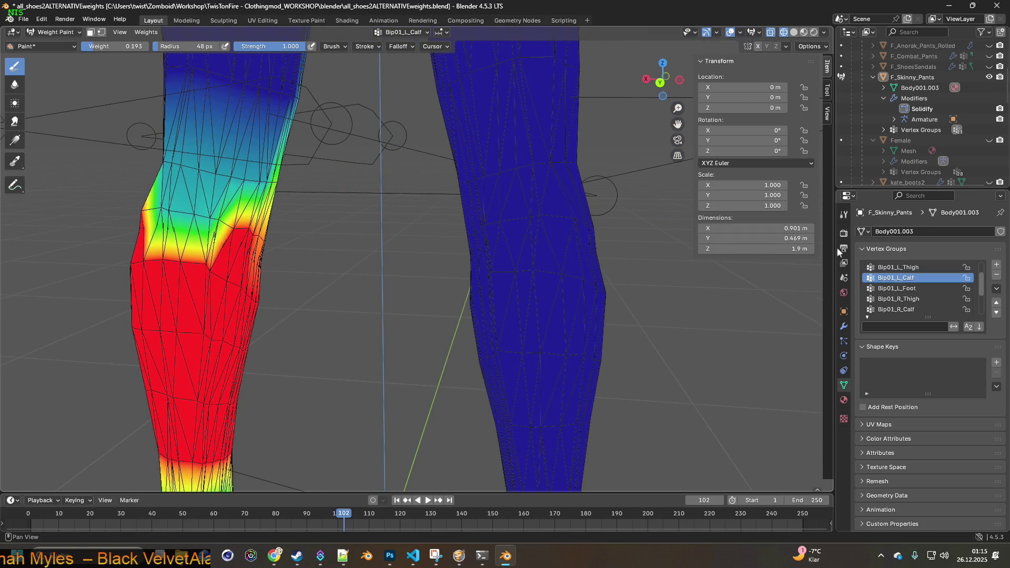
{"action": "left_click", "coordinate": [911, 309]}
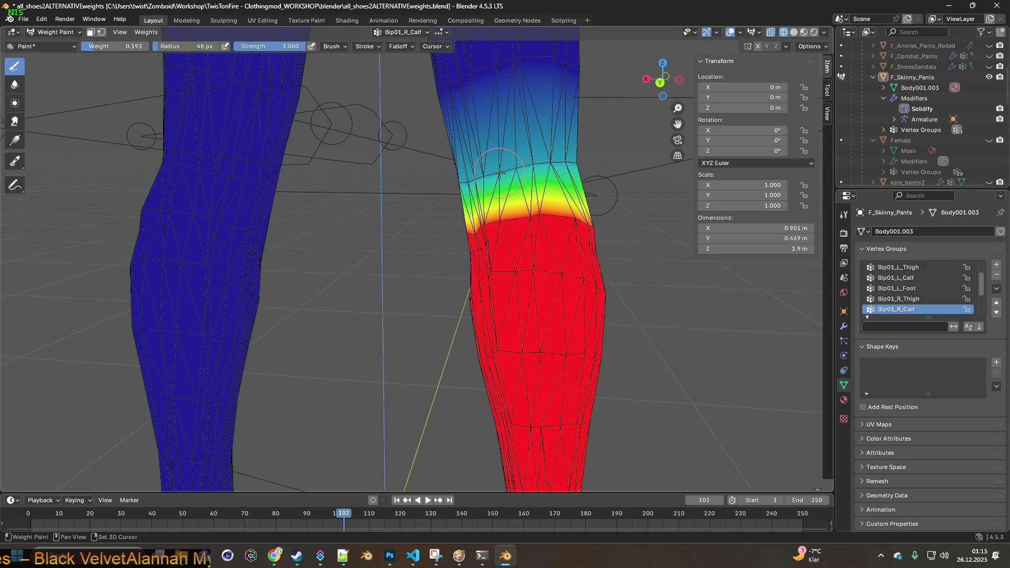
- Paint low Bip01_R_Calf weight across the right knee and clear it from the upper knee
{"action": "left_click_drag", "start_coordinate": [501, 219], "coordinate": [582, 220]}
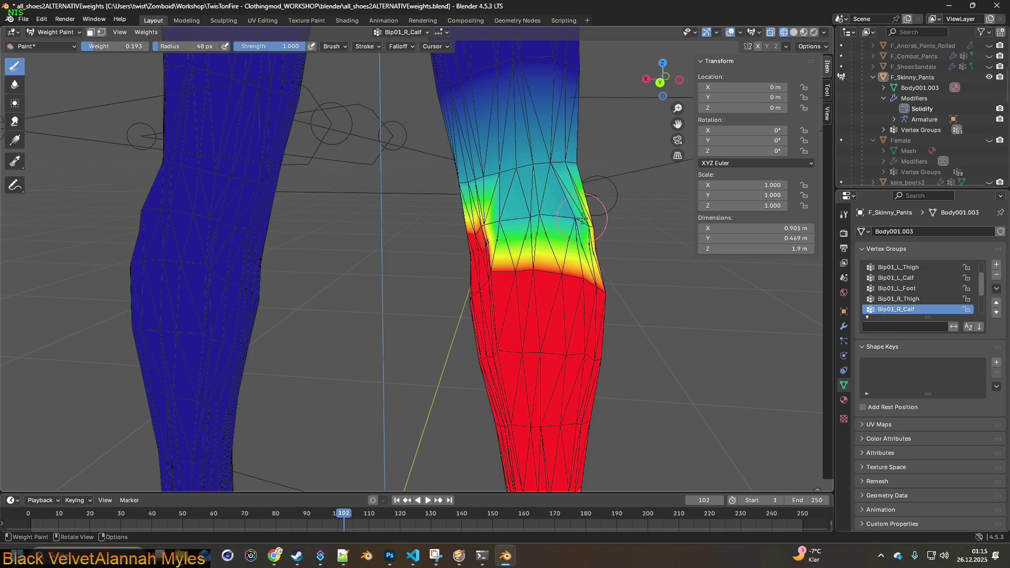
{"action": "left_click_drag", "start_coordinate": [498, 219], "coordinate": [495, 221]}
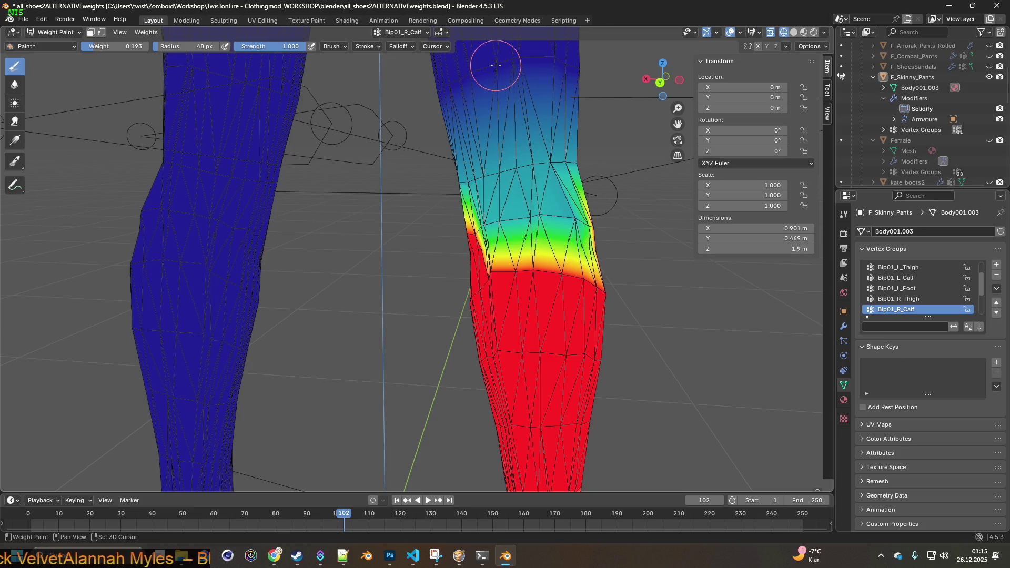
{"action": "mouse_move", "coordinate": [499, 172]}
{"action": "left_mouse_down"}
{"action": "mouse_move", "coordinate": [565, 161]}
{"action": "mouse_move", "coordinate": [490, 170]}
{"action": "left_mouse_up"}
{"action": "middle_click_drag", "start_coordinate": [517, 171], "coordinate": [528, 171], "text": "shift"}
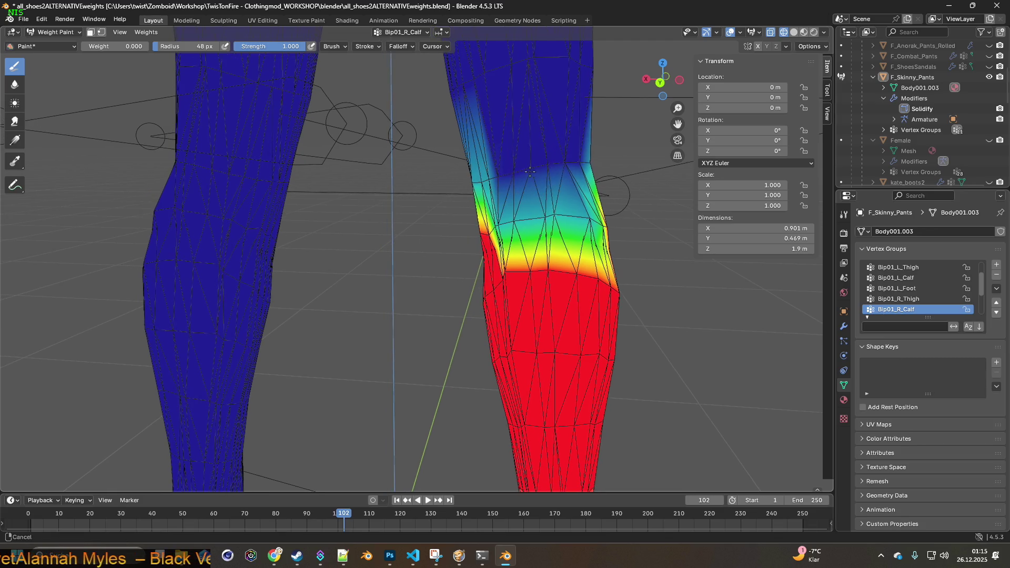
- Switch to Bip01_L_Calf and clear its weight above the left knee
{"action": "left_click", "coordinate": [896, 278]}
{"action": "middle_click_drag", "start_coordinate": [375, 193], "coordinate": [581, 216], "text": "shift"}
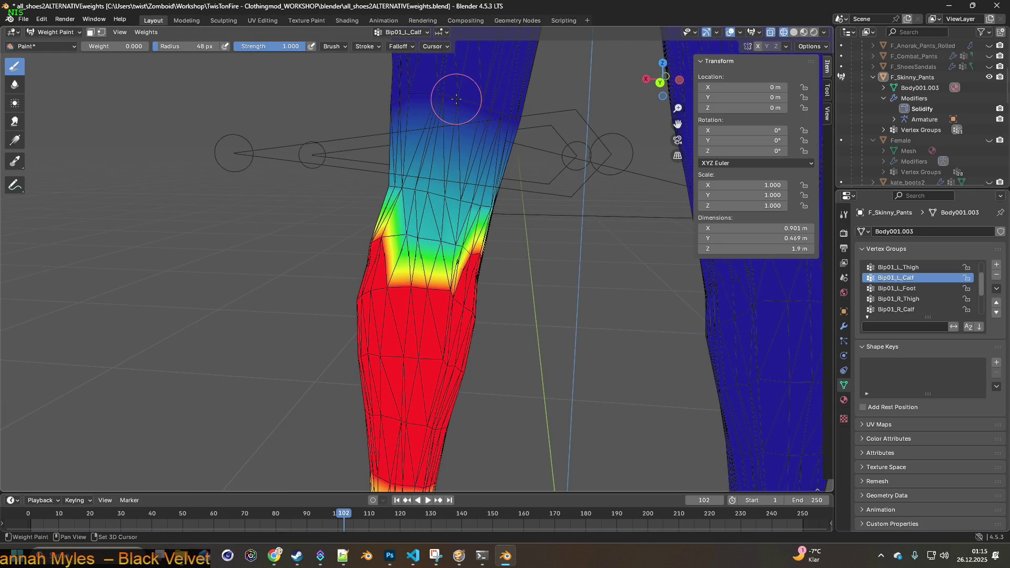
{"action": "mouse_move", "coordinate": [445, 196]}
{"action": "left_mouse_down"}
{"action": "mouse_move", "coordinate": [417, 184]}
{"action": "mouse_move", "coordinate": [470, 200]}
{"action": "left_mouse_up"}
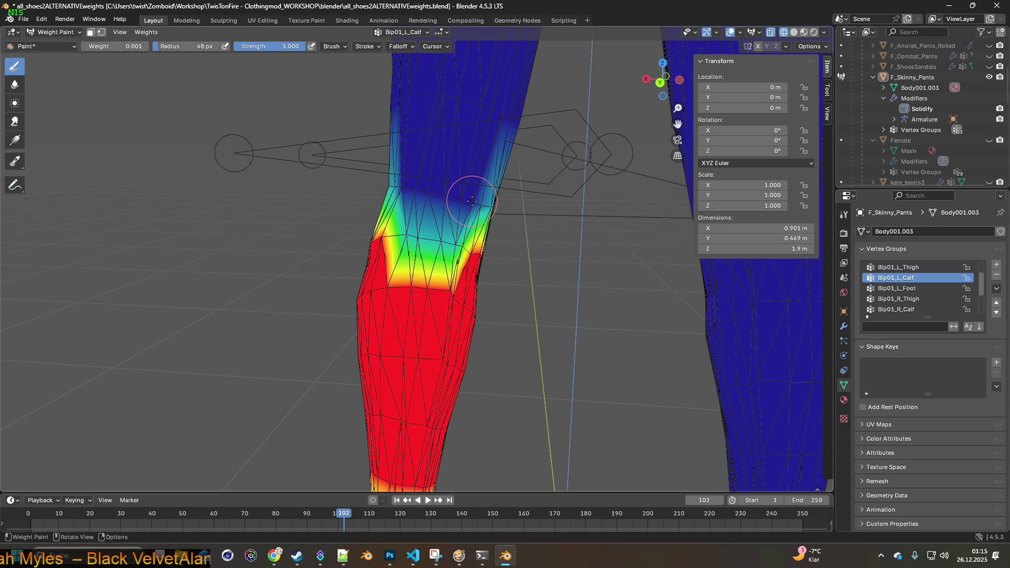
{"action": "scroll", "coordinate": [451, 192], "scroll_direction": "down", "scroll_amount": 5}
{"action": "mouse_move", "coordinate": [440, 191]}
{"action": "middle_mouse_down"}
{"action": "mouse_move", "coordinate": [521, 198]}
{"action": "mouse_move", "coordinate": [316, 158]}
{"action": "middle_mouse_up"}
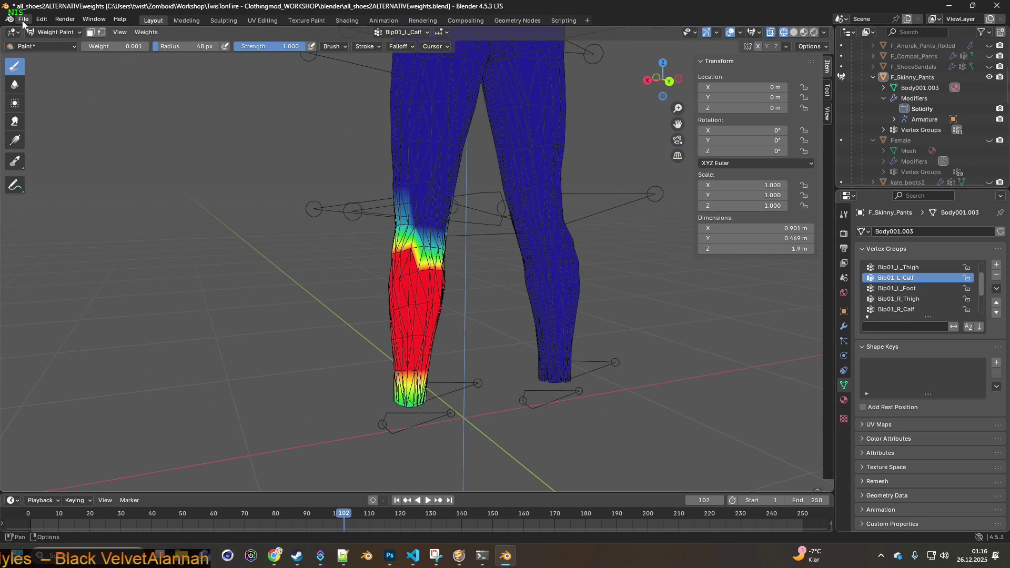
{"action": "scroll", "coordinate": [208, 154], "scroll_direction": "down", "scroll_amount": 2}
{"action": "scroll", "coordinate": [190, 151], "scroll_direction": "down", "scroll_amount": 2}
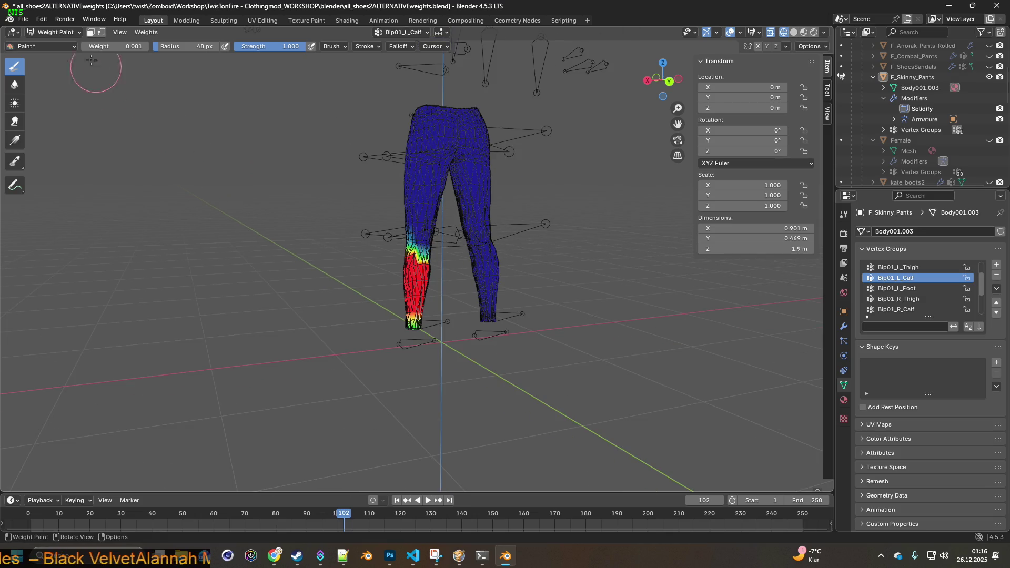
- Export the pants as F_Skinny_Pants.fbx and switch to the running game
{"action": "left_click", "coordinate": [30, 21]}
{"action": "mouse_move", "coordinate": [54, 178]}
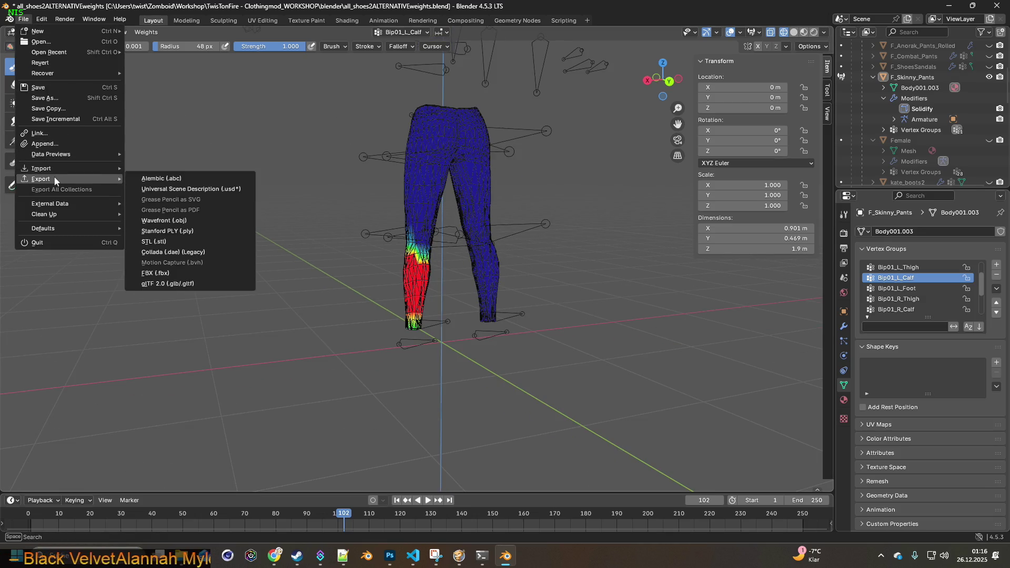
{"action": "left_click", "coordinate": [190, 273]}
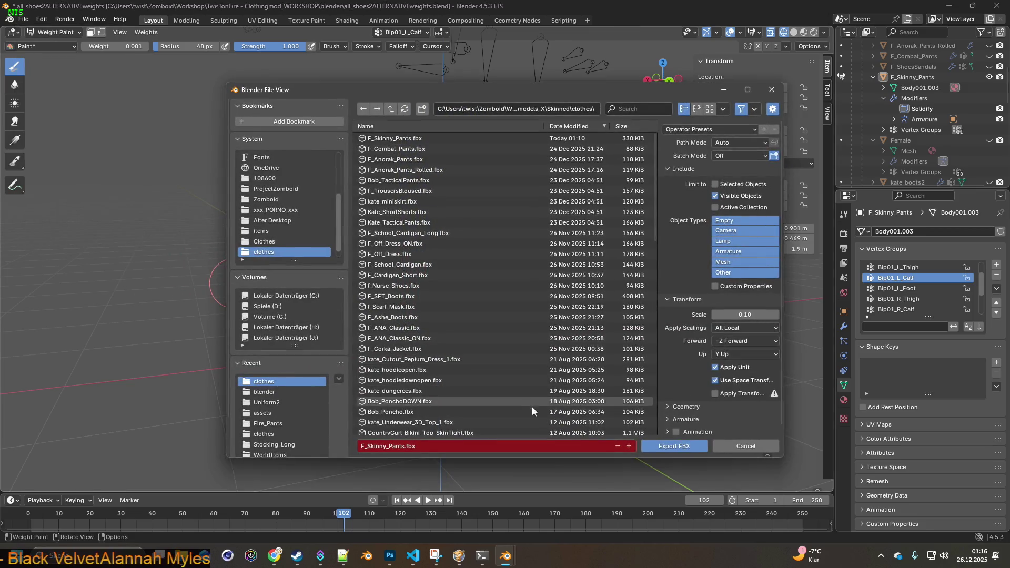
{"action": "key", "text": "Return"}
{"action": "key", "text": "alt+Tab"}
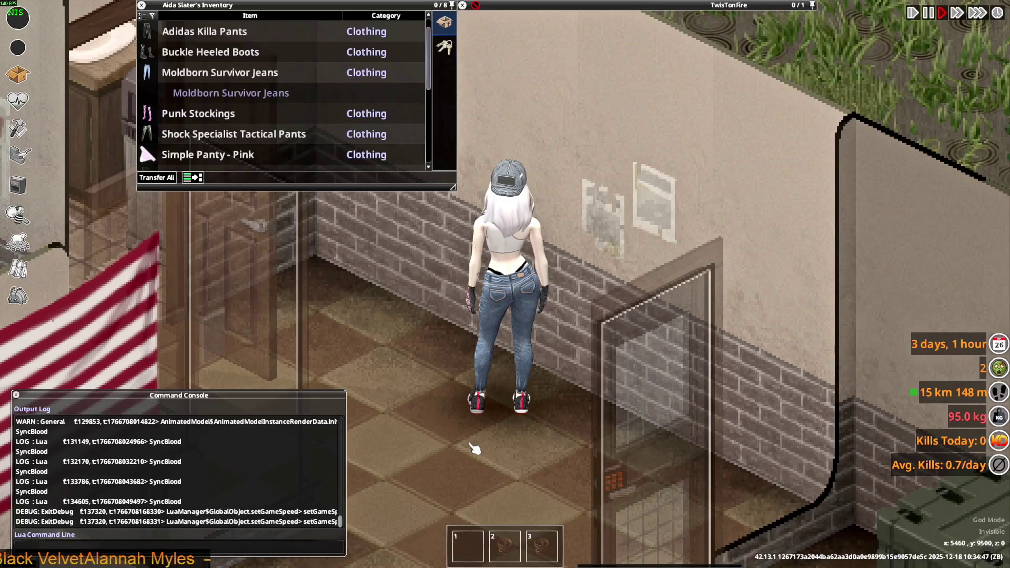
- Walk the character around and through the doorway, pause the game, and return to Blender
{"action": "key", "text": "w+a"}
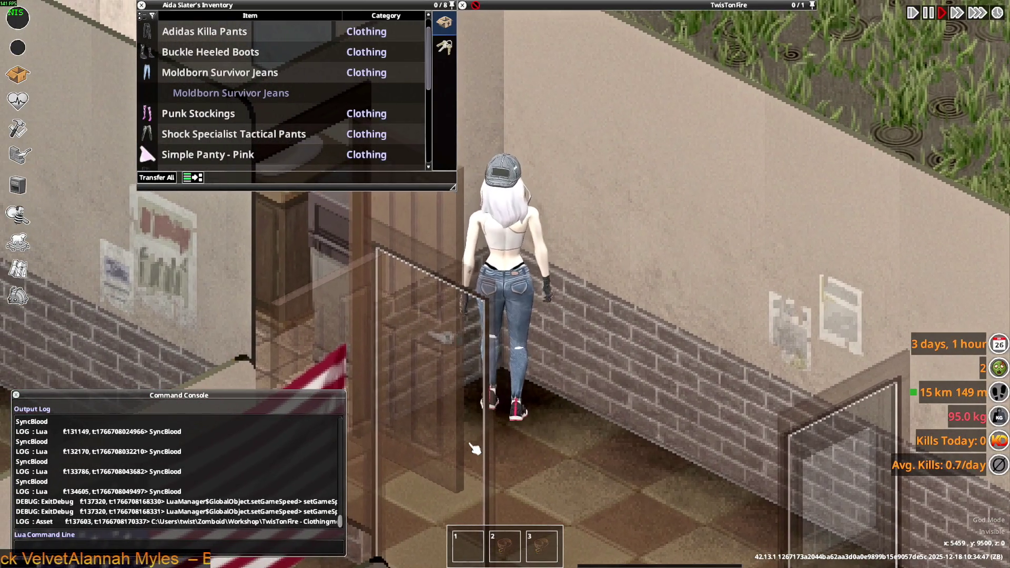
{"action": "key", "text": "a"}
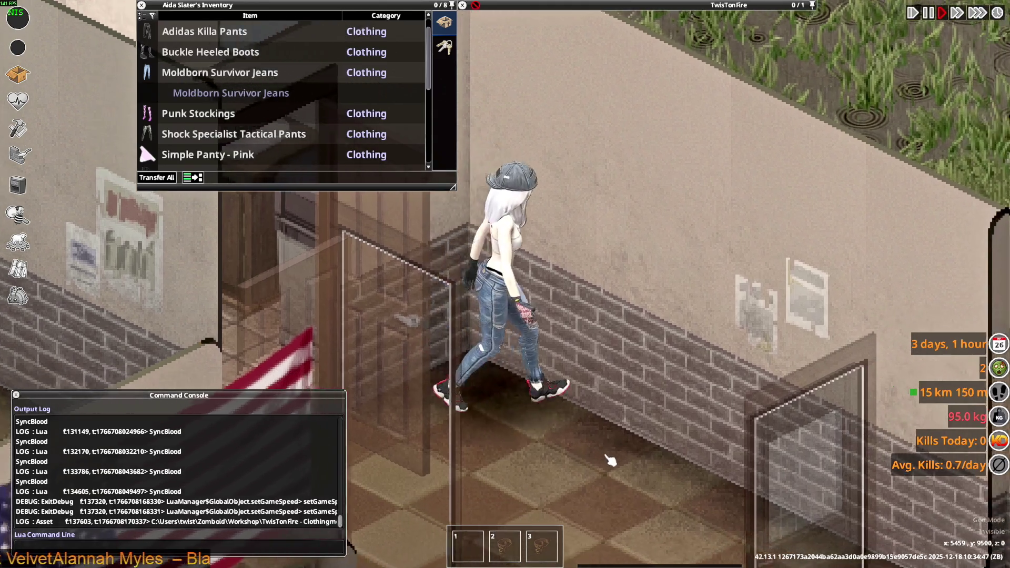
{"action": "key", "text": "w"}
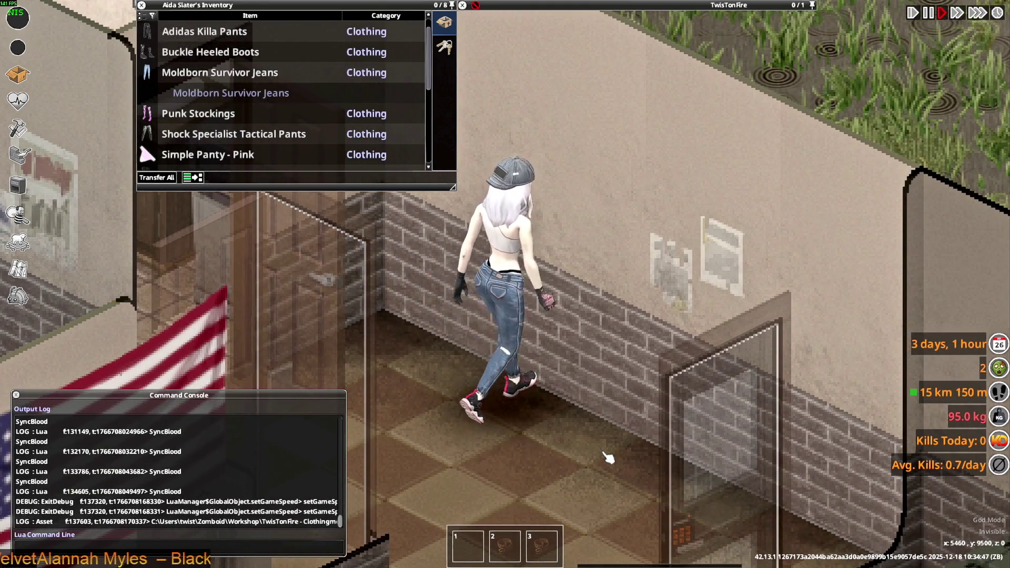
{"action": "key", "text": "w+a"}
{"action": "key", "text": "d"}
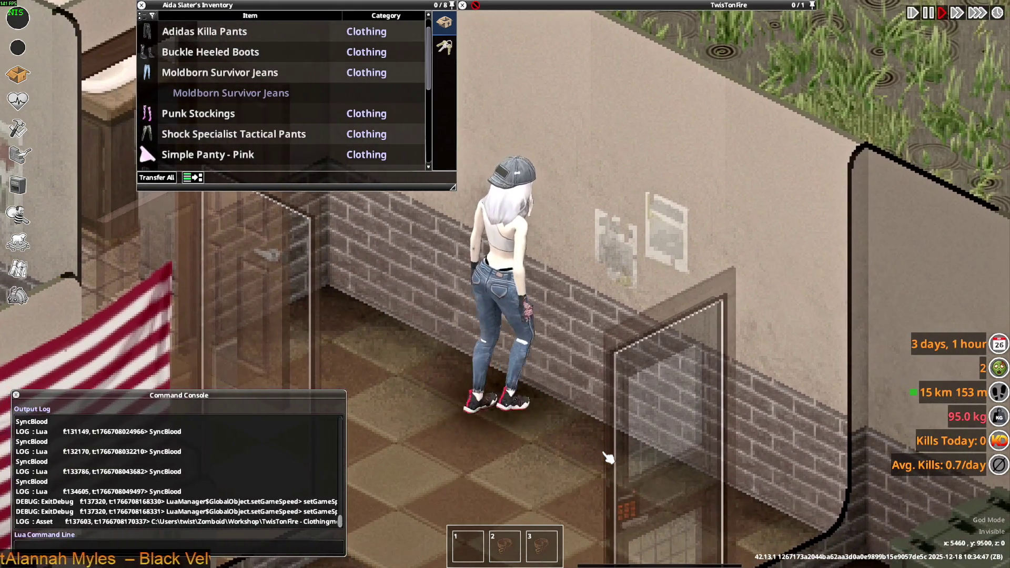
{"action": "key", "text": "w+a"}
{"action": "key", "text": "space"}
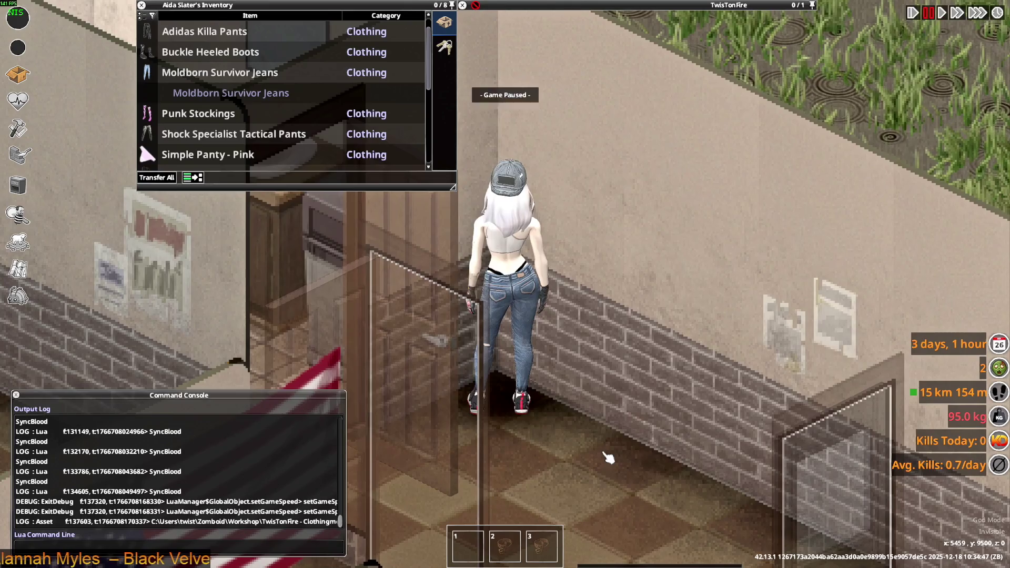
{"action": "key", "text": "alt+Tab"}
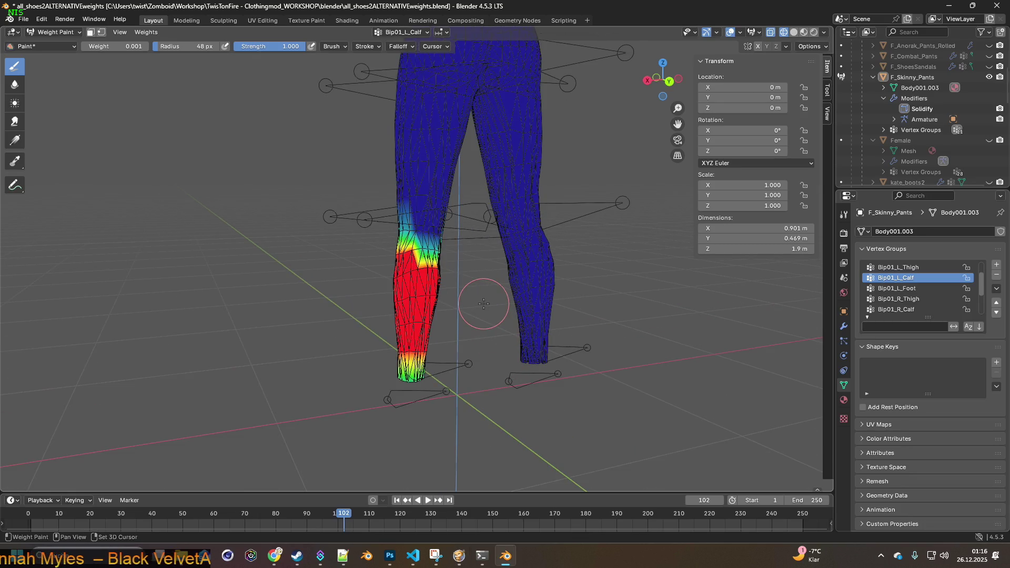
- Raise the Bip01_L_Calf weights along the left knee
{"action": "scroll", "coordinate": [484, 304], "scroll_direction": "up", "scroll_amount": 5}
{"action": "middle_click_drag", "start_coordinate": [484, 303], "coordinate": [391, 307]}
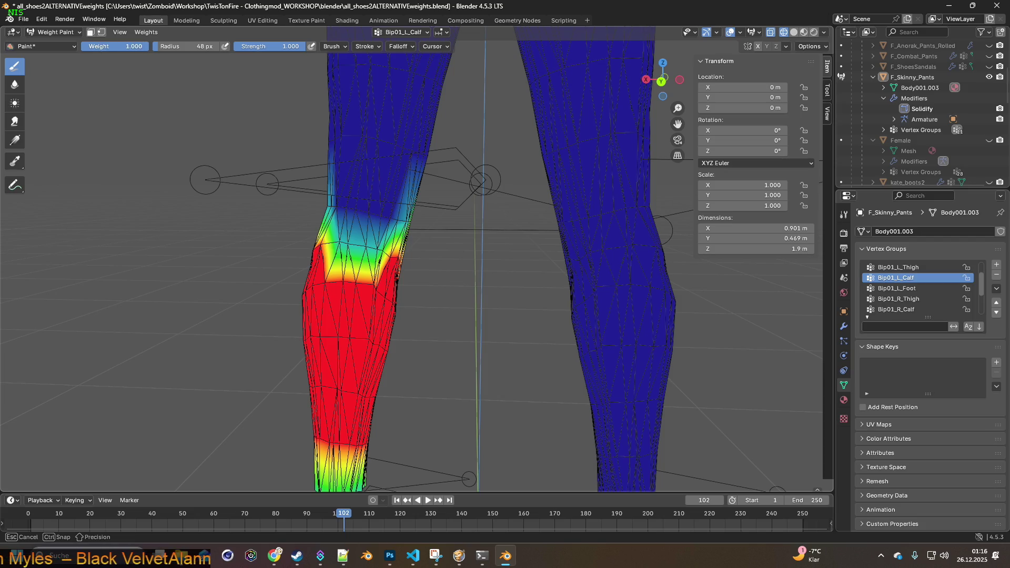
{"action": "scroll", "coordinate": [351, 221], "scroll_direction": "up", "scroll_amount": 2}
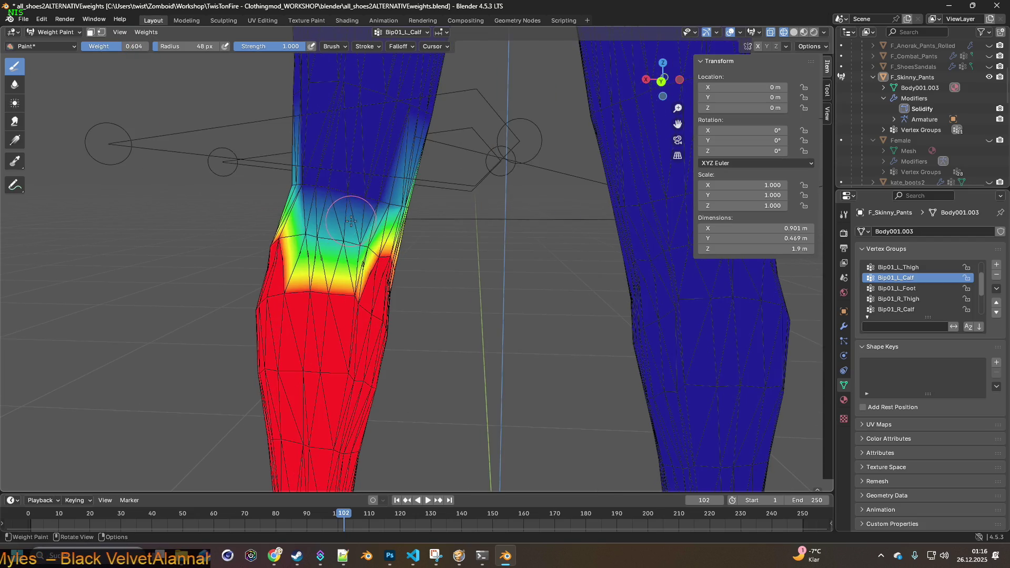
{"action": "mouse_move", "coordinate": [303, 232]}
{"action": "left_mouse_down"}
{"action": "mouse_move", "coordinate": [341, 227]}
{"action": "mouse_move", "coordinate": [345, 248]}
{"action": "mouse_move", "coordinate": [356, 242]}
{"action": "left_mouse_up"}
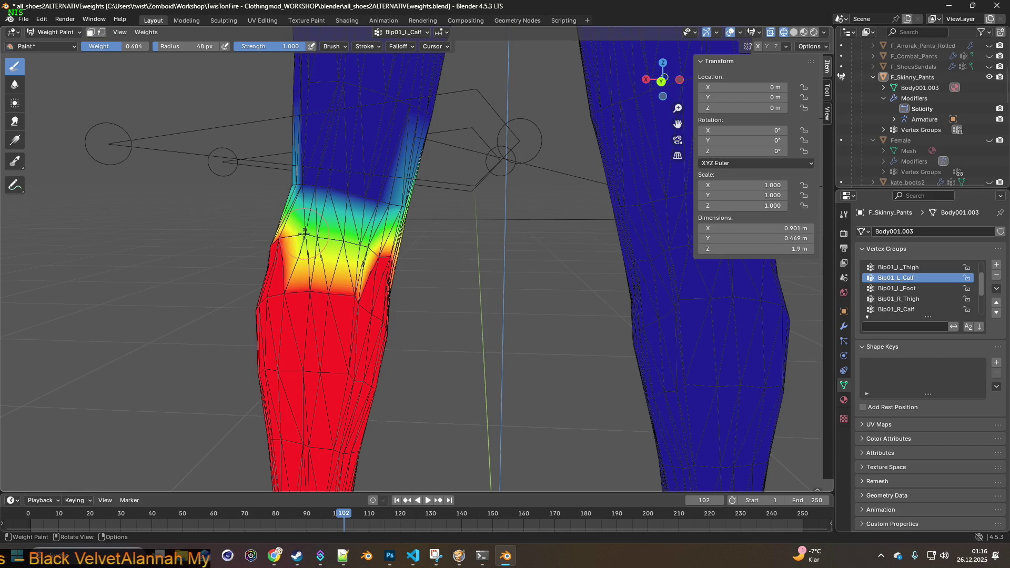
{"action": "middle_click_drag", "start_coordinate": [475, 251], "coordinate": [456, 243]}
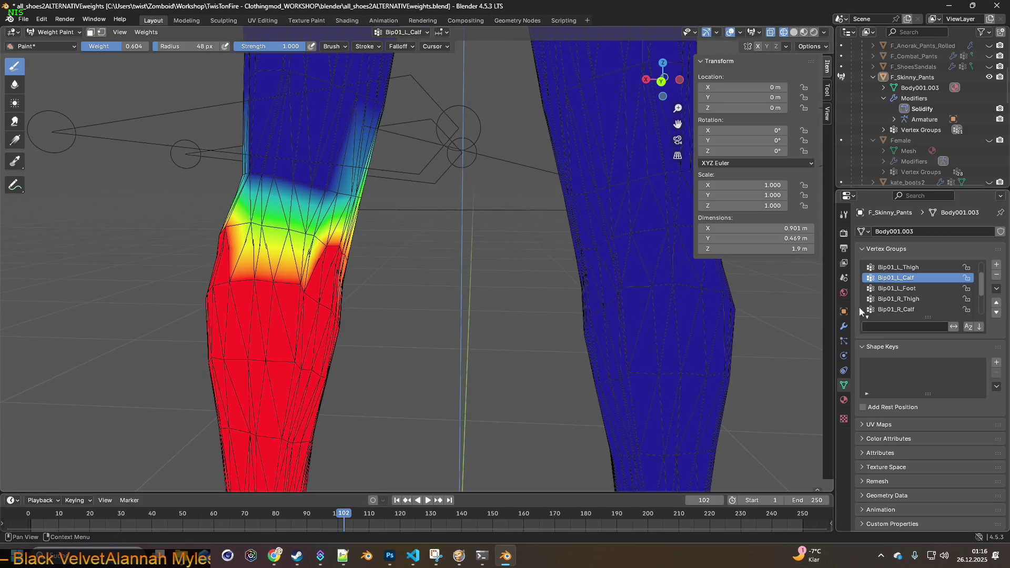
- Select Bip01_R_Calf and raise its weights across the right knee
{"action": "left_click", "coordinate": [868, 308]}
{"action": "middle_click_drag", "start_coordinate": [668, 300], "coordinate": [535, 300]}
{"action": "left_click_drag", "start_coordinate": [460, 248], "coordinate": [574, 237]}
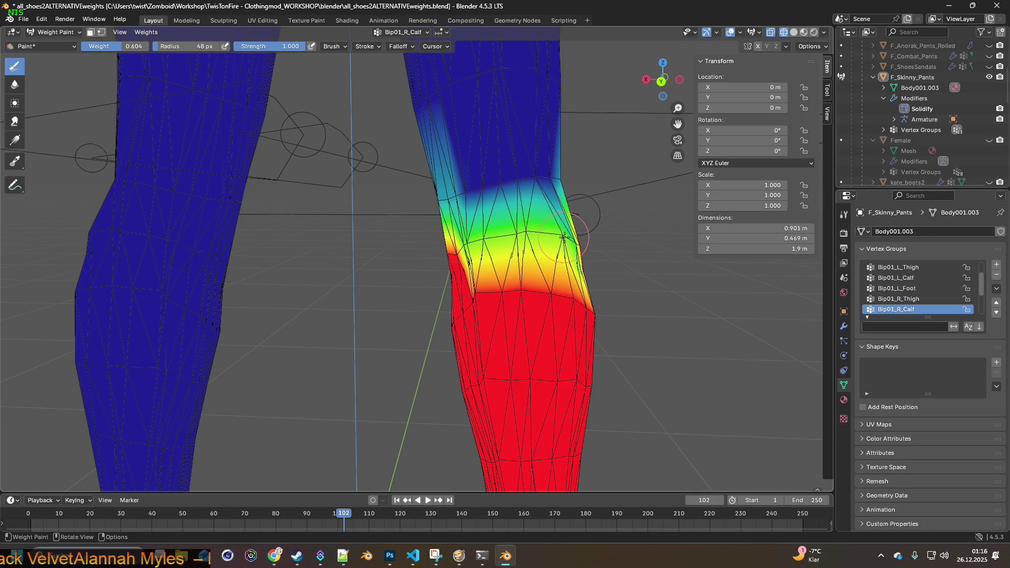
{"action": "middle_click_drag", "start_coordinate": [587, 245], "coordinate": [547, 257]}
- Re-export the pants as F_Skinny_Pants.fbx, glance at them in the game, and return
{"action": "left_click", "coordinate": [23, 19]}
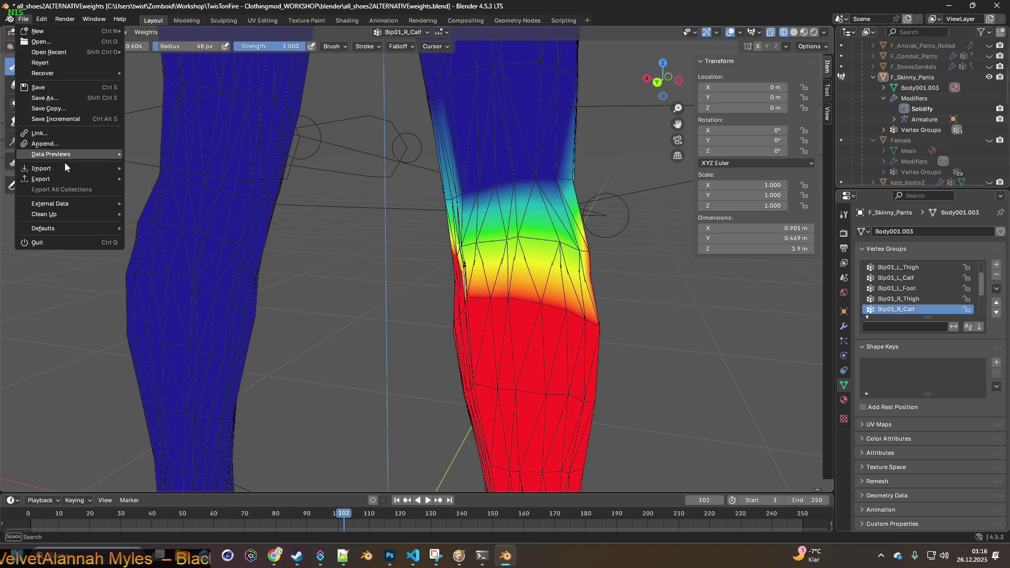
{"action": "mouse_move", "coordinate": [119, 182]}
{"action": "left_click", "coordinate": [168, 271]}
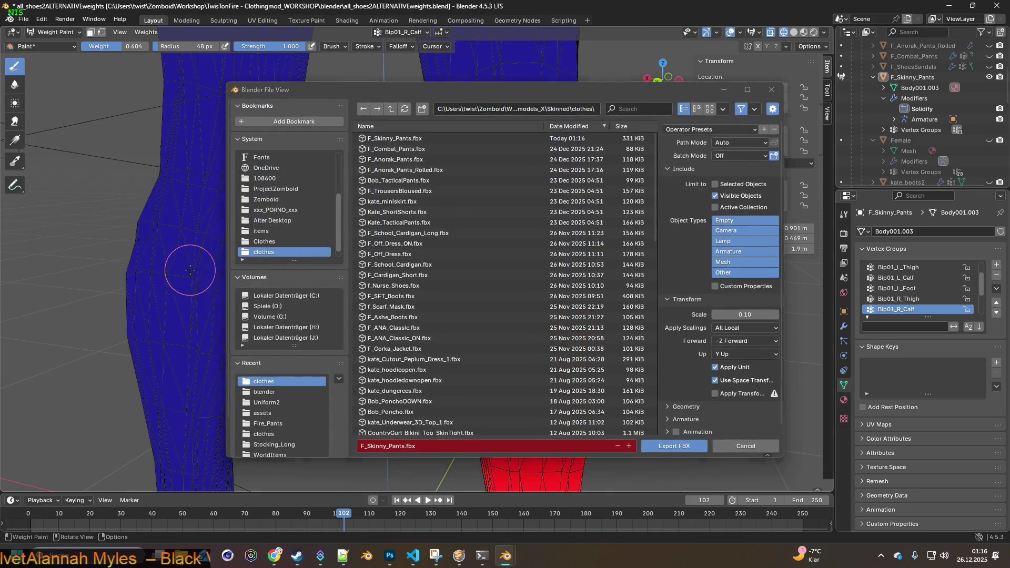
{"action": "left_click", "coordinate": [674, 446]}
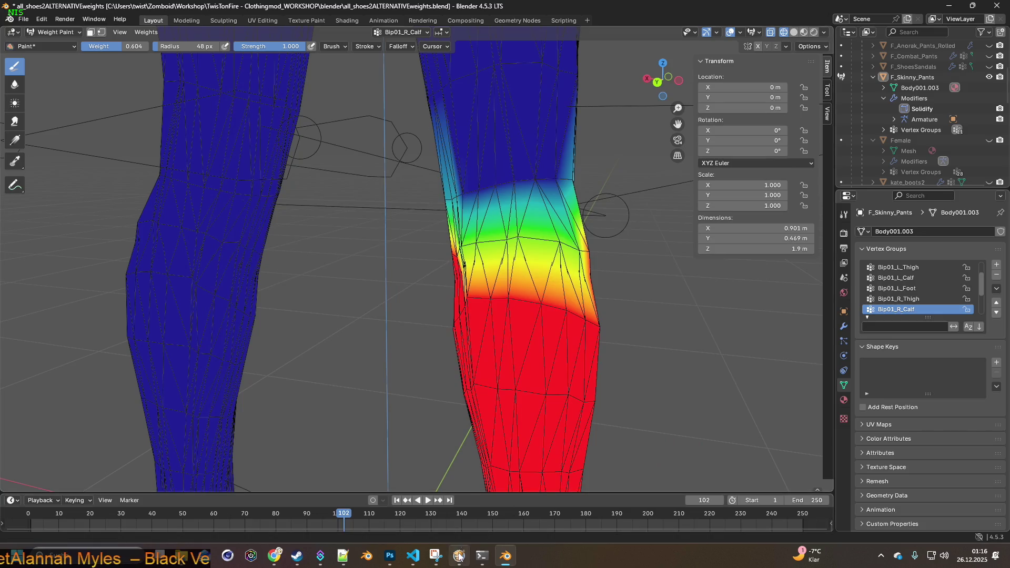
{"action": "left_click", "coordinate": [459, 557]}
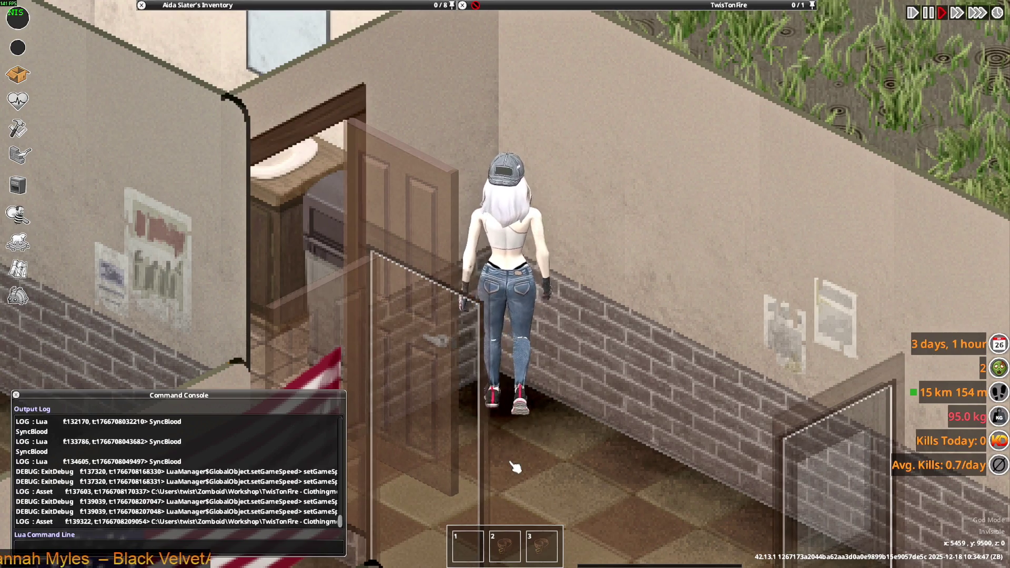
{"action": "key", "text": "alt+Tab"}
{"action": "middle_click_drag", "start_coordinate": [499, 310], "coordinate": [484, 315]}
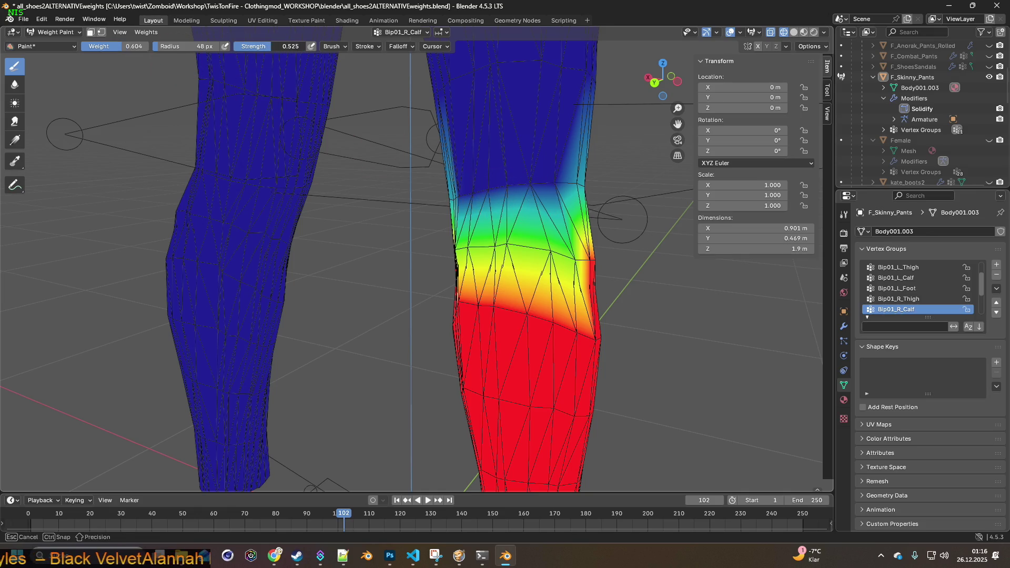
- Soften the Bip01_R_Calf and Bip01_L_Calf weights on both upper calves
{"action": "left_click_drag", "start_coordinate": [556, 182], "coordinate": [462, 196]}
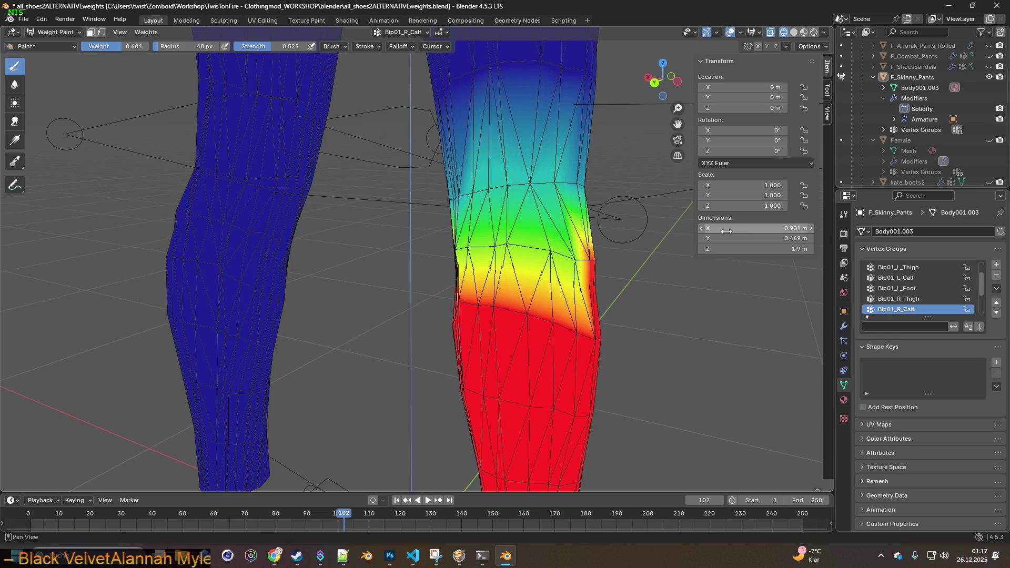
{"action": "left_click", "coordinate": [896, 278]}
{"action": "middle_click_drag", "start_coordinate": [533, 234], "coordinate": [424, 214]}
{"action": "middle_click_drag", "start_coordinate": [303, 208], "coordinate": [416, 221]}
{"action": "left_click", "coordinate": [340, 207]}
{"action": "mouse_move", "coordinate": [339, 206]}
{"action": "left_mouse_down"}
{"action": "mouse_move", "coordinate": [279, 195]}
{"action": "mouse_move", "coordinate": [360, 209]}
{"action": "left_mouse_up"}
- Export the pants over F_Skinny_Pants.fbx and bring up Project Zomboid
{"action": "left_click", "coordinate": [24, 19]}
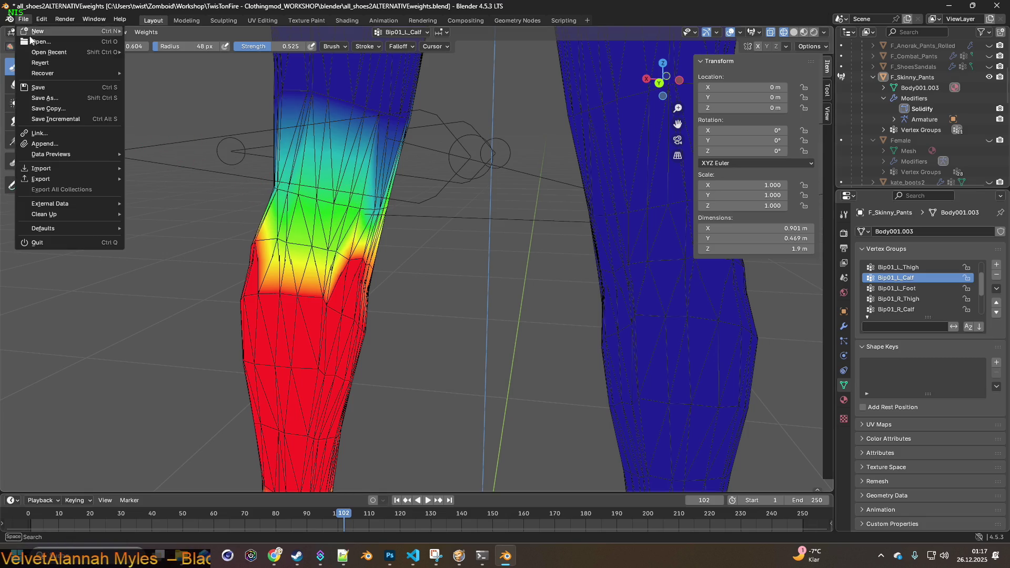
{"action": "mouse_move", "coordinate": [55, 178]}
{"action": "left_click", "coordinate": [181, 275]}
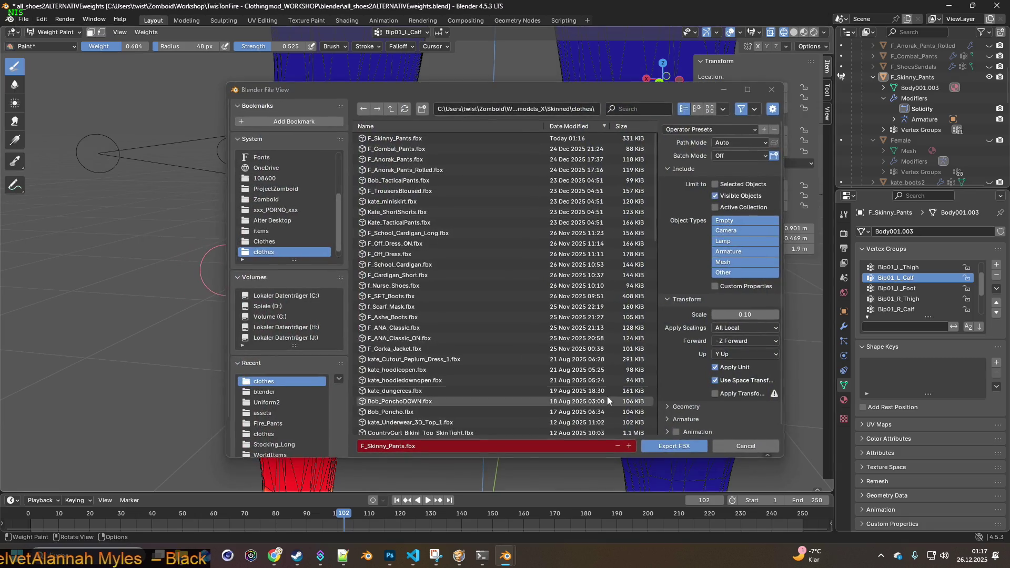
{"action": "left_click", "coordinate": [668, 447]}
{"action": "left_click", "coordinate": [457, 553]}
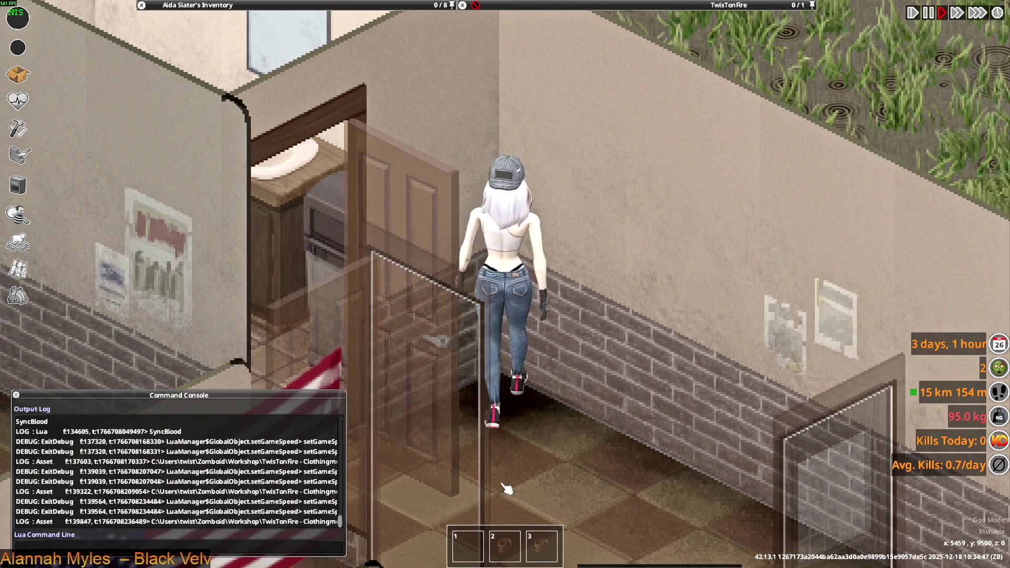
- Walk the character up, left, toward the camera and across the store, then return to Blender
{"action": "key", "text": "w"}
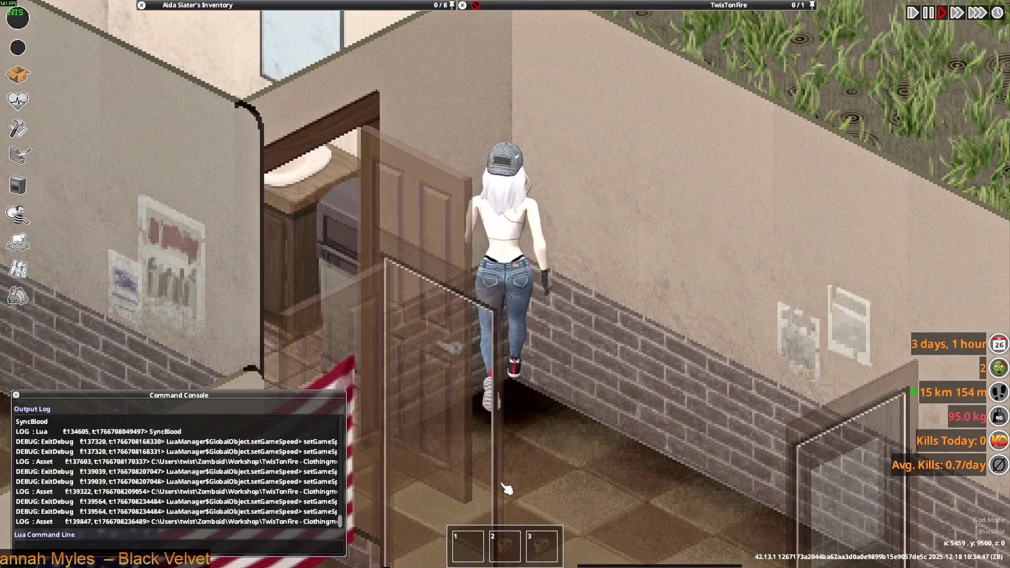
{"action": "key", "text": "a"}
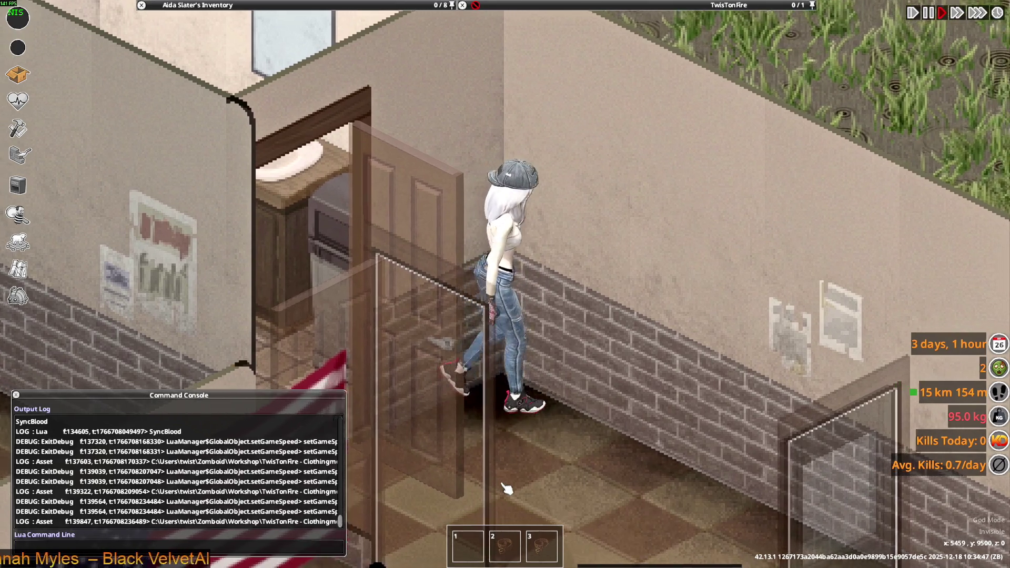
{"action": "key", "text": "w"}
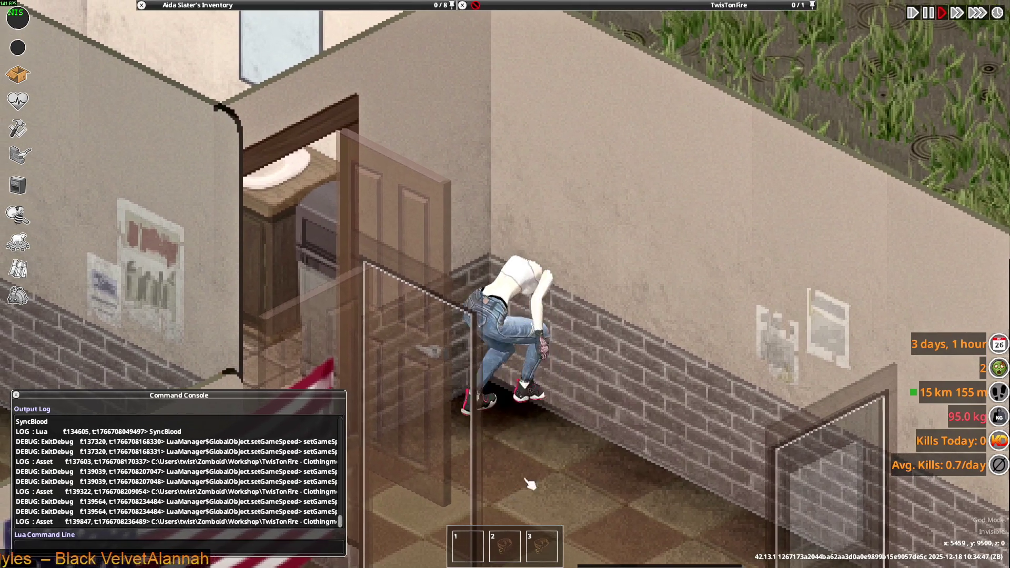
{"action": "key", "text": "s"}
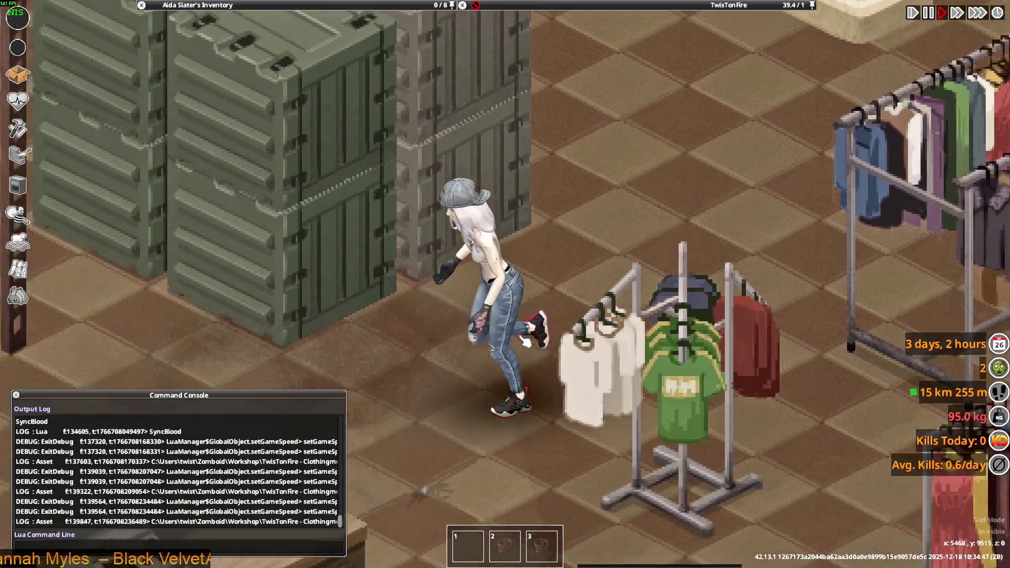
{"action": "key", "text": "w+a"}
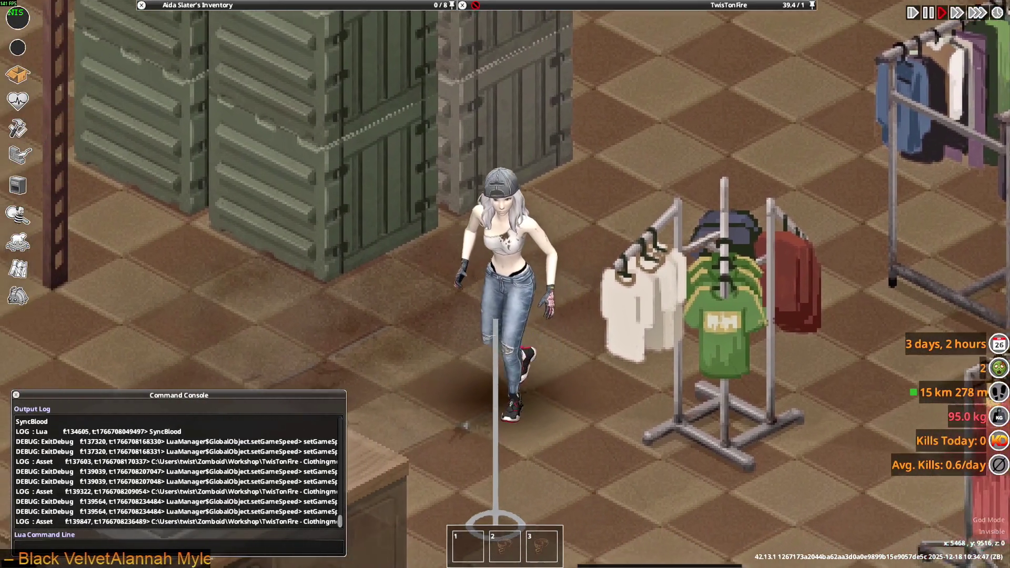
{"action": "key", "text": "s+d"}
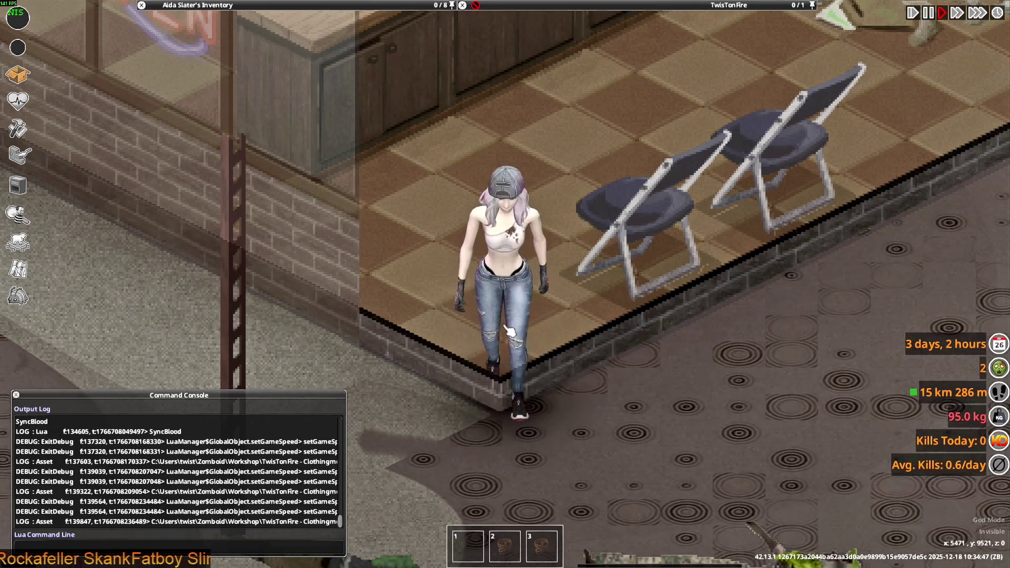
{"action": "key", "text": "alt+Tab"}
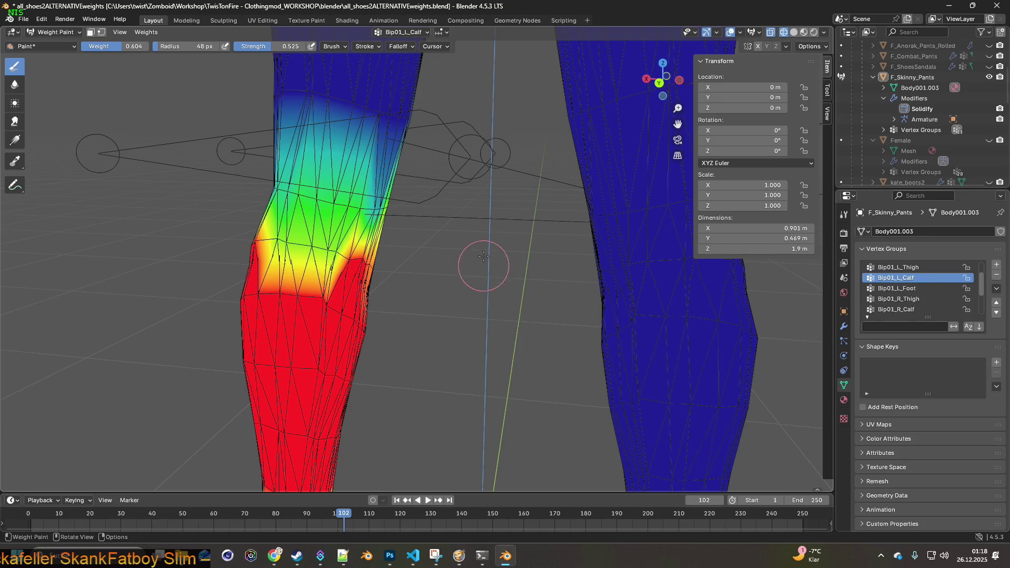
- Save the blend file and orbit to a front view of the pelvis weights
{"action": "mouse_move", "coordinate": [484, 256]}
{"action": "middle_mouse_down"}
{"action": "mouse_move", "coordinate": [505, 247]}
{"action": "mouse_move", "coordinate": [494, 209]}
{"action": "middle_mouse_up"}
{"action": "scroll", "coordinate": [506, 248], "scroll_direction": "down", "scroll_amount": 4}
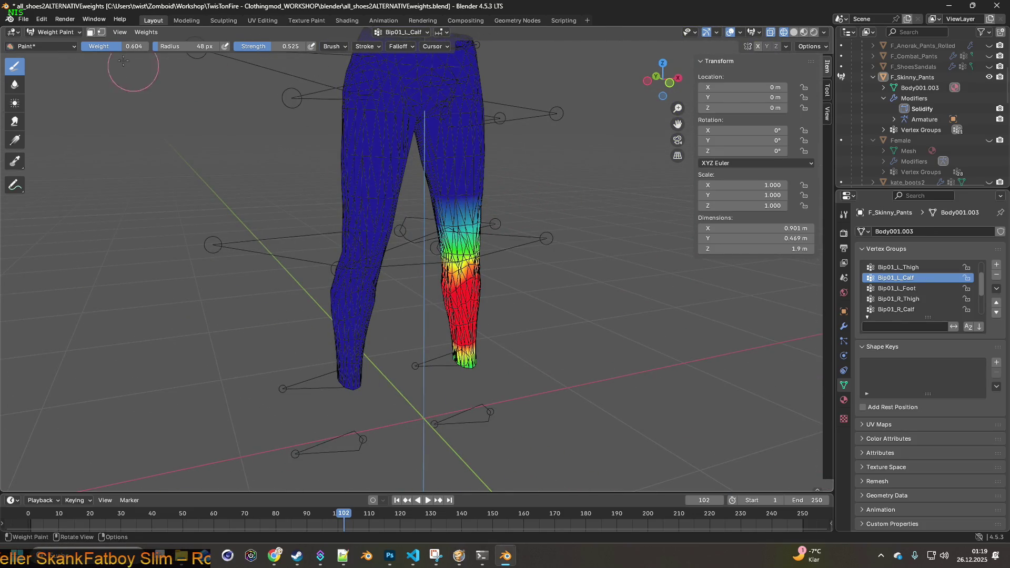
{"action": "left_click", "coordinate": [23, 19]}
{"action": "left_click", "coordinate": [54, 87]}
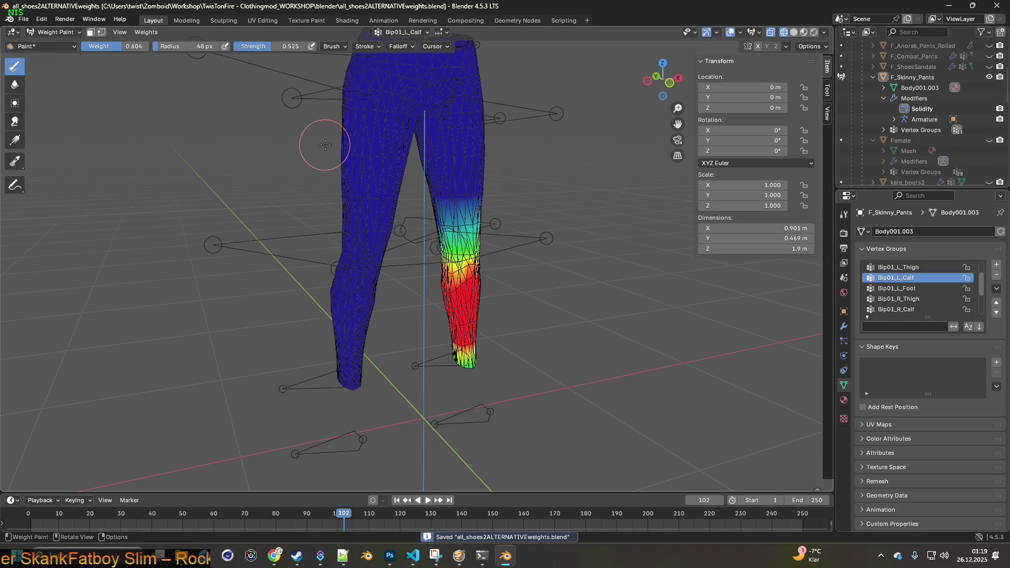
{"action": "scroll", "coordinate": [442, 146], "scroll_direction": "up", "scroll_amount": 5}
{"action": "scroll", "coordinate": [433, 217], "scroll_direction": "down", "scroll_amount": 5}
{"action": "scroll", "coordinate": [932, 299], "scroll_direction": "up", "scroll_amount": 2}
{"action": "scroll", "coordinate": [932, 298], "scroll_direction": "up", "scroll_amount": 3, "text": "ctrl"}
{"action": "mouse_move", "coordinate": [571, 255]}
{"action": "middle_mouse_down"}
{"action": "mouse_move", "coordinate": [428, 240]}
{"action": "mouse_move", "coordinate": [513, 243]}
{"action": "middle_mouse_up"}
{"action": "scroll", "coordinate": [427, 240], "scroll_direction": "up", "scroll_amount": 3}
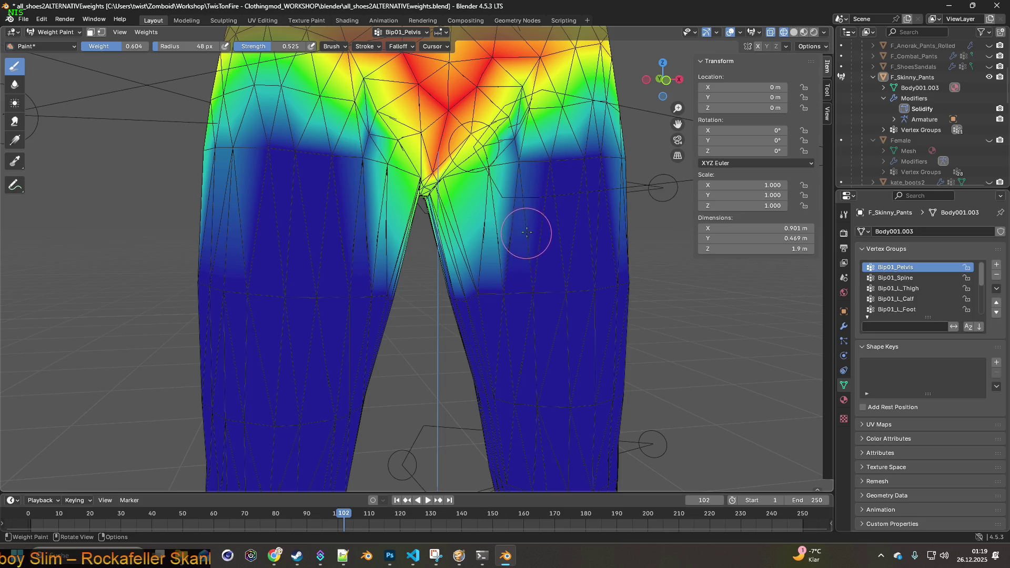
- Set brush weight to 0 and paint out Bip01_Pelvis weight on the inner thigh and crotch gap
{"action": "key", "text": "shift+x"}
{"action": "middle_click_drag", "start_coordinate": [541, 199], "coordinate": [528, 222], "text": "shift"}
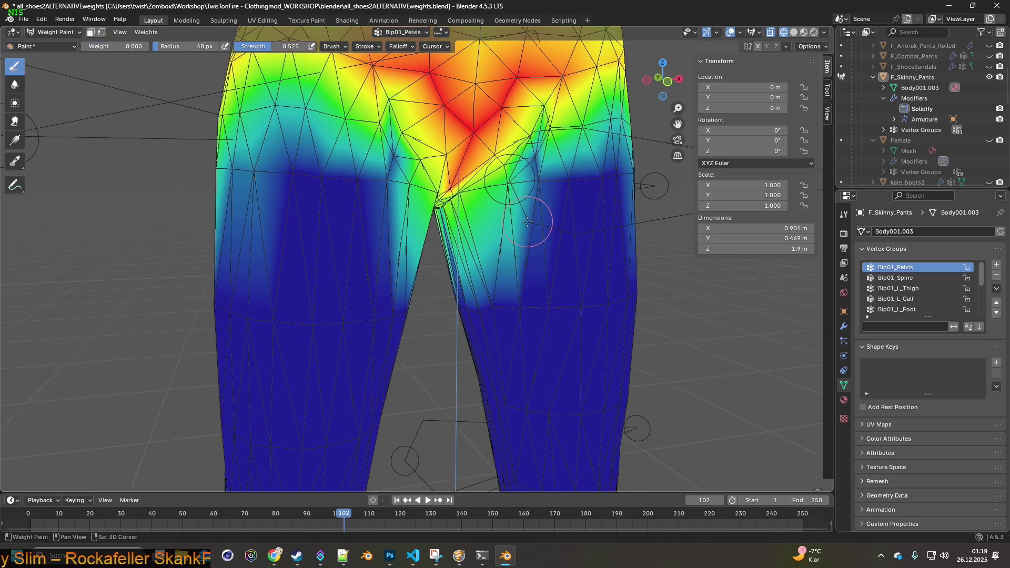
{"action": "scroll", "coordinate": [528, 221], "scroll_direction": "up", "scroll_amount": 3}
{"action": "mouse_move", "coordinate": [579, 145]}
{"action": "left_mouse_down"}
{"action": "mouse_move", "coordinate": [487, 171]}
{"action": "mouse_move", "coordinate": [458, 195]}
{"action": "left_mouse_up"}
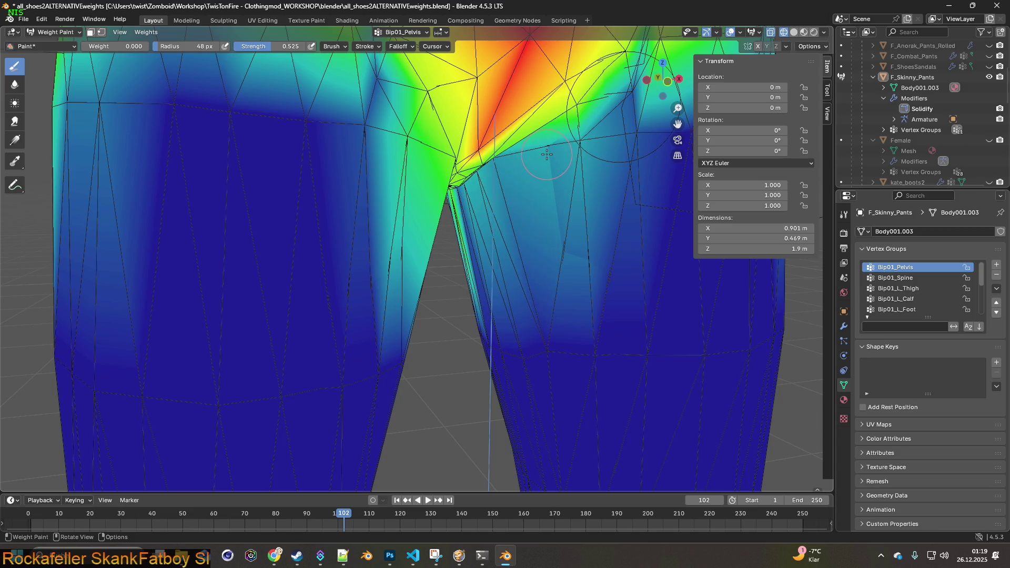
{"action": "middle_click_drag", "start_coordinate": [547, 174], "coordinate": [464, 194]}
{"action": "mouse_move", "coordinate": [287, 179]}
{"action": "left_mouse_down"}
{"action": "mouse_move", "coordinate": [295, 295]}
{"action": "mouse_move", "coordinate": [310, 194]}
{"action": "mouse_move", "coordinate": [203, 146]}
{"action": "mouse_move", "coordinate": [226, 163]}
{"action": "mouse_move", "coordinate": [288, 174]}
{"action": "mouse_move", "coordinate": [279, 179]}
{"action": "left_mouse_up"}
{"action": "middle_click_drag", "start_coordinate": [279, 179], "coordinate": [393, 211]}
- Clear the remaining pelvis weight along the inner-thigh strip, then view the whole pants from above
{"action": "mouse_move", "coordinate": [468, 184]}
{"action": "middle_mouse_down"}
{"action": "mouse_move", "coordinate": [533, 217]}
{"action": "mouse_move", "coordinate": [512, 178]}
{"action": "middle_mouse_up"}
{"action": "left_click_drag", "start_coordinate": [510, 177], "coordinate": [510, 184]}
{"action": "mouse_move", "coordinate": [510, 184]}
{"action": "middle_mouse_down"}
{"action": "mouse_move", "coordinate": [527, 208]}
{"action": "mouse_move", "coordinate": [413, 179]}
{"action": "middle_mouse_up"}
{"action": "left_click_drag", "start_coordinate": [413, 179], "coordinate": [414, 178]}
{"action": "scroll", "coordinate": [460, 180], "scroll_direction": "down", "scroll_amount": 4}
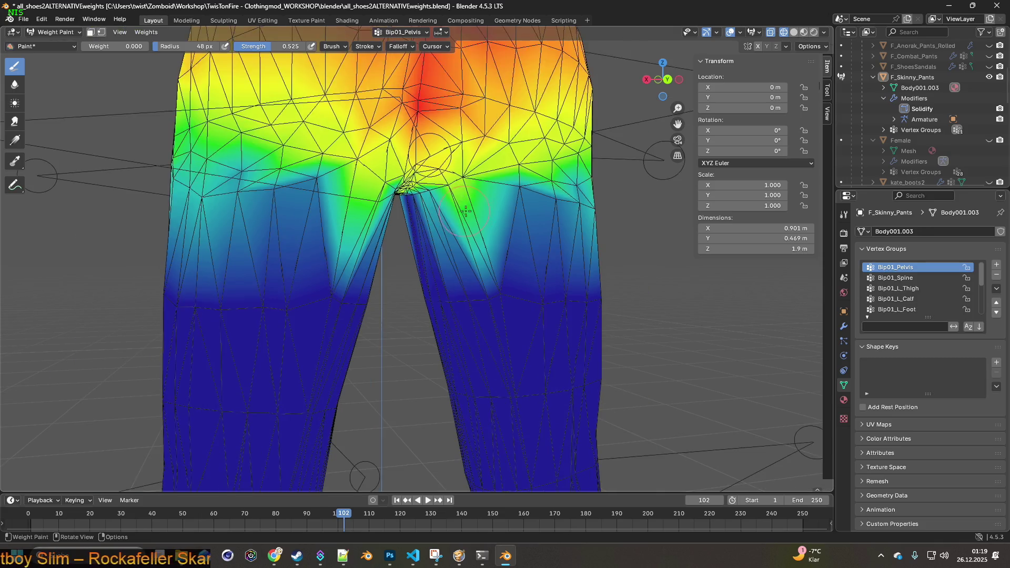
{"action": "middle_click_drag", "start_coordinate": [490, 152], "coordinate": [511, 128]}
{"action": "middle_click_drag", "start_coordinate": [556, 80], "coordinate": [62, 75]}
- Return the pants to Object Mode
{"action": "left_click", "coordinate": [58, 33]}
{"action": "left_click", "coordinate": [33, 44]}
{"action": "middle_click_drag", "start_coordinate": [327, 166], "coordinate": [311, 169]}
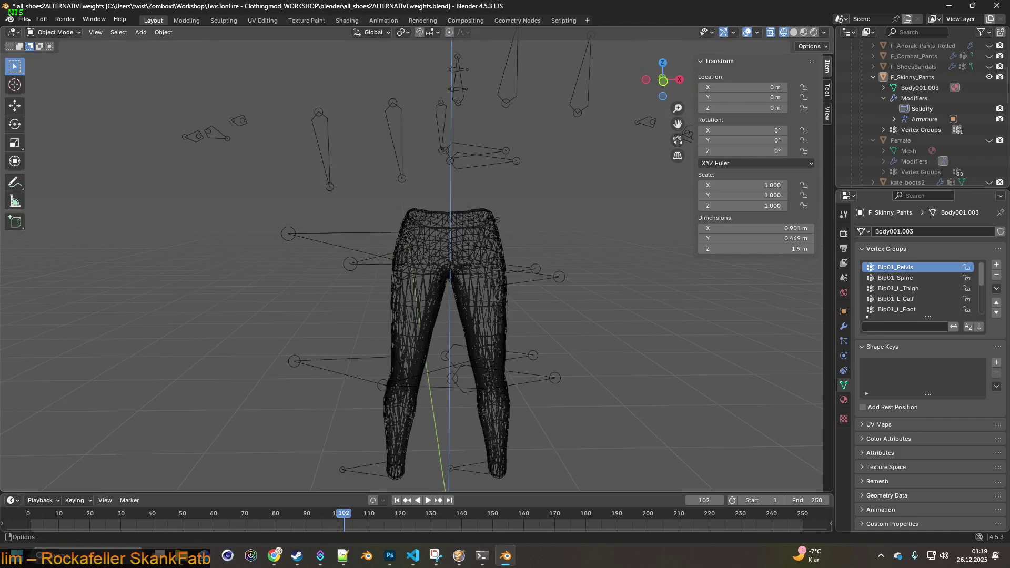
- Export the pants as F_Skinny_Pants.fbx and bring up the game
{"action": "left_click", "coordinate": [24, 19]}
{"action": "mouse_move", "coordinate": [51, 177]}
{"action": "left_click", "coordinate": [202, 273]}
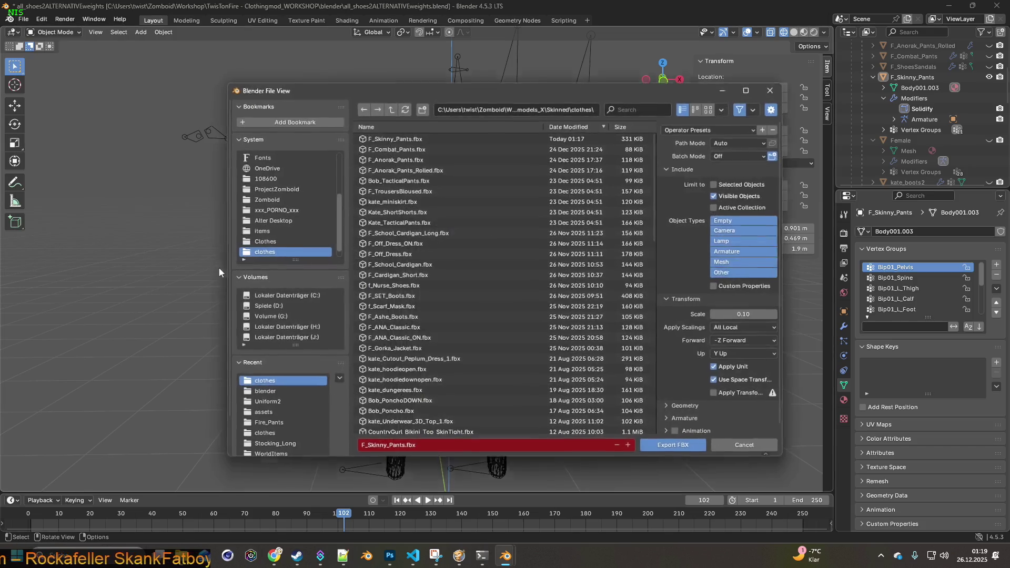
{"action": "left_click", "coordinate": [668, 451]}
{"action": "left_click", "coordinate": [487, 550]}
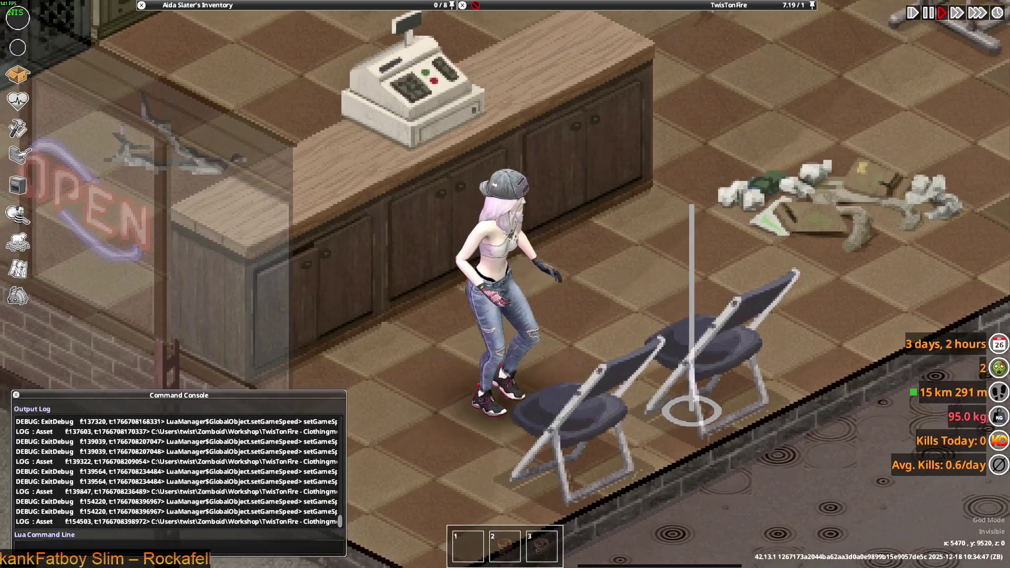
- Stomp six times, walk down, and crouch to test the jeans, then return to Blender
{"action": "key", "text": "space"}
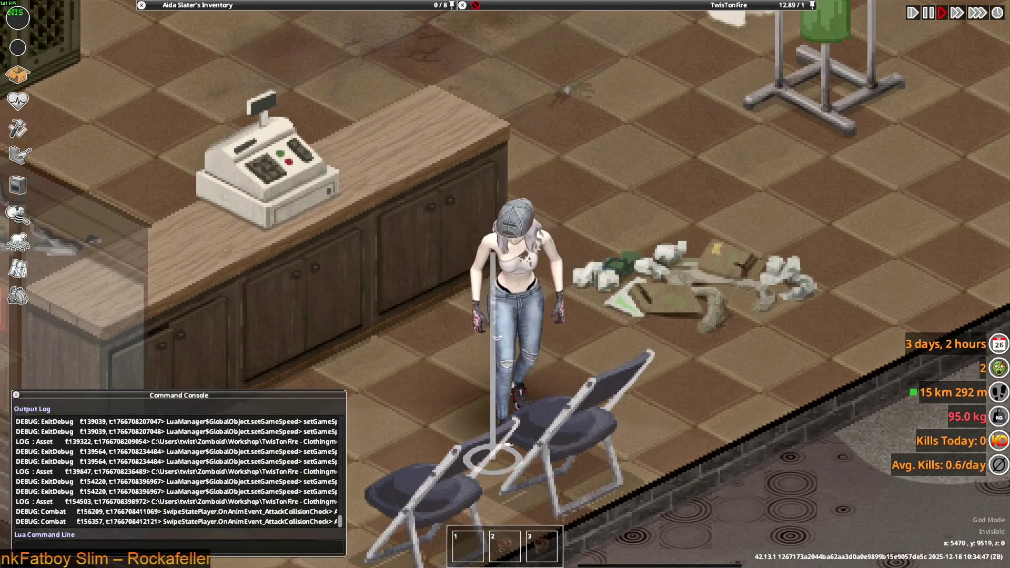
{"action": "key", "text": "space"}
{"action": "key", "text": "space"}
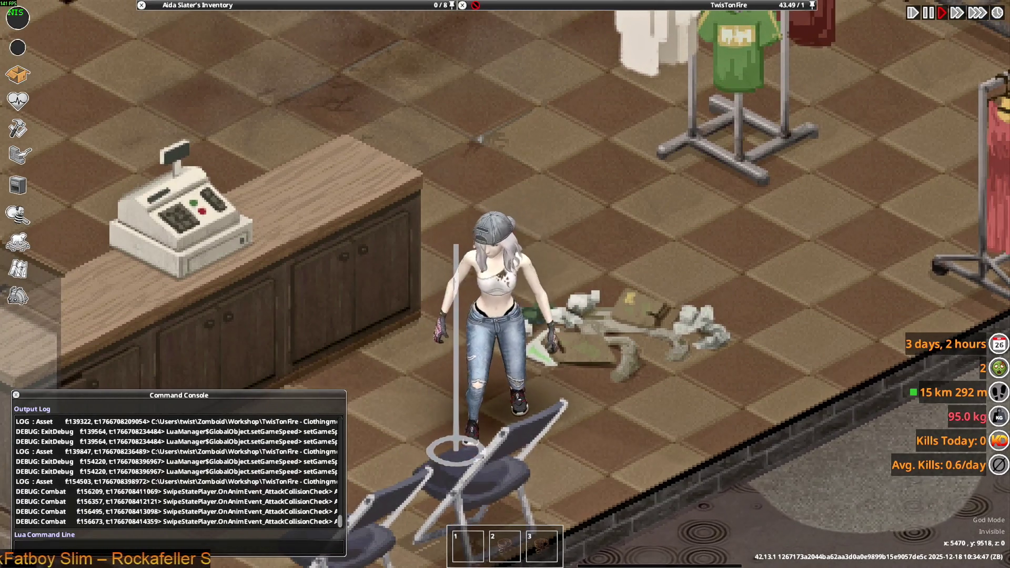
{"action": "key", "text": "space"}
{"action": "key", "text": "space"}
{"action": "key", "text": "space"}
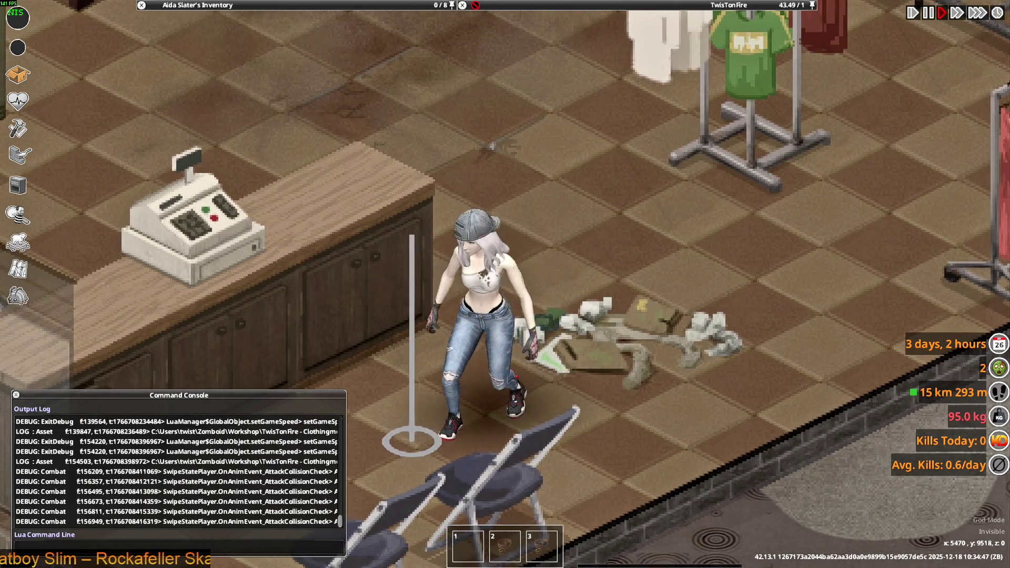
{"action": "key", "text": "space"}
{"action": "key", "text": "space"}
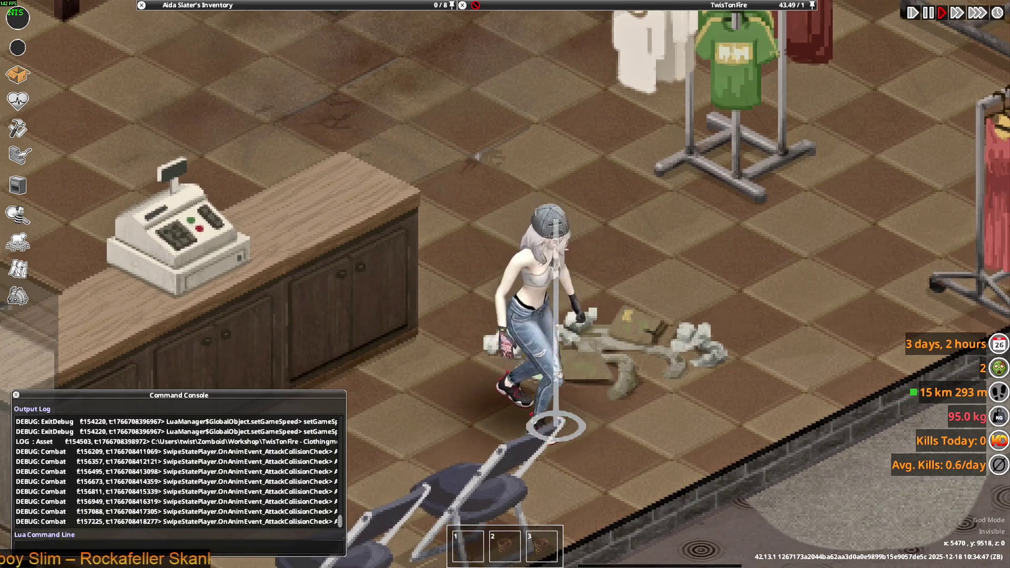
{"action": "key", "text": "space"}
{"action": "key", "text": "space"}
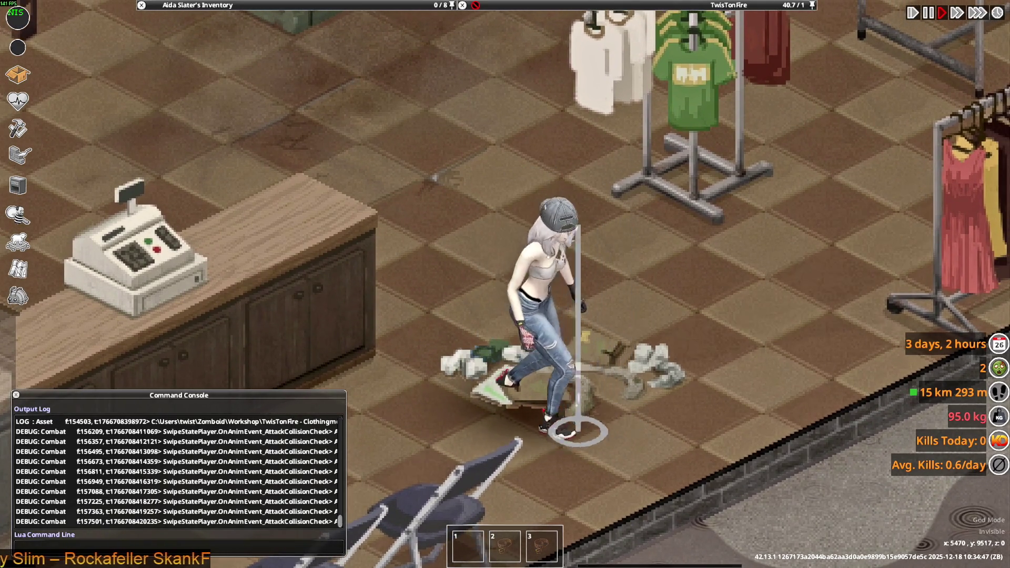
{"action": "key", "text": "space"}
{"action": "key", "text": "space"}
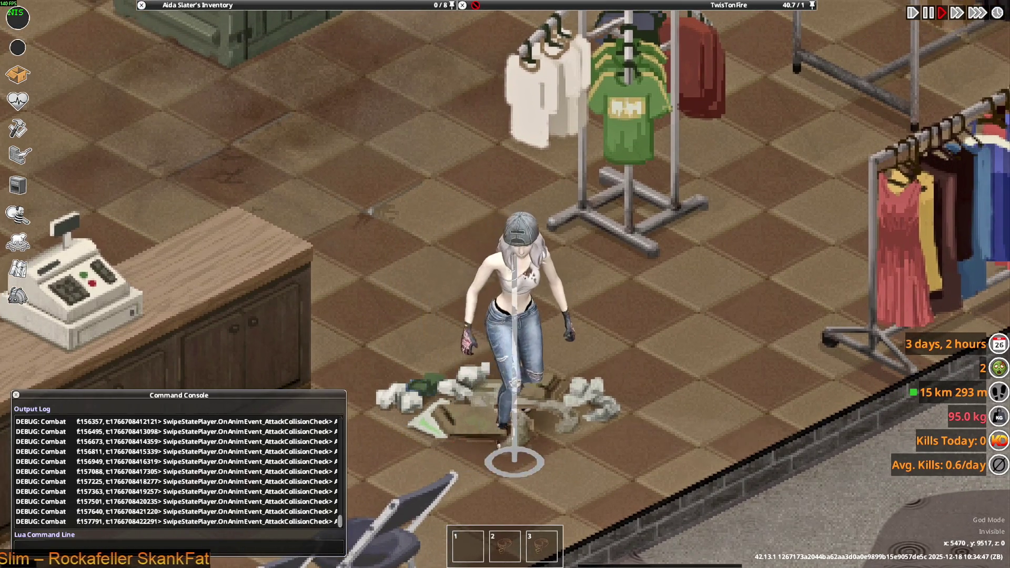
{"action": "key", "text": "s"}
{"action": "key", "text": "c"}
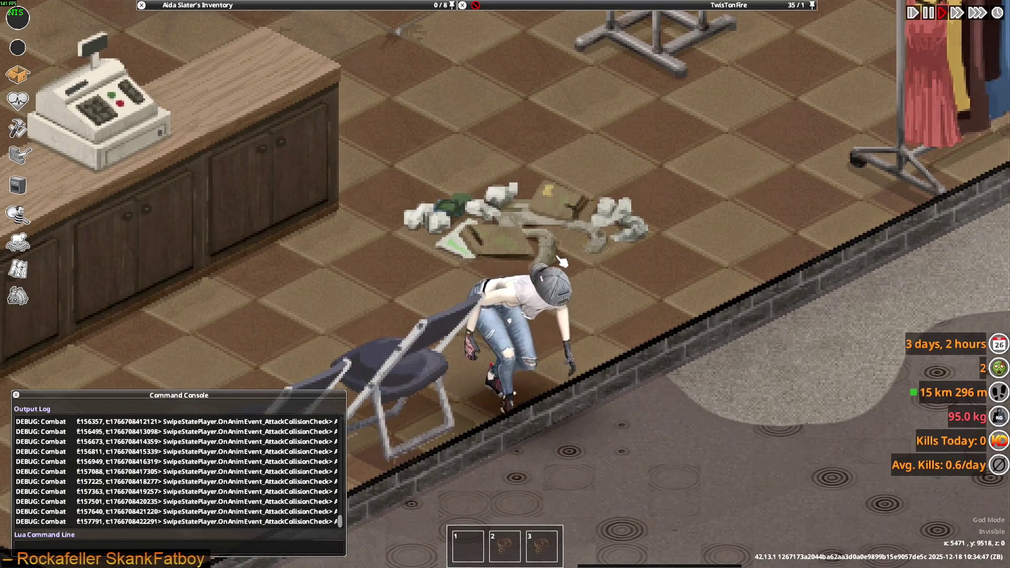
{"action": "key", "text": "alt+Tab"}
- Put the skinny pants in Weight Paint mode and frame them in straight front view
{"action": "left_click", "coordinate": [55, 32]}
{"action": "left_click", "coordinate": [50, 93]}
{"action": "middle_click_drag", "start_coordinate": [519, 303], "coordinate": [478, 243], "text": "shift"}
{"action": "scroll", "coordinate": [478, 244], "scroll_direction": "up", "scroll_amount": 4}
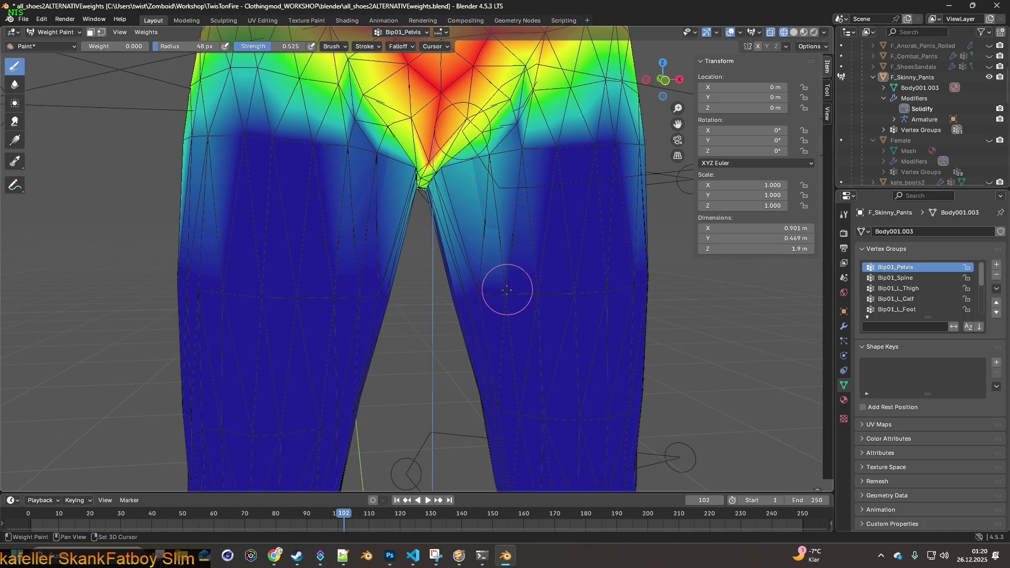
{"action": "key", "text": "Home"}
{"action": "scroll", "coordinate": [488, 295], "scroll_direction": "up", "scroll_amount": 5}
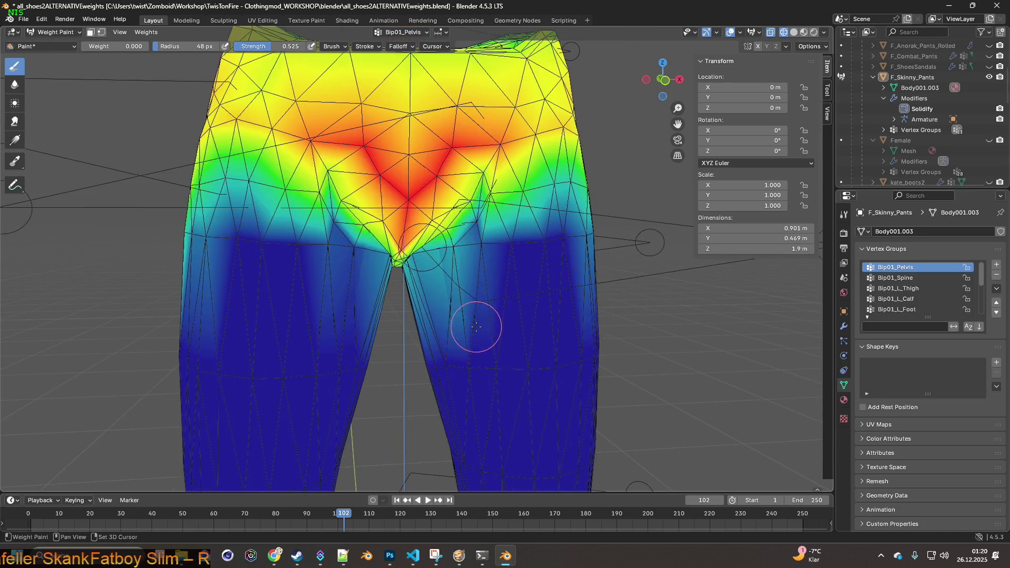
{"action": "scroll", "coordinate": [474, 326], "scroll_direction": "down", "scroll_amount": 2, "text": "shift"}
{"action": "scroll", "coordinate": [492, 298], "scroll_direction": "up", "scroll_amount": 3}
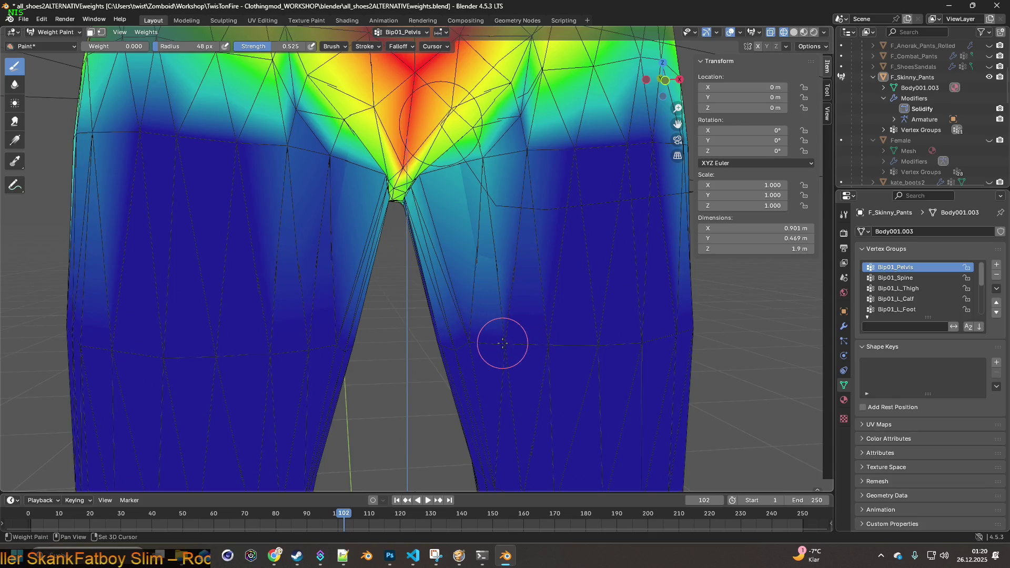
{"action": "mouse_move", "coordinate": [503, 339]}
{"action": "middle_mouse_down"}
{"action": "mouse_move", "coordinate": [487, 168]}
{"action": "mouse_move", "coordinate": [497, 163]}
{"action": "middle_mouse_up"}
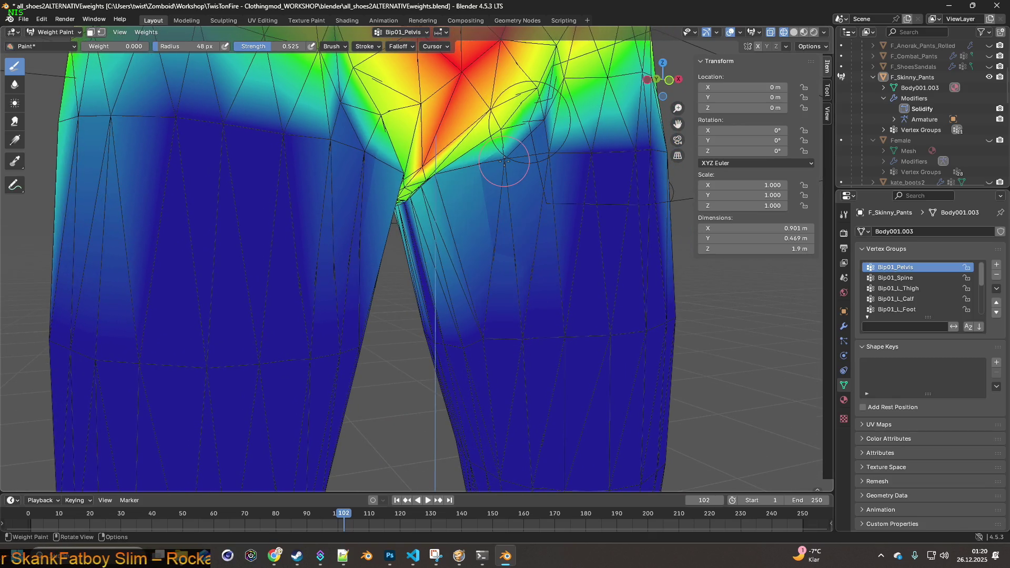
{"action": "key", "text": "KP_1"}
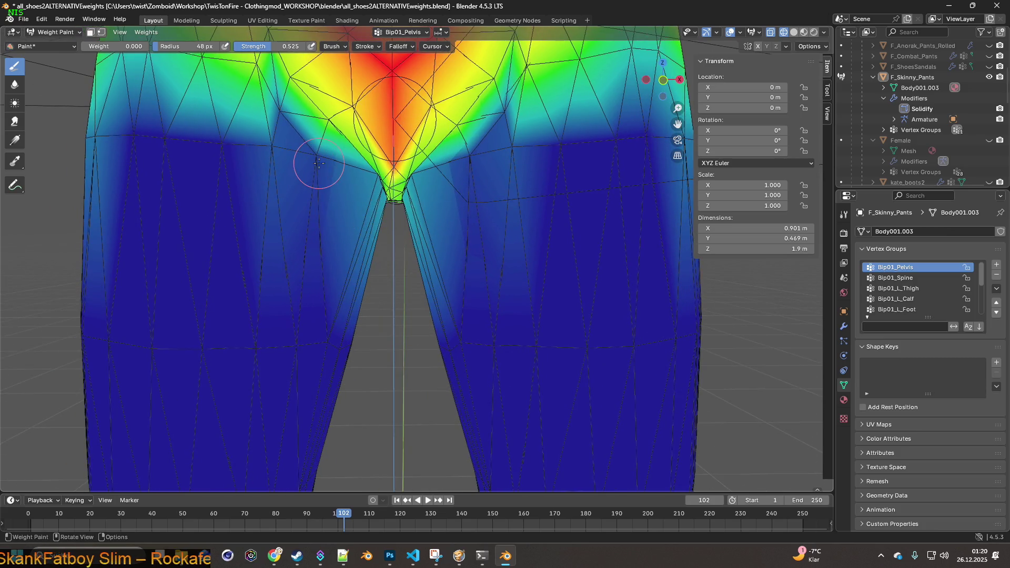
- Paint 0.000 Bip01_Pelvis weight over the pale strips on both sides of the crotch
{"action": "left_click_drag", "start_coordinate": [319, 163], "coordinate": [319, 162]}
{"action": "left_click_drag", "start_coordinate": [375, 178], "coordinate": [374, 179]}
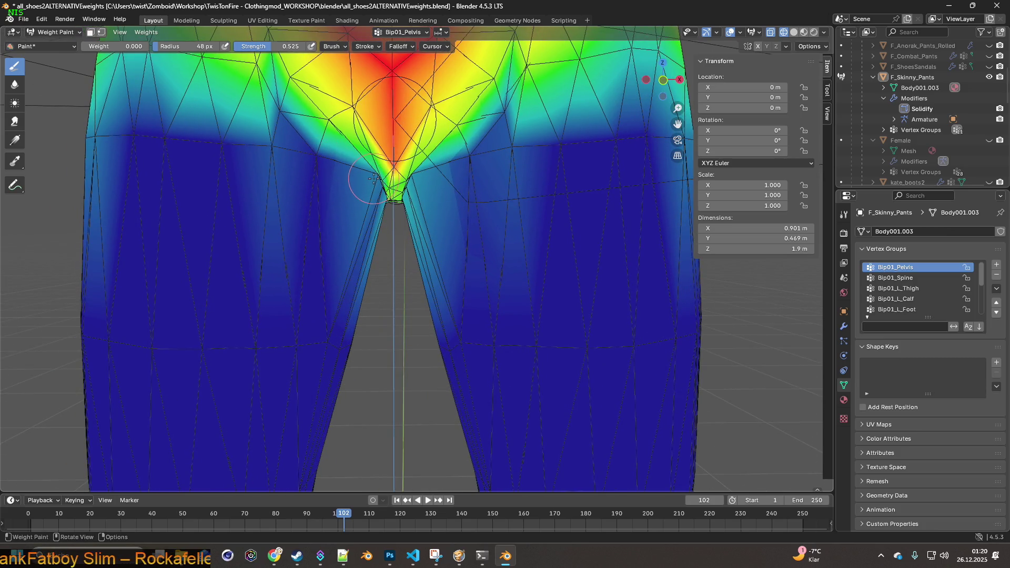
{"action": "left_click", "coordinate": [372, 178]}
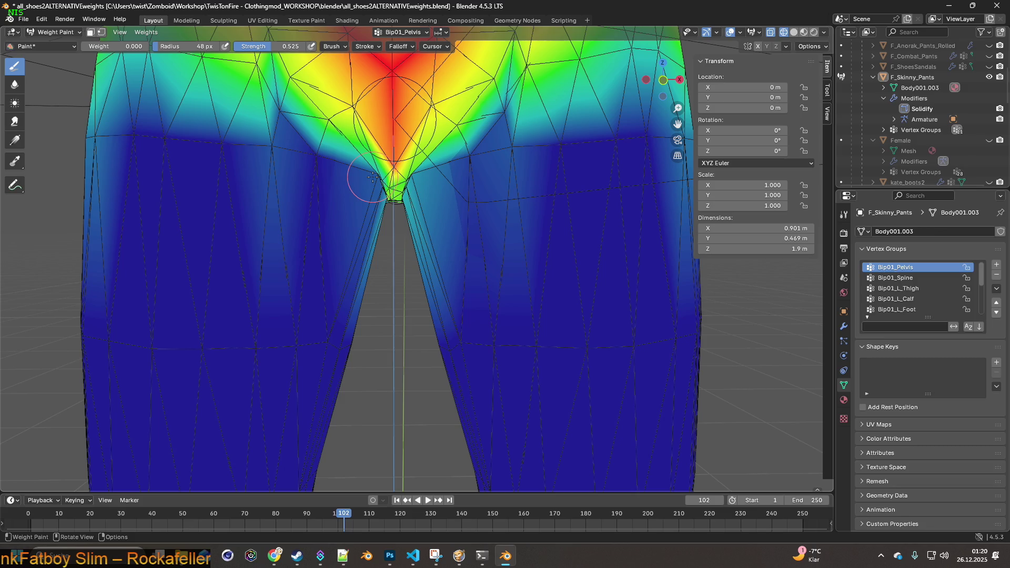
{"action": "left_click", "coordinate": [417, 181]}
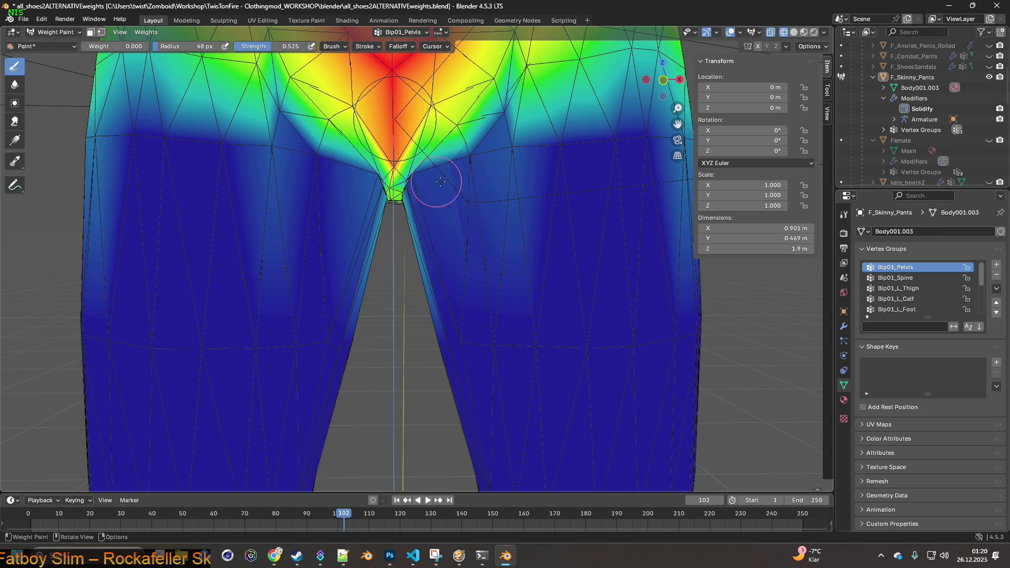
{"action": "left_click_drag", "start_coordinate": [505, 169], "coordinate": [514, 154]}
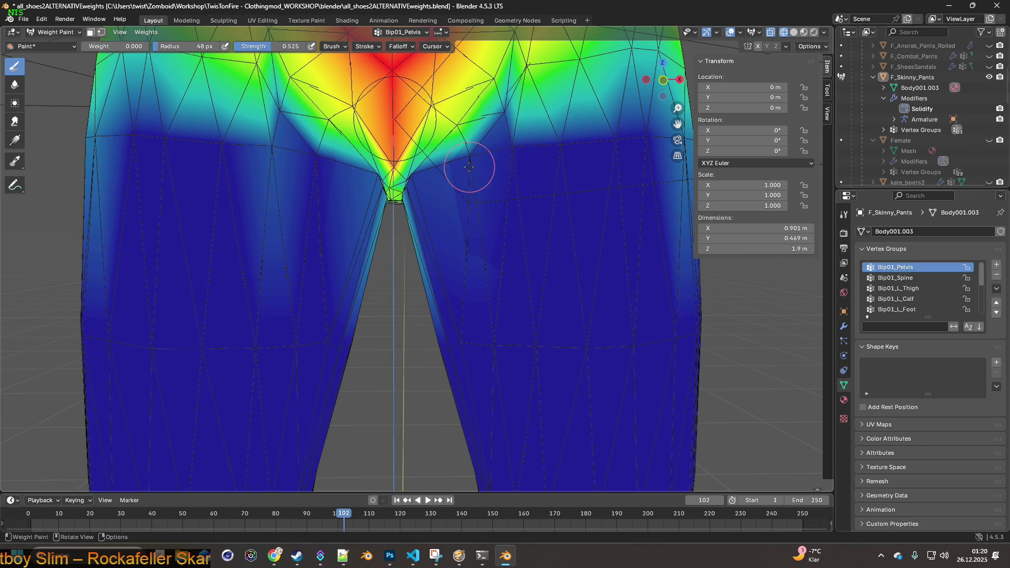
{"action": "middle_click_drag", "start_coordinate": [393, 191], "coordinate": [363, 202]}
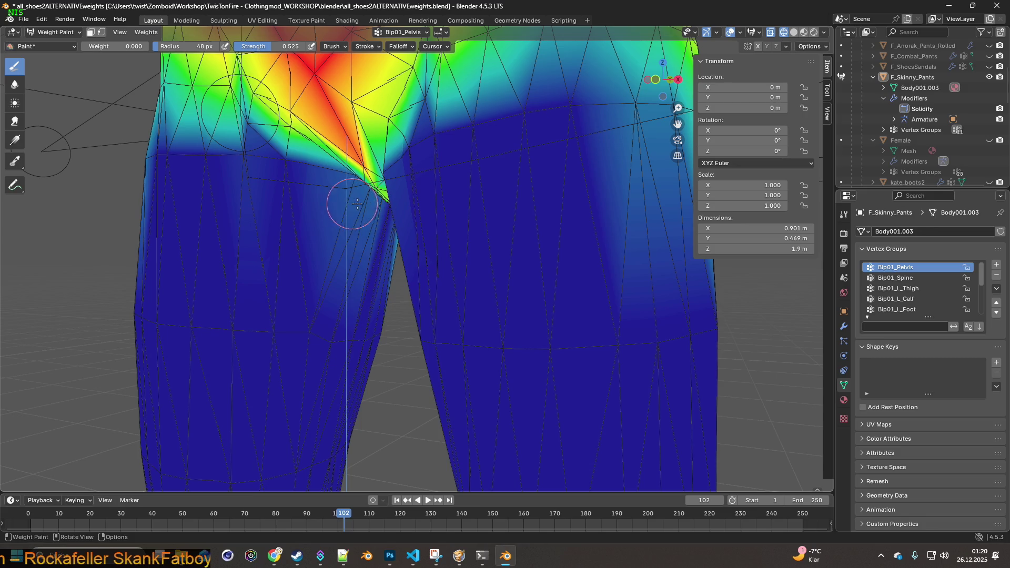
{"action": "mouse_move", "coordinate": [357, 199]}
{"action": "middle_mouse_down"}
{"action": "mouse_move", "coordinate": [451, 244]}
{"action": "mouse_move", "coordinate": [437, 231]}
{"action": "middle_mouse_up"}
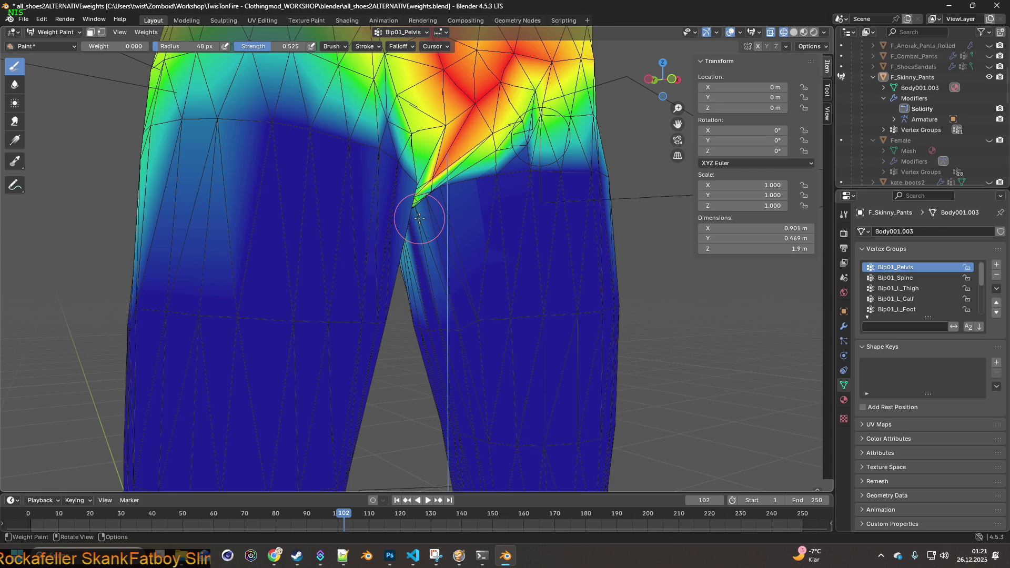
{"action": "scroll", "coordinate": [426, 229], "scroll_direction": "down", "scroll_amount": 5}
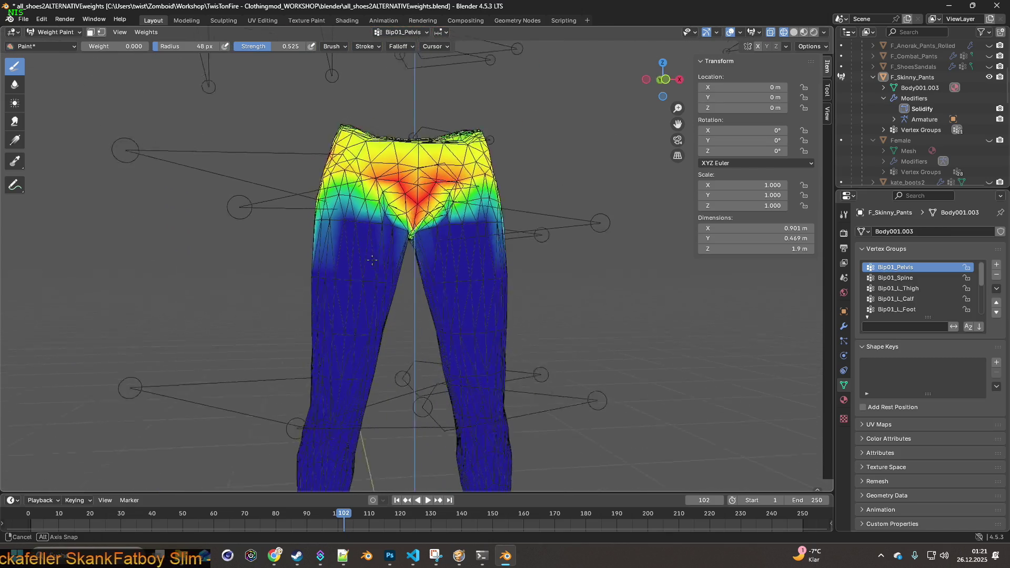
{"action": "mouse_move", "coordinate": [361, 264]}
{"action": "middle_mouse_down"}
{"action": "mouse_move", "coordinate": [657, 268]}
{"action": "mouse_move", "coordinate": [405, 271]}
{"action": "middle_mouse_up"}
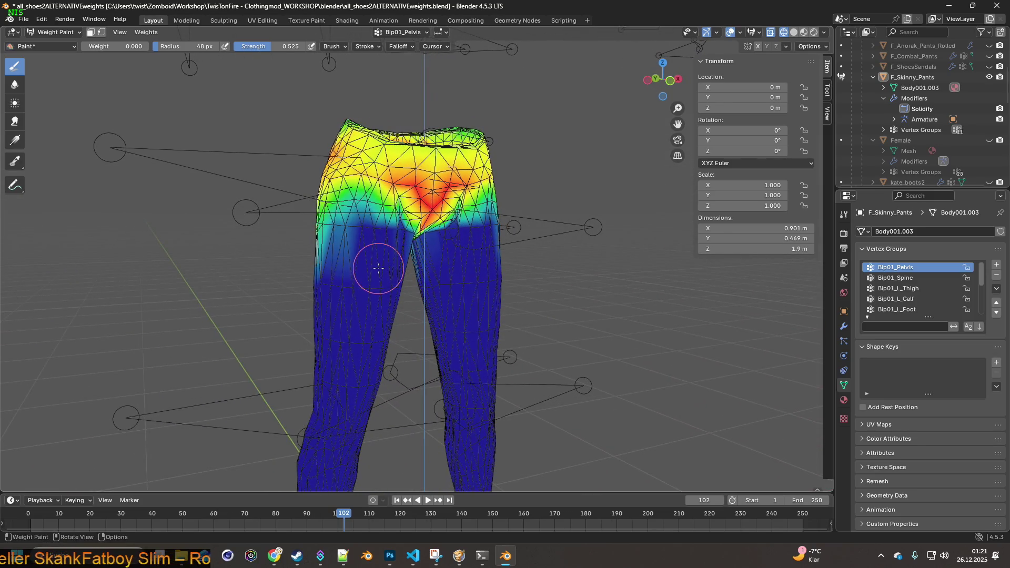
- Return to Object Mode, export the pants as FBX, and bring Project Zomboid forward
{"action": "left_click", "coordinate": [53, 32]}
{"action": "left_click", "coordinate": [50, 46]}
{"action": "scroll", "coordinate": [362, 226], "scroll_direction": "down", "scroll_amount": 2}
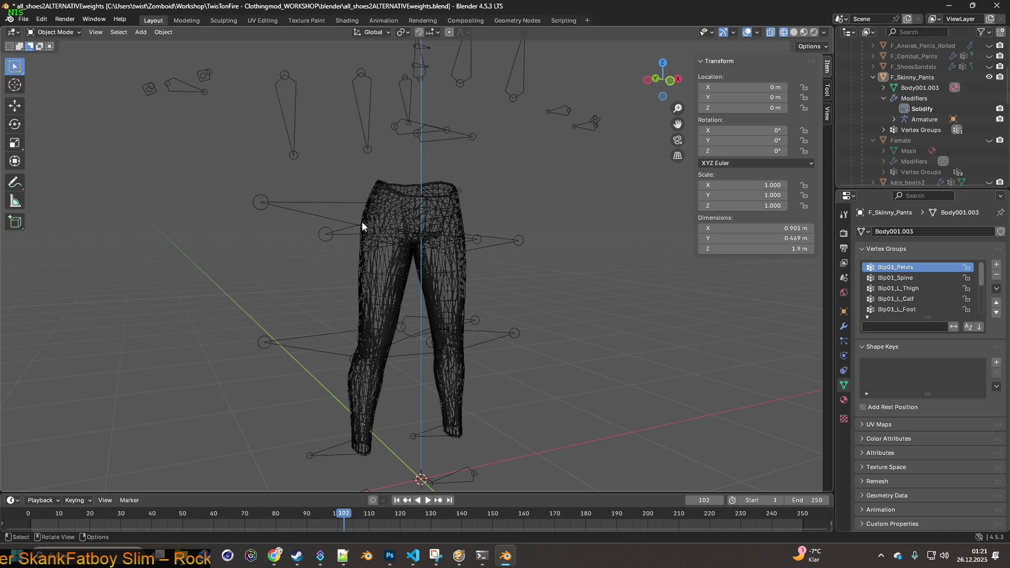
{"action": "left_click", "coordinate": [23, 19]}
{"action": "mouse_move", "coordinate": [47, 180]}
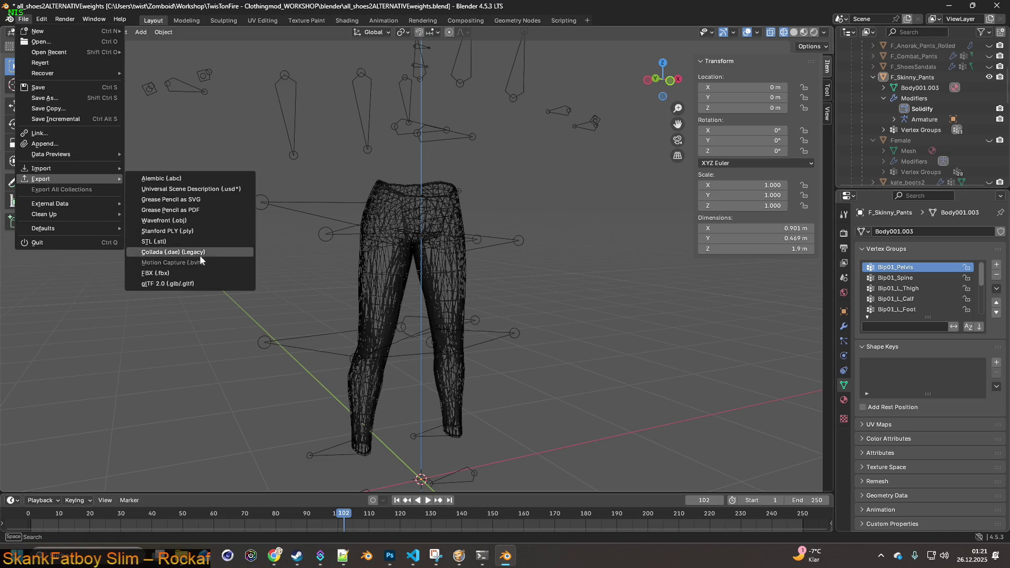
{"action": "left_click", "coordinate": [191, 272]}
{"action": "left_click", "coordinate": [693, 446]}
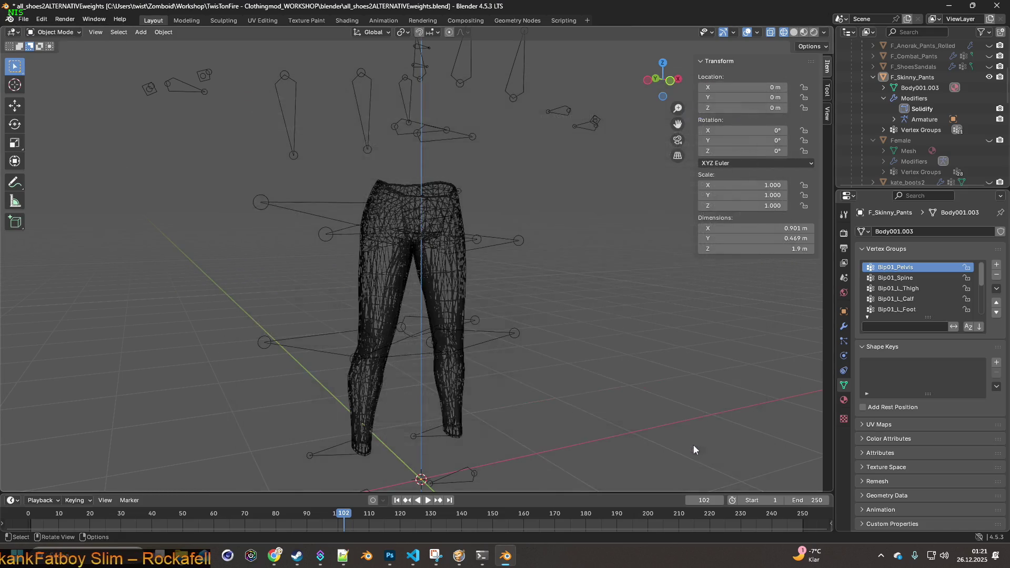
{"action": "left_click", "coordinate": [461, 557]}
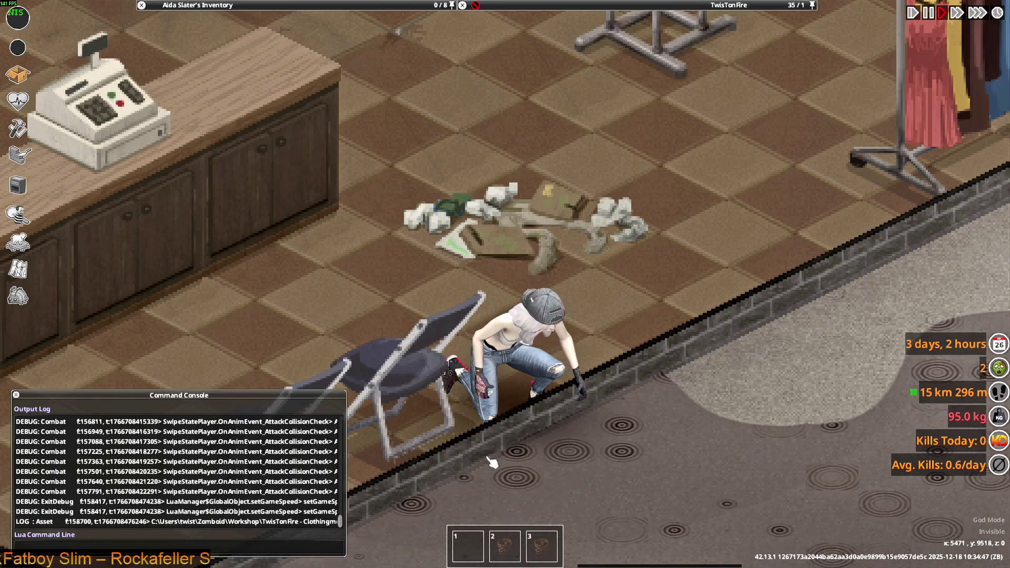
- Walk the character around the shop to see the updated jeans in motion
{"action": "key", "text": "a+s"}
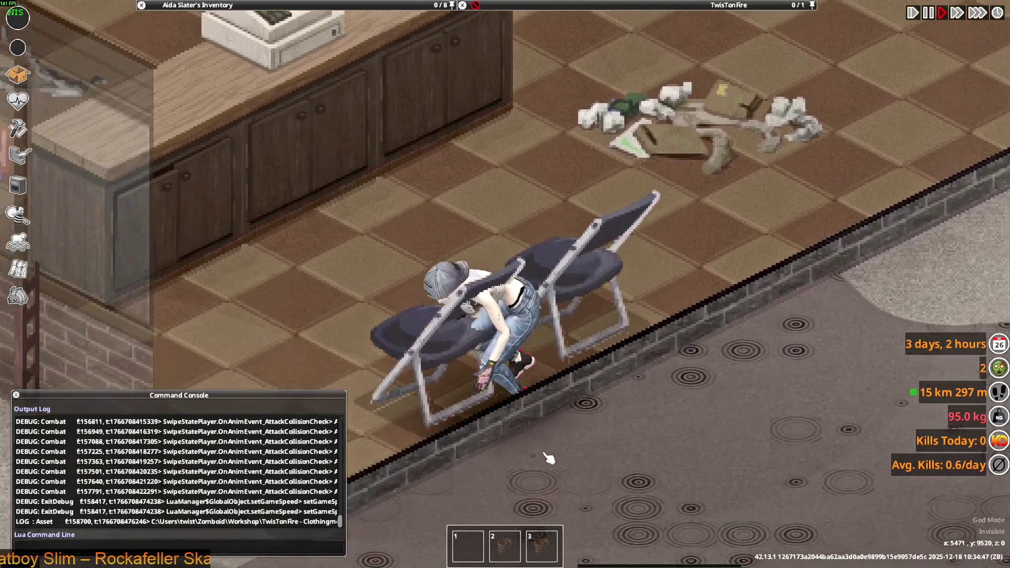
{"action": "scroll", "coordinate": [552, 457], "scroll_direction": "down", "scroll_amount": 3}
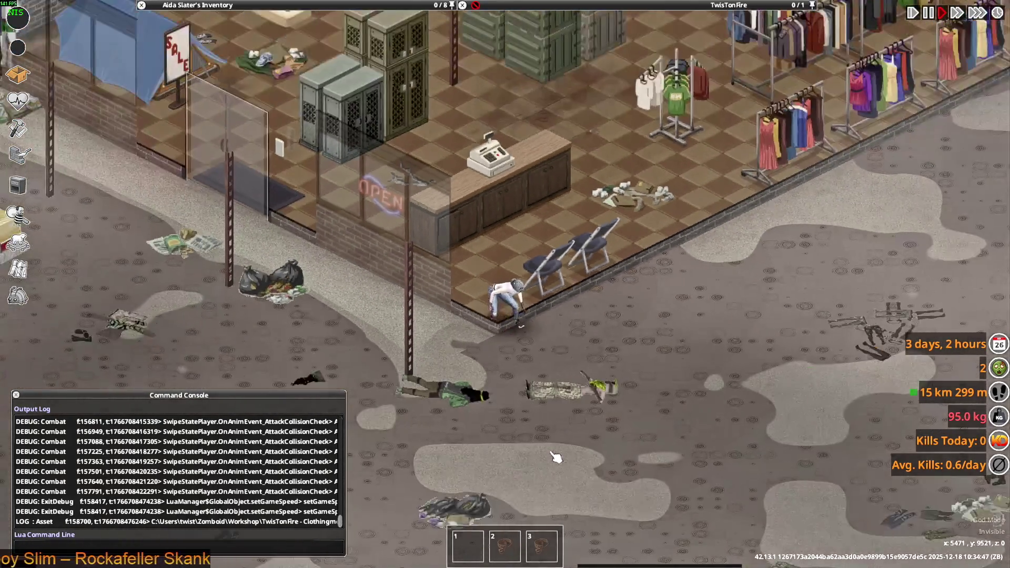
{"action": "scroll", "coordinate": [556, 456], "scroll_direction": "up", "scroll_amount": 4}
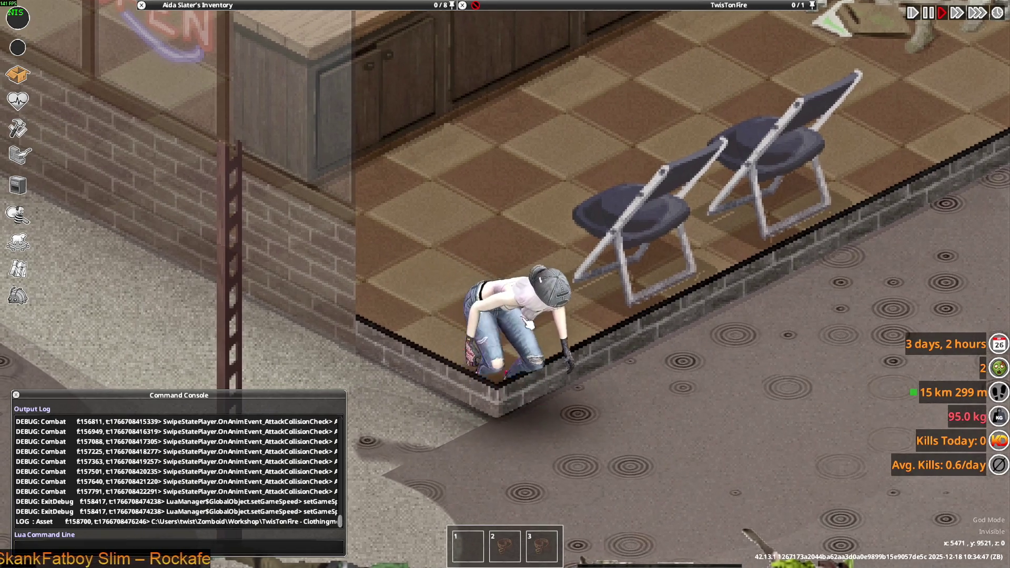
{"action": "key", "text": "w"}
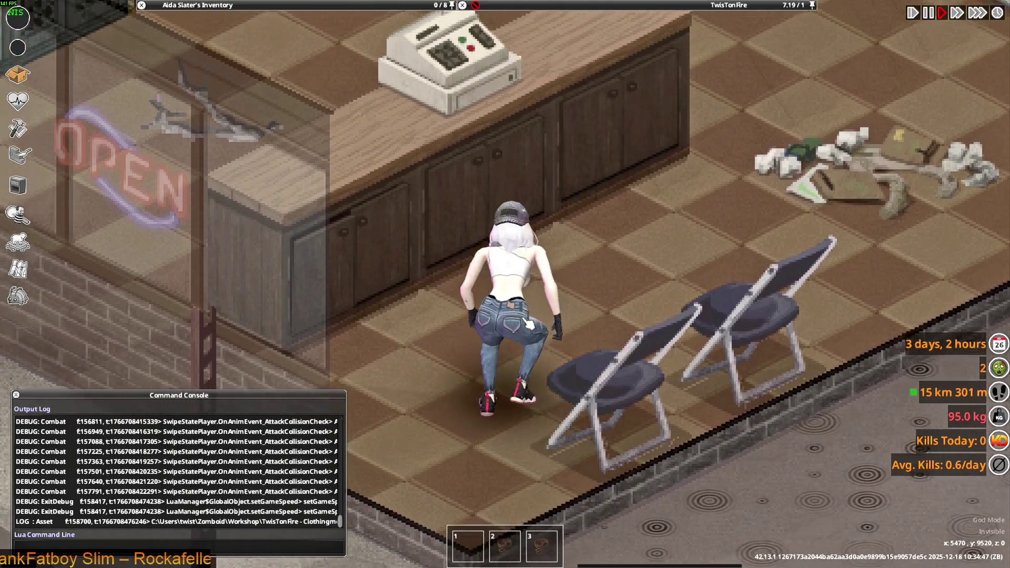
{"action": "key", "text": "s"}
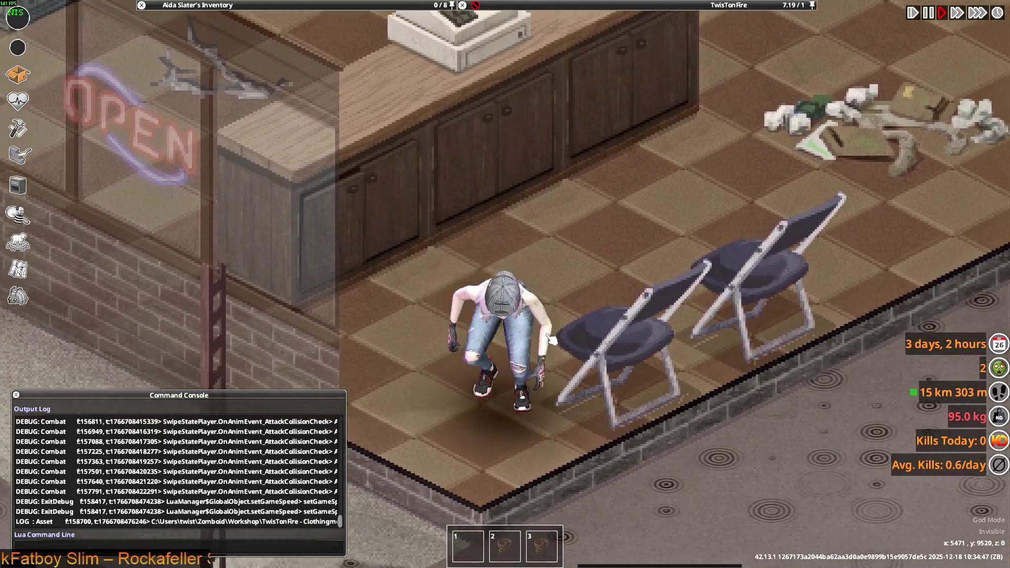
- Toggle crouch on and off to inspect the jeans, then return to Blender
{"action": "key", "text": "c"}
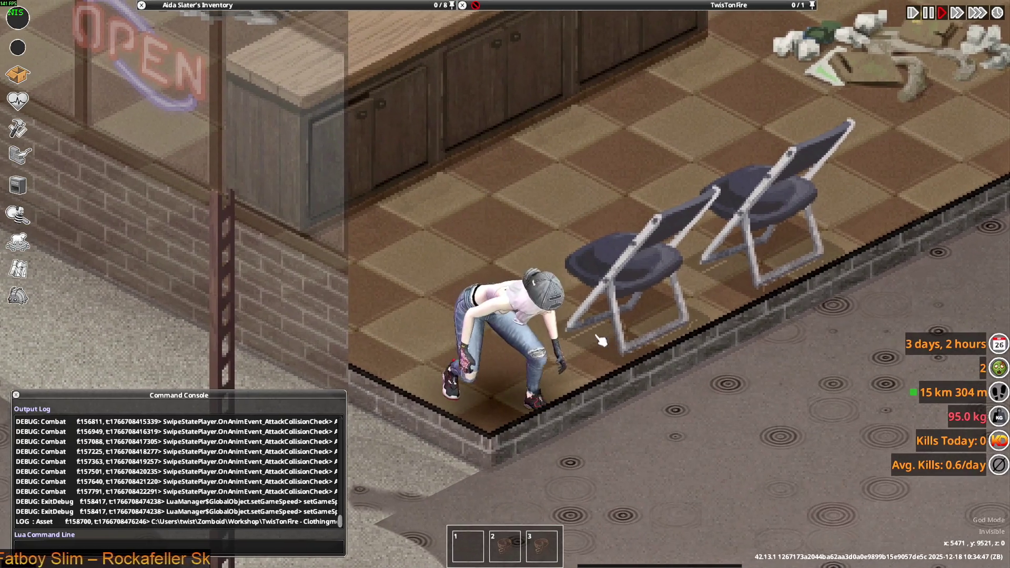
{"action": "key", "text": "c"}
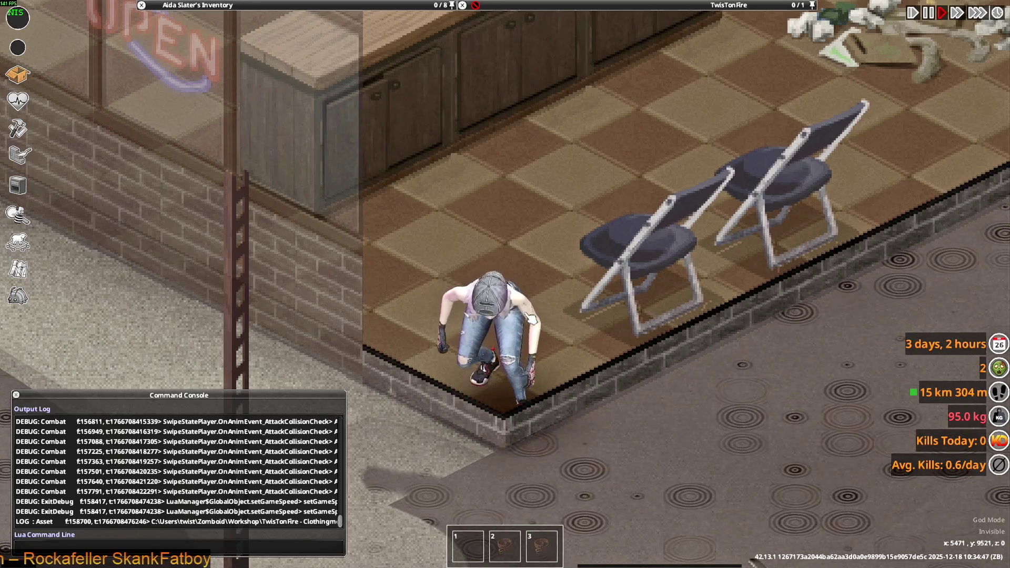
{"action": "key", "text": "c"}
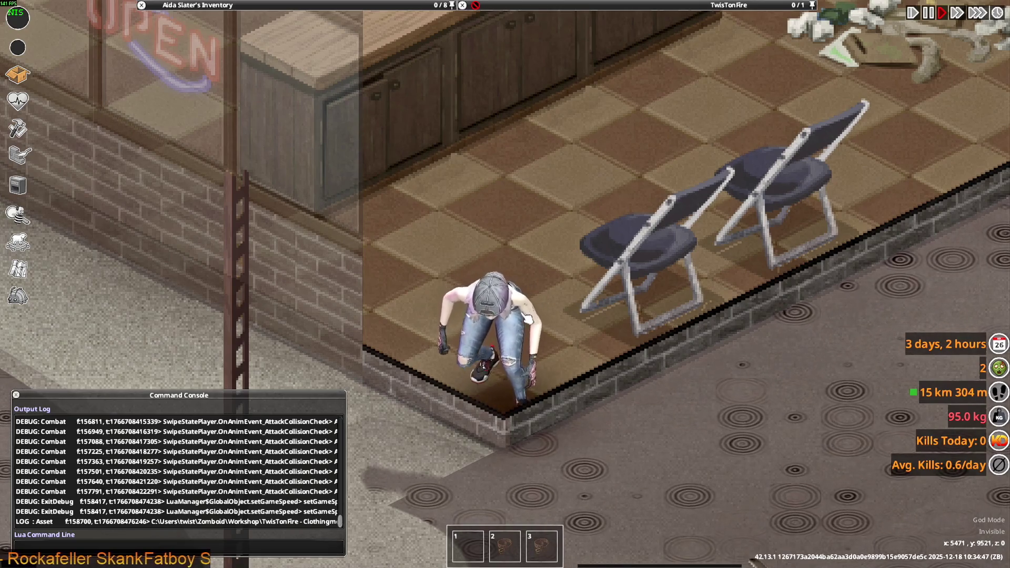
{"action": "key", "text": "c"}
{"action": "key", "text": "c"}
{"action": "key", "text": "c"}
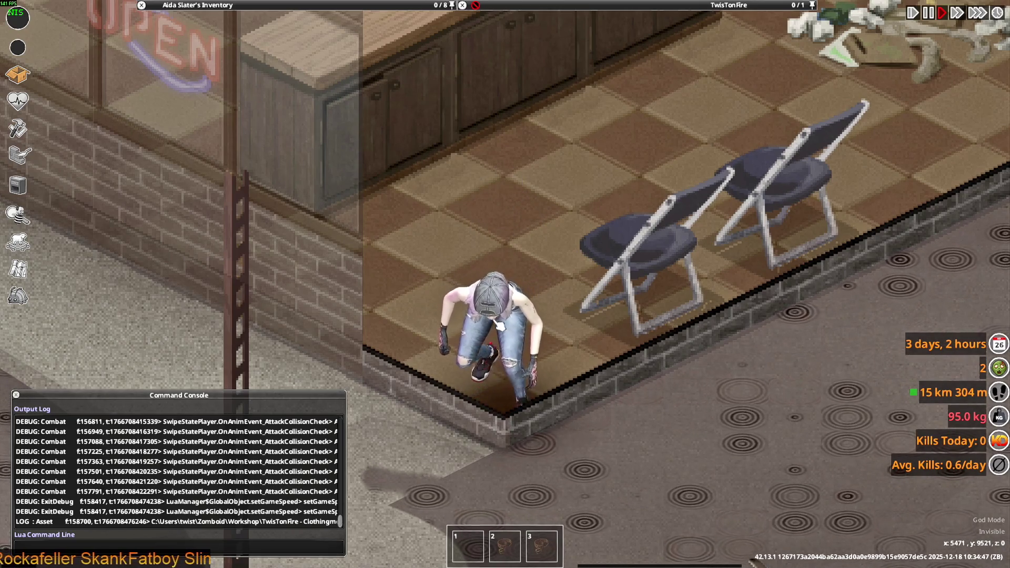
{"action": "key", "text": "alt+Tab"}
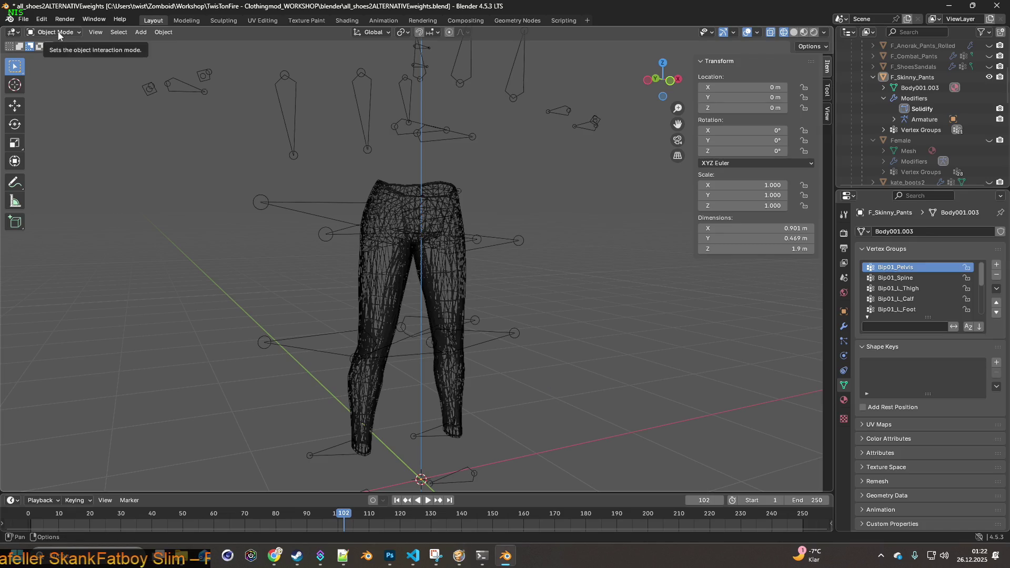
- Save the skinny pants blend file over its previous version
{"action": "left_click", "coordinate": [23, 19]}
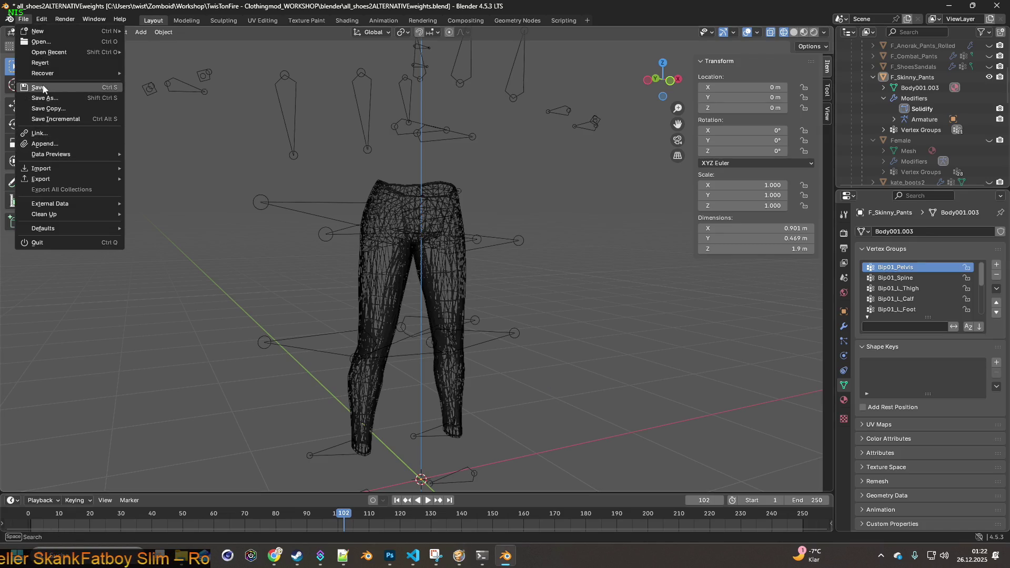
{"action": "left_click", "coordinate": [38, 87]}
{"action": "left_click", "coordinate": [23, 19]}
{"action": "mouse_move", "coordinate": [42, 20]}
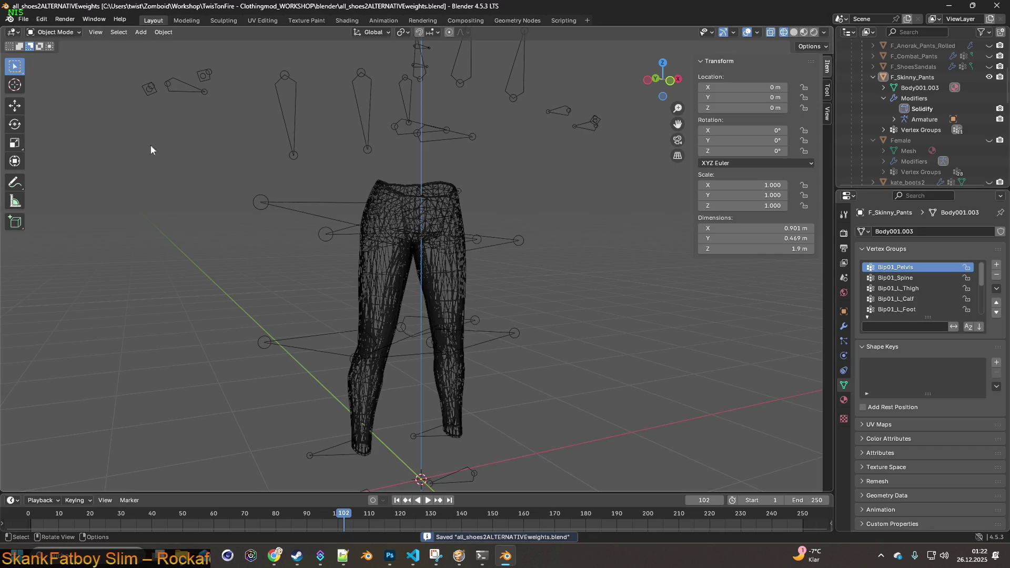
- In Weight Paint mode, paint 0.124 Bip01_Pelvis weight across both upper thighs
{"action": "left_click", "coordinate": [50, 32]}
{"action": "left_click", "coordinate": [50, 86]}
{"action": "scroll", "coordinate": [471, 255], "scroll_direction": "up", "scroll_amount": 6}
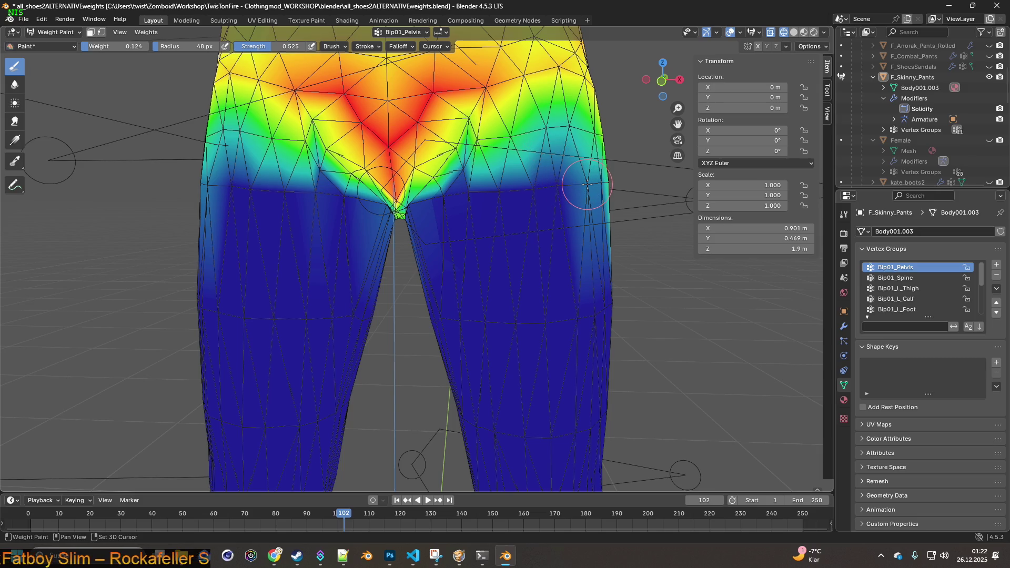
{"action": "left_click_drag", "start_coordinate": [561, 186], "coordinate": [504, 192]}
{"action": "left_click_drag", "start_coordinate": [286, 193], "coordinate": [229, 189]}
{"action": "mouse_move", "coordinate": [292, 237]}
{"action": "left_mouse_down"}
{"action": "mouse_move", "coordinate": [232, 191]}
{"action": "mouse_move", "coordinate": [248, 184]}
{"action": "mouse_move", "coordinate": [284, 198]}
{"action": "left_mouse_up"}
{"action": "left_click_drag", "start_coordinate": [503, 191], "coordinate": [554, 189]}
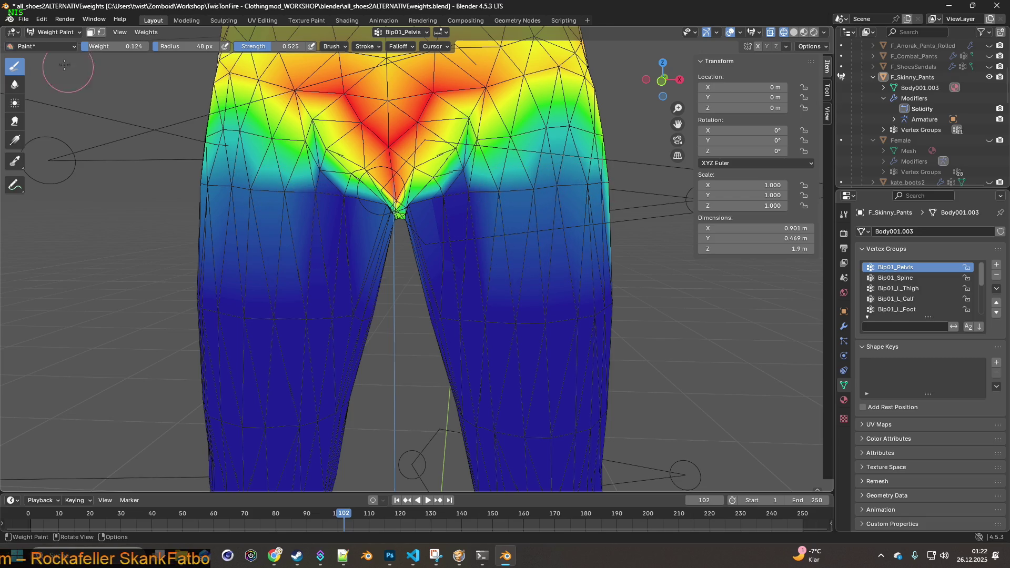
- Re-export the pants as F_Skinny_Pants.fbx and switch to the game
{"action": "left_click", "coordinate": [23, 19]}
{"action": "mouse_move", "coordinate": [45, 181]}
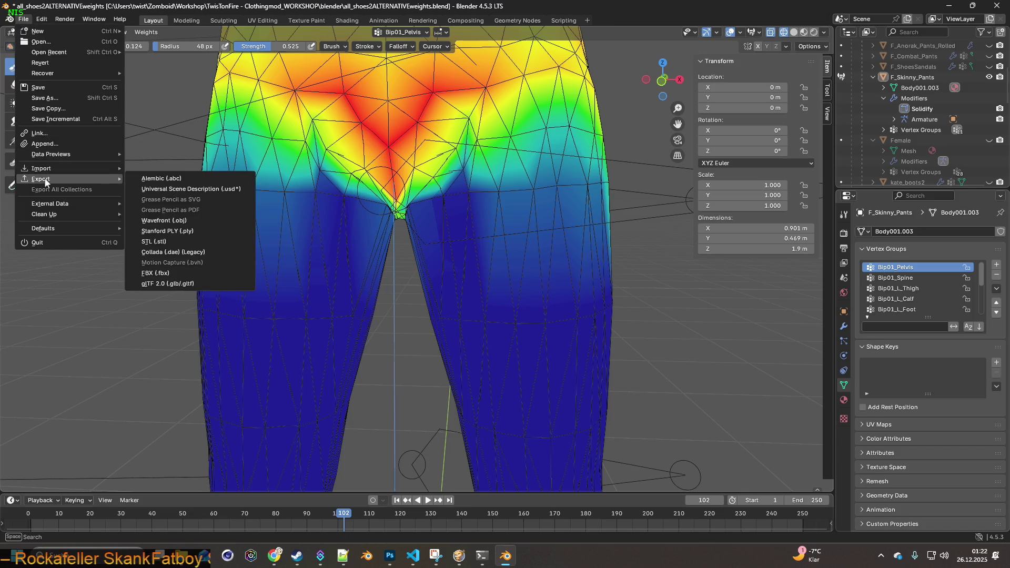
{"action": "left_click", "coordinate": [155, 273]}
{"action": "left_click", "coordinate": [680, 448]}
{"action": "left_click", "coordinate": [459, 556]}
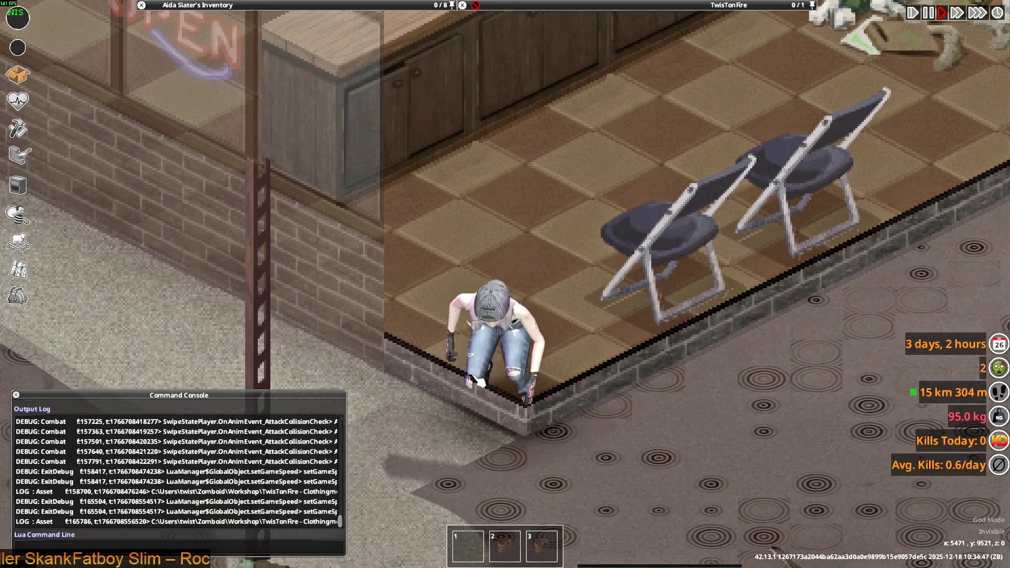
- Roll back to the Sample Weight step and paint zero pelvis weight on the thigh edges
{"action": "key", "text": "alt+Tab"}
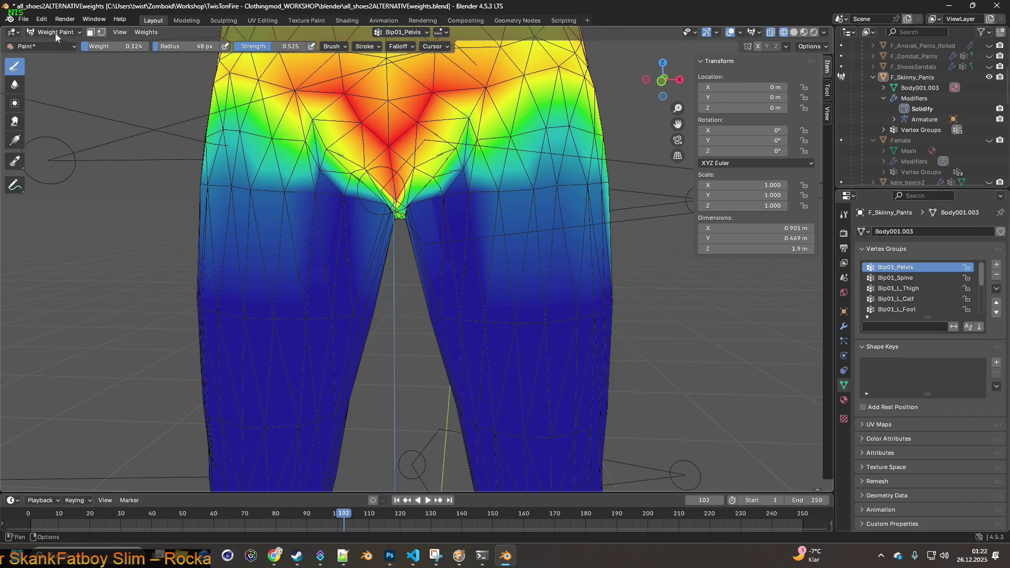
{"action": "left_click", "coordinate": [41, 19]}
{"action": "mouse_move", "coordinate": [66, 53]}
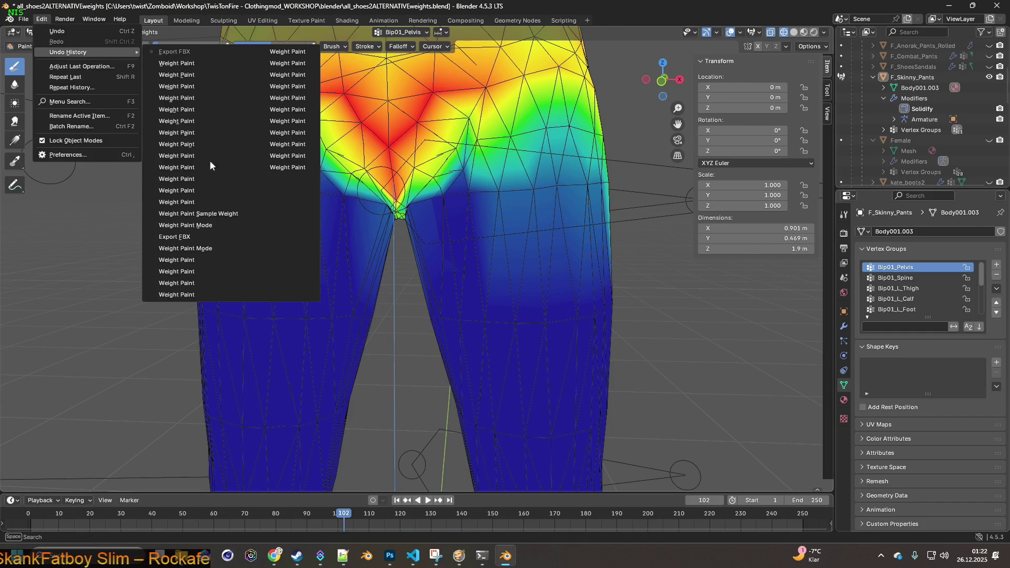
{"action": "left_click", "coordinate": [216, 213]}
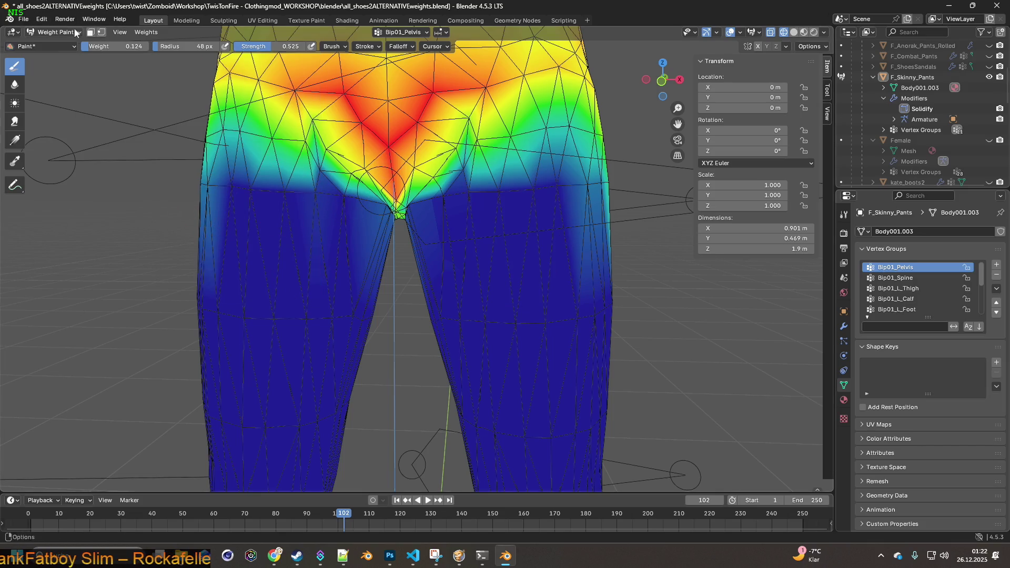
{"action": "key", "text": "BackSpace"}
{"action": "left_click_drag", "start_coordinate": [306, 194], "coordinate": [311, 195]}
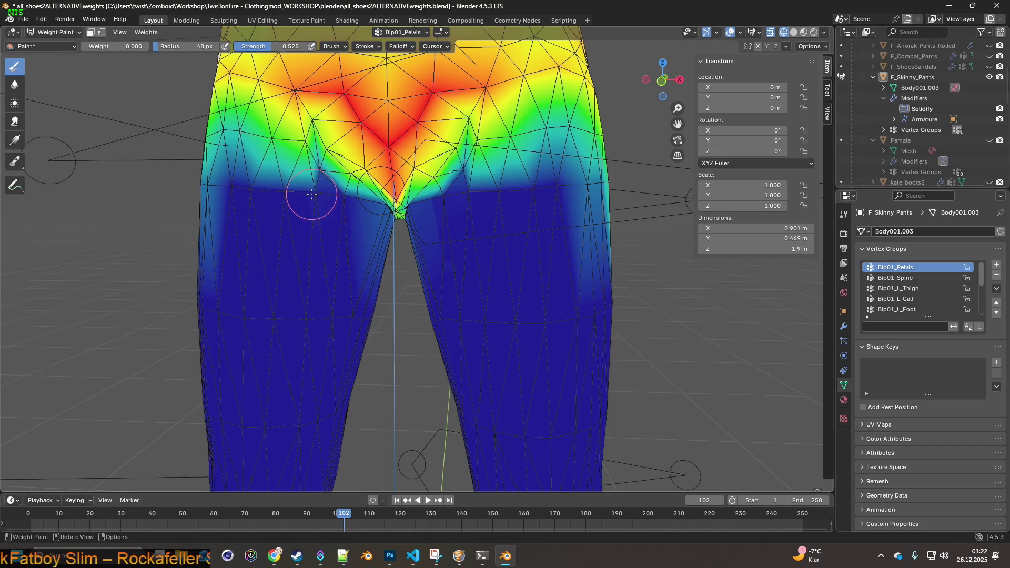
{"action": "left_click_drag", "start_coordinate": [230, 188], "coordinate": [210, 186]}
{"action": "mouse_move", "coordinate": [577, 200]}
{"action": "left_mouse_down"}
{"action": "mouse_move", "coordinate": [587, 205]}
{"action": "mouse_move", "coordinate": [549, 190]}
{"action": "left_mouse_up"}
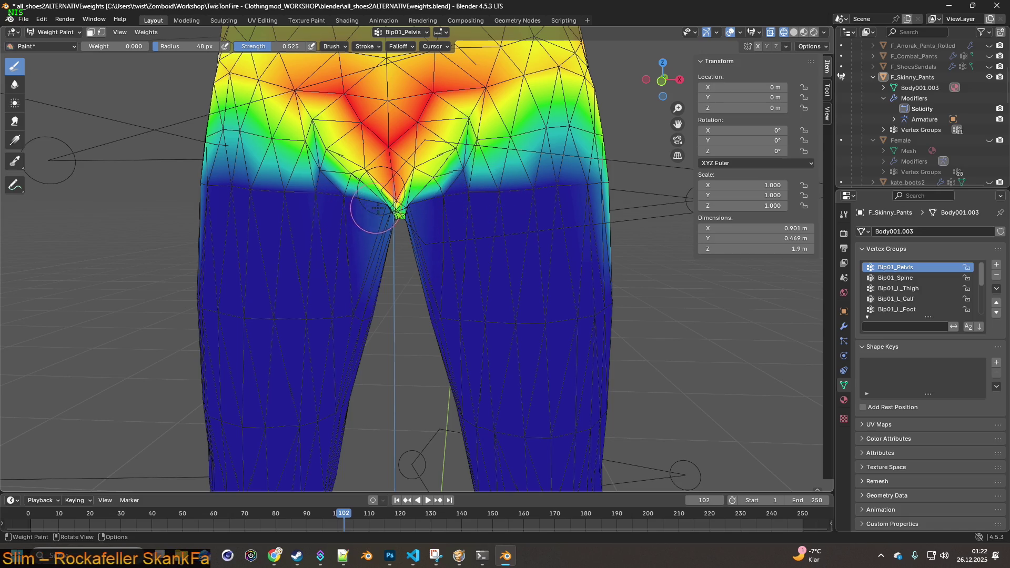
{"action": "left_click_drag", "start_coordinate": [378, 208], "coordinate": [378, 209]}
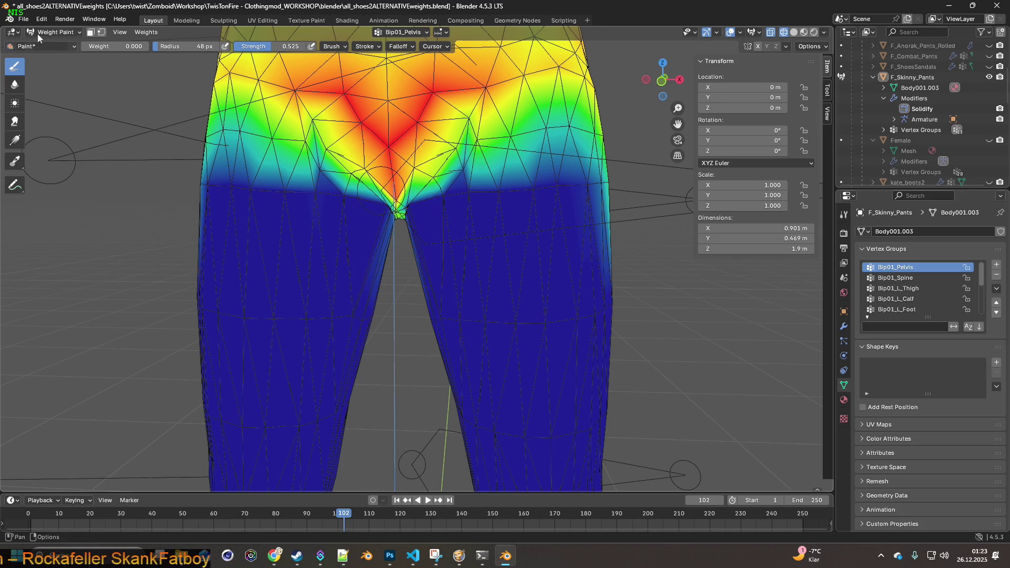
- Re-export the pants to FBX and switch to the running game
{"action": "left_click", "coordinate": [23, 19]}
{"action": "mouse_move", "coordinate": [54, 178]}
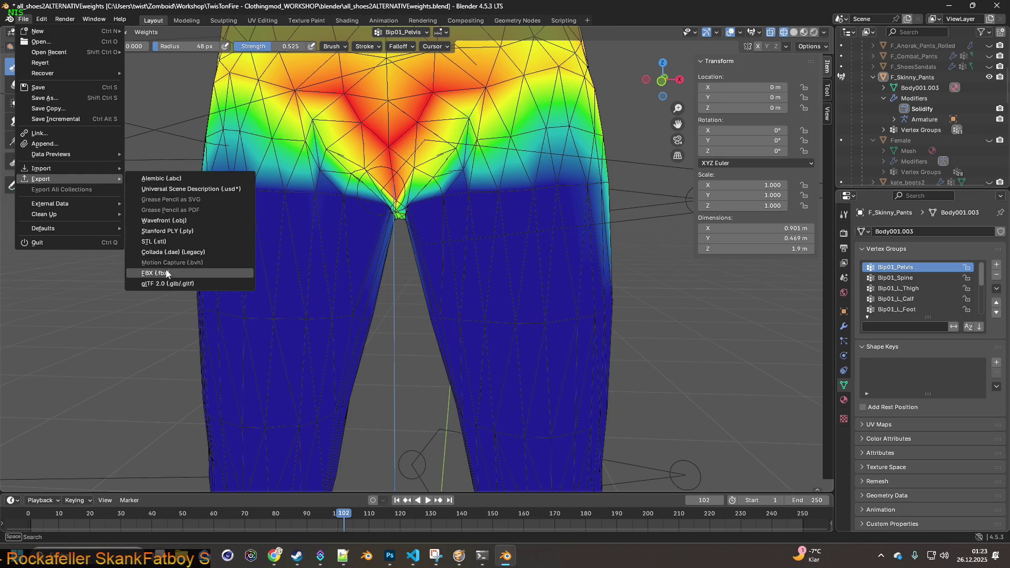
{"action": "left_click", "coordinate": [166, 274]}
{"action": "left_click", "coordinate": [686, 442]}
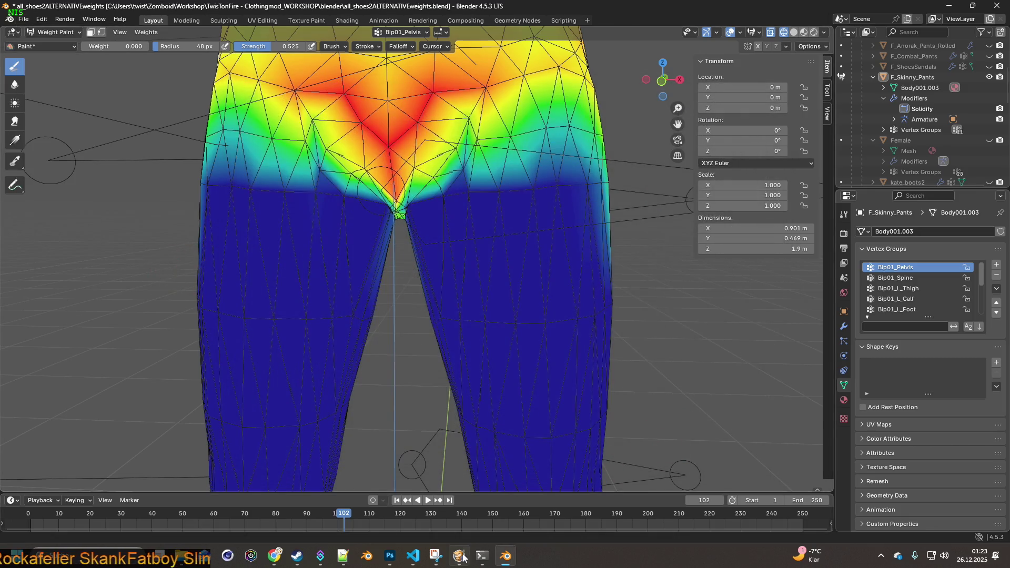
{"action": "left_click", "coordinate": [462, 556]}
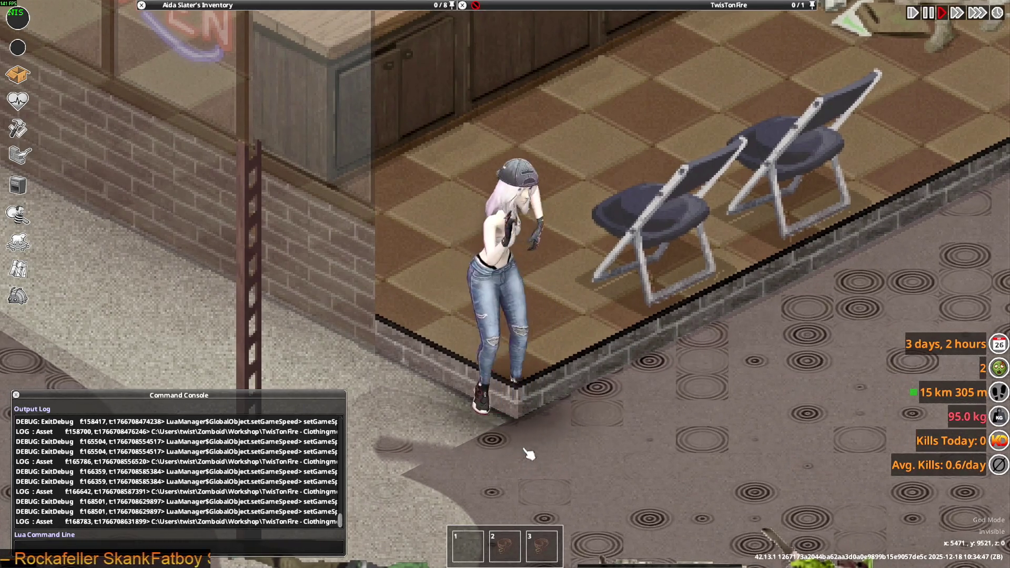
- Walk and run the character, then push the taxi to watch the jeans bend
{"action": "scroll", "coordinate": [528, 454], "scroll_direction": "up", "scroll_amount": 1}
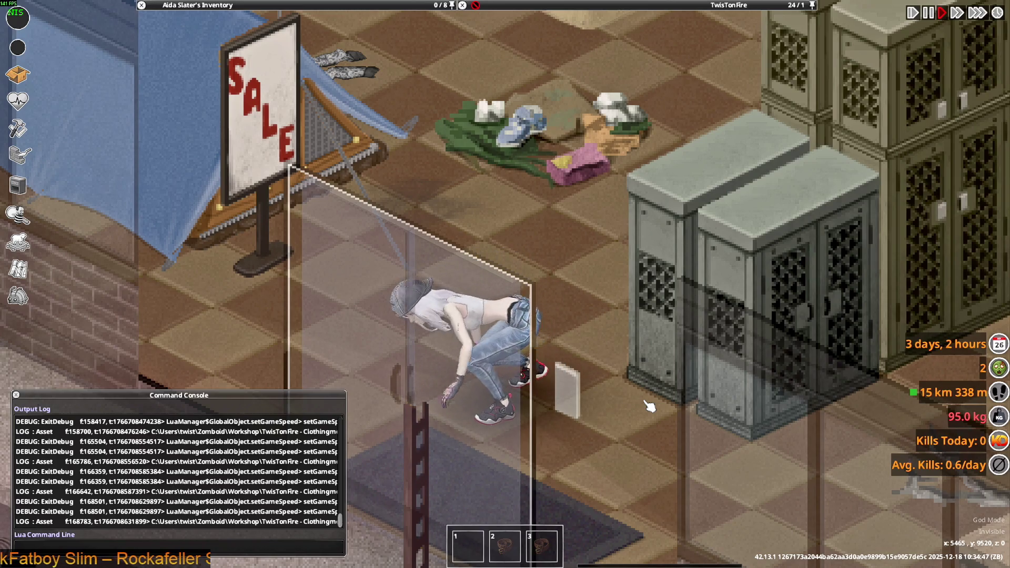
{"action": "key", "text": "s"}
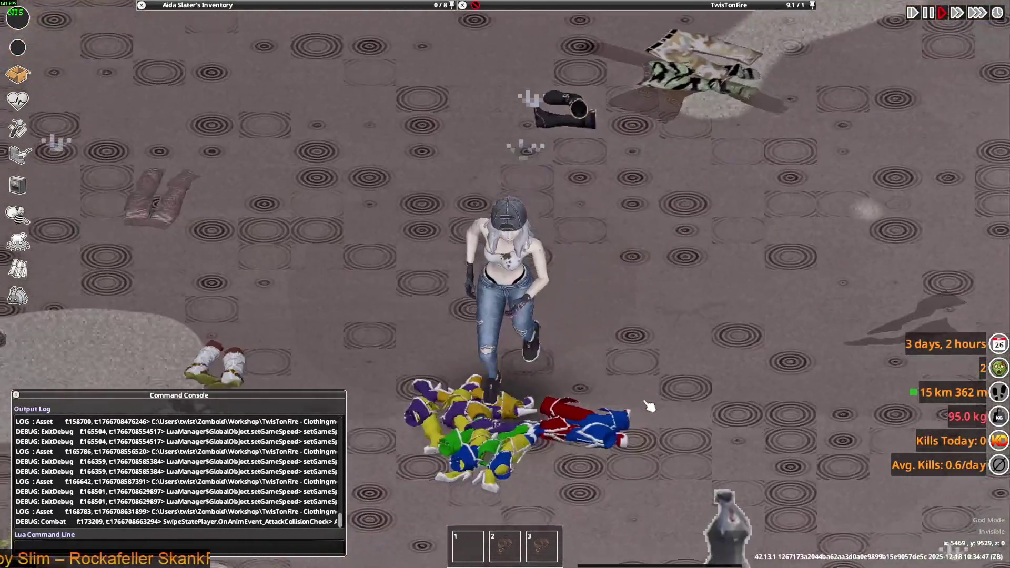
{"action": "key", "text": "d"}
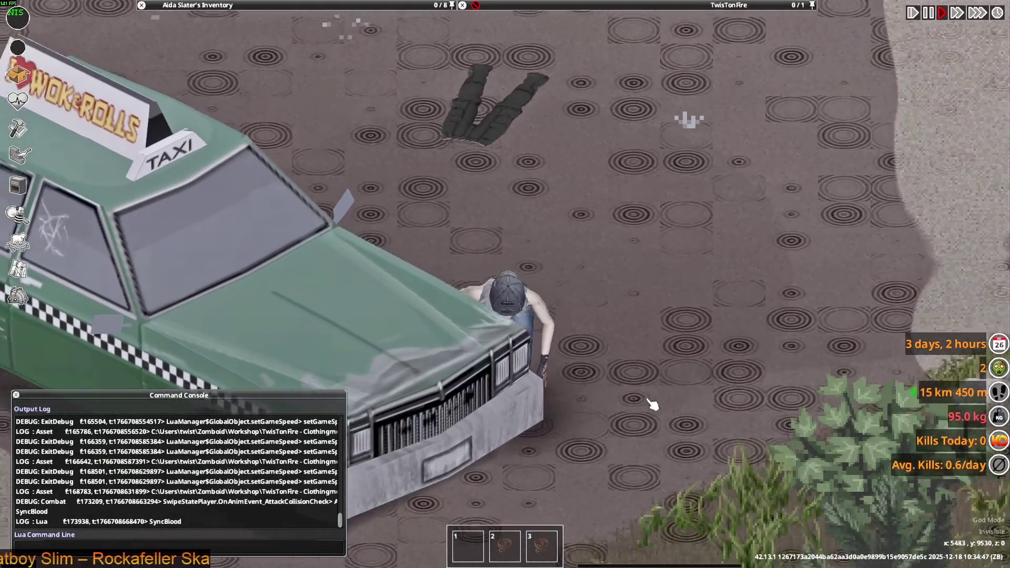
{"action": "key", "text": "s"}
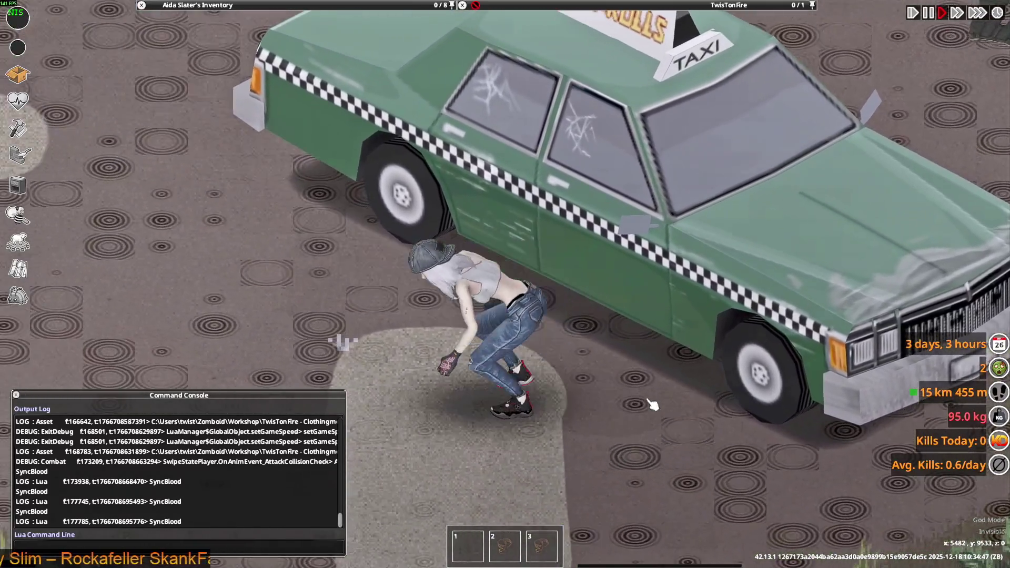
{"action": "key", "text": "w"}
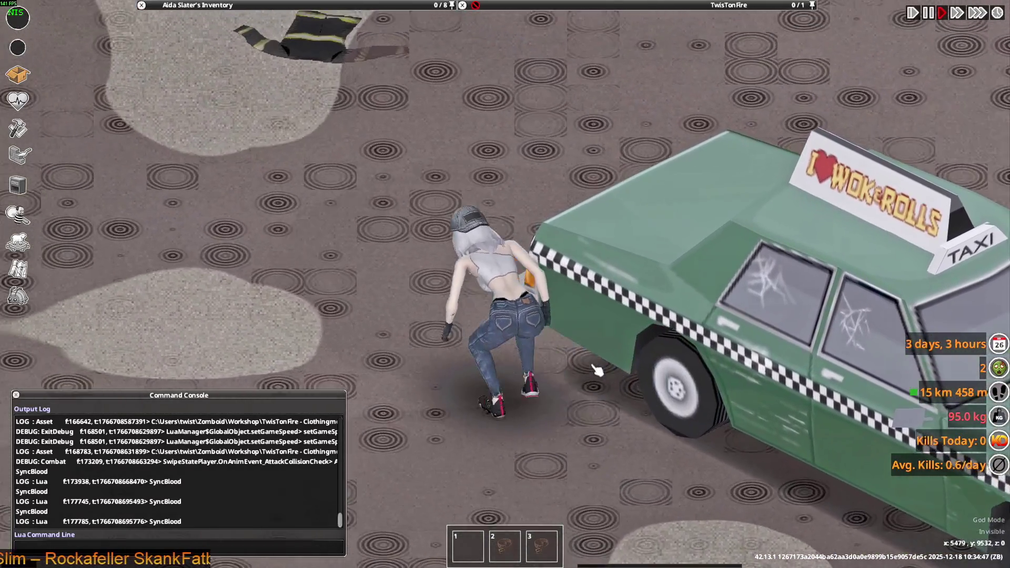
{"action": "key", "text": "w"}
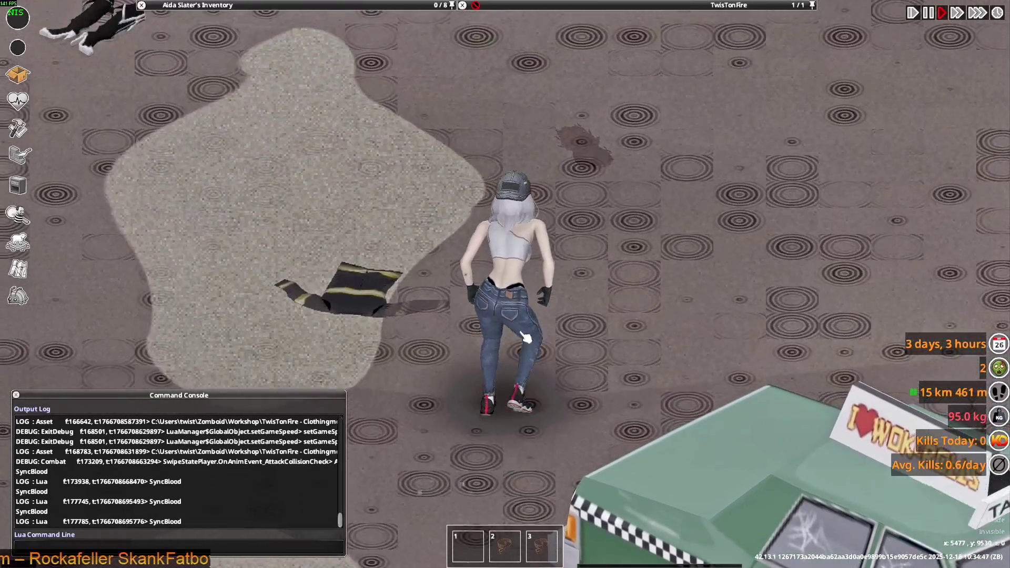
{"action": "key", "text": "w"}
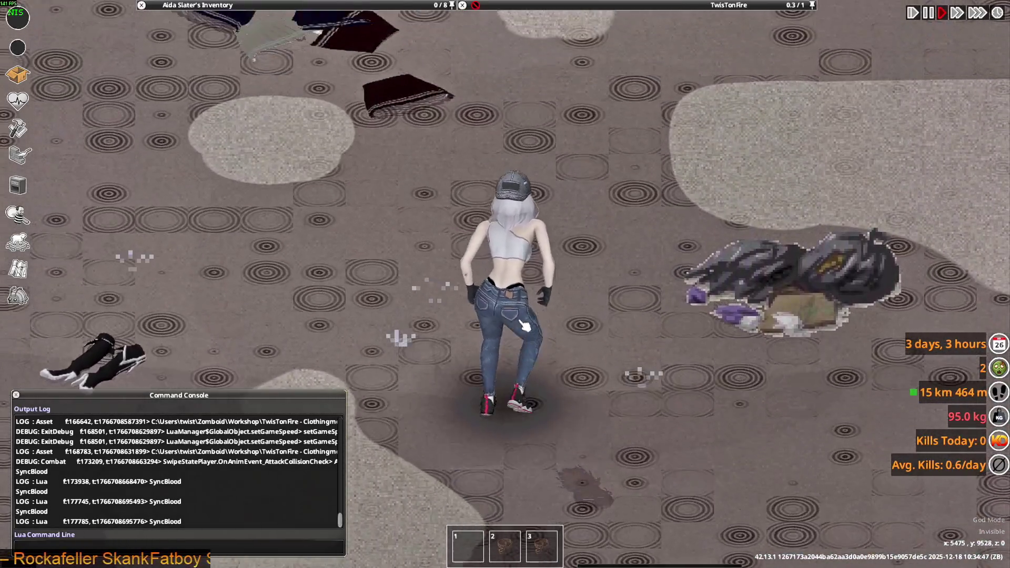
{"action": "key", "text": "w"}
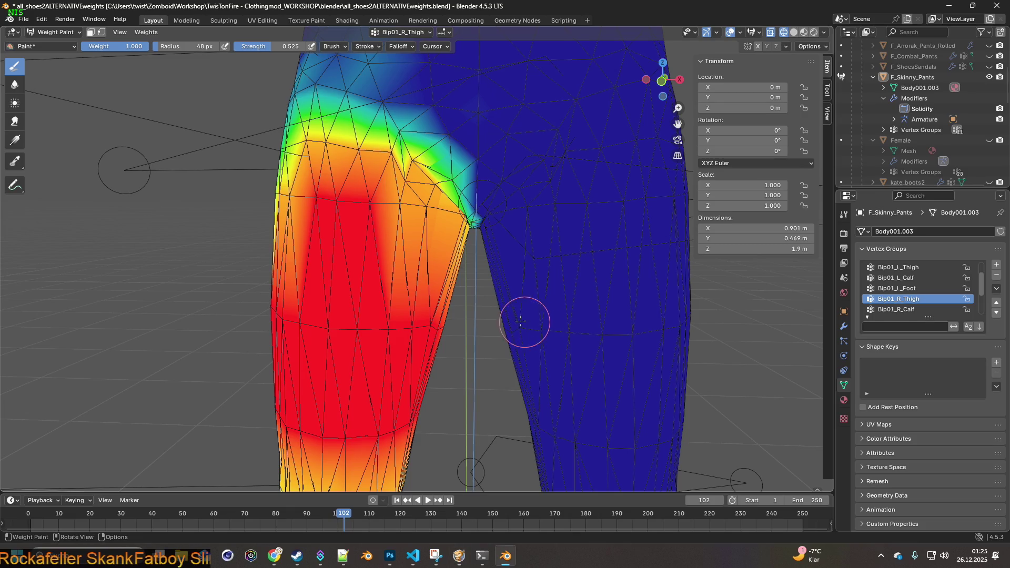
{"action": "mouse_move", "coordinate": [521, 321]}
{"action": "middle_mouse_down"}
{"action": "mouse_move", "coordinate": [463, 227]}
{"action": "mouse_move", "coordinate": [463, 260]}
{"action": "mouse_move", "coordinate": [469, 232]}
{"action": "mouse_move", "coordinate": [540, 389]}
{"action": "middle_mouse_up"}
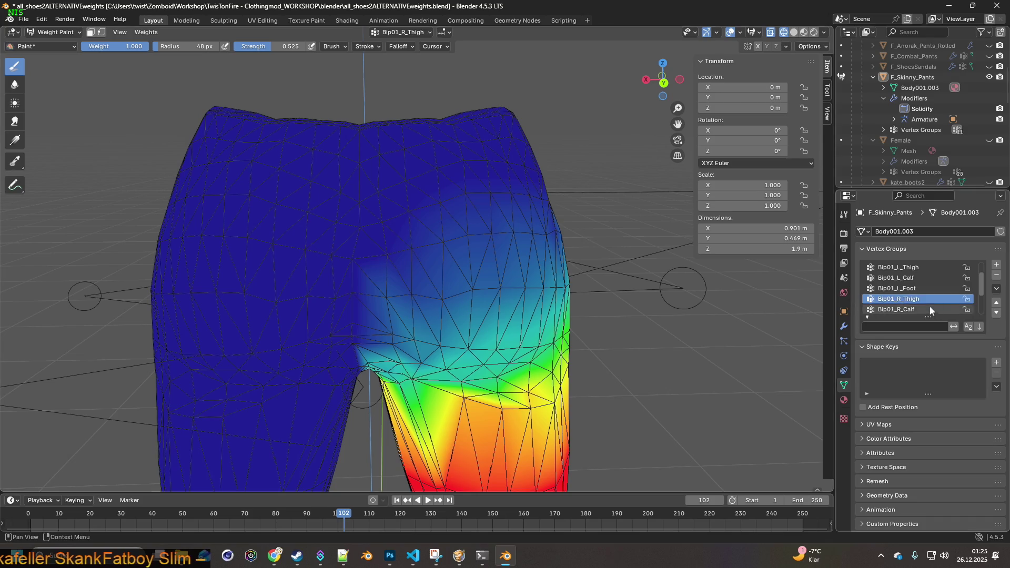
- Select the Bip01_Pelvis group and paint weight 1.0 onto the side of the seat
{"action": "scroll", "coordinate": [930, 295], "scroll_direction": "up", "scroll_amount": 2}
{"action": "left_click", "coordinate": [918, 268]}
{"action": "mouse_move", "coordinate": [588, 264]}
{"action": "middle_mouse_down"}
{"action": "mouse_move", "coordinate": [582, 251]}
{"action": "mouse_move", "coordinate": [547, 245]}
{"action": "mouse_move", "coordinate": [523, 256]}
{"action": "middle_mouse_up"}
{"action": "scroll", "coordinate": [524, 256], "scroll_direction": "up", "scroll_amount": 2}
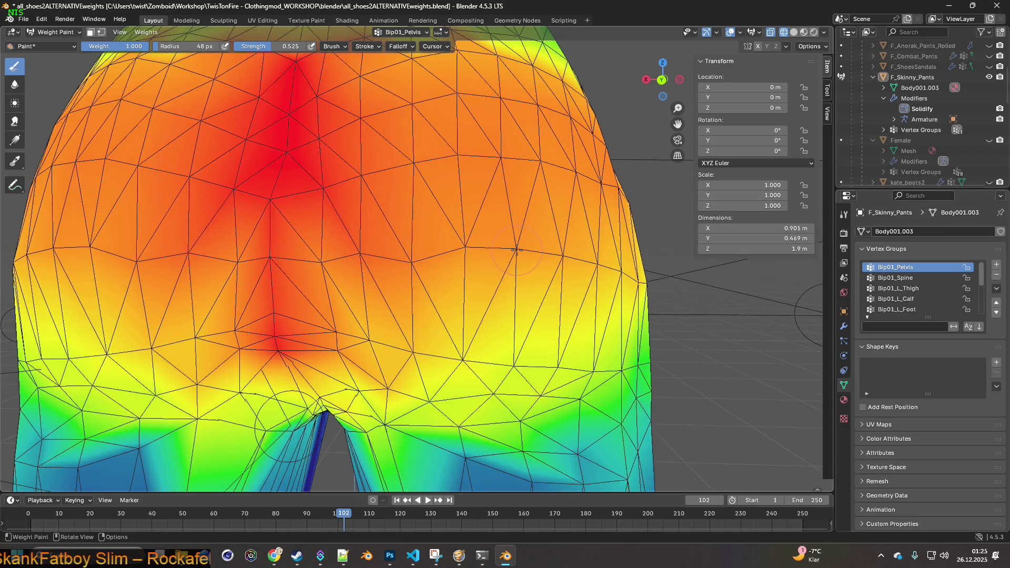
{"action": "left_click", "coordinate": [517, 250]}
{"action": "left_click", "coordinate": [466, 247]}
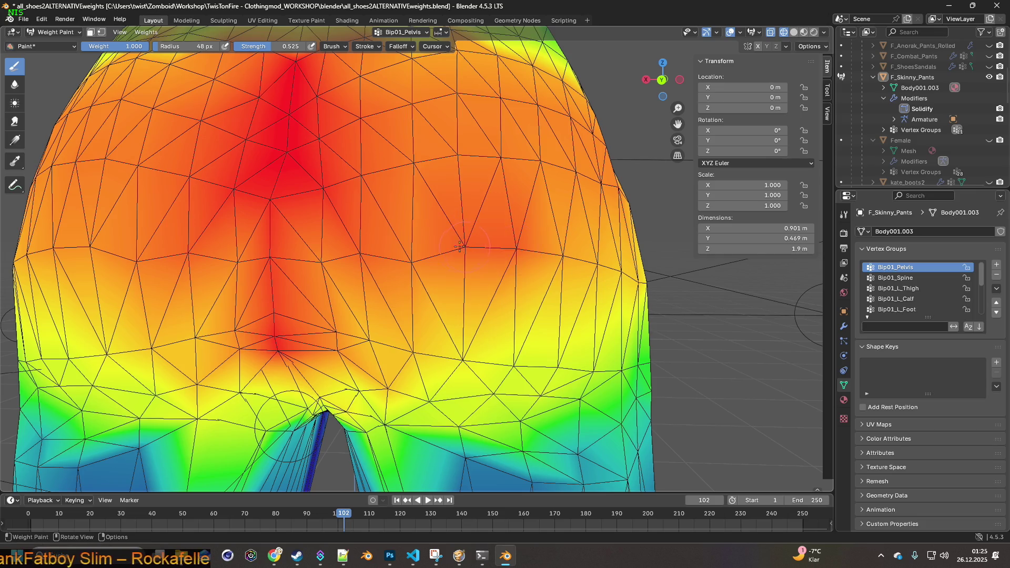
- Overwrite F_Skinny_Pants.fbx, walk the character in game, and return to Blender
{"action": "left_click", "coordinate": [23, 19]}
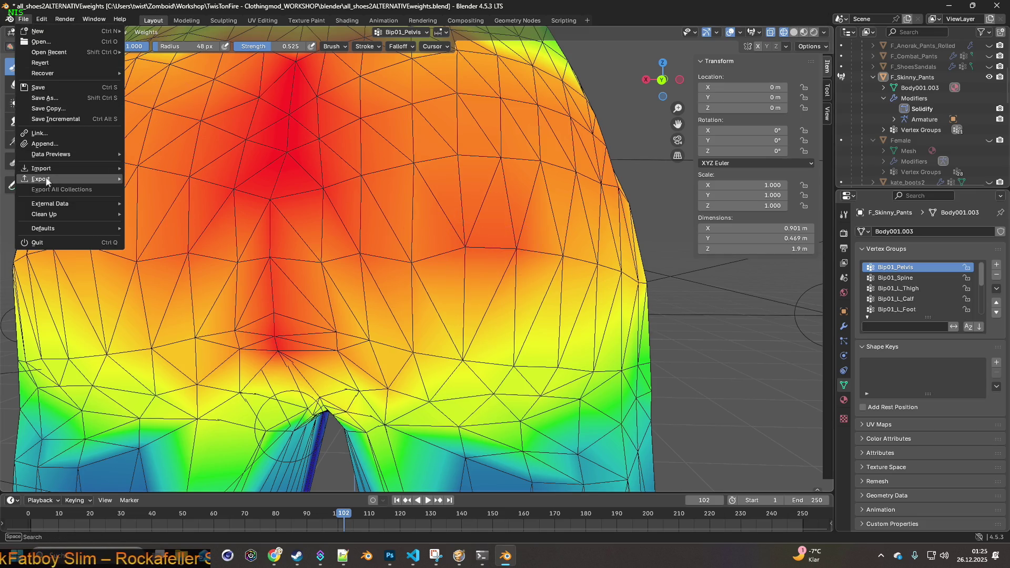
{"action": "mouse_move", "coordinate": [63, 179]}
{"action": "left_click", "coordinate": [155, 273]}
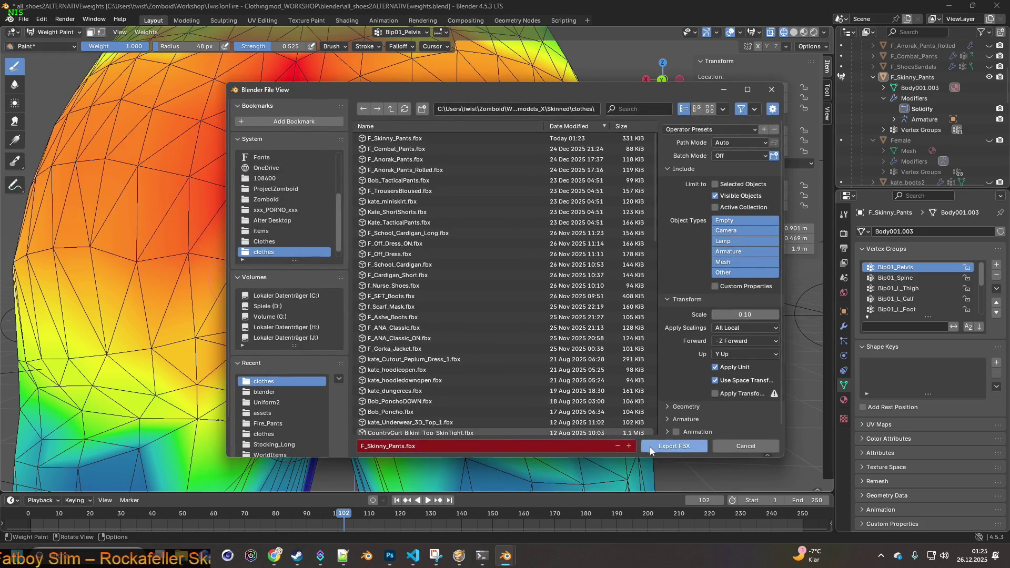
{"action": "left_click", "coordinate": [667, 448]}
{"action": "left_click", "coordinate": [459, 556]}
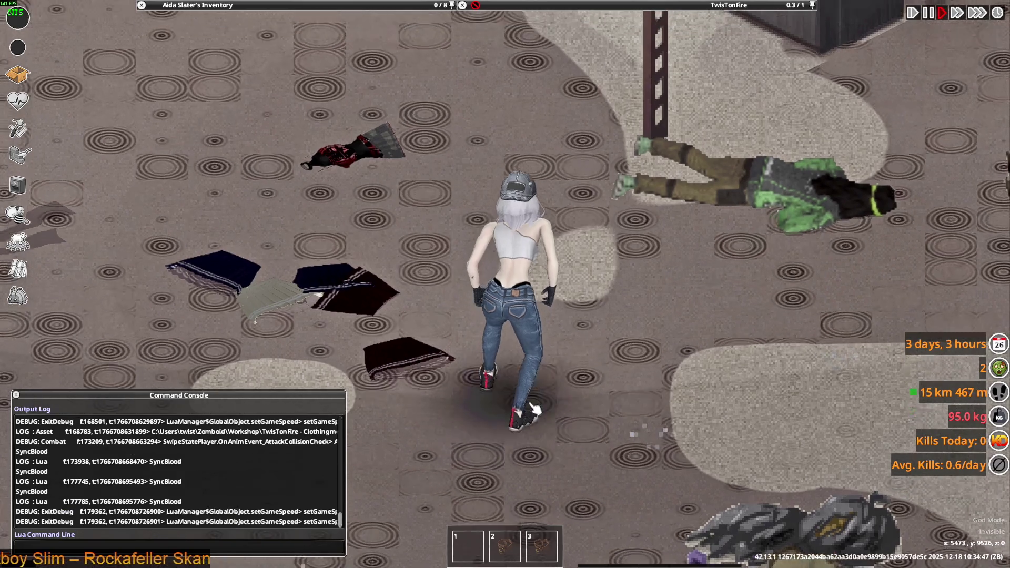
{"action": "key", "text": "w"}
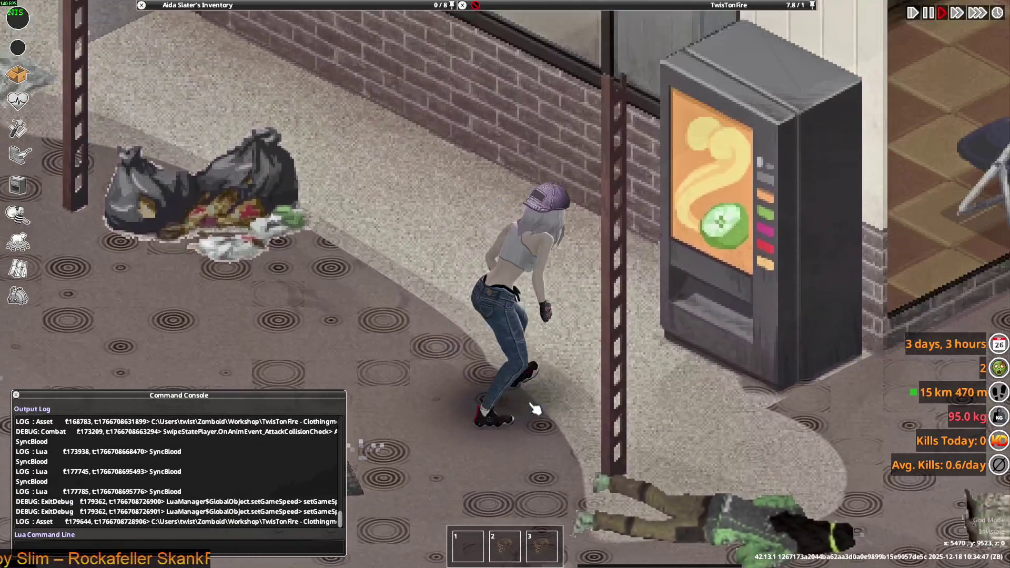
{"action": "key", "text": "w"}
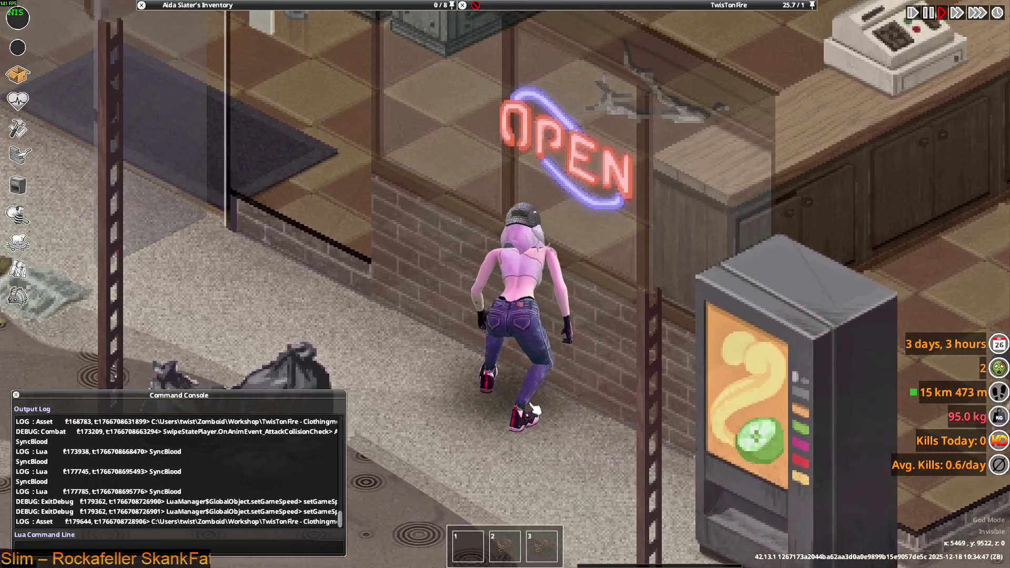
{"action": "key", "text": "alt+Tab"}
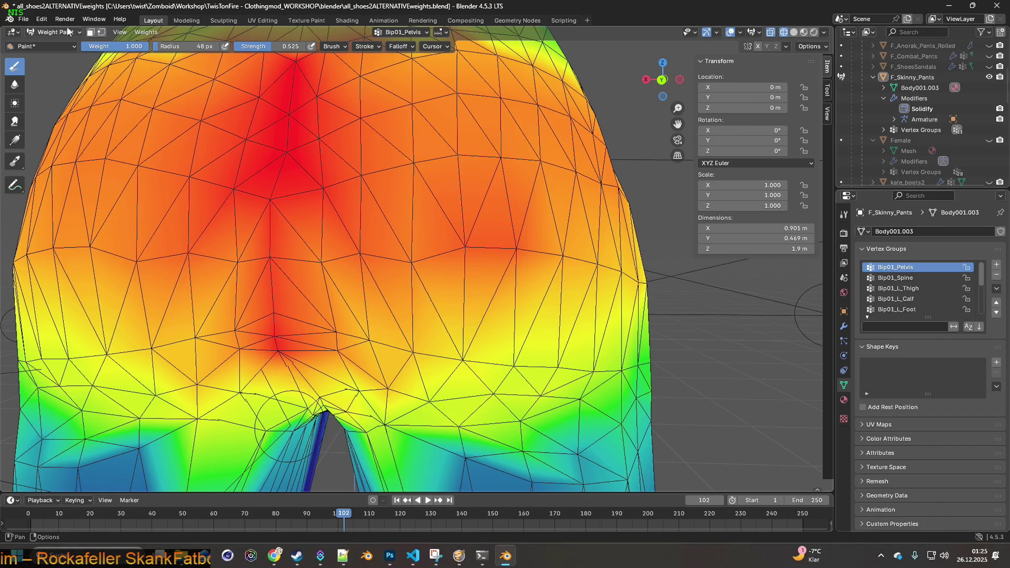
- Undo the last seat strokes and repaint the seat with 0.710 Bip01_Pelvis weight
{"action": "left_click", "coordinate": [41, 19]}
{"action": "left_click", "coordinate": [57, 33]}
{"action": "left_click", "coordinate": [41, 19]}
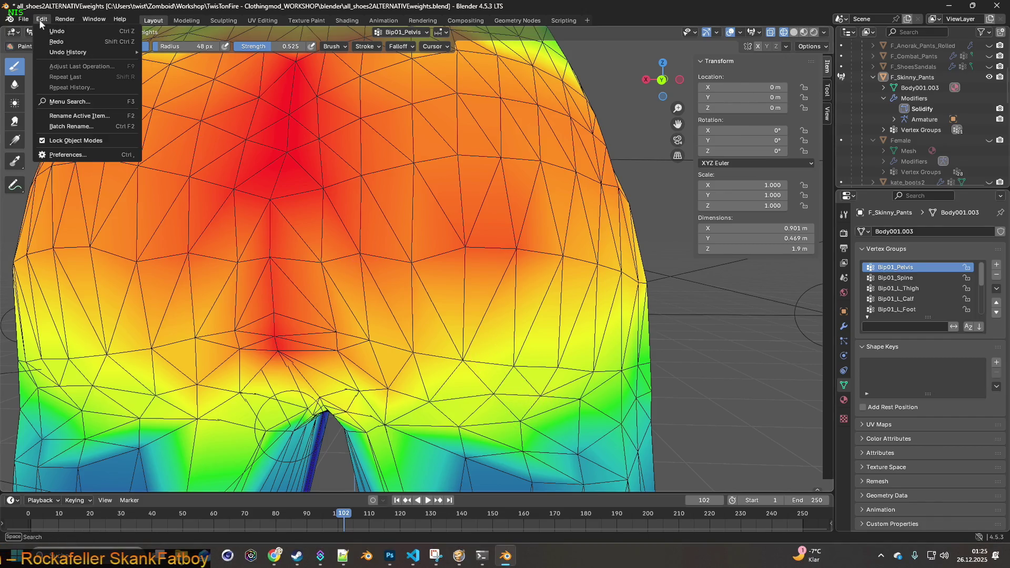
{"action": "left_click", "coordinate": [51, 32]}
{"action": "left_click", "coordinate": [42, 19]}
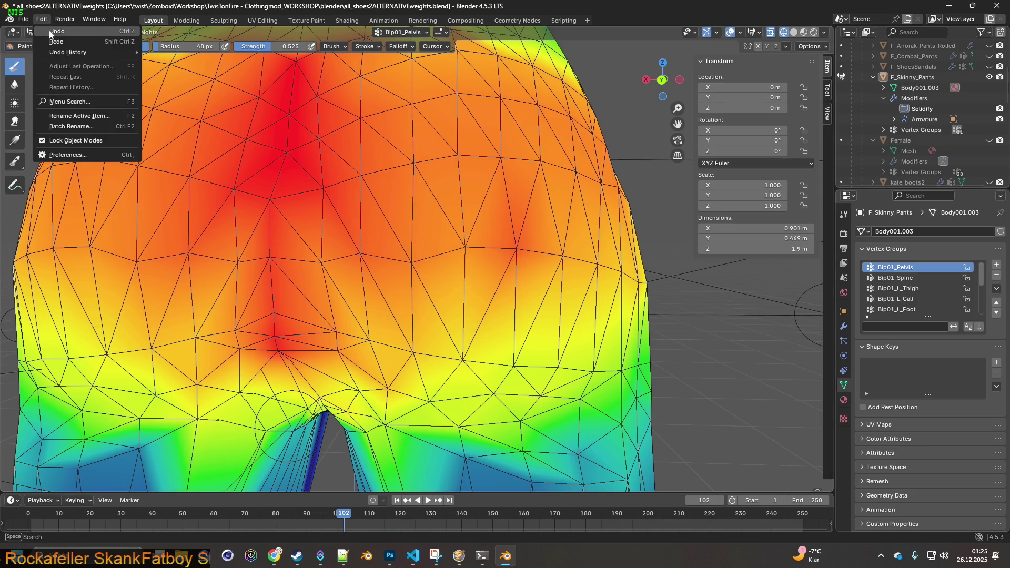
{"action": "left_click", "coordinate": [51, 32]}
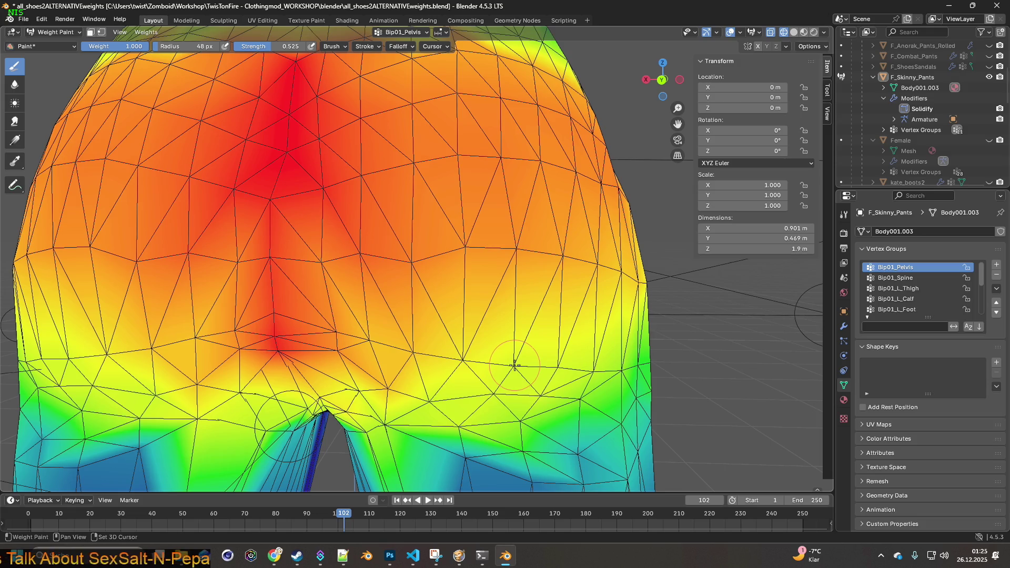
{"action": "mouse_move", "coordinate": [515, 247]}
{"action": "left_mouse_down"}
{"action": "mouse_move", "coordinate": [521, 258]}
{"action": "mouse_move", "coordinate": [470, 258]}
{"action": "left_mouse_up"}
- Export F_Skinny_Pants.fbx again and walk the character into the store to check fit
{"action": "left_click", "coordinate": [23, 18]}
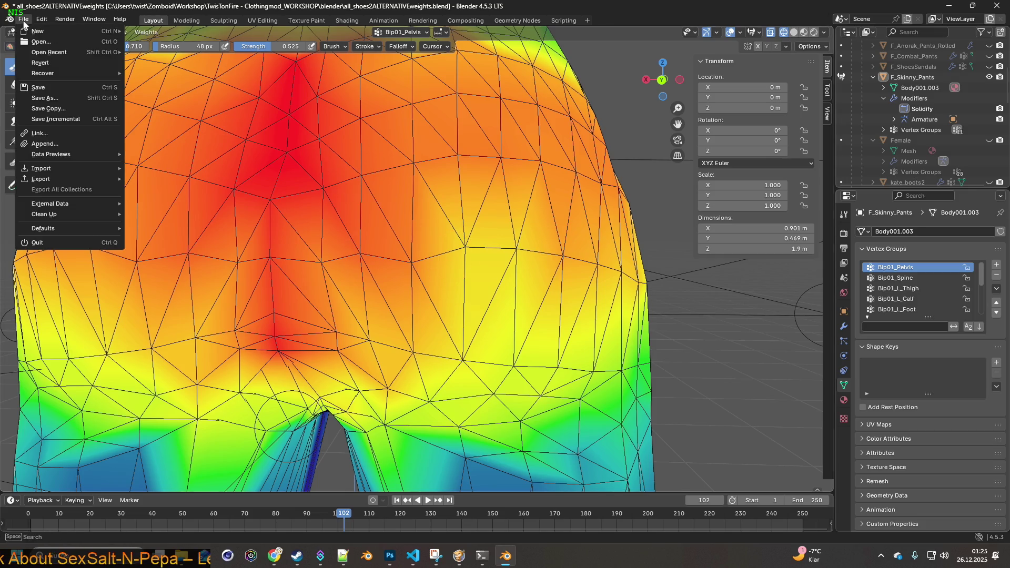
{"action": "mouse_move", "coordinate": [59, 176]}
{"action": "left_click", "coordinate": [179, 272]}
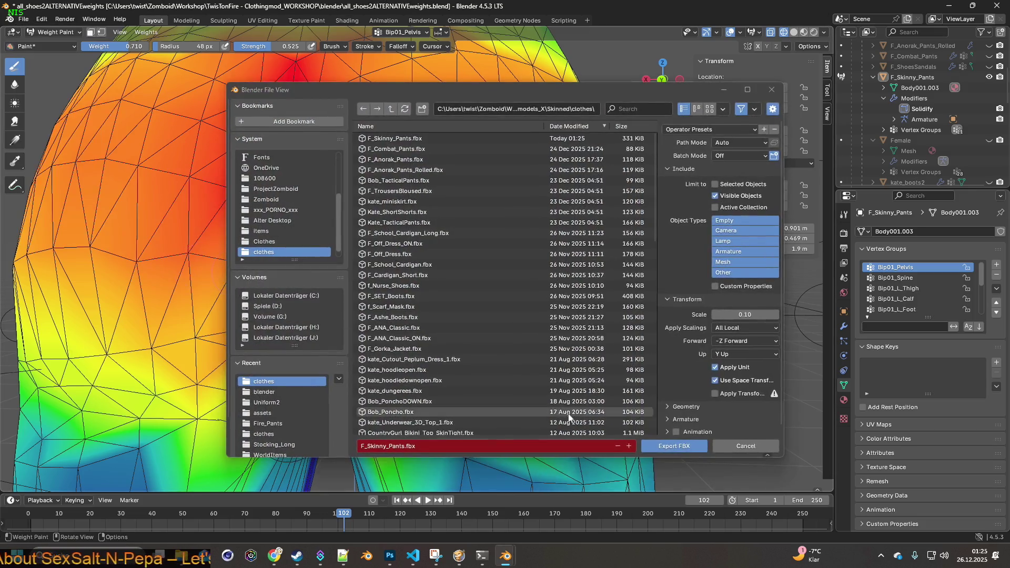
{"action": "left_click", "coordinate": [663, 445]}
{"action": "left_click", "coordinate": [458, 556]}
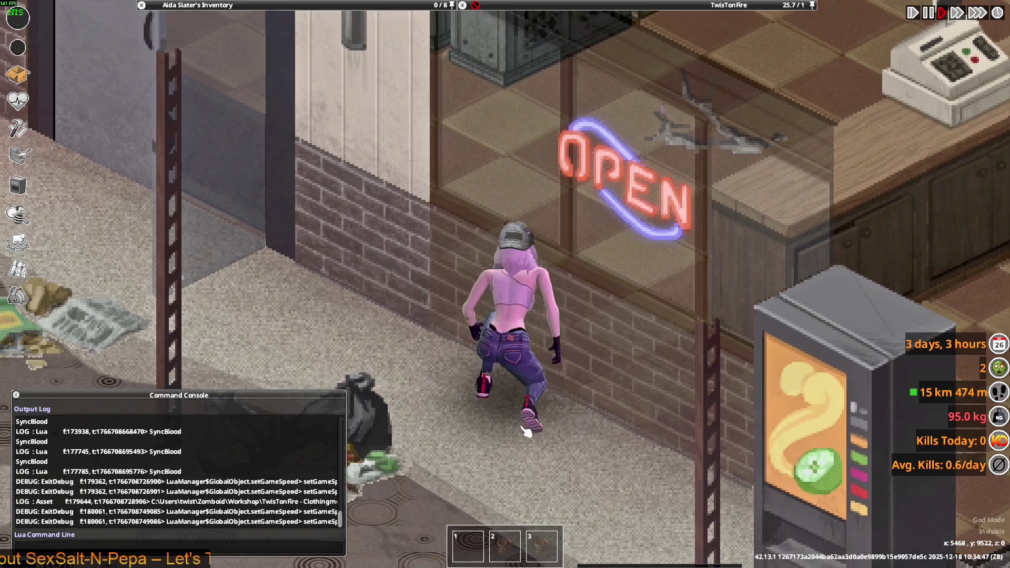
{"action": "key", "text": "w"}
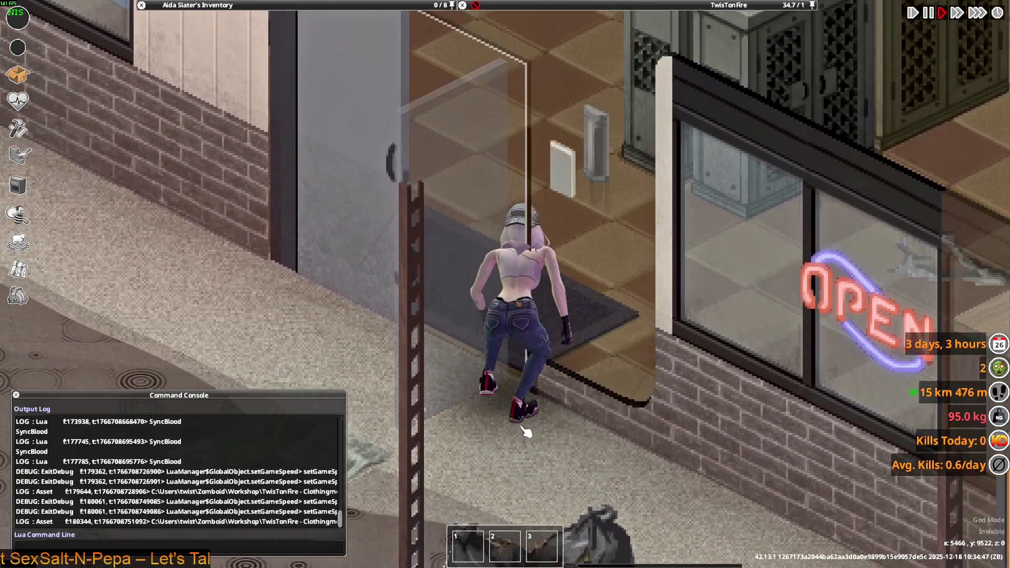
{"action": "key", "text": "w"}
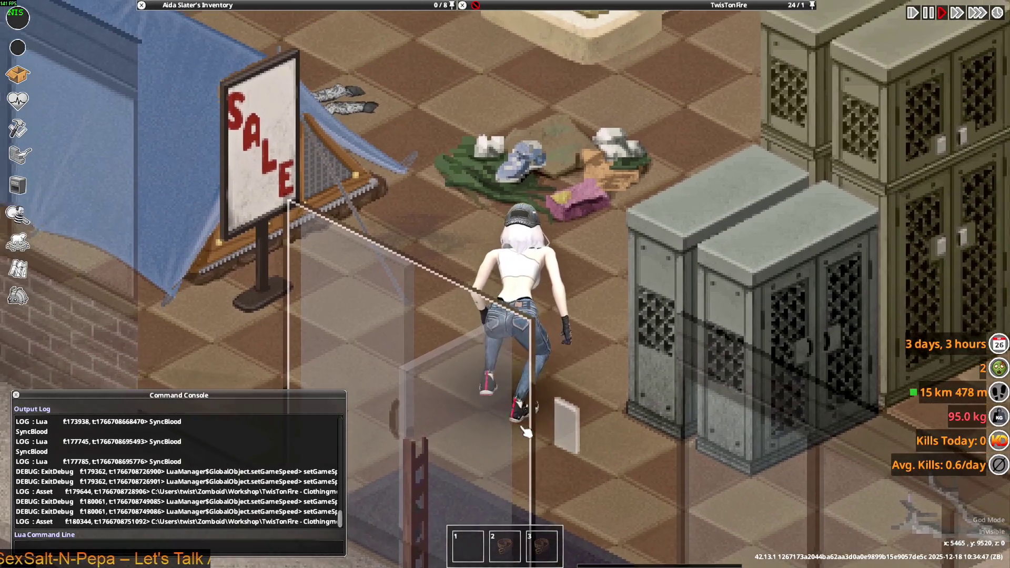
{"action": "key", "text": "alt+Tab"}
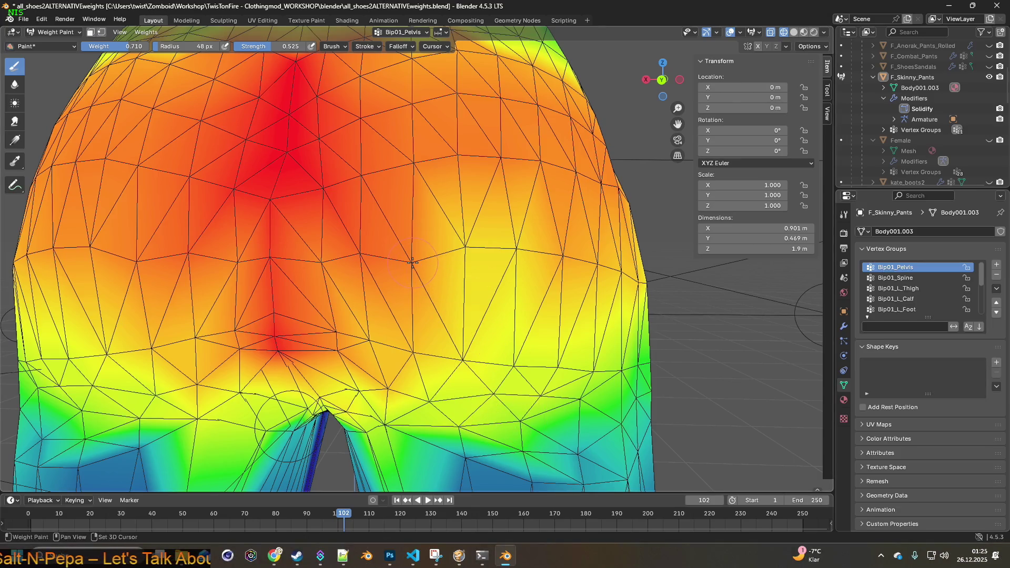
- Raise the Bip01_Pelvis weights across the right hip
{"action": "mouse_move", "coordinate": [436, 257]}
{"action": "left_mouse_down"}
{"action": "mouse_move", "coordinate": [501, 250]}
{"action": "mouse_move", "coordinate": [501, 293]}
{"action": "mouse_move", "coordinate": [464, 246]}
{"action": "mouse_move", "coordinate": [519, 252]}
{"action": "left_mouse_up"}
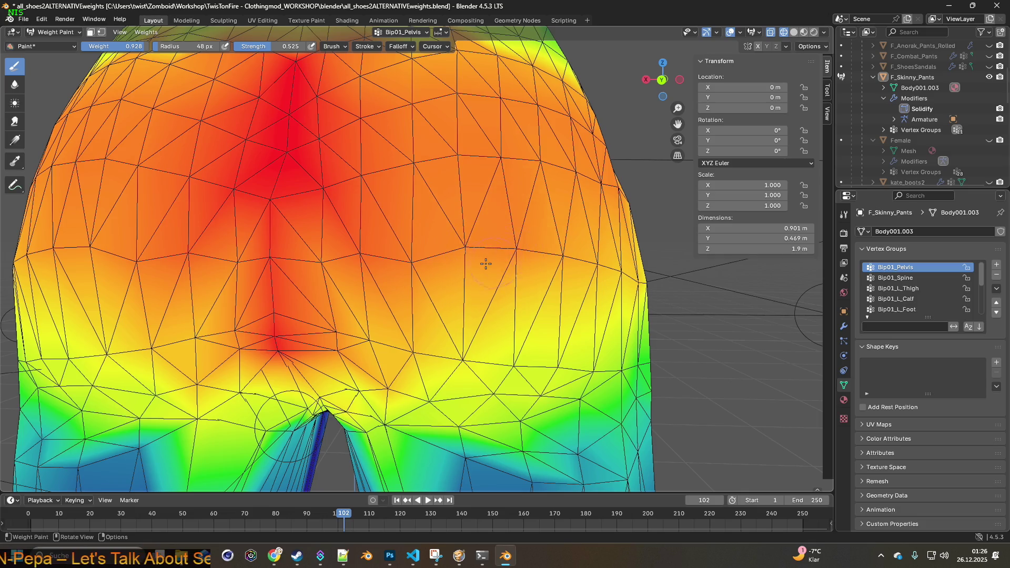
{"action": "scroll", "coordinate": [486, 263], "scroll_direction": "down", "scroll_amount": 5}
{"action": "middle_click_drag", "start_coordinate": [487, 266], "coordinate": [492, 273]}
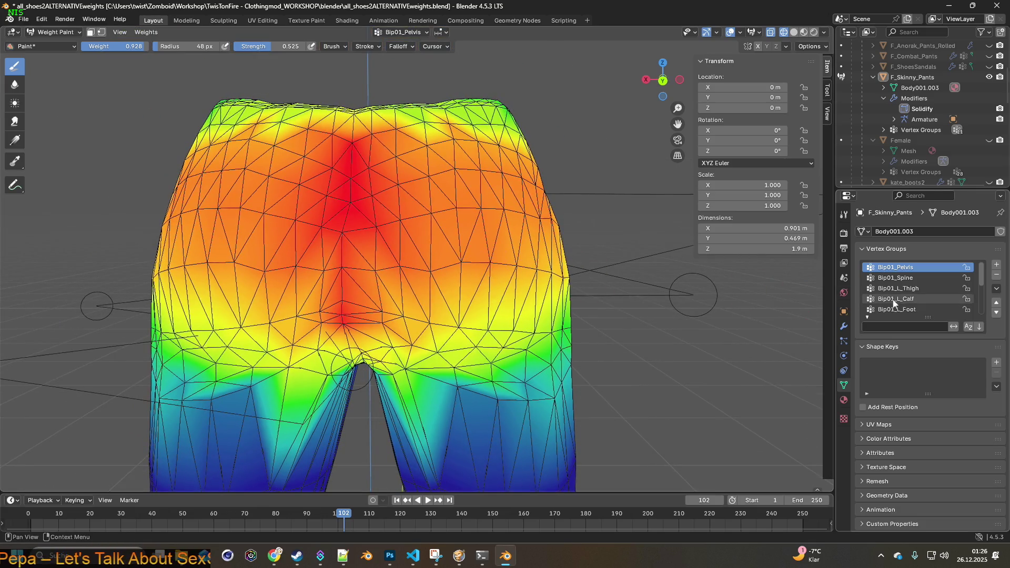
- Review the Bip01_Spine, Spine1, L_Thigh and R_Thigh weights and sample a weight value
{"action": "left_click", "coordinate": [904, 277]}
{"action": "scroll", "coordinate": [916, 300], "scroll_direction": "down", "scroll_amount": 5}
{"action": "left_click", "coordinate": [913, 306]}
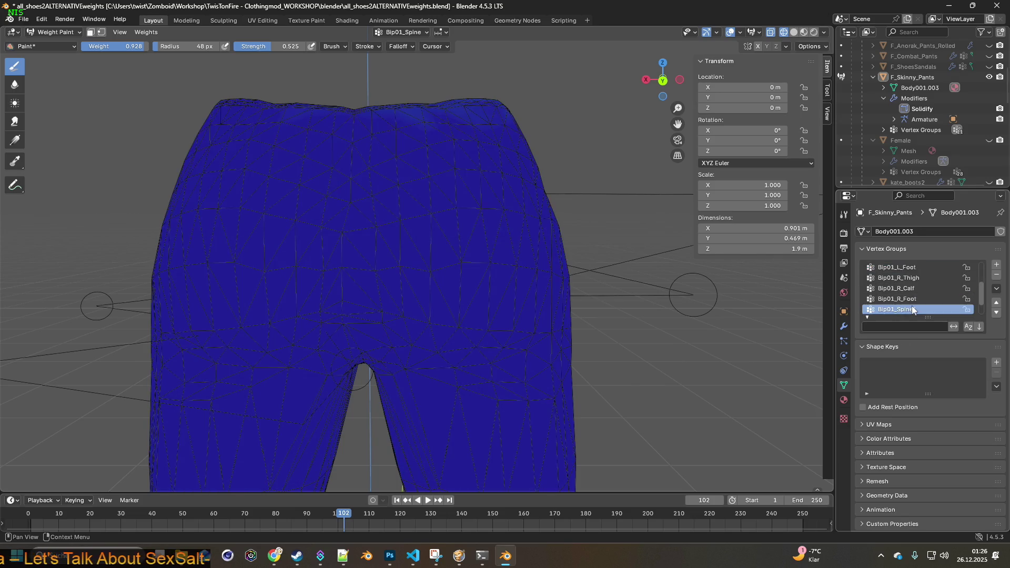
{"action": "scroll", "coordinate": [913, 308], "scroll_direction": "up", "scroll_amount": 3}
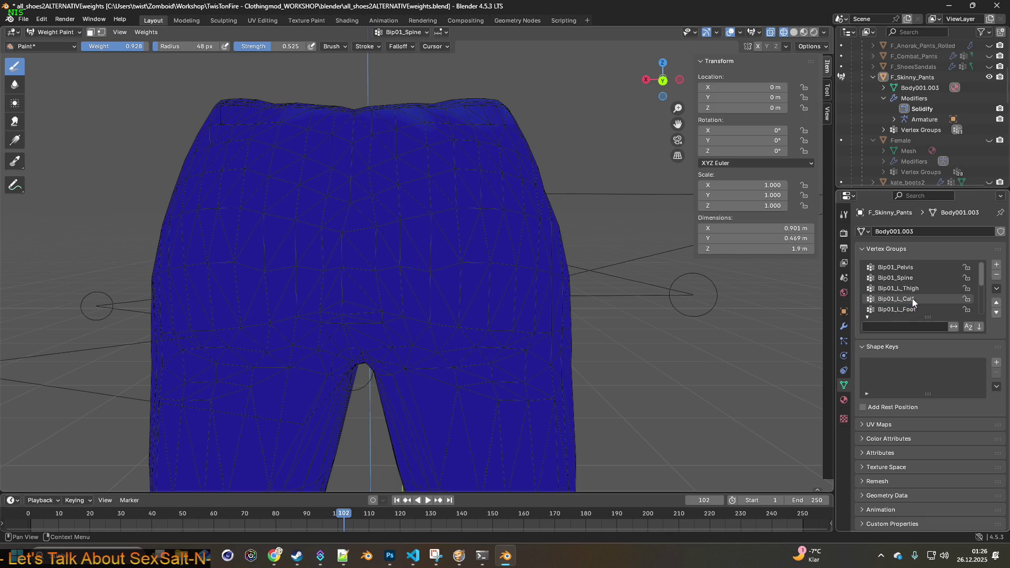
{"action": "left_click", "coordinate": [913, 278]}
{"action": "left_click", "coordinate": [916, 289]}
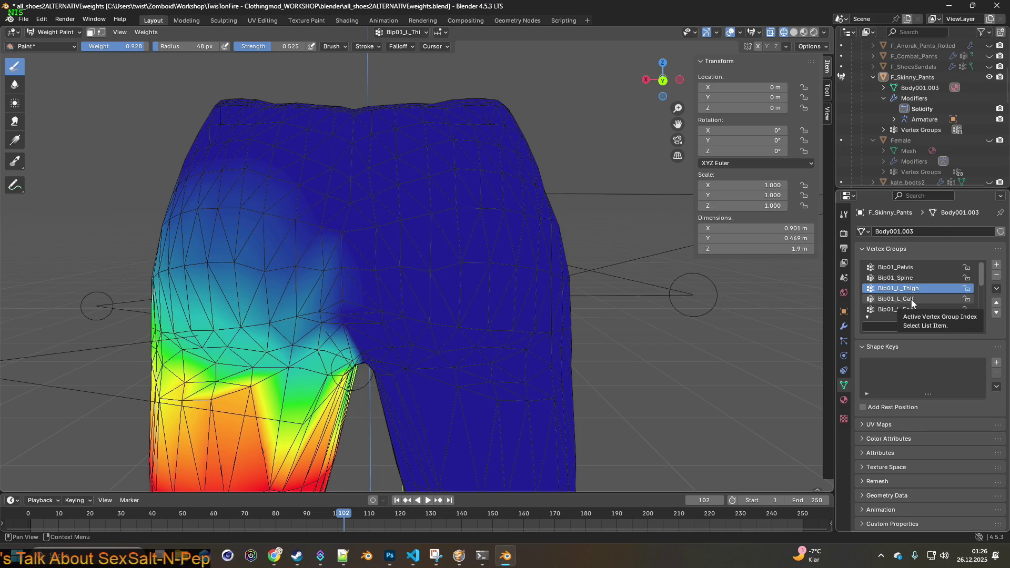
{"action": "scroll", "coordinate": [914, 306], "scroll_direction": "down", "scroll_amount": 1}
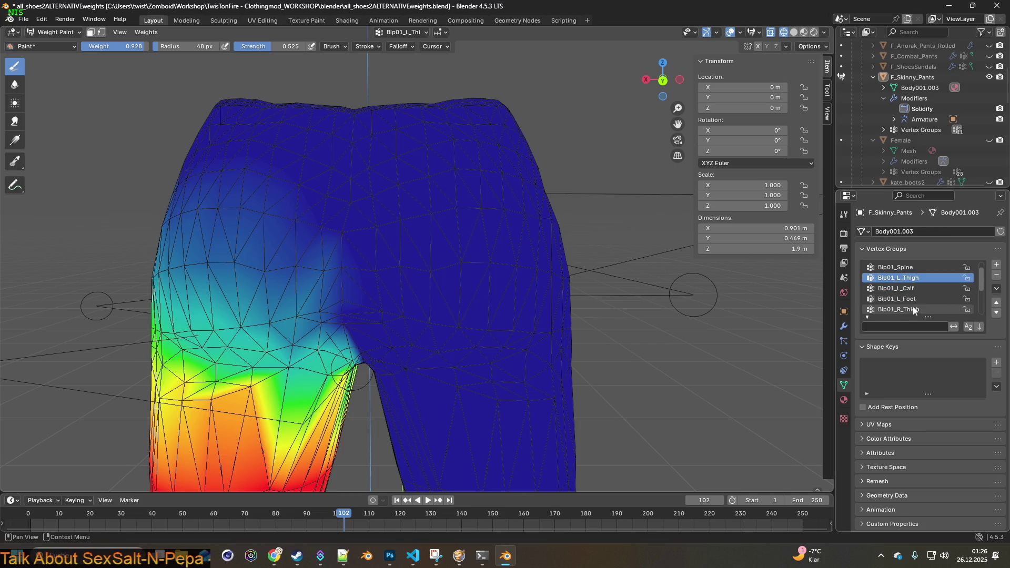
{"action": "left_click", "coordinate": [914, 311]}
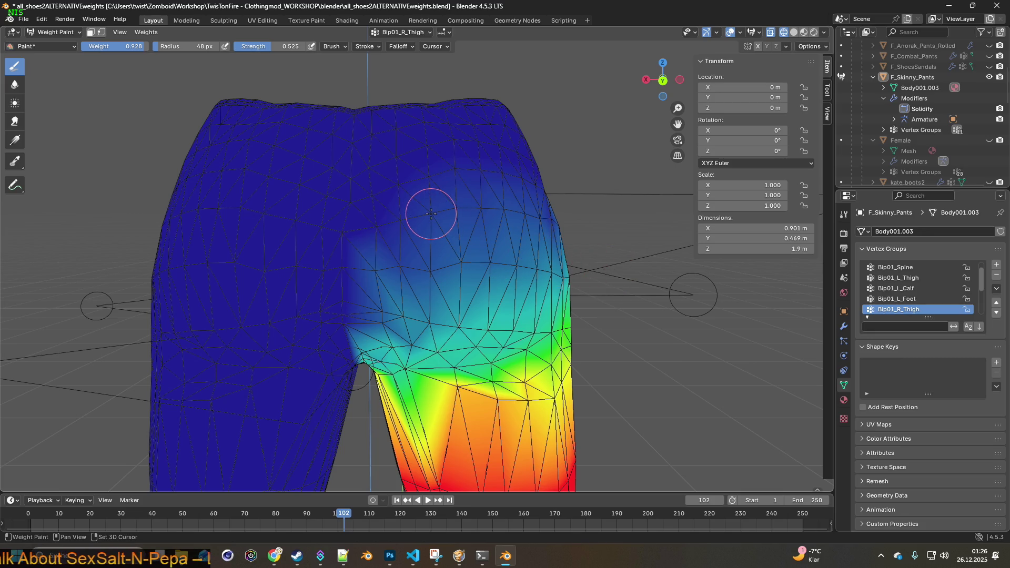
{"action": "key", "text": "shift+x"}
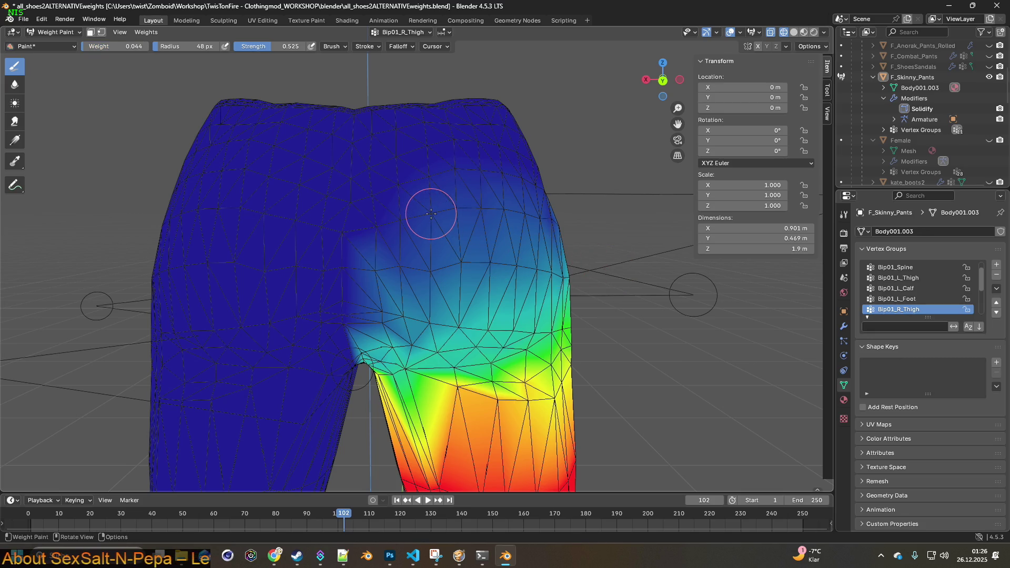
{"action": "middle_click_drag", "start_coordinate": [480, 248], "coordinate": [451, 252]}
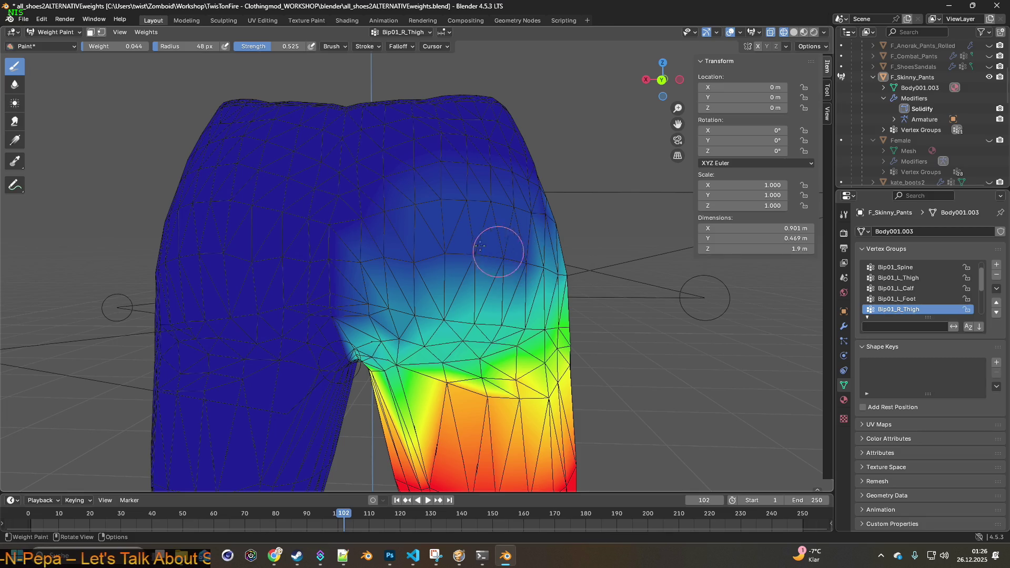
- Return to Object Mode, export F_Skinny_Pants.fbx, and bring up Project Zomboid
{"action": "left_click", "coordinate": [52, 32]}
{"action": "left_click", "coordinate": [55, 42]}
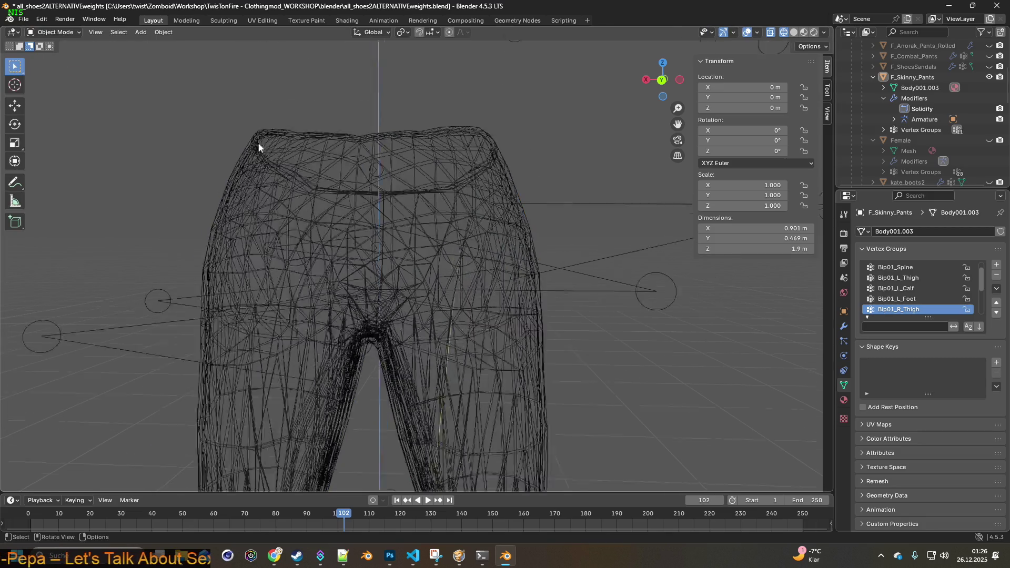
{"action": "middle_click_drag", "start_coordinate": [258, 142], "coordinate": [352, 168]}
{"action": "scroll", "coordinate": [352, 167], "scroll_direction": "down", "scroll_amount": 5}
{"action": "left_click", "coordinate": [23, 19]}
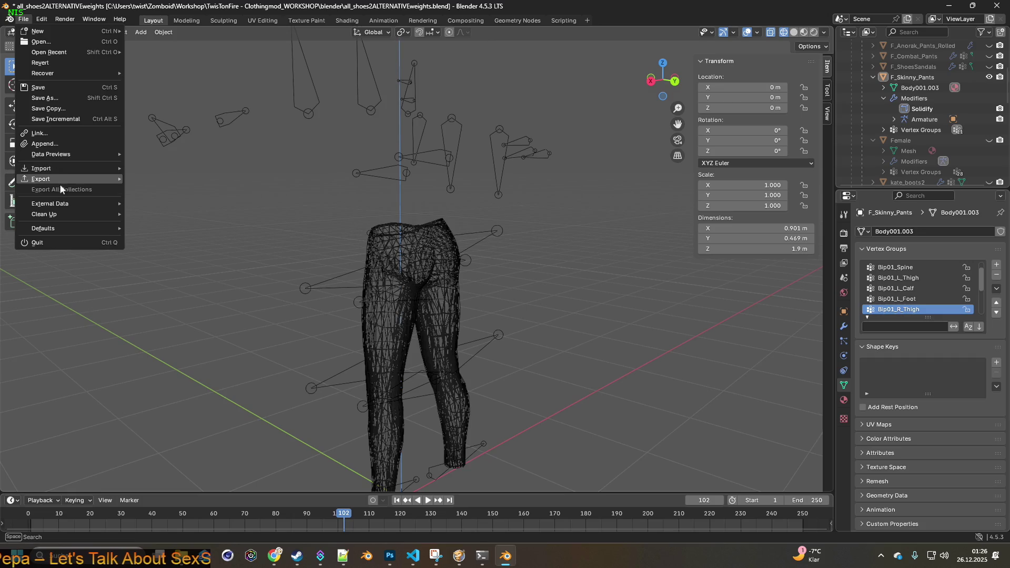
{"action": "mouse_move", "coordinate": [47, 180]}
{"action": "left_click", "coordinate": [167, 280]}
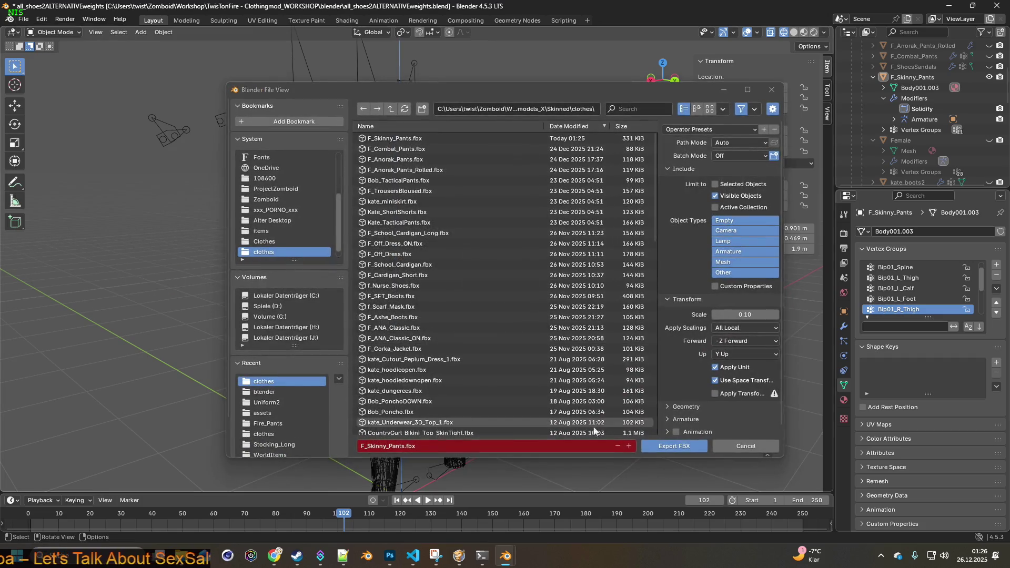
{"action": "left_click", "coordinate": [652, 444]}
{"action": "left_click", "coordinate": [459, 557]}
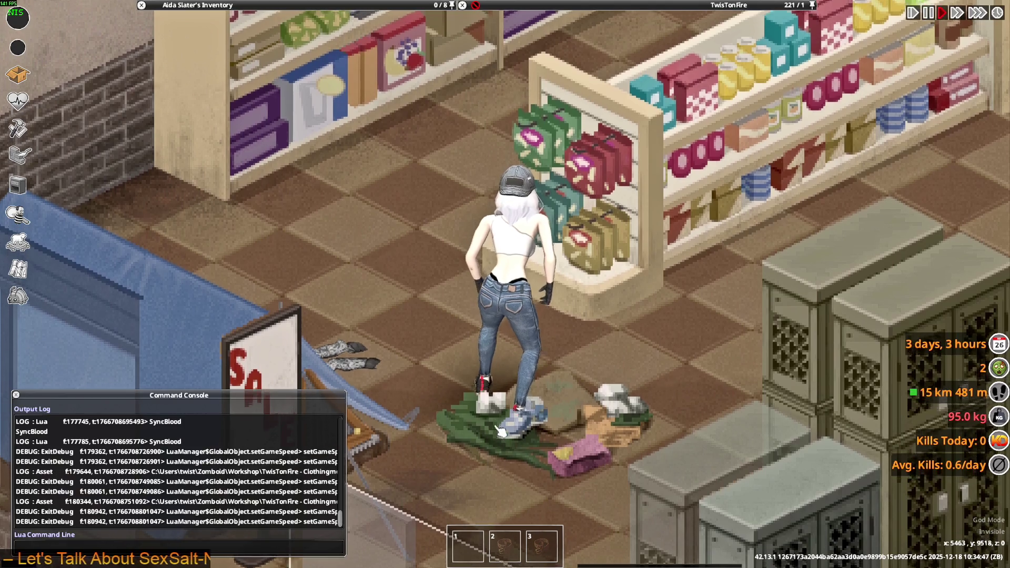
- Walk the character up the store aisle to view the jeans, then return to Blender
{"action": "key", "text": "w"}
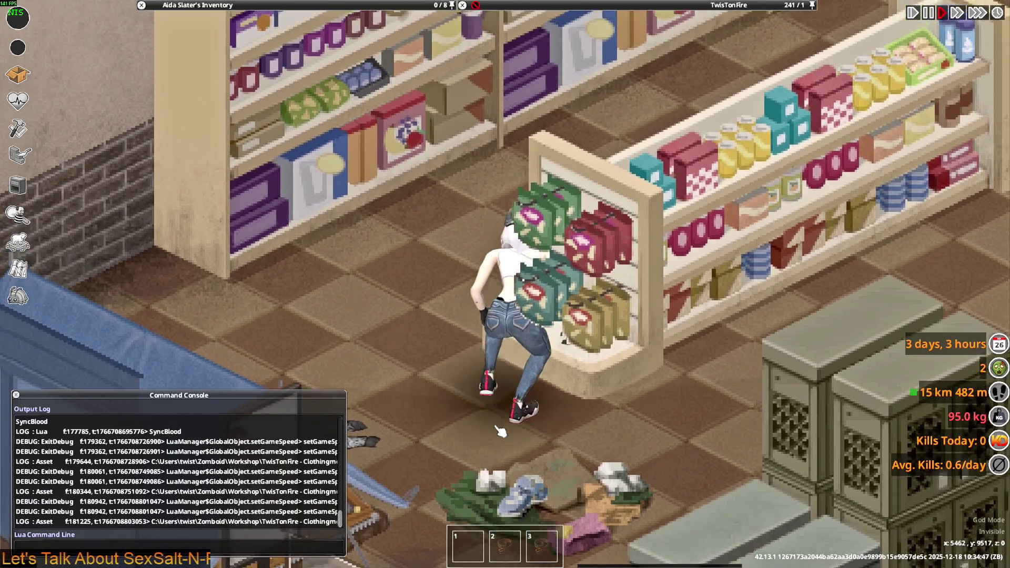
{"action": "key", "text": "w"}
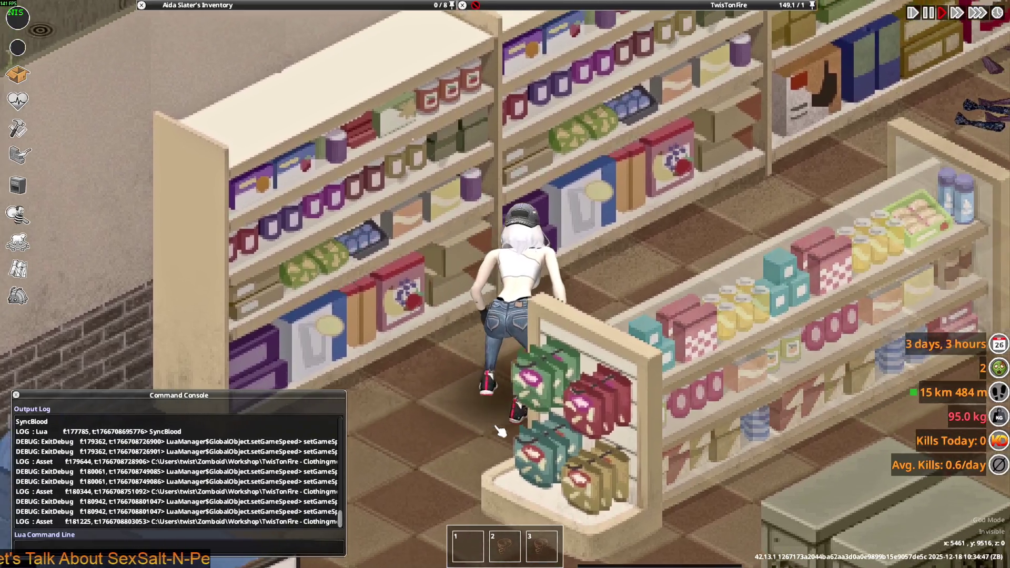
{"action": "key", "text": "w"}
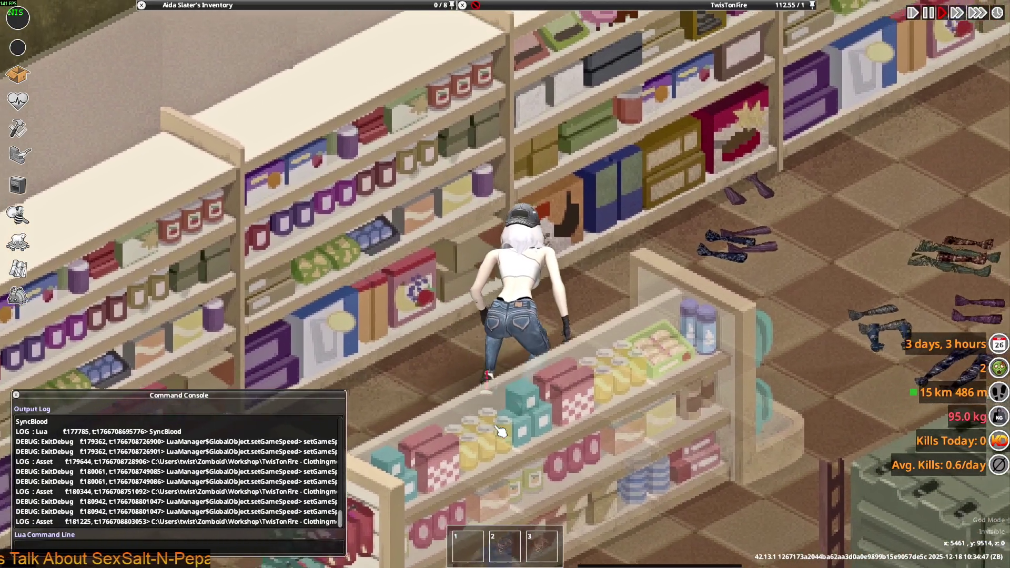
{"action": "key", "text": "w"}
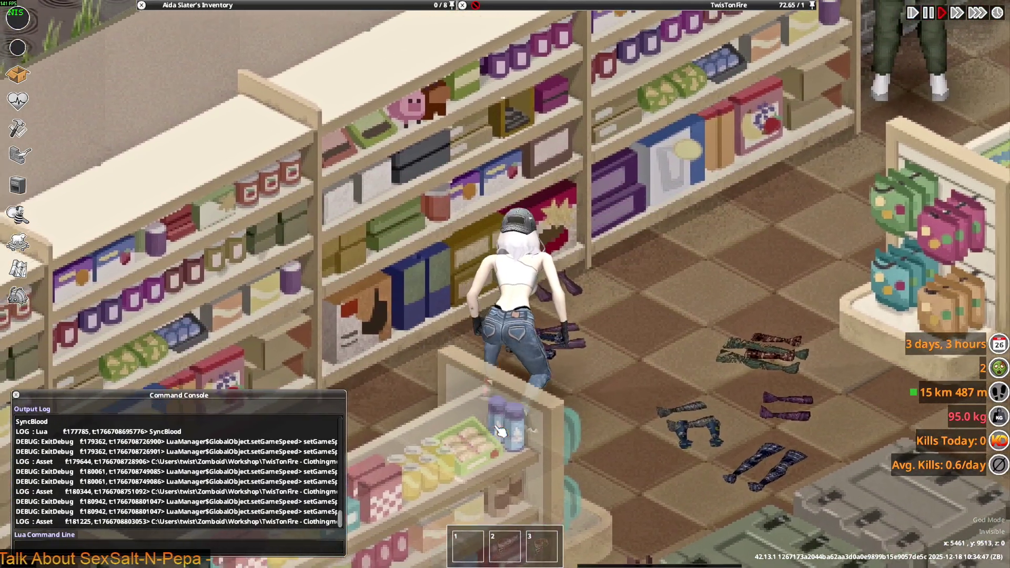
{"action": "key", "text": "alt+Tab"}
{"action": "middle_click_drag", "start_coordinate": [448, 409], "coordinate": [380, 298]}
{"action": "scroll", "coordinate": [380, 298], "scroll_direction": "up", "scroll_amount": 3}
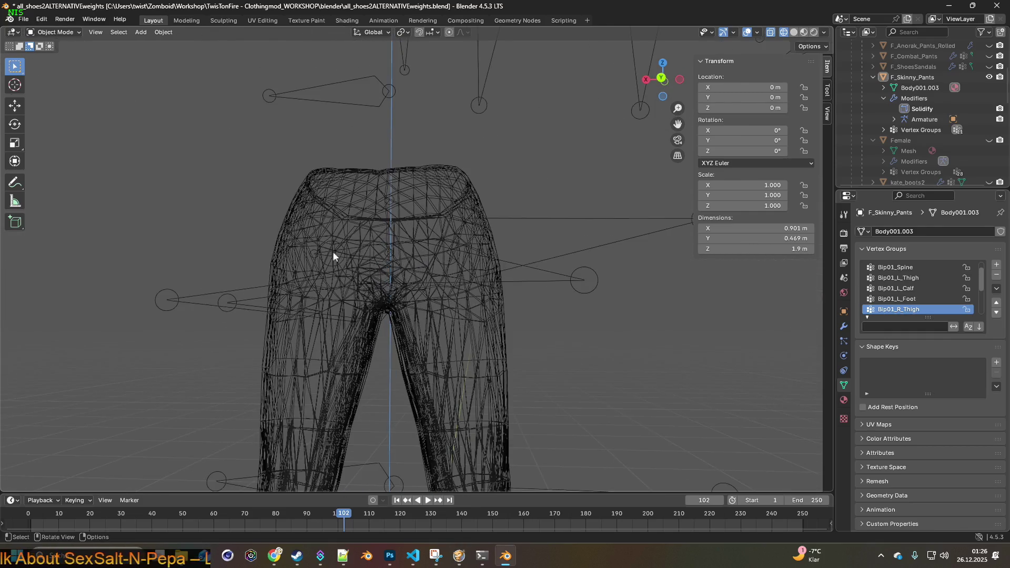
- Enter Weight Paint, then preview the jeans' material shading in Object Mode
{"action": "left_click", "coordinate": [68, 33]}
{"action": "left_click", "coordinate": [67, 90]}
{"action": "scroll", "coordinate": [402, 267], "scroll_direction": "up", "scroll_amount": 1}
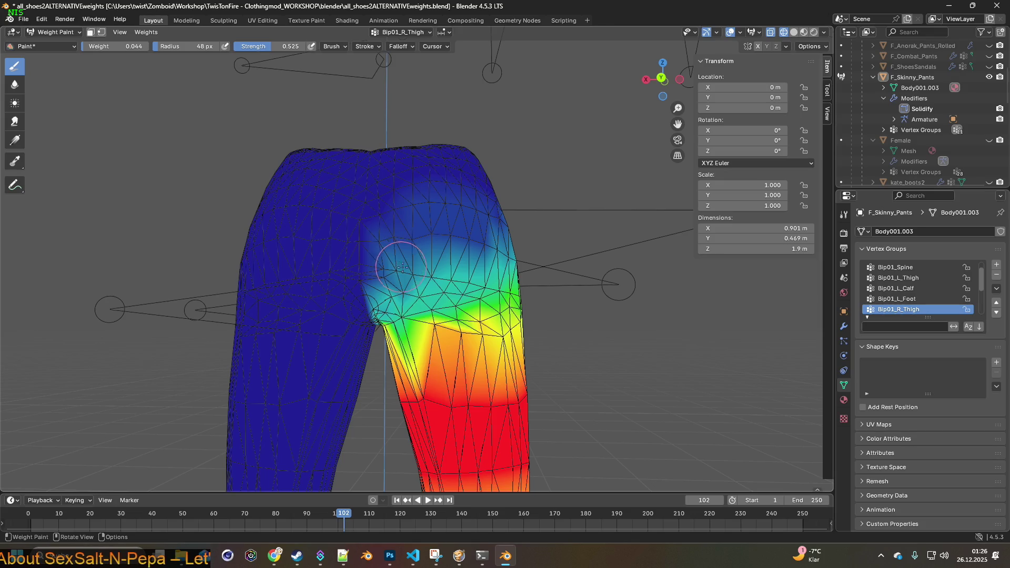
{"action": "middle_click_drag", "start_coordinate": [416, 276], "coordinate": [424, 276], "text": "shift"}
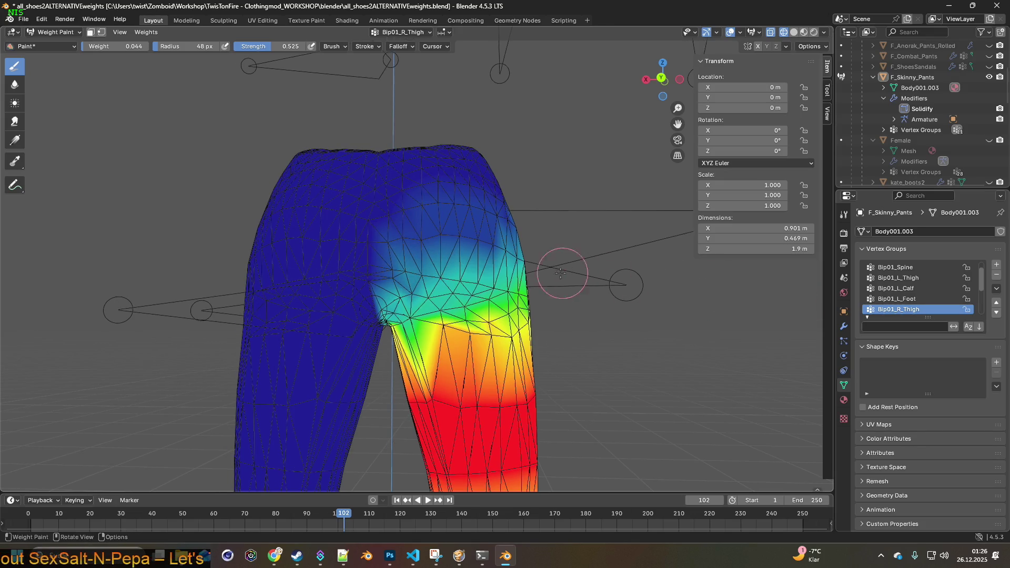
{"action": "scroll", "coordinate": [521, 278], "scroll_direction": "up", "scroll_amount": 2}
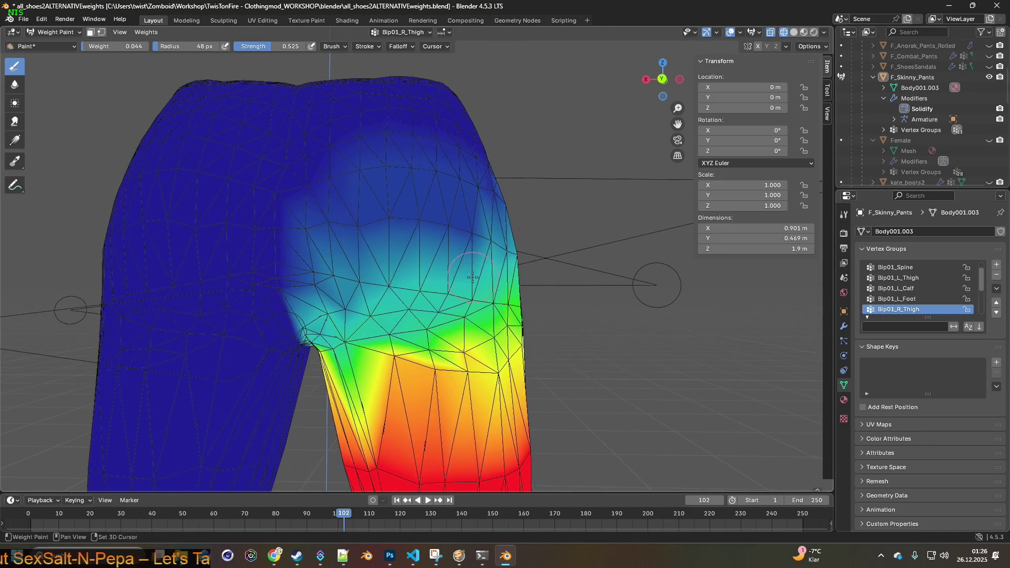
{"action": "left_click", "coordinate": [803, 33]}
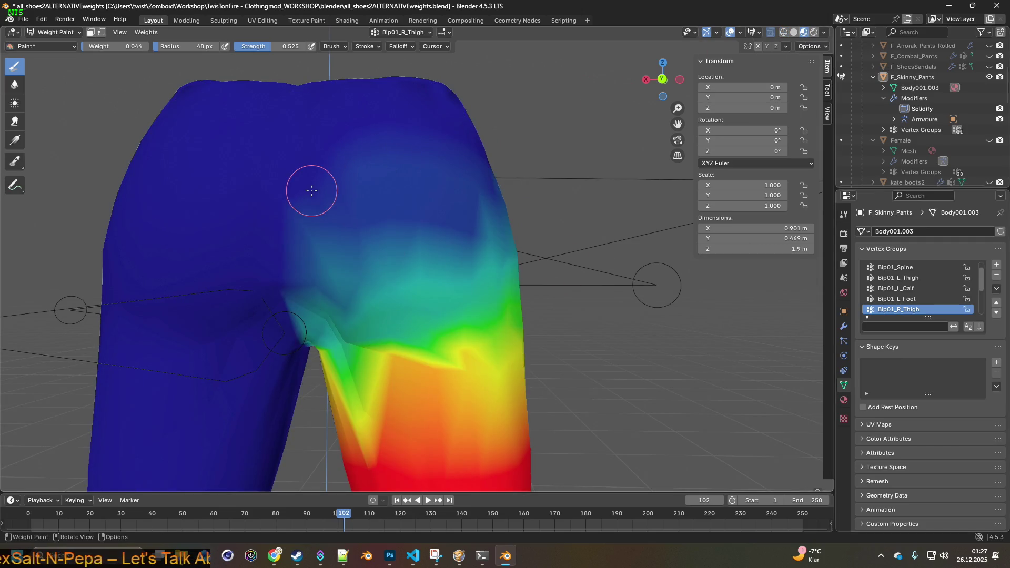
{"action": "left_click", "coordinate": [55, 32]}
{"action": "left_click", "coordinate": [58, 45]}
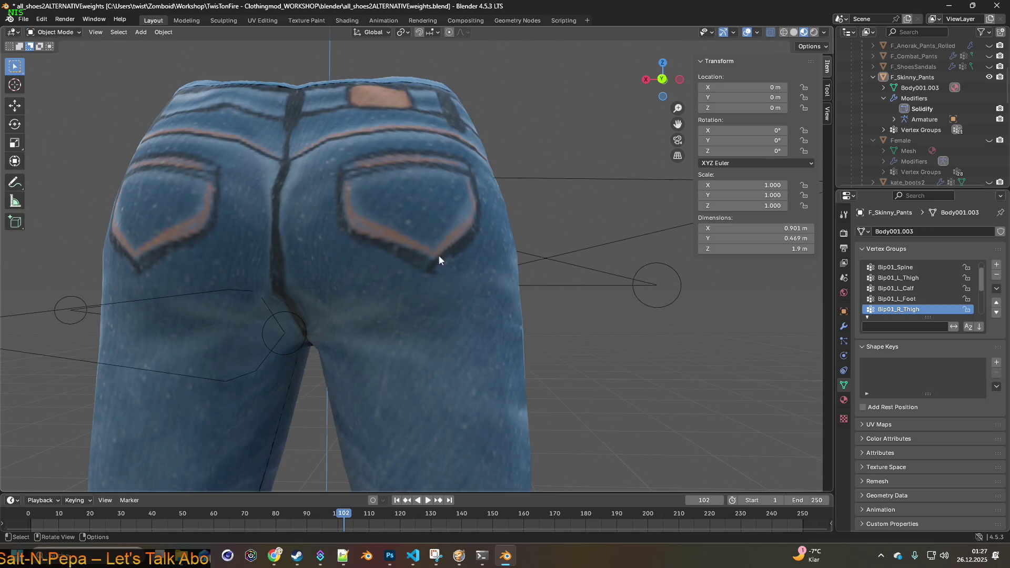
- Back in Weight Paint with X-ray on, raise Bip01_R_Thigh weights across the seat
{"action": "middle_click_drag", "start_coordinate": [435, 269], "coordinate": [416, 269]}
{"action": "scroll", "coordinate": [414, 272], "scroll_direction": "up", "scroll_amount": 10}
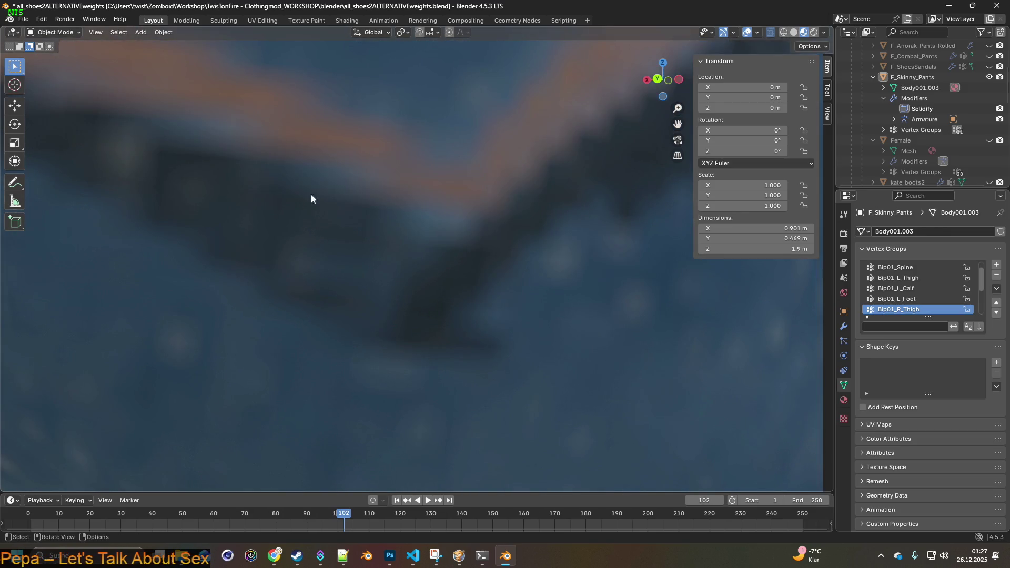
{"action": "left_click", "coordinate": [61, 35]}
{"action": "left_click", "coordinate": [53, 91]}
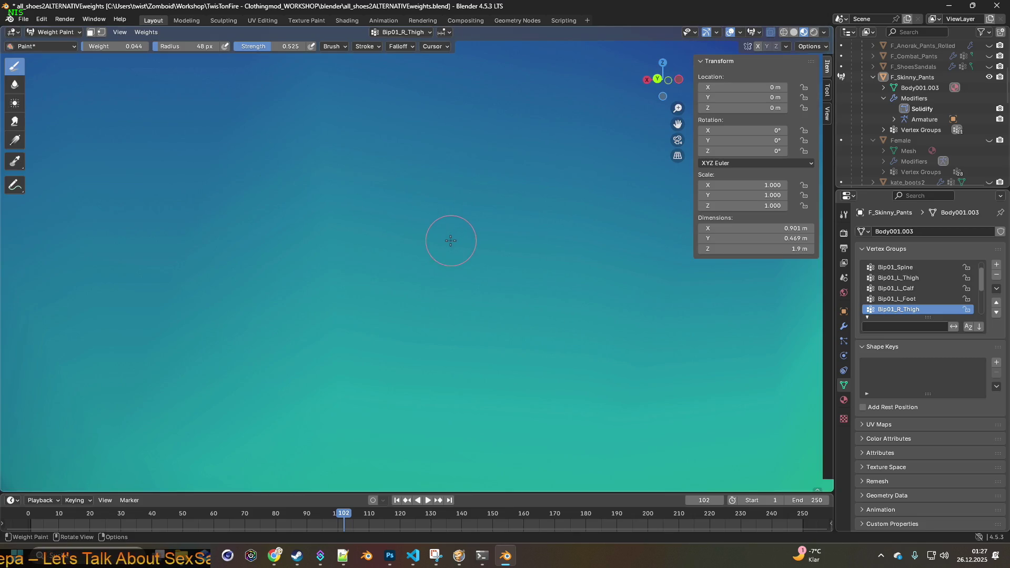
{"action": "scroll", "coordinate": [439, 248], "scroll_direction": "down", "scroll_amount": 3}
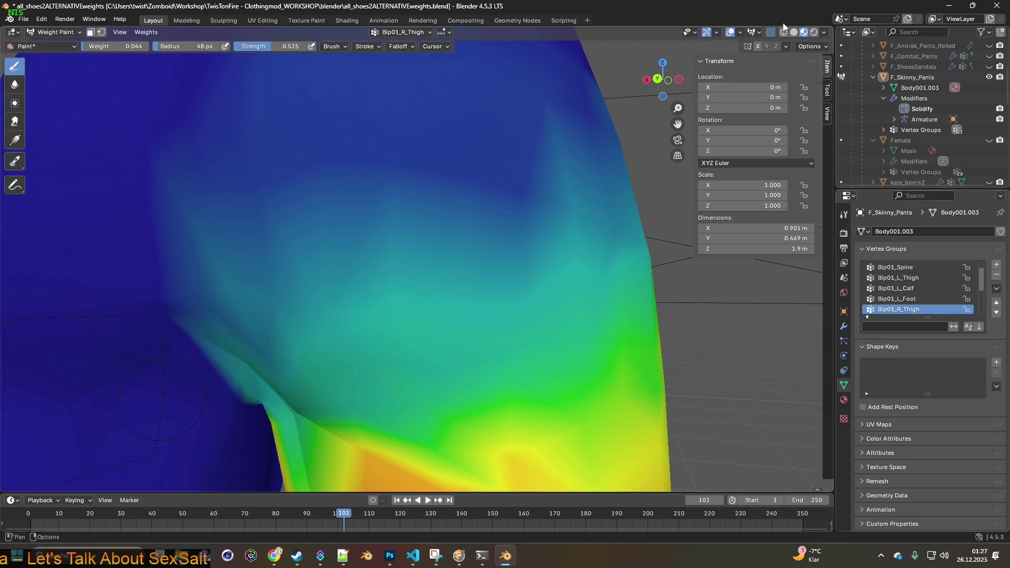
{"action": "key", "text": "alt+z"}
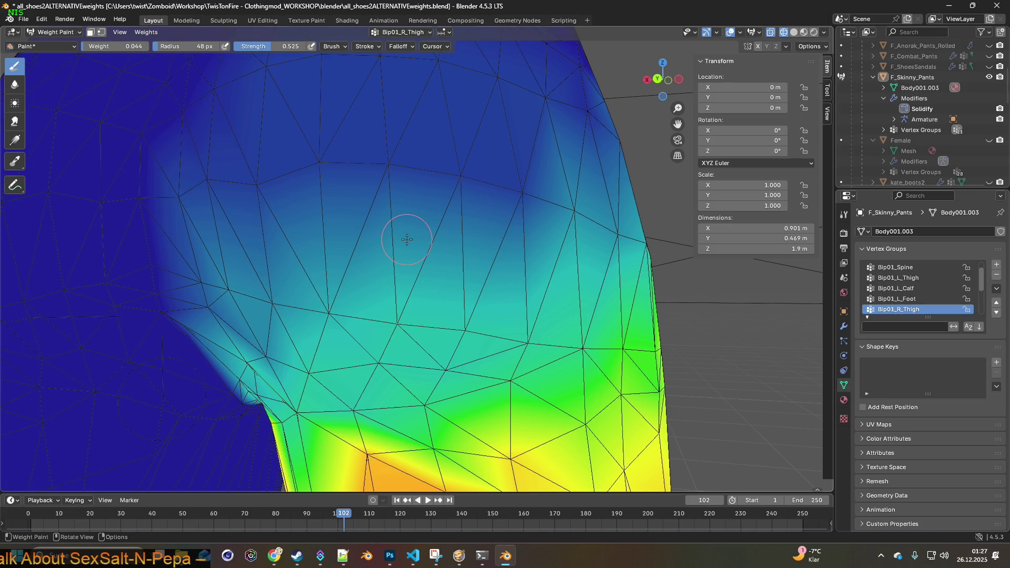
{"action": "mouse_move", "coordinate": [409, 315]}
{"action": "left_mouse_down"}
{"action": "mouse_move", "coordinate": [526, 191]}
{"action": "mouse_move", "coordinate": [462, 173]}
{"action": "mouse_move", "coordinate": [316, 162]}
{"action": "left_mouse_up"}
{"action": "scroll", "coordinate": [358, 221], "scroll_direction": "down", "scroll_amount": 5}
{"action": "middle_click_drag", "start_coordinate": [368, 235], "coordinate": [426, 238]}
{"action": "left_click_drag", "start_coordinate": [391, 225], "coordinate": [393, 234]}
{"action": "middle_click_drag", "start_coordinate": [394, 234], "coordinate": [369, 217]}
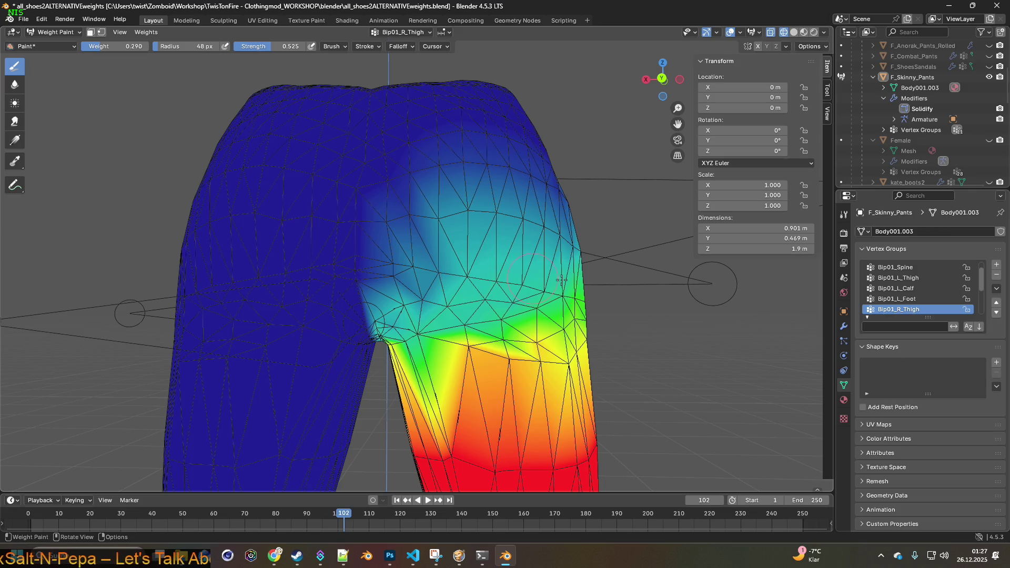
- Re-export the pants to F_Skinny_Pants.fbx
{"action": "left_click", "coordinate": [23, 19]}
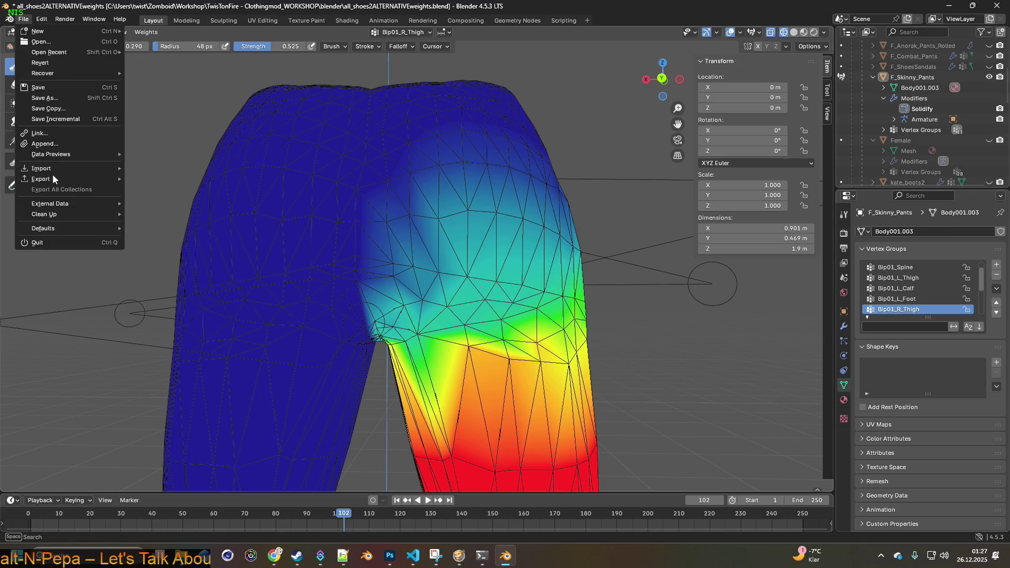
{"action": "mouse_move", "coordinate": [53, 178]}
{"action": "left_click", "coordinate": [158, 265]}
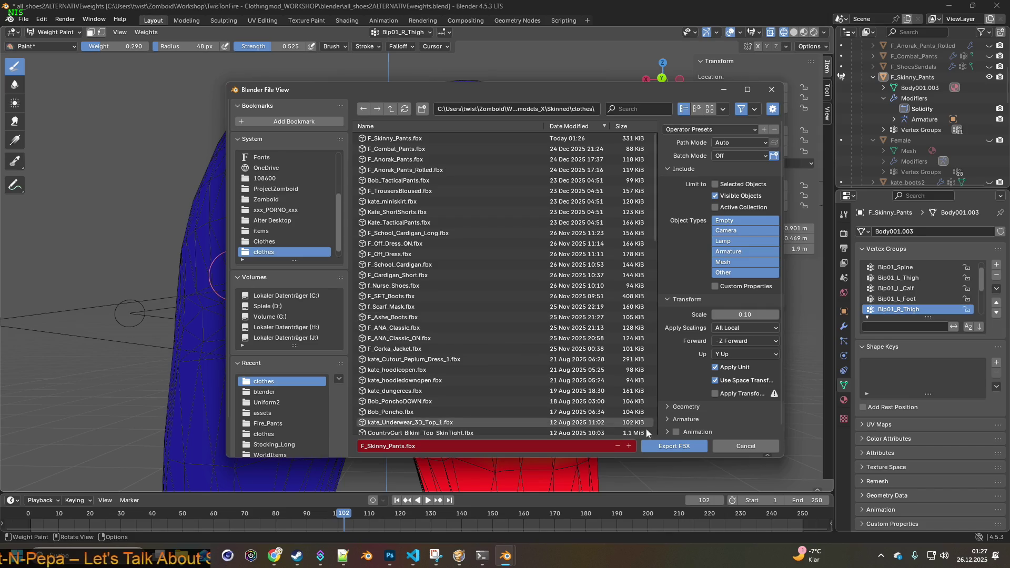
{"action": "left_click", "coordinate": [674, 446]}
- In Project Zomboid, unpause and walk the character north to check the jeans
{"action": "left_click", "coordinate": [436, 556]}
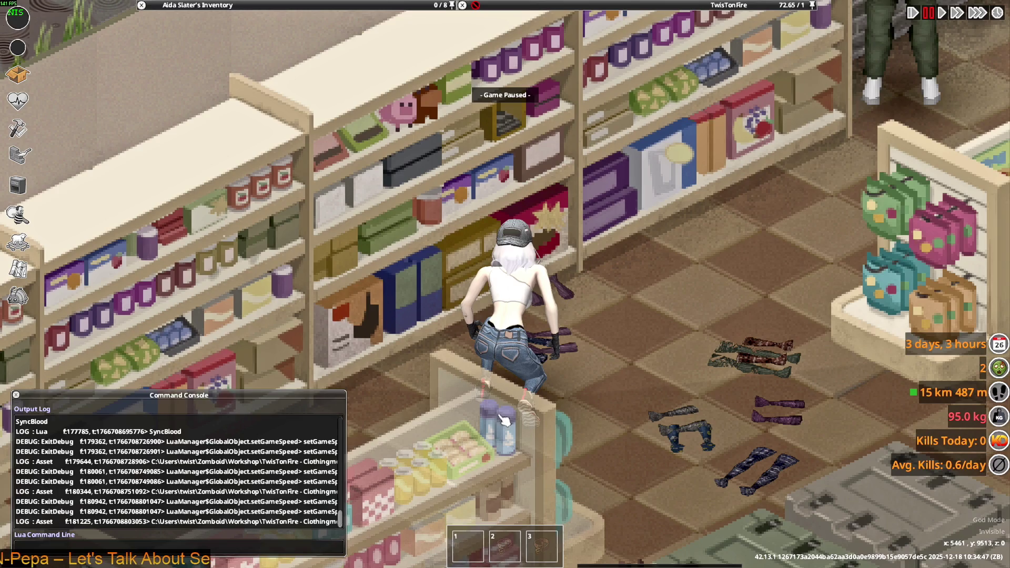
{"action": "key", "text": "space"}
{"action": "key", "text": "w"}
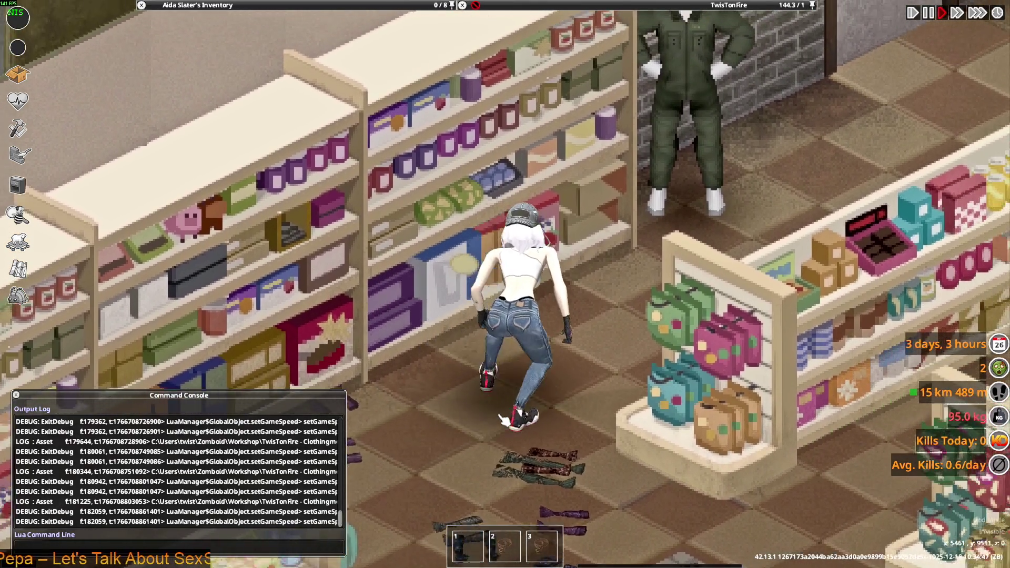
{"action": "key", "text": "alt+Tab"}
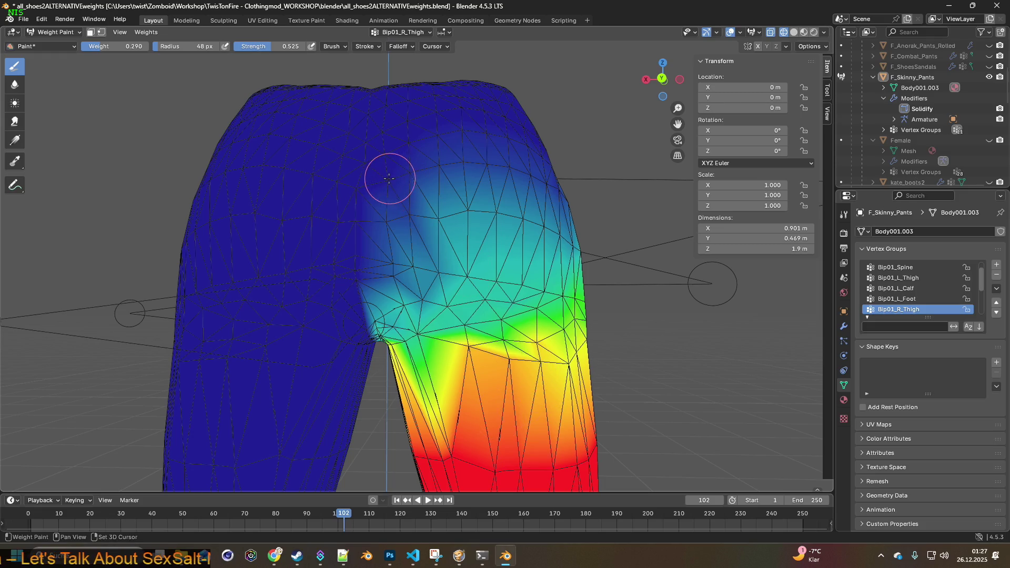
- Revert to an earlier Weight Paint step in Undo History and re-enter Weight Paint
{"action": "left_click", "coordinate": [42, 19]}
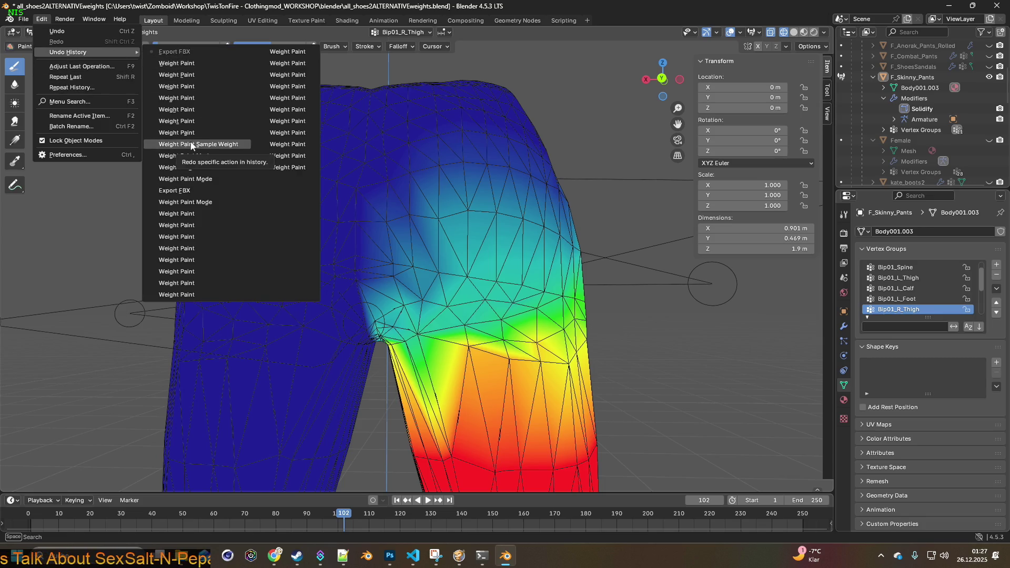
{"action": "left_click", "coordinate": [194, 202]}
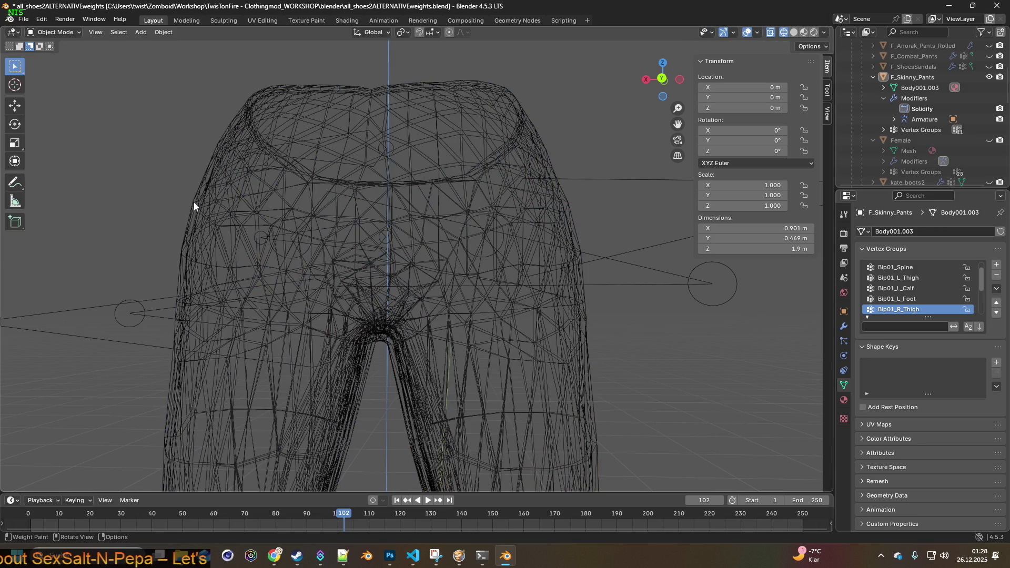
{"action": "left_click", "coordinate": [55, 32]}
{"action": "left_click", "coordinate": [63, 94]}
{"action": "scroll", "coordinate": [354, 219], "scroll_direction": "up", "scroll_amount": 4}
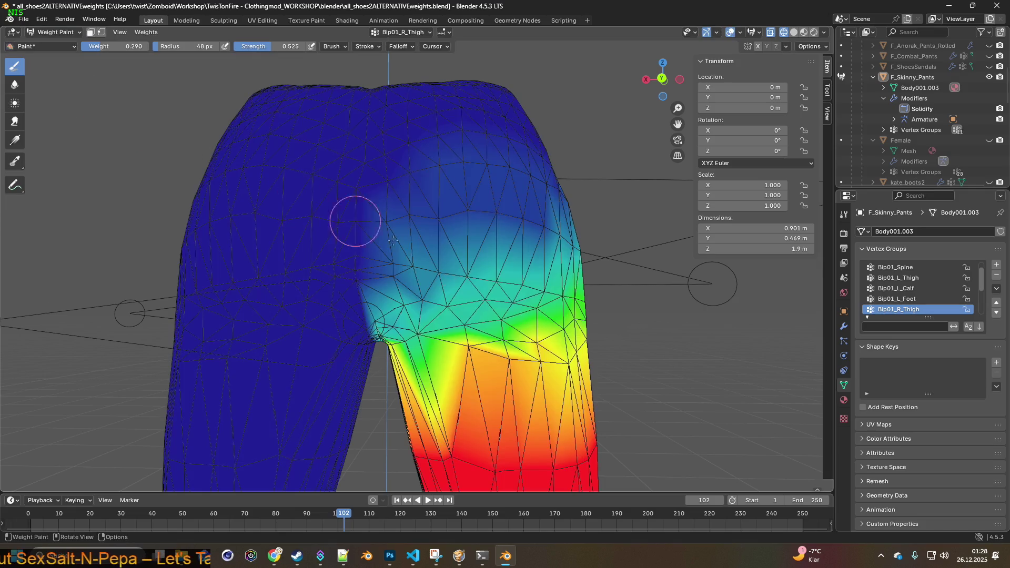
{"action": "mouse_move", "coordinate": [512, 286]}
{"action": "middle_mouse_down"}
{"action": "mouse_move", "coordinate": [386, 299]}
{"action": "mouse_move", "coordinate": [465, 301]}
{"action": "middle_mouse_up"}
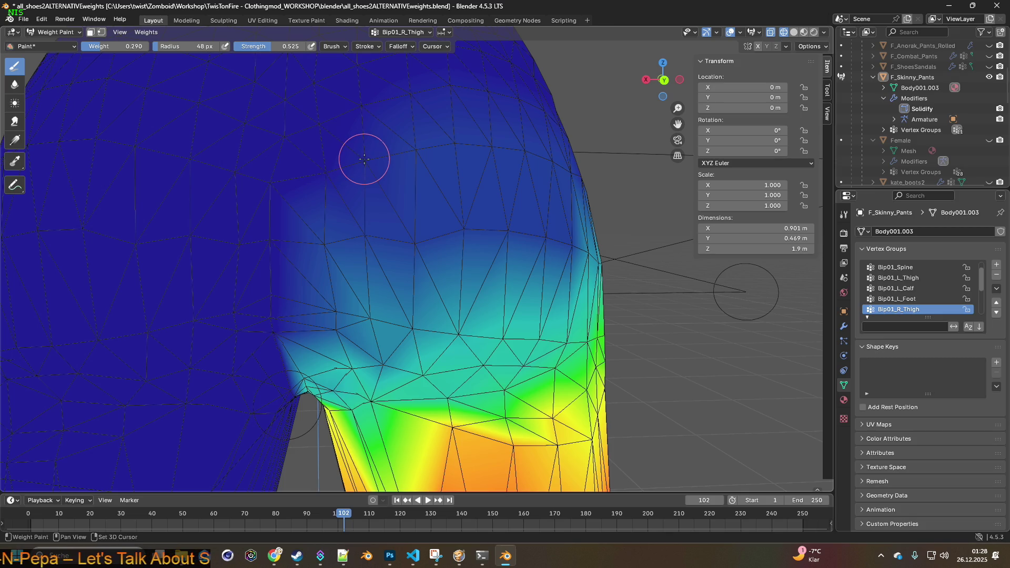
{"action": "middle_click_drag", "start_coordinate": [366, 165], "coordinate": [379, 198]}
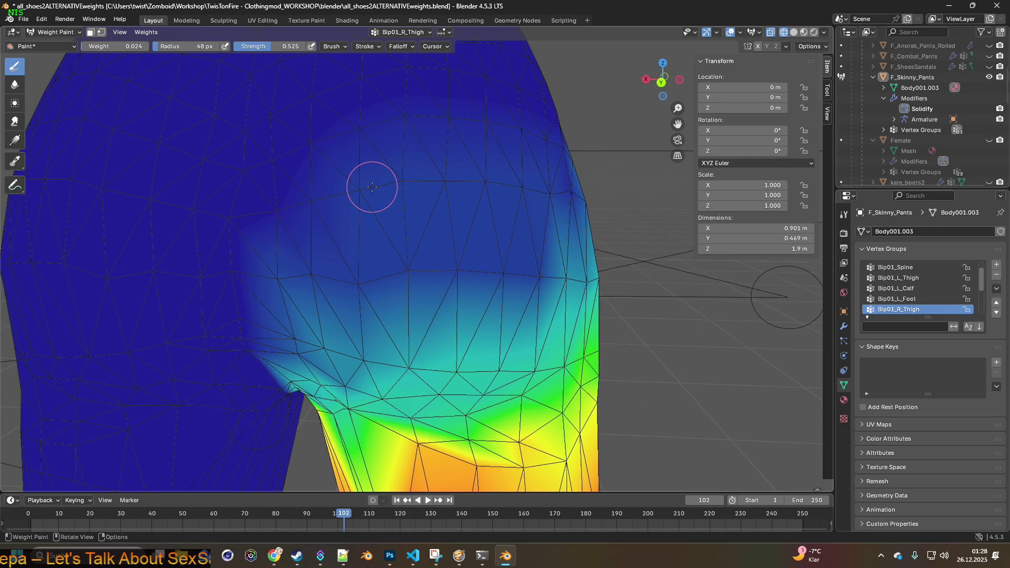
- Export the skinny jeans again as FBX
{"action": "left_click", "coordinate": [20, 18]}
{"action": "mouse_move", "coordinate": [57, 182]}
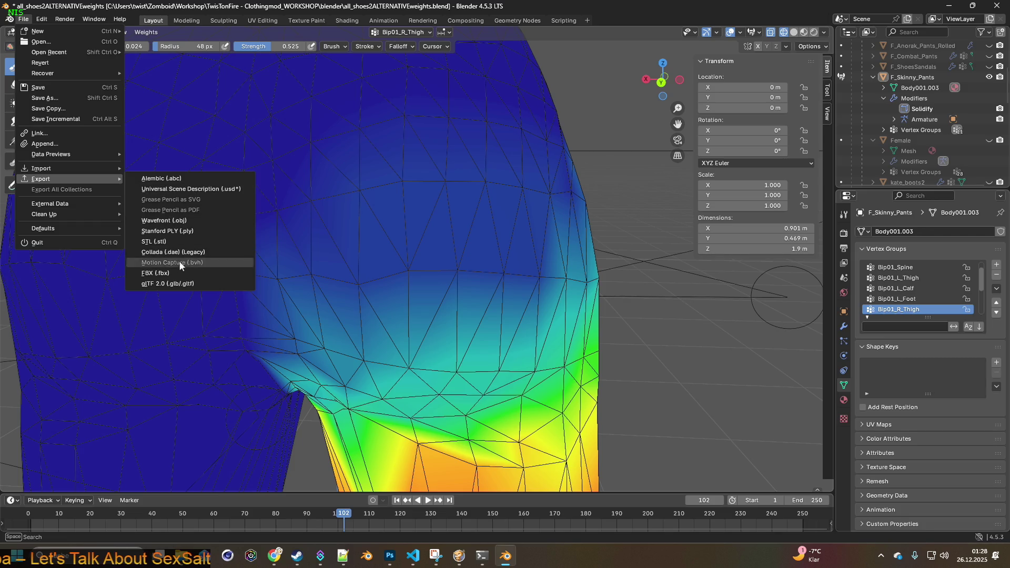
{"action": "left_click", "coordinate": [155, 273]}
{"action": "left_click", "coordinate": [660, 445]}
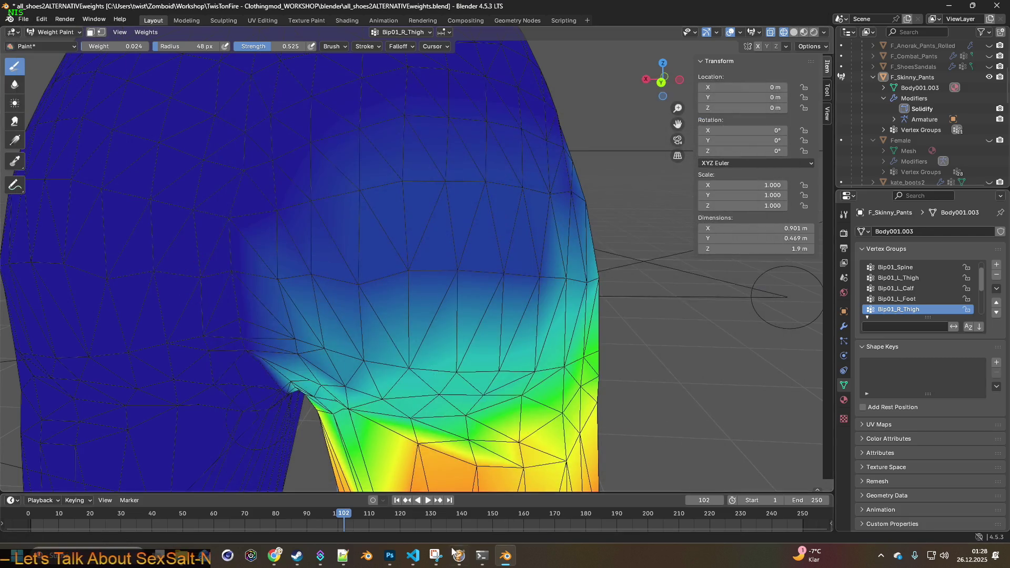
- In Project Zomboid, walk the character toward the door and wall corner to check the fit
{"action": "left_click", "coordinate": [455, 552]}
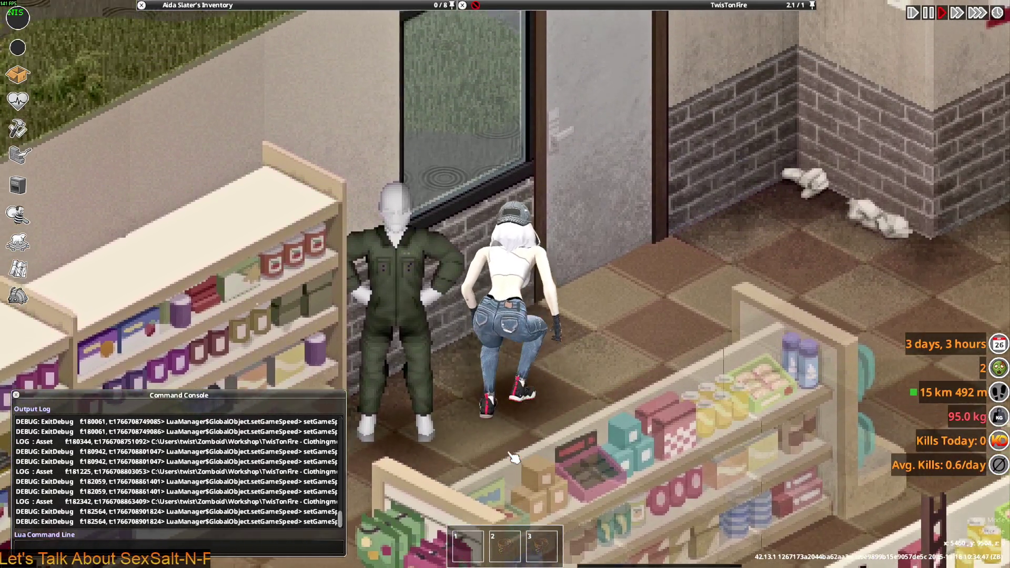
{"action": "key", "text": "w+d"}
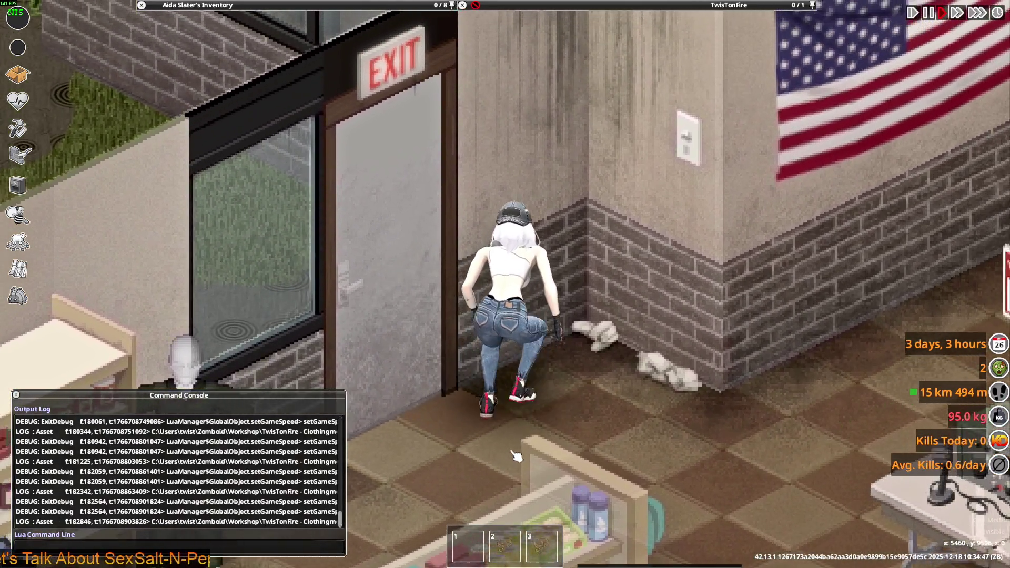
{"action": "key", "text": "w+d"}
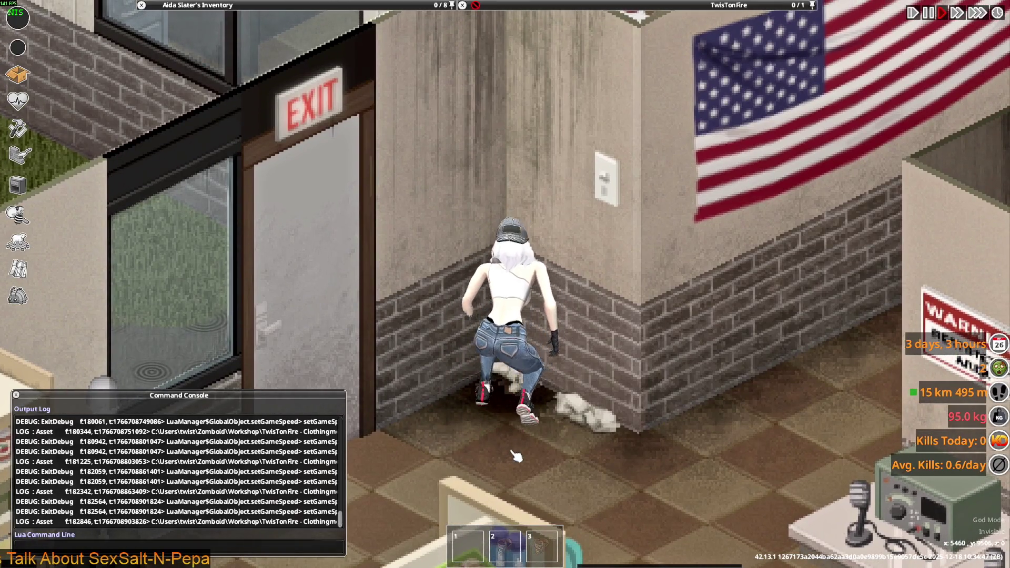
{"action": "key", "text": "alt+Tab"}
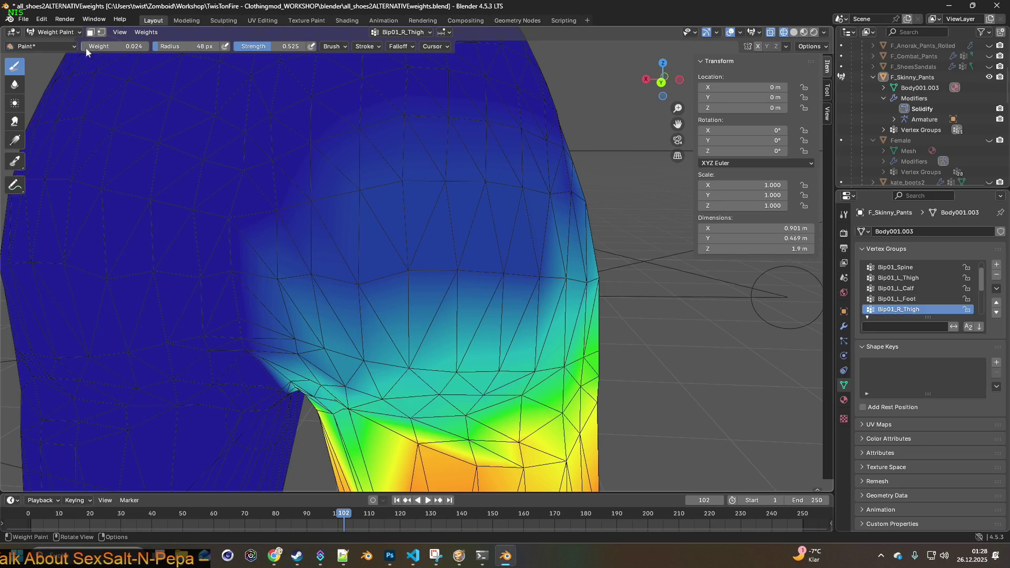
- Put the jeans in Edit Mode with the Female body unhidden, viewing the seat from the side
{"action": "left_click", "coordinate": [55, 56]}
{"action": "mouse_move", "coordinate": [417, 236]}
{"action": "middle_mouse_down"}
{"action": "mouse_move", "coordinate": [474, 244]}
{"action": "mouse_move", "coordinate": [534, 232]}
{"action": "mouse_move", "coordinate": [492, 233]}
{"action": "middle_mouse_up"}
{"action": "left_click", "coordinate": [989, 140]}
{"action": "middle_click_drag", "start_coordinate": [653, 224], "coordinate": [661, 219]}
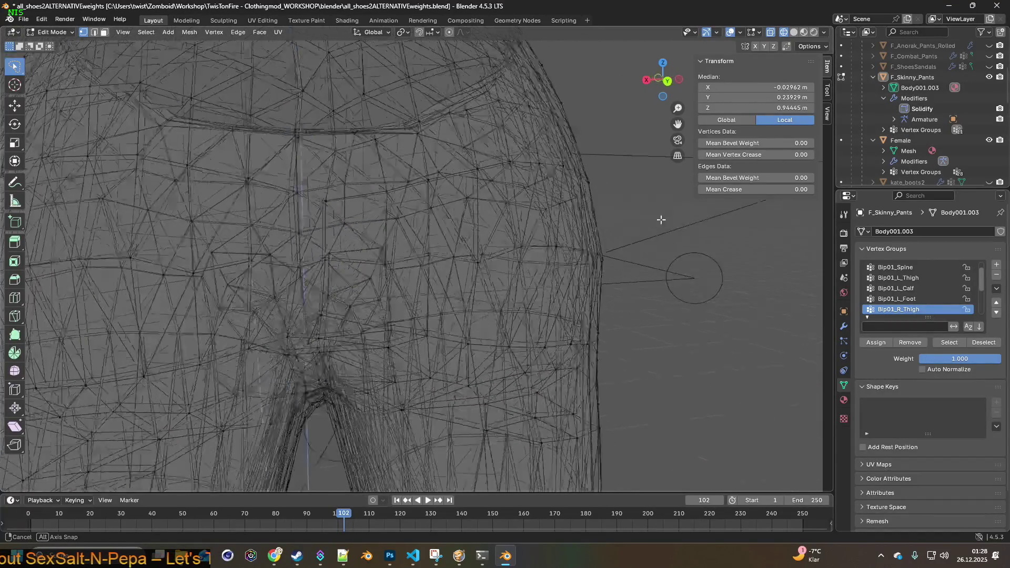
{"action": "middle_click_drag", "start_coordinate": [540, 213], "coordinate": [542, 199]}
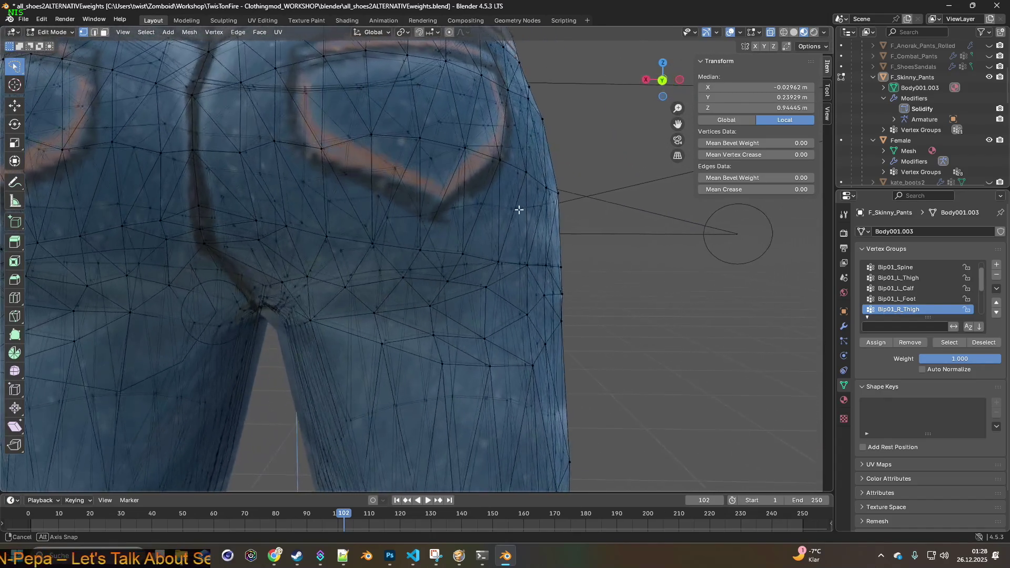
{"action": "middle_click_drag", "start_coordinate": [557, 213], "coordinate": [518, 214]}
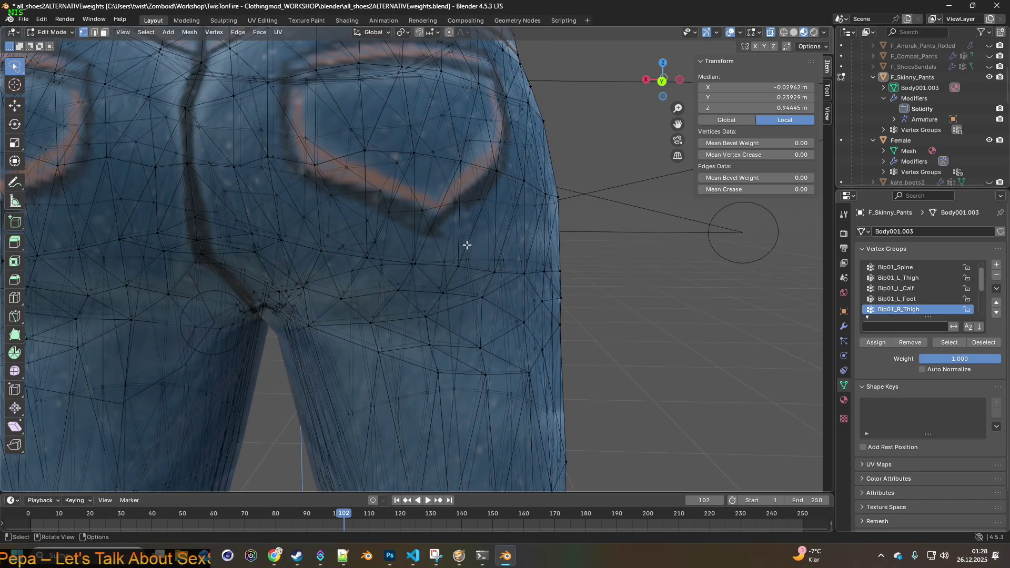
{"action": "scroll", "coordinate": [492, 247], "scroll_direction": "down", "scroll_amount": 2, "text": "shift"}
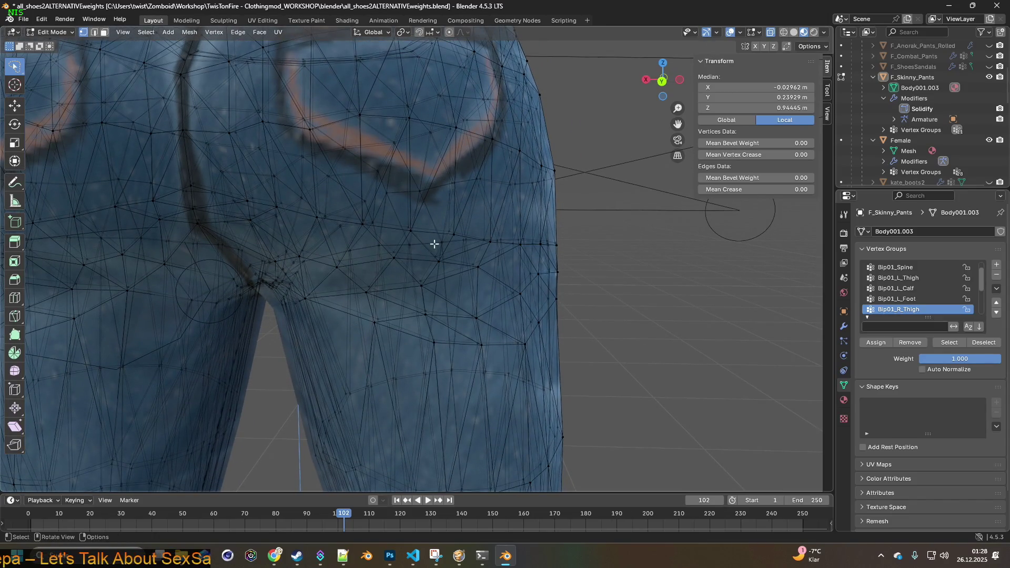
{"action": "mouse_move", "coordinate": [433, 236]}
{"action": "middle_mouse_down"}
{"action": "mouse_move", "coordinate": [435, 228]}
{"action": "mouse_move", "coordinate": [397, 230]}
{"action": "mouse_move", "coordinate": [431, 235]}
{"action": "mouse_move", "coordinate": [438, 246]}
{"action": "middle_mouse_up"}
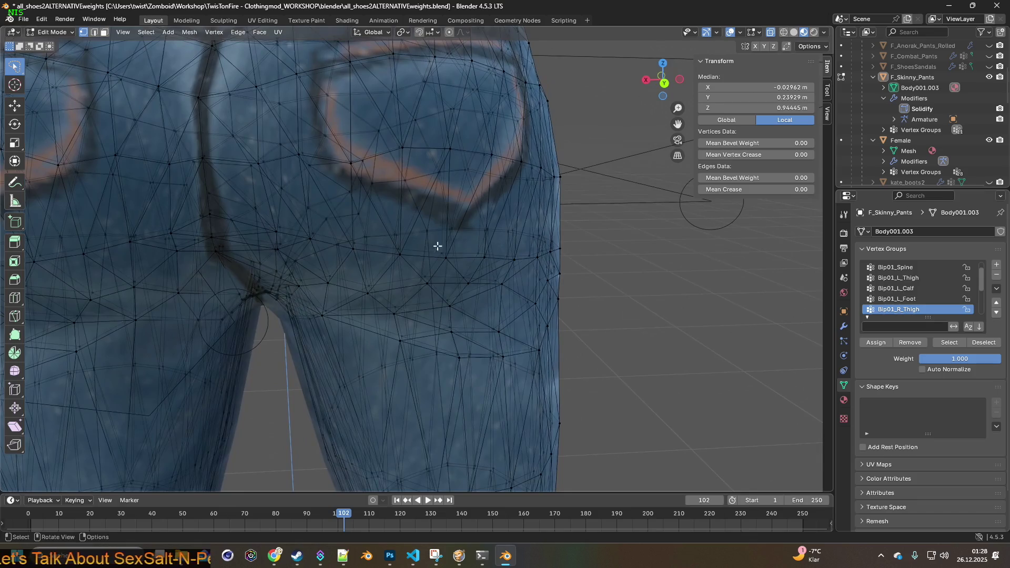
{"action": "mouse_move", "coordinate": [519, 260]}
{"action": "middle_mouse_down"}
{"action": "mouse_move", "coordinate": [417, 255]}
{"action": "mouse_move", "coordinate": [444, 238]}
{"action": "middle_mouse_up"}
- Move the seat vertices and the back-pocket vertices slightly along the global Y axis
{"action": "key", "text": "g"}
{"action": "key", "text": "y"}
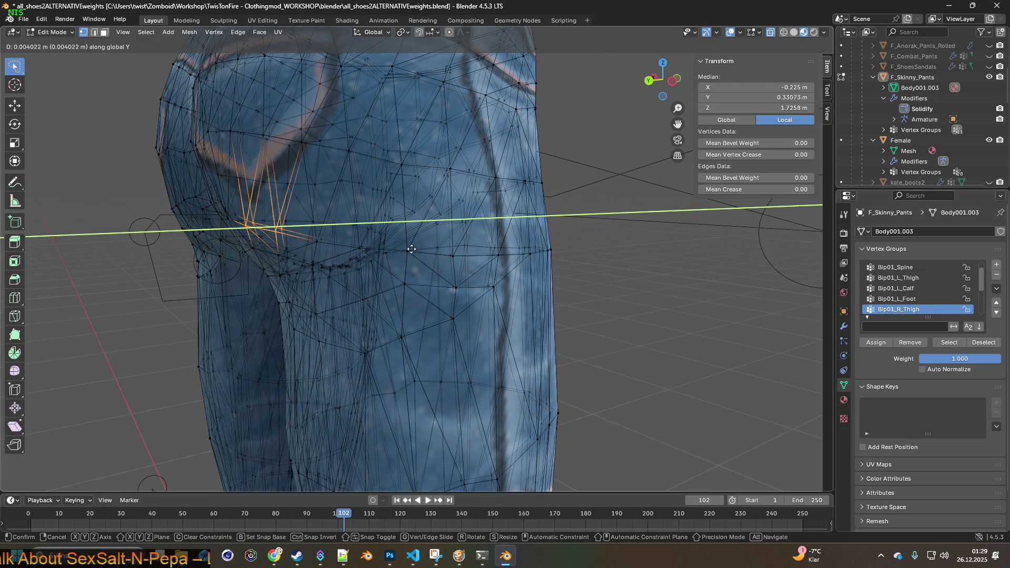
{"action": "left_click", "coordinate": [410, 250]}
{"action": "mouse_move", "coordinate": [410, 250]}
{"action": "middle_mouse_down"}
{"action": "mouse_move", "coordinate": [334, 221]}
{"action": "mouse_move", "coordinate": [525, 209]}
{"action": "mouse_move", "coordinate": [384, 206]}
{"action": "mouse_move", "coordinate": [401, 219]}
{"action": "mouse_move", "coordinate": [388, 268]}
{"action": "middle_mouse_up"}
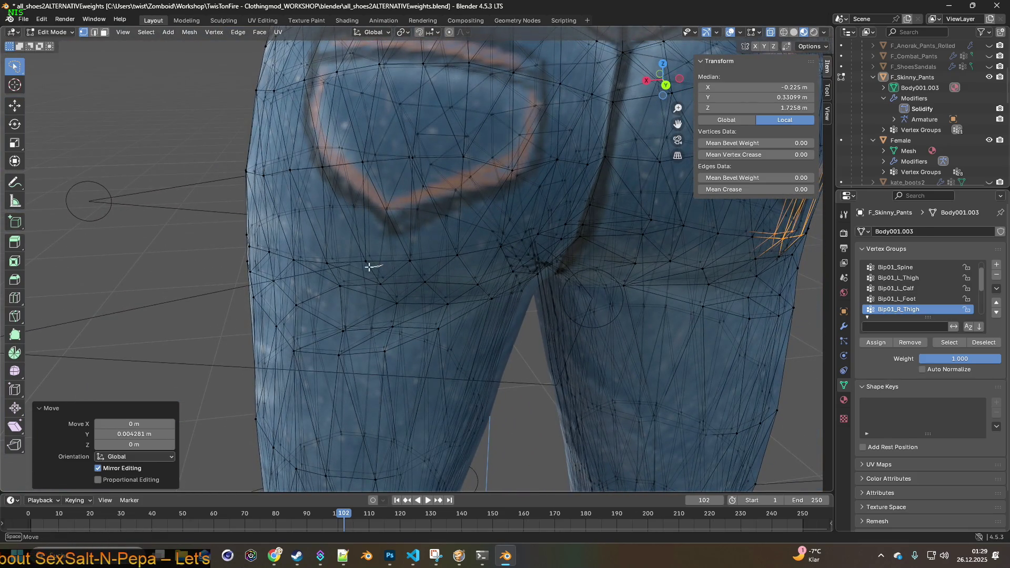
{"action": "right_click_drag", "start_coordinate": [420, 270], "coordinate": [421, 268], "text": "ctrl"}
{"action": "middle_click_drag", "start_coordinate": [442, 244], "coordinate": [424, 243]}
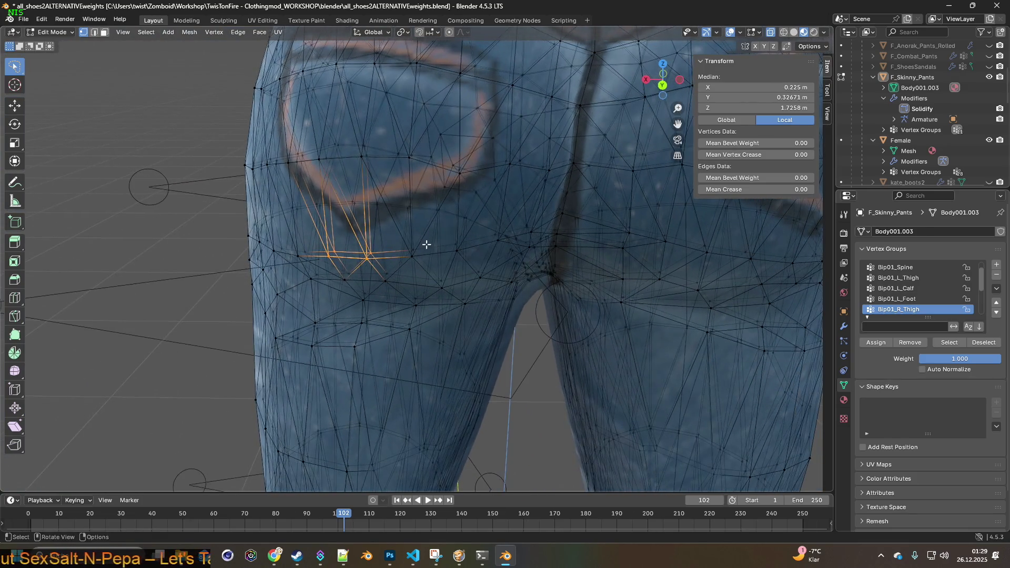
{"action": "key", "text": "g"}
{"action": "key", "text": "y"}
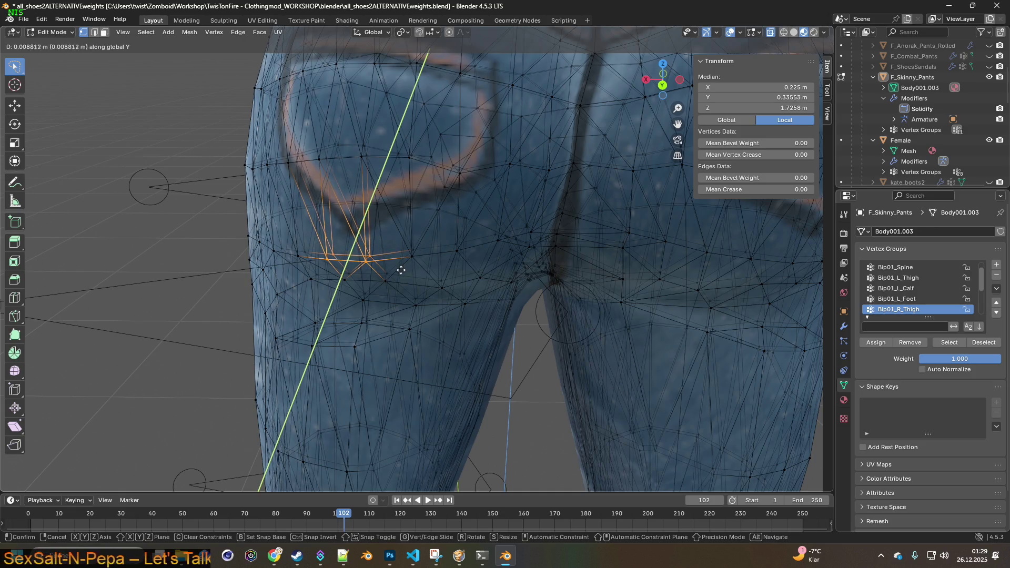
{"action": "left_click", "coordinate": [401, 270]}
- Return to Object Mode and orbit to a front view of the figure
{"action": "left_click", "coordinate": [64, 46]}
{"action": "mouse_move", "coordinate": [371, 153]}
{"action": "middle_mouse_down"}
{"action": "mouse_move", "coordinate": [428, 145]}
{"action": "mouse_move", "coordinate": [423, 157]}
{"action": "mouse_move", "coordinate": [271, 149]}
{"action": "middle_mouse_up"}
{"action": "scroll", "coordinate": [383, 176], "scroll_direction": "down", "scroll_amount": 6}
{"action": "mouse_move", "coordinate": [383, 176]}
{"action": "middle_mouse_down"}
{"action": "mouse_move", "coordinate": [411, 171]}
{"action": "mouse_move", "coordinate": [359, 172]}
{"action": "middle_mouse_up"}
{"action": "scroll", "coordinate": [358, 171], "scroll_direction": "up", "scroll_amount": 2}
{"action": "left_click", "coordinate": [22, 19]}
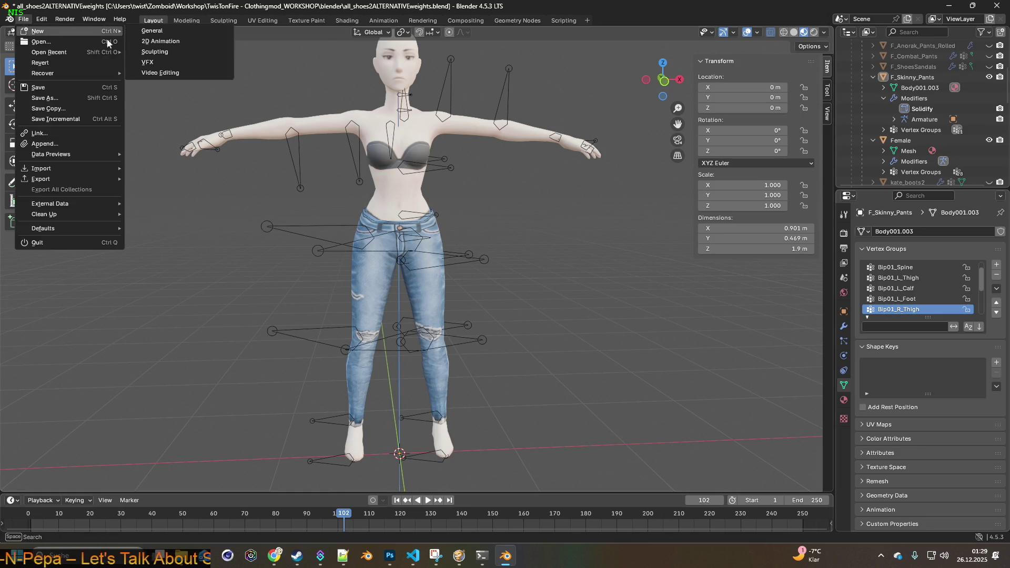
- Hide the Female mesh, re-export the reshaped jeans as FBX, and switch to Project Zomboid
{"action": "left_click", "coordinate": [989, 140]}
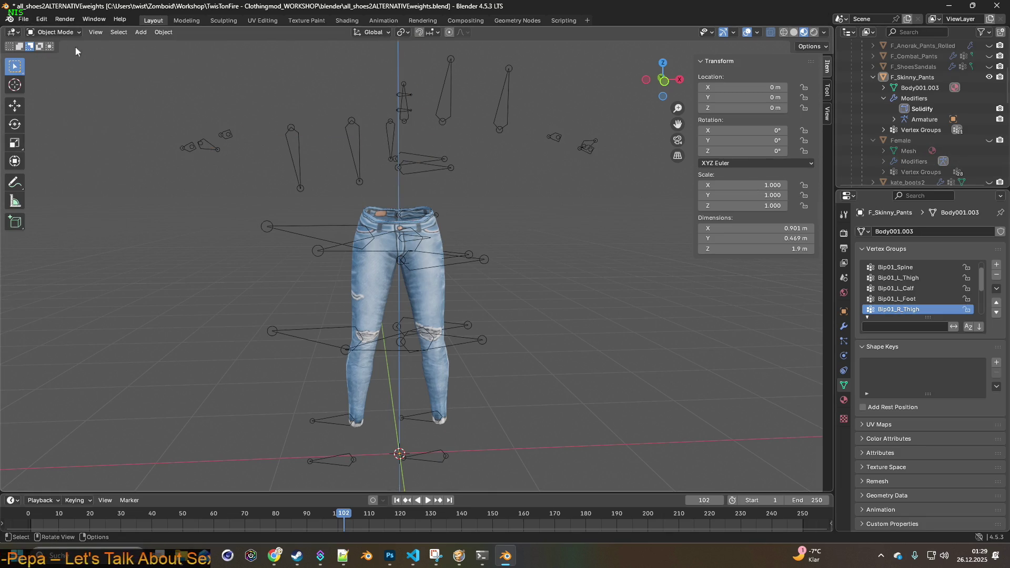
{"action": "left_click", "coordinate": [21, 20]}
{"action": "mouse_move", "coordinate": [38, 184]}
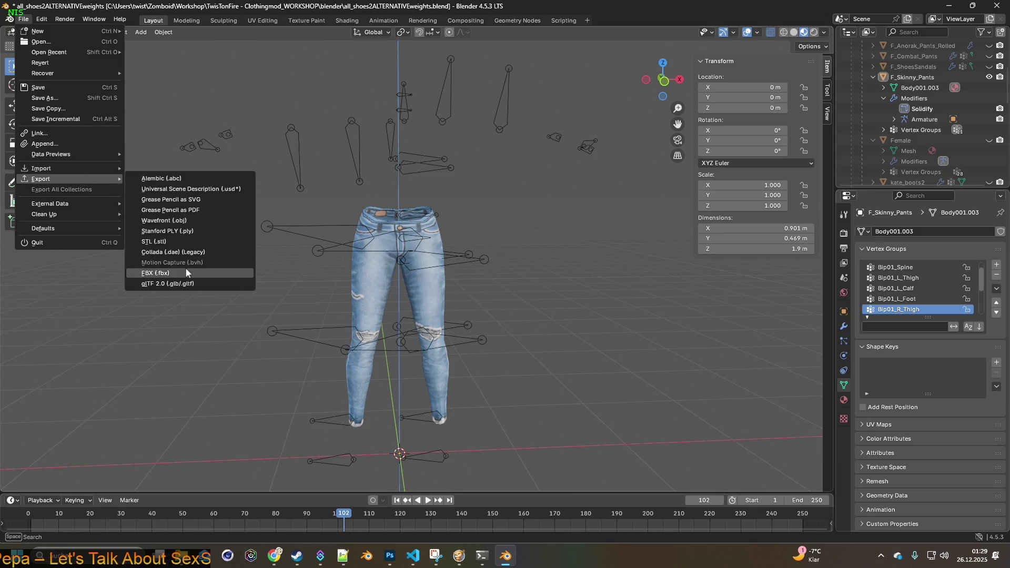
{"action": "left_click", "coordinate": [186, 273]}
{"action": "left_click", "coordinate": [664, 446]}
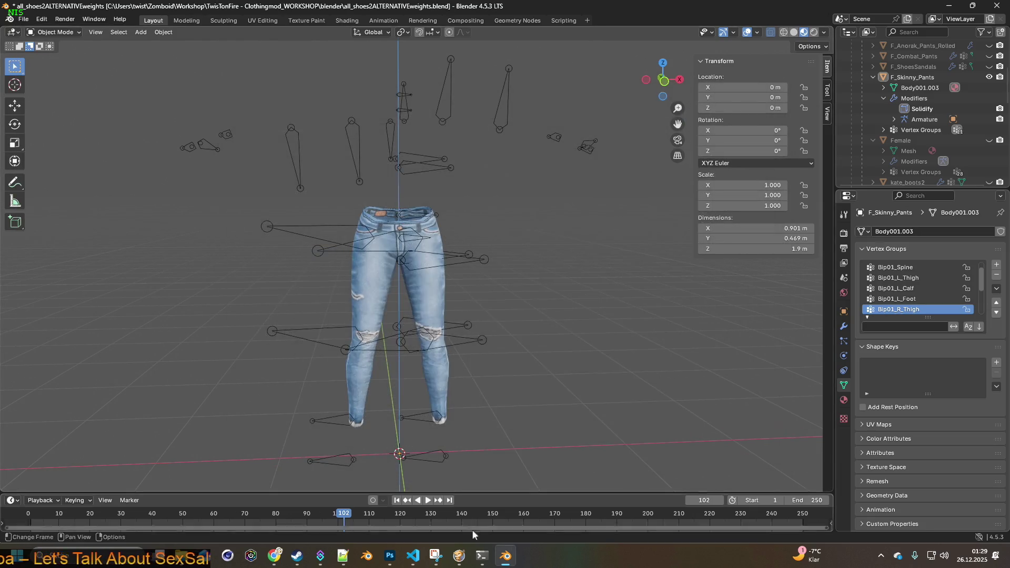
{"action": "left_click", "coordinate": [459, 556]}
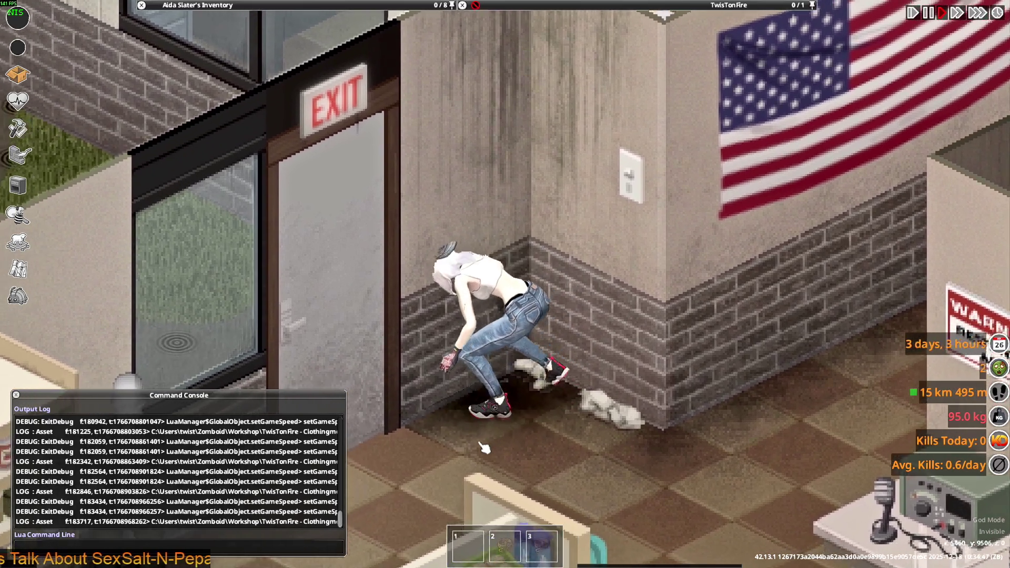
- Walk the character past the shelves, clothing racks and crates to inspect the jeans, then list open windows
{"action": "key", "text": "s"}
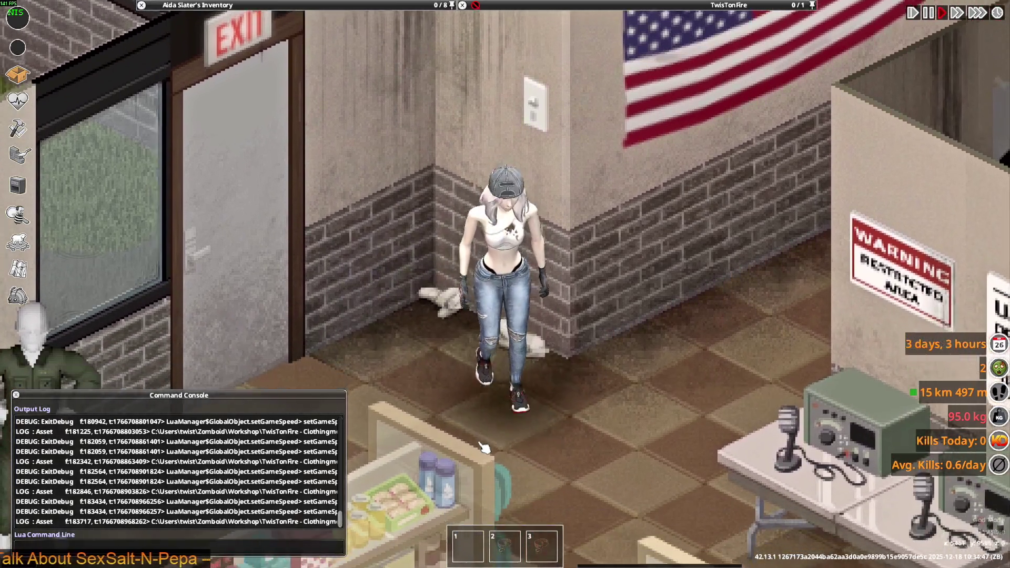
{"action": "key", "text": "s"}
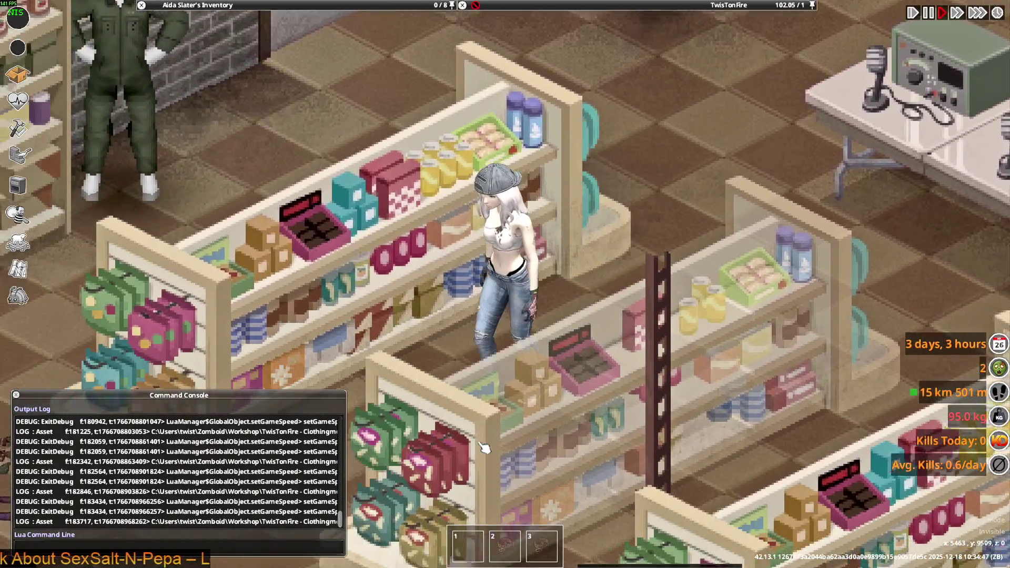
{"action": "key", "text": "s"}
{"action": "key", "text": "d"}
{"action": "key", "text": "s"}
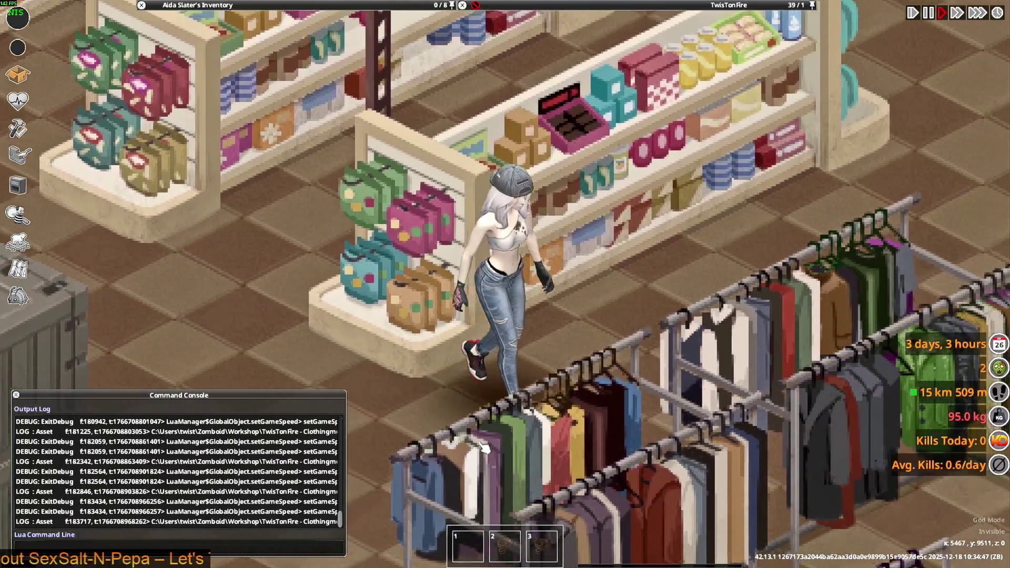
{"action": "key", "text": "a"}
{"action": "key", "text": "w"}
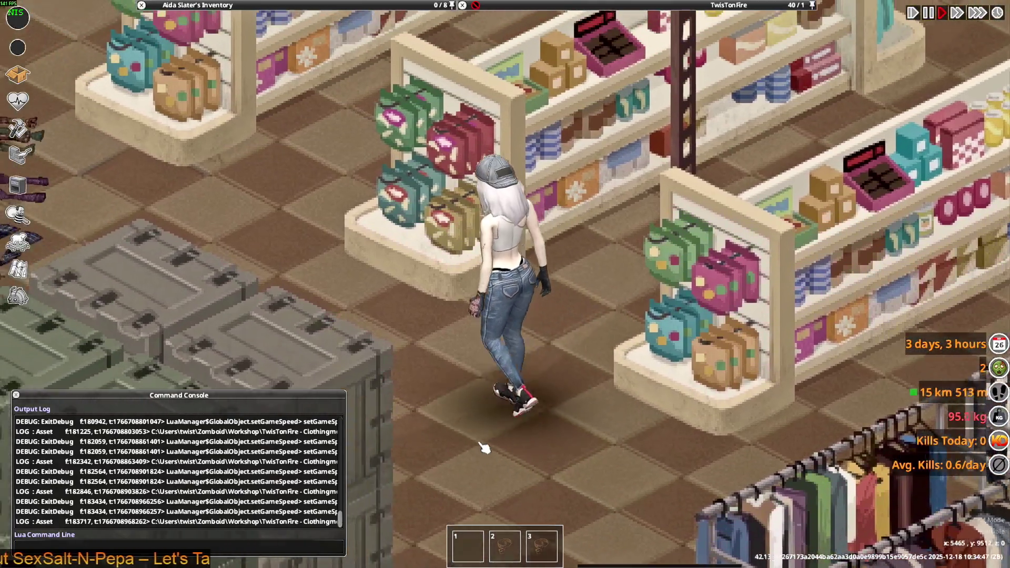
{"action": "key", "text": "a"}
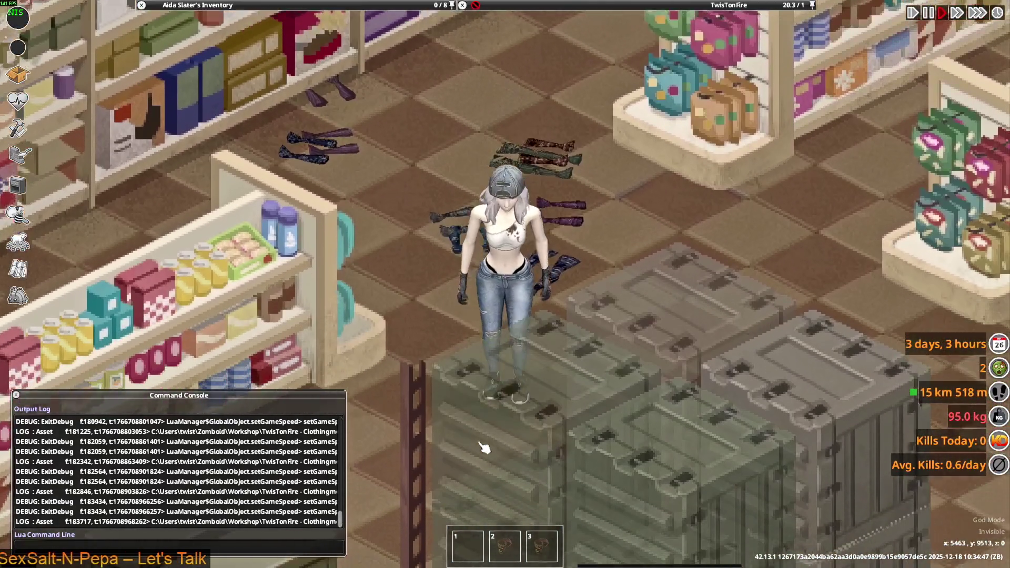
{"action": "key", "text": "s"}
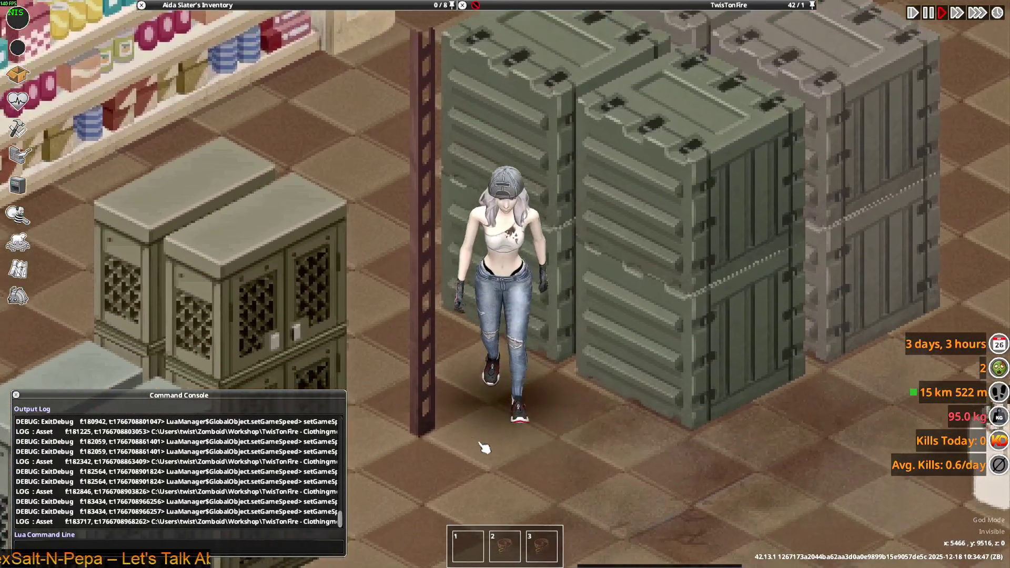
{"action": "key", "text": "d"}
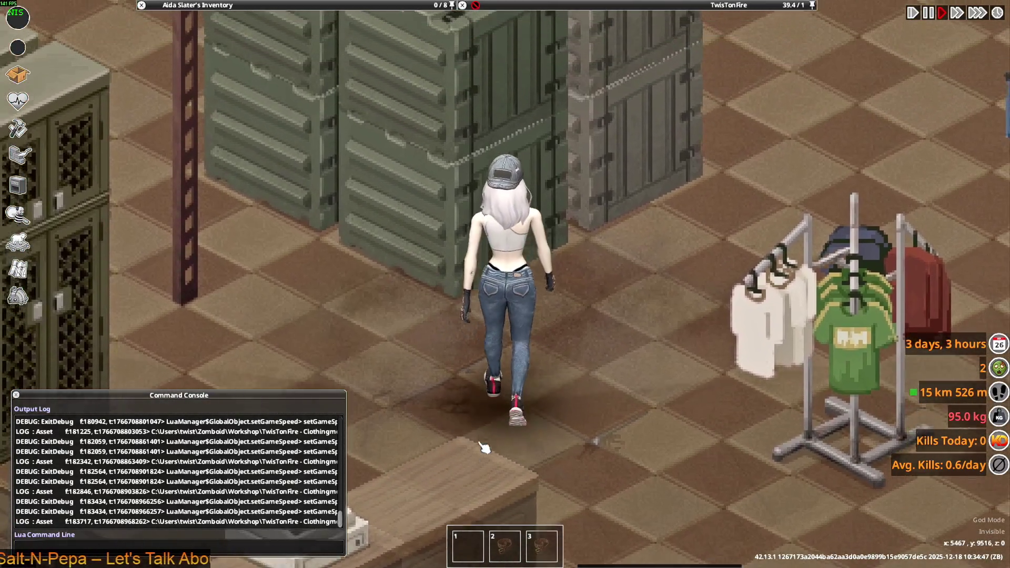
{"action": "key", "text": "d"}
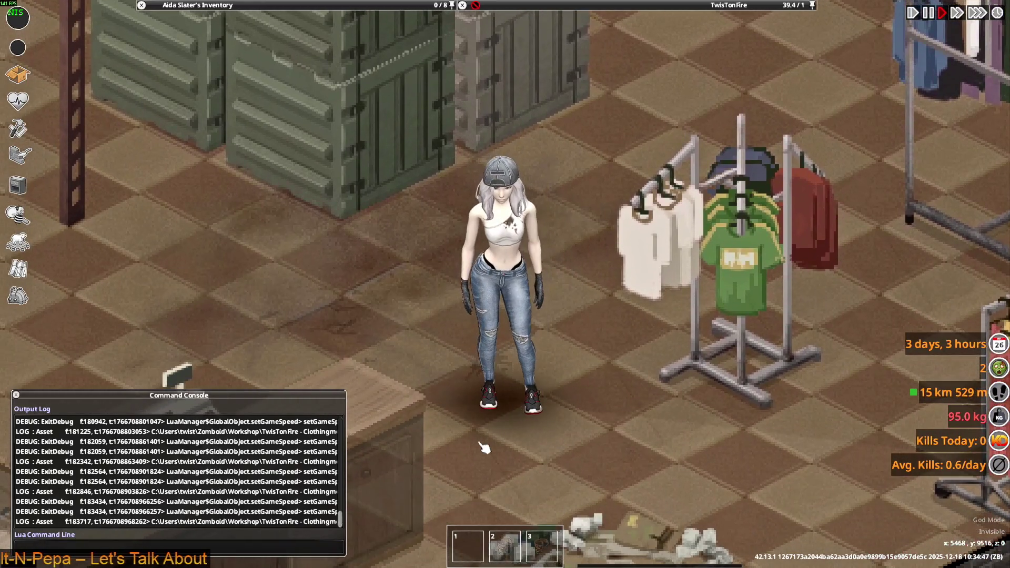
{"action": "key", "text": "alt+Tab"}
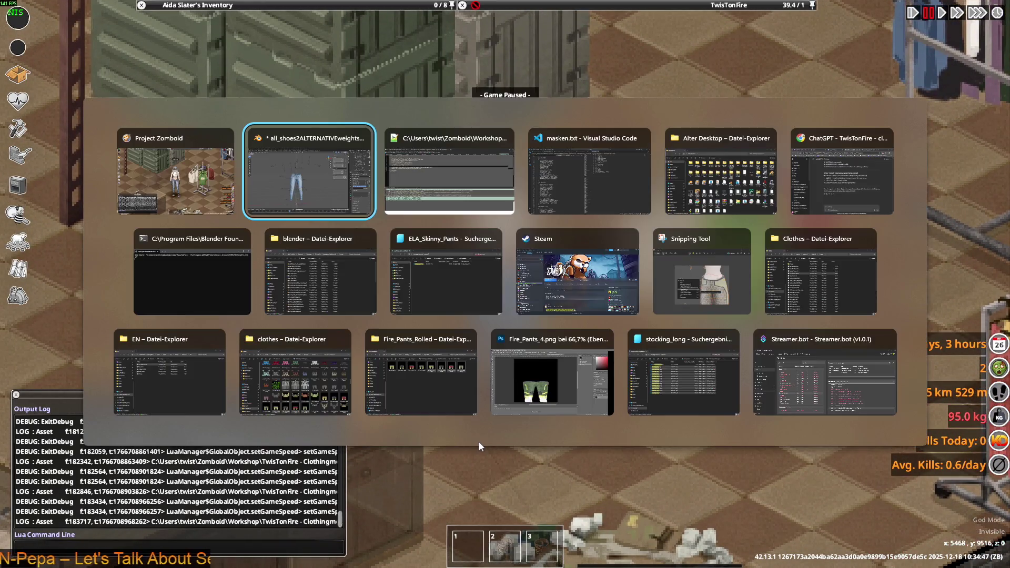
- Delete the m_Masks lines 15, 7 and 9 from ELA_Skinny_Pants.xml, then return to the game
{"action": "key", "text": "alt+Tab"}
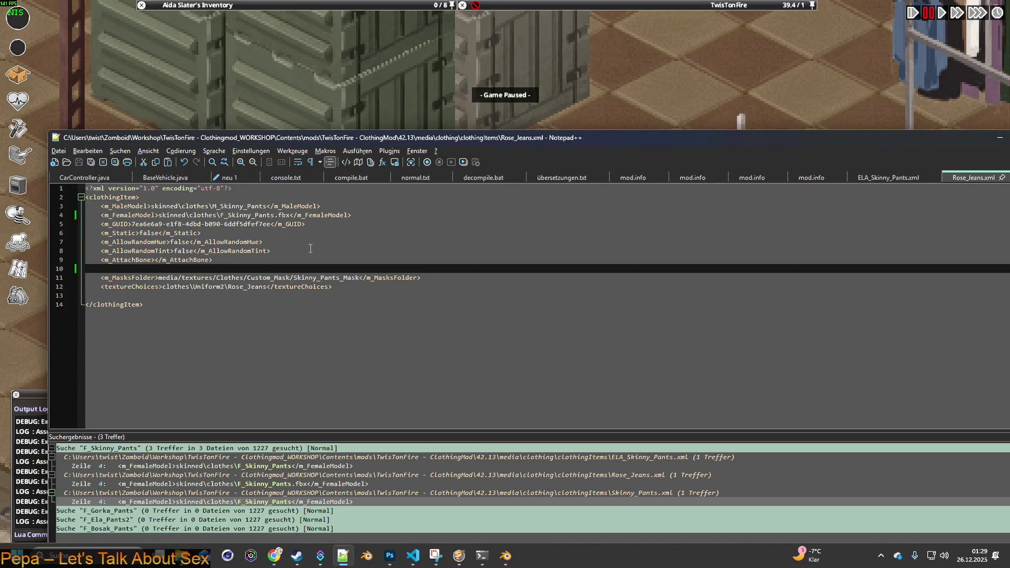
{"action": "left_click", "coordinate": [884, 179]}
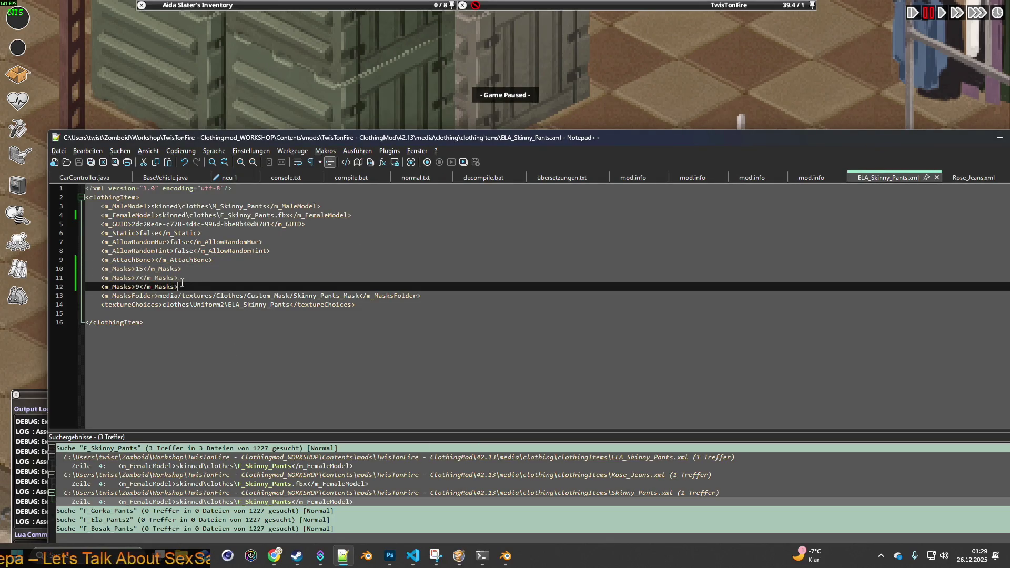
{"action": "key", "text": "Delete"}
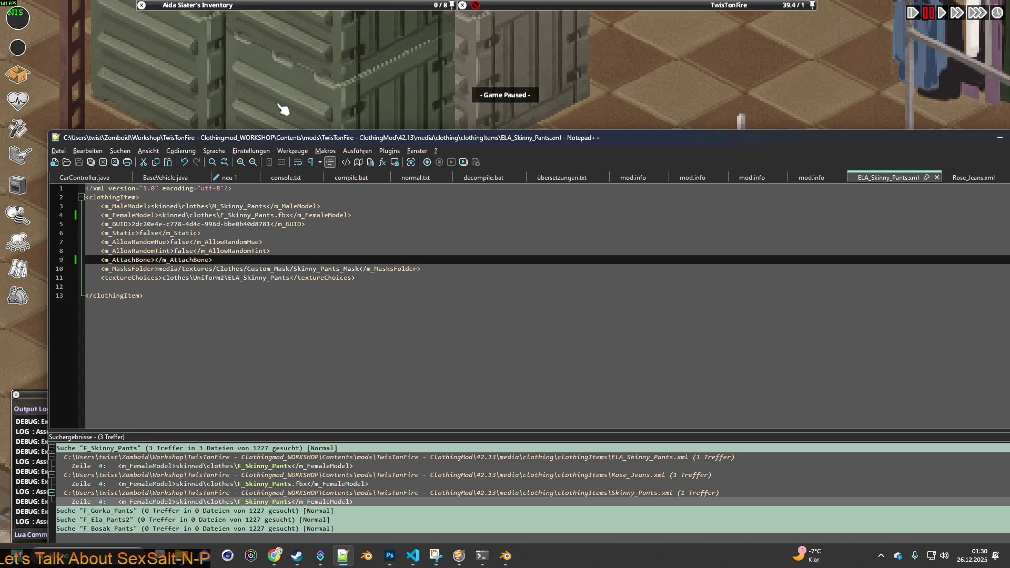
{"action": "left_click", "coordinate": [304, 114]}
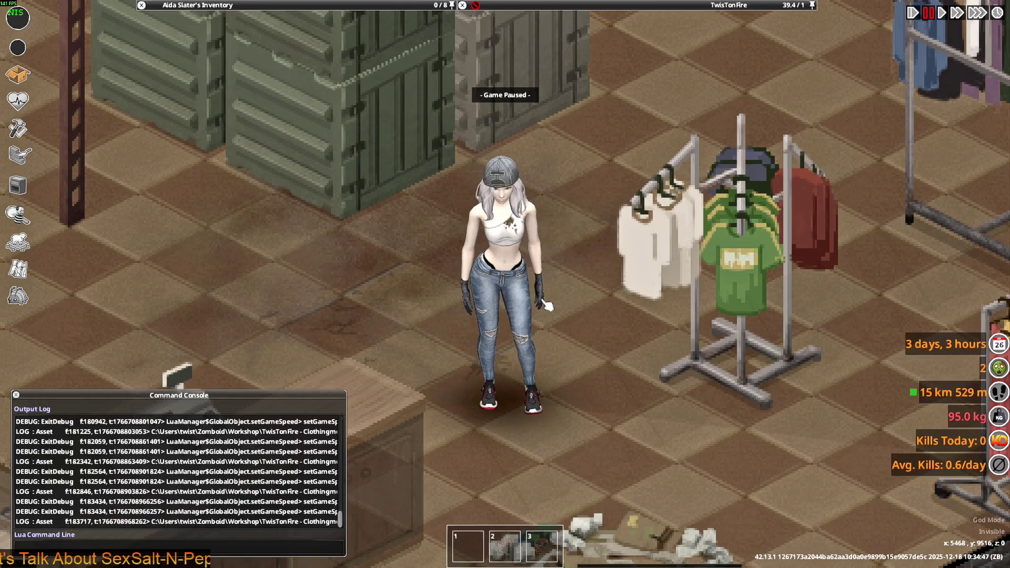
- Unpause, walk across the shop, and put on the Moldborn Survivor Jeans from the inventory
{"action": "key", "text": "space"}
{"action": "scroll", "coordinate": [547, 305], "scroll_direction": "down", "scroll_amount": 2}
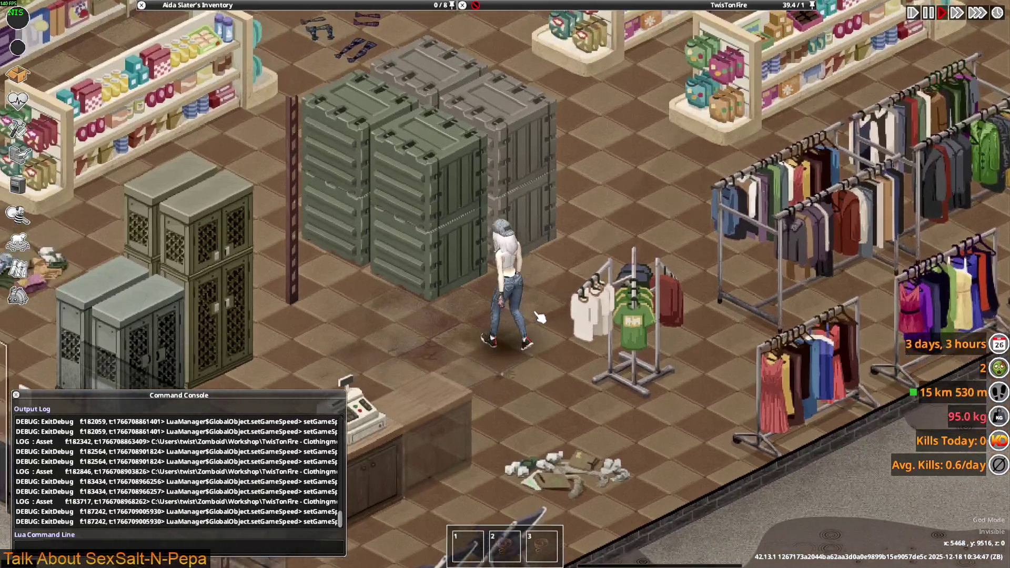
{"action": "scroll", "coordinate": [542, 315], "scroll_direction": "up", "scroll_amount": 4}
{"action": "key", "text": "w"}
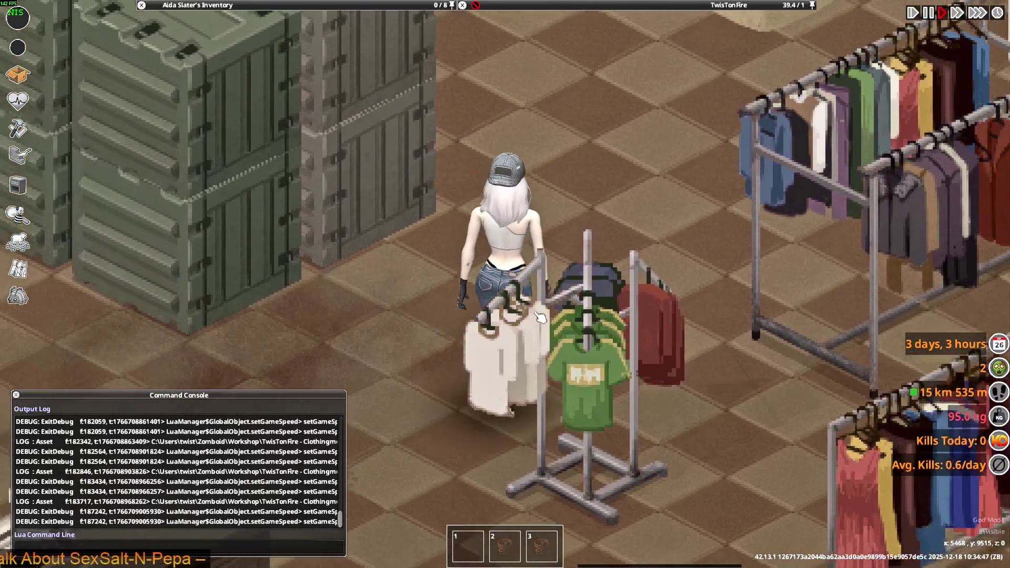
{"action": "key", "text": "a"}
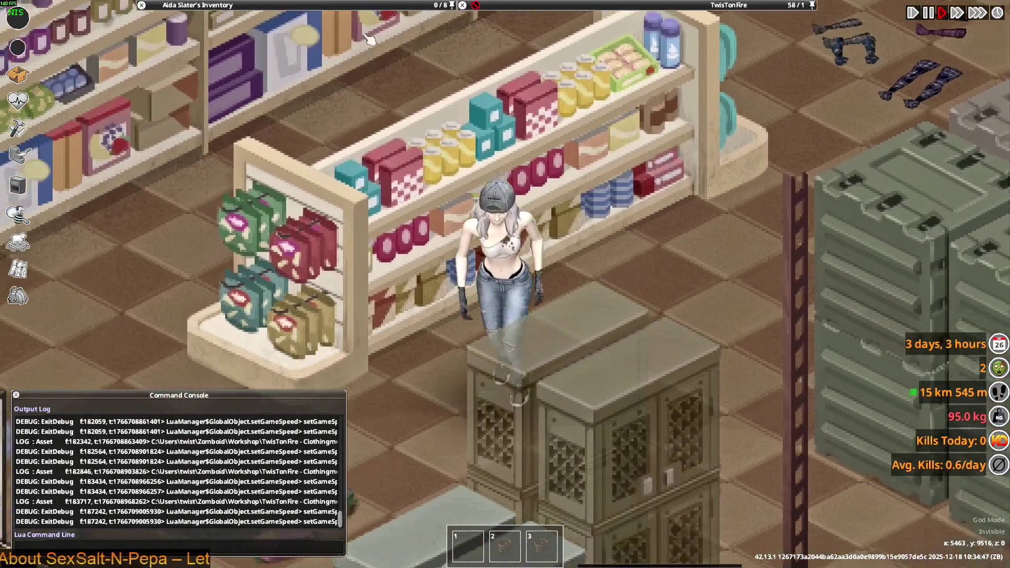
{"action": "mouse_move", "coordinate": [190, 5]}
{"action": "mouse_move", "coordinate": [195, 141]}
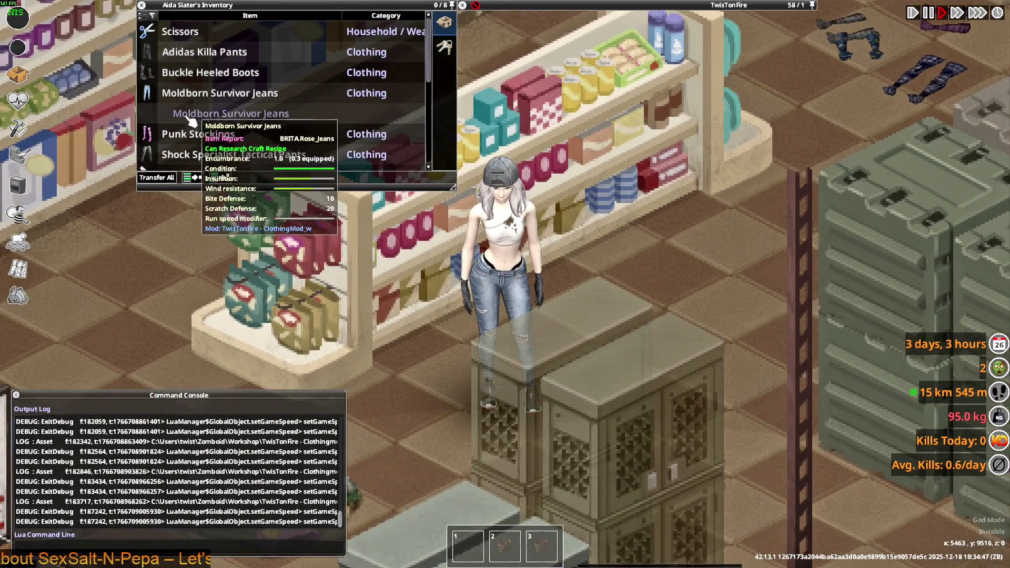
{"action": "scroll", "coordinate": [194, 141], "scroll_direction": "down", "scroll_amount": 1}
{"action": "right_click", "coordinate": [197, 139]}
{"action": "left_click", "coordinate": [221, 163]}
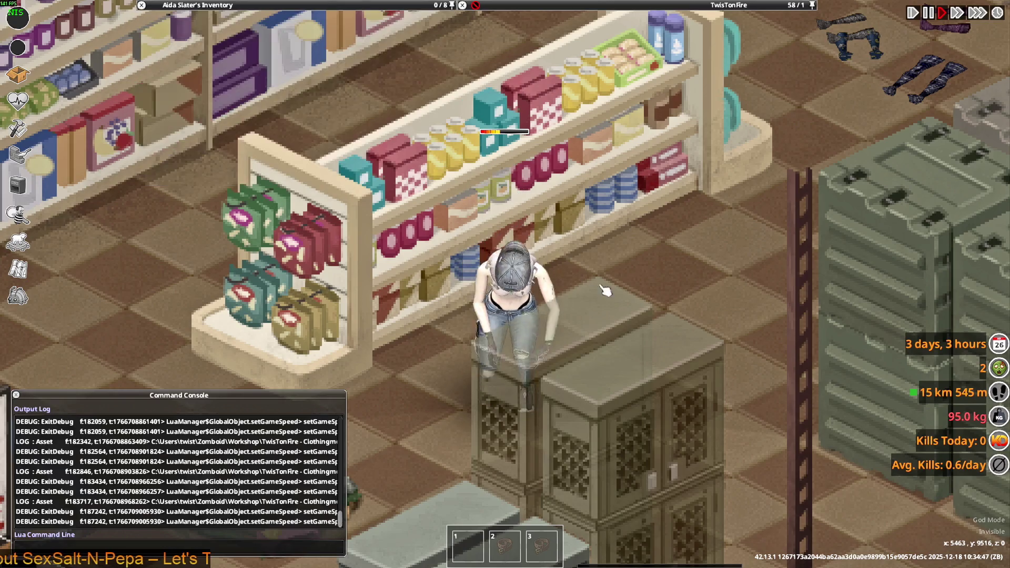
- Walk and crouch-walk the character through the store to see the new jeans
{"action": "key", "text": "w"}
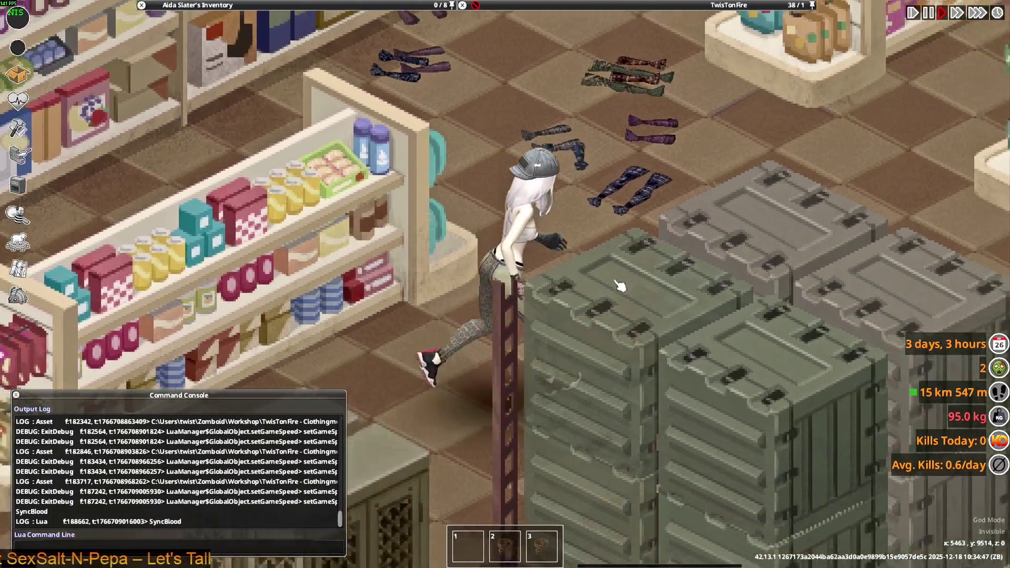
{"action": "key", "text": "s"}
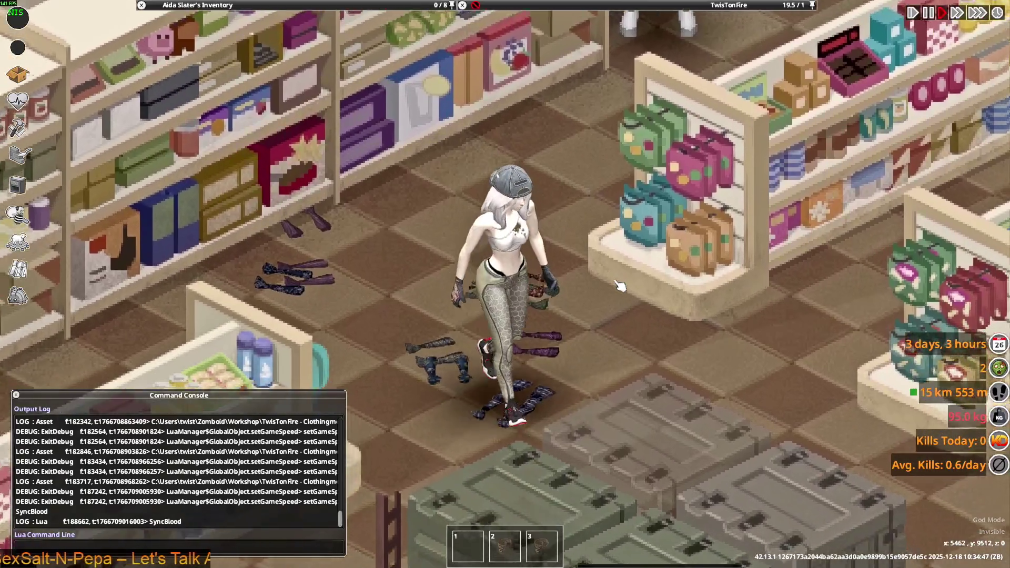
{"action": "key", "text": "d"}
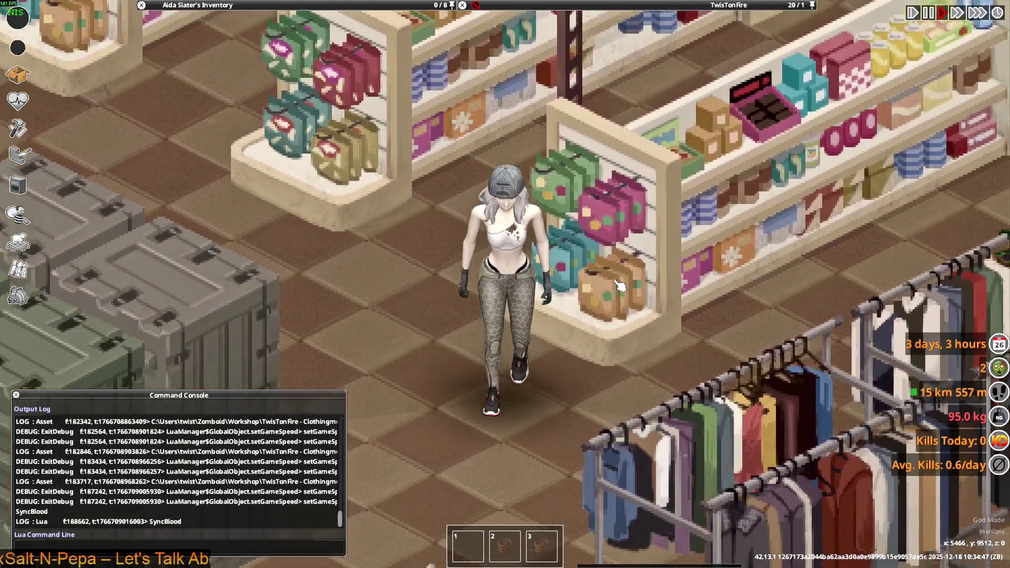
{"action": "key", "text": "a"}
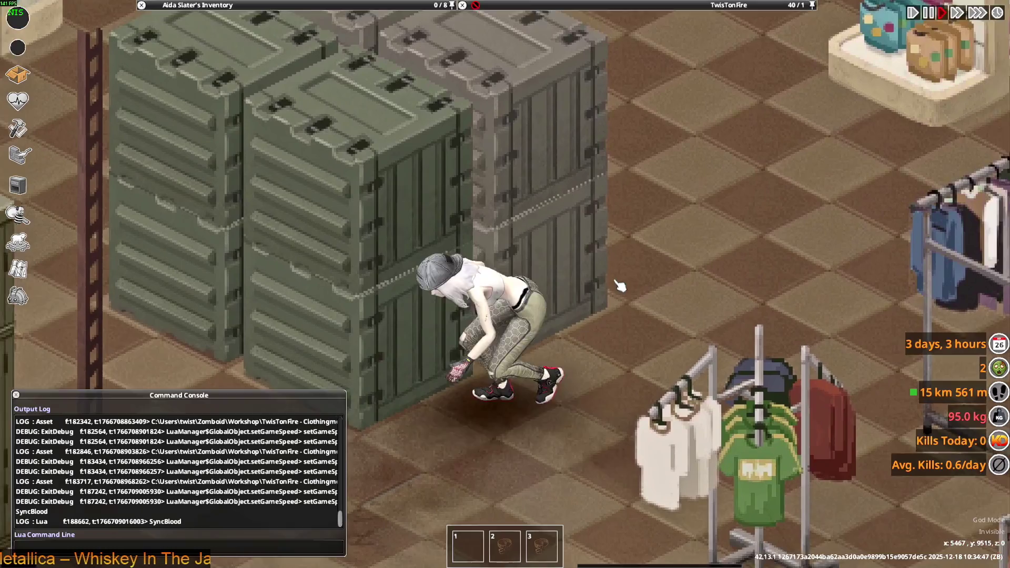
{"action": "key", "text": "d"}
{"action": "key", "text": "w"}
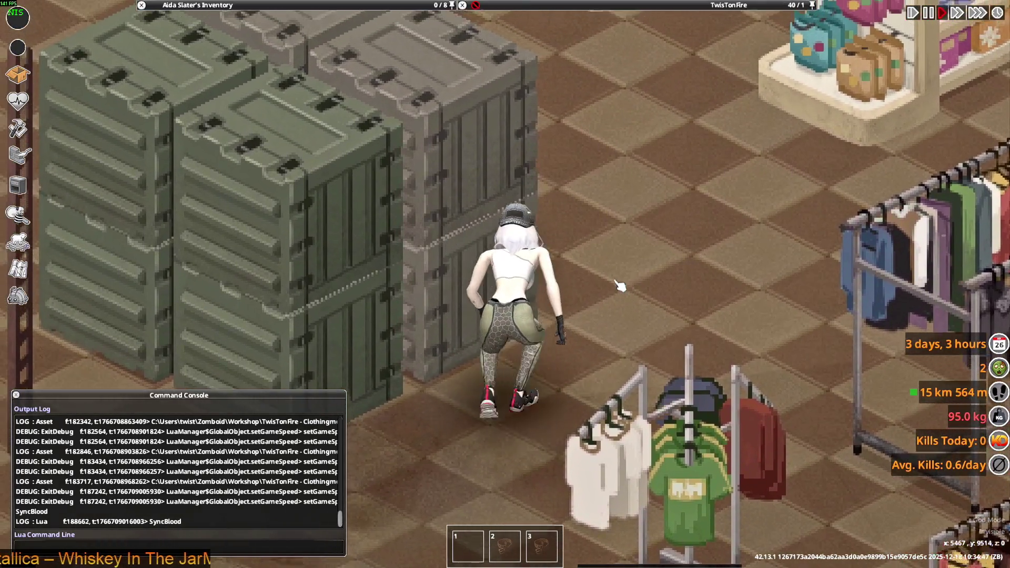
{"action": "key", "text": "w"}
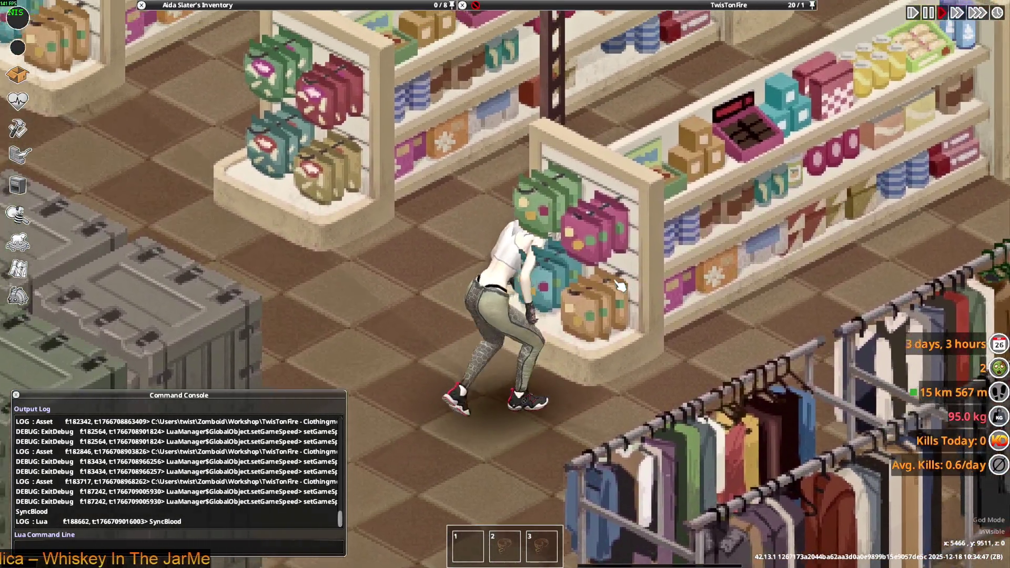
{"action": "key", "text": "a"}
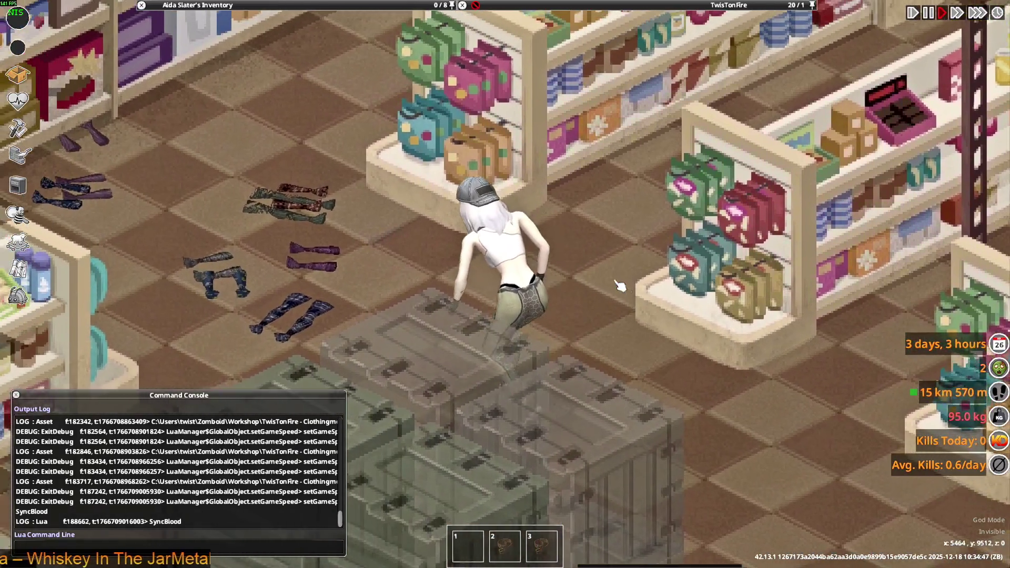
{"action": "key", "text": "a"}
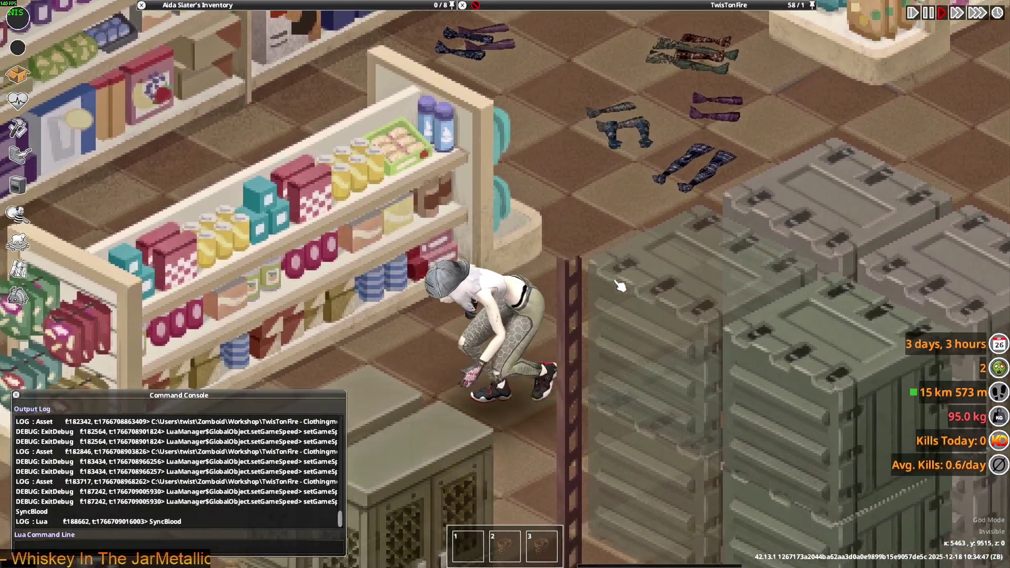
{"action": "key", "text": "a"}
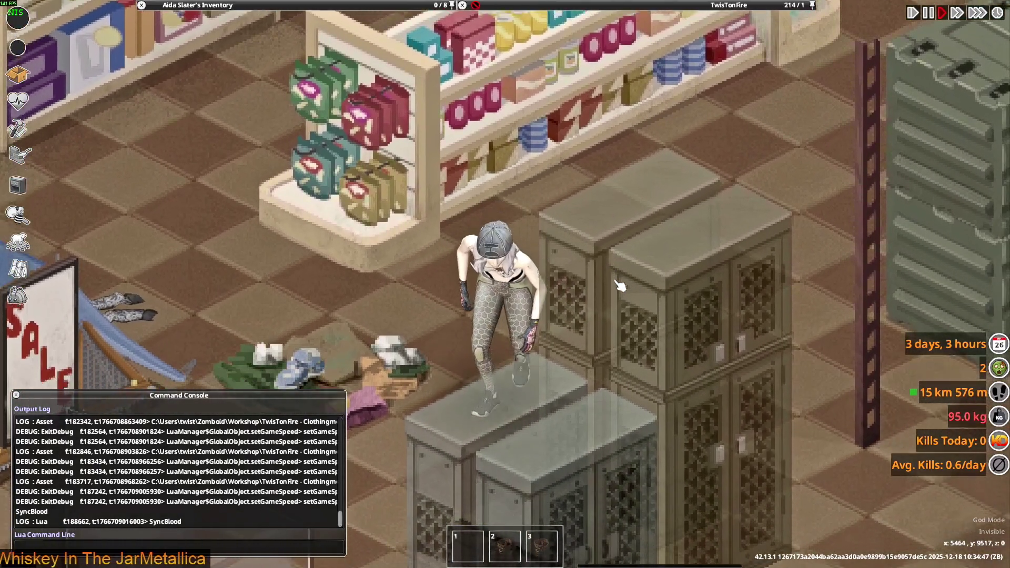
- Walk upright past the lockers and turn the character around to face the camera
{"action": "key", "text": "s"}
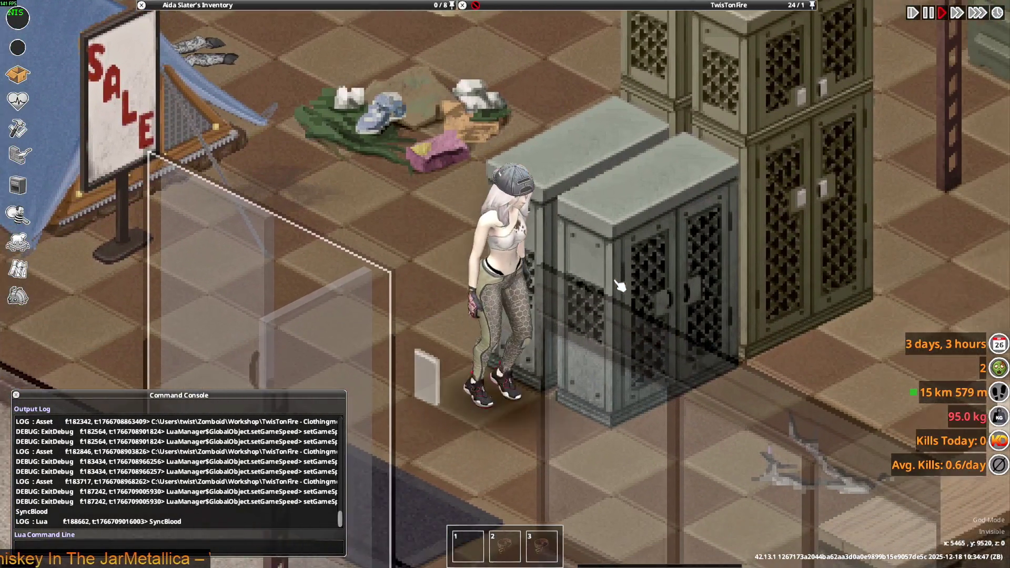
{"action": "key", "text": "w"}
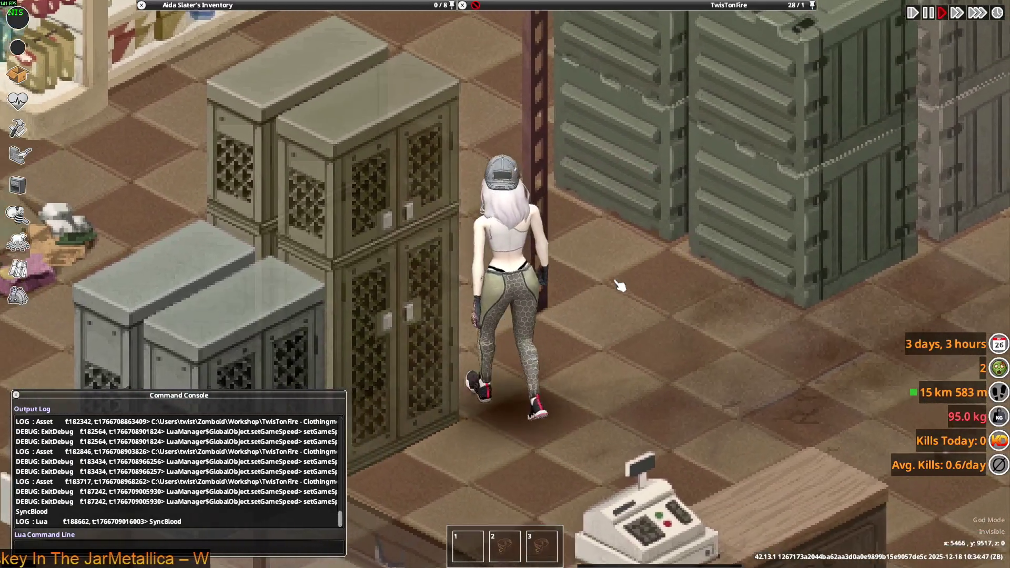
{"action": "key", "text": "a"}
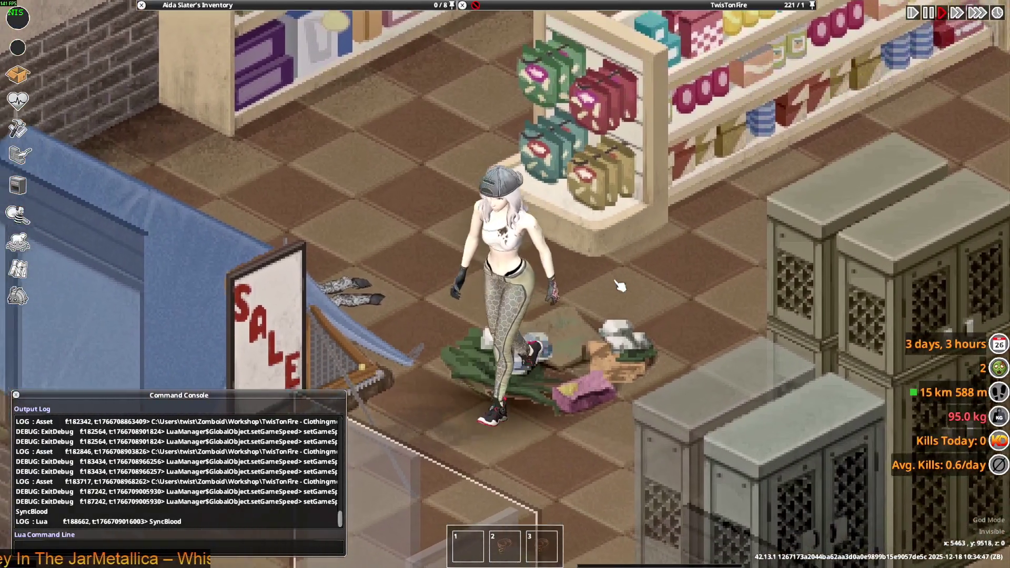
{"action": "key", "text": "w"}
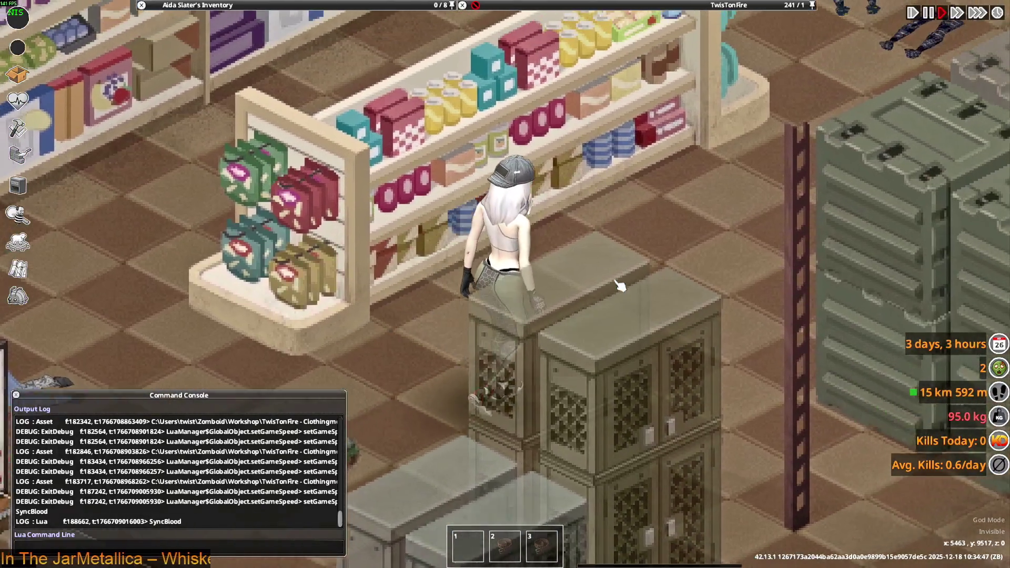
{"action": "key", "text": "d"}
{"action": "key", "text": "w"}
{"action": "key", "text": "s"}
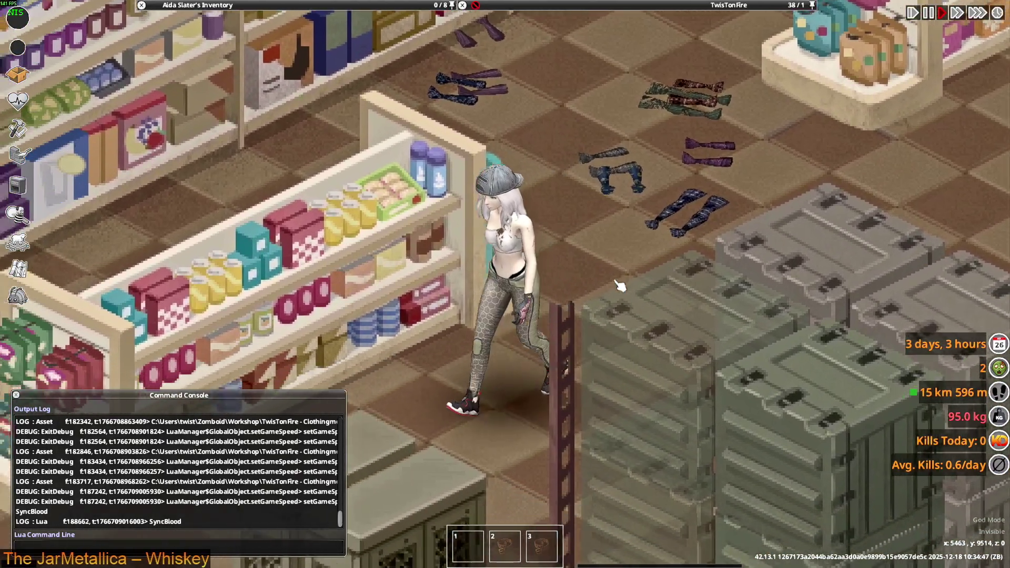
{"action": "key", "text": "a"}
{"action": "scroll", "coordinate": [620, 286], "scroll_direction": "down", "scroll_amount": 5}
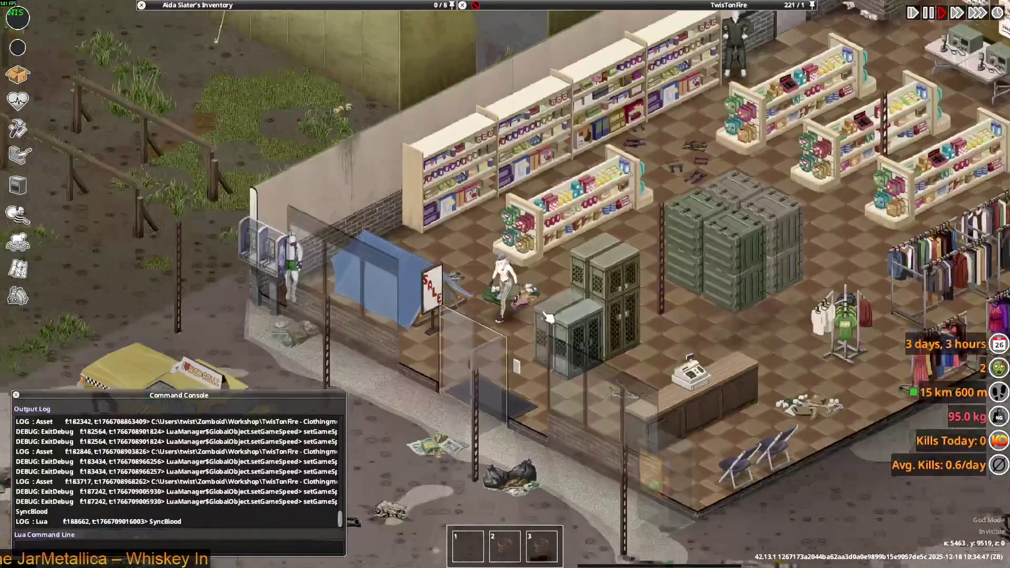
{"action": "scroll", "coordinate": [549, 317], "scroll_direction": "up", "scroll_amount": 5}
{"action": "key", "text": "s"}
- Walk outside, move one Moldborn Survivor Jeans to the other inventory, and return to the storefront
{"action": "mouse_move", "coordinate": [229, 132]}
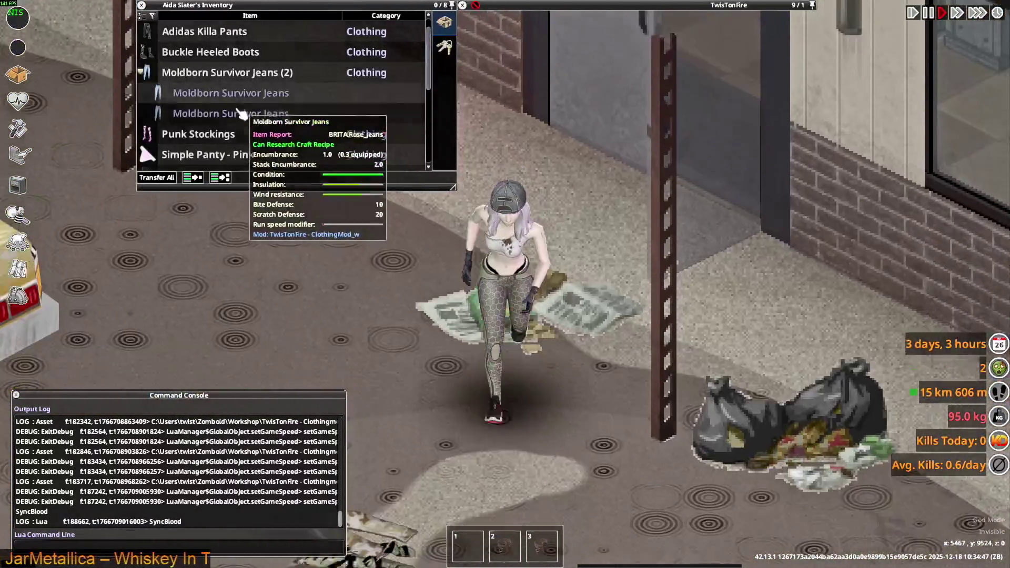
{"action": "key", "text": "s"}
{"action": "key", "text": "d"}
{"action": "mouse_move", "coordinate": [215, 115]}
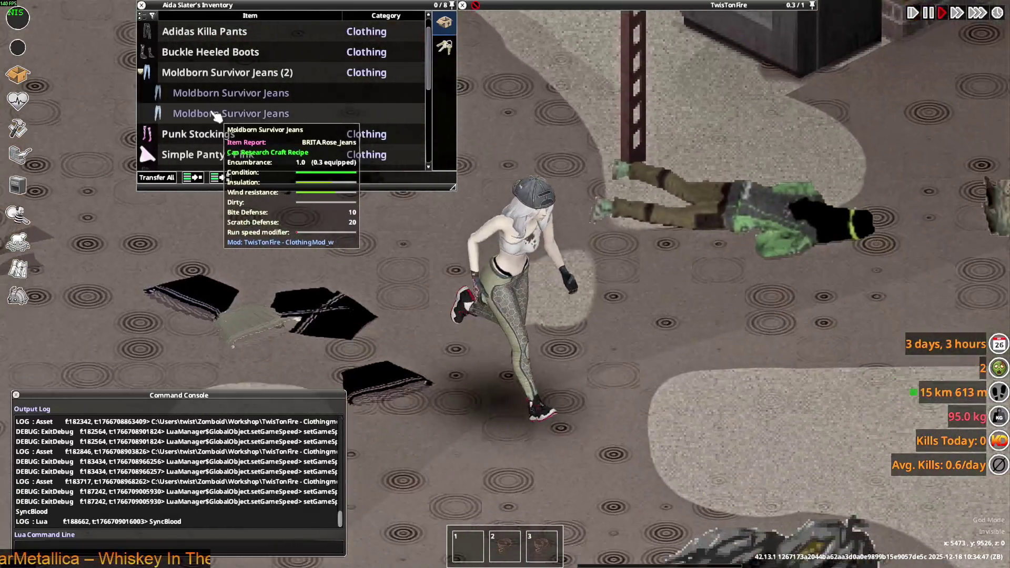
{"action": "key", "text": "s"}
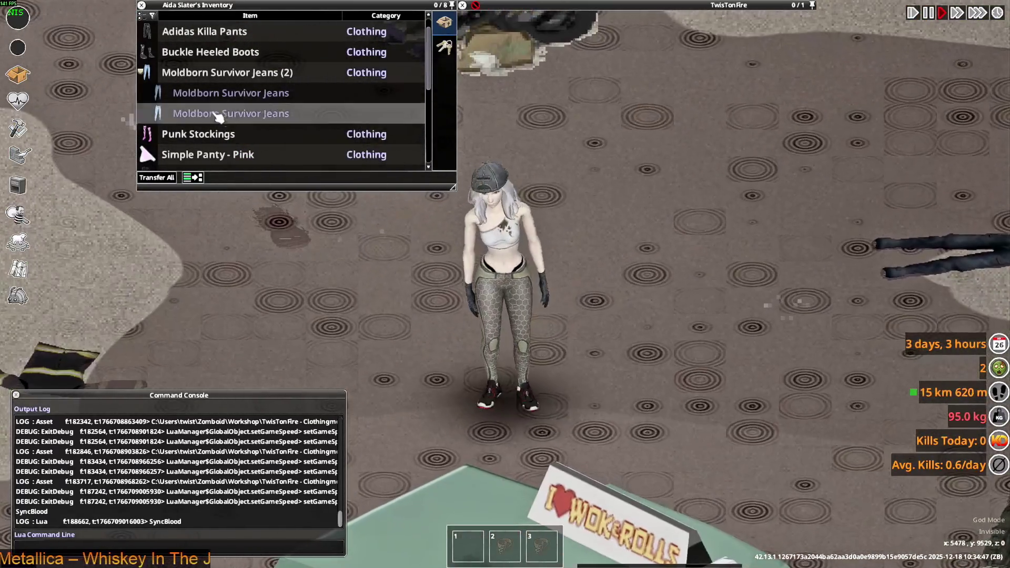
{"action": "double_click", "coordinate": [230, 114]}
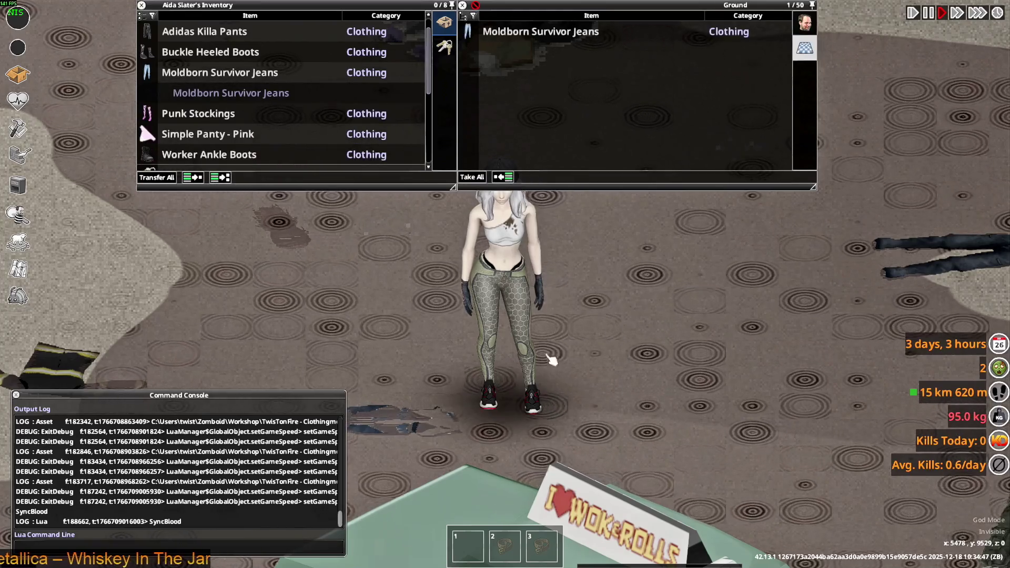
{"action": "key", "text": "w"}
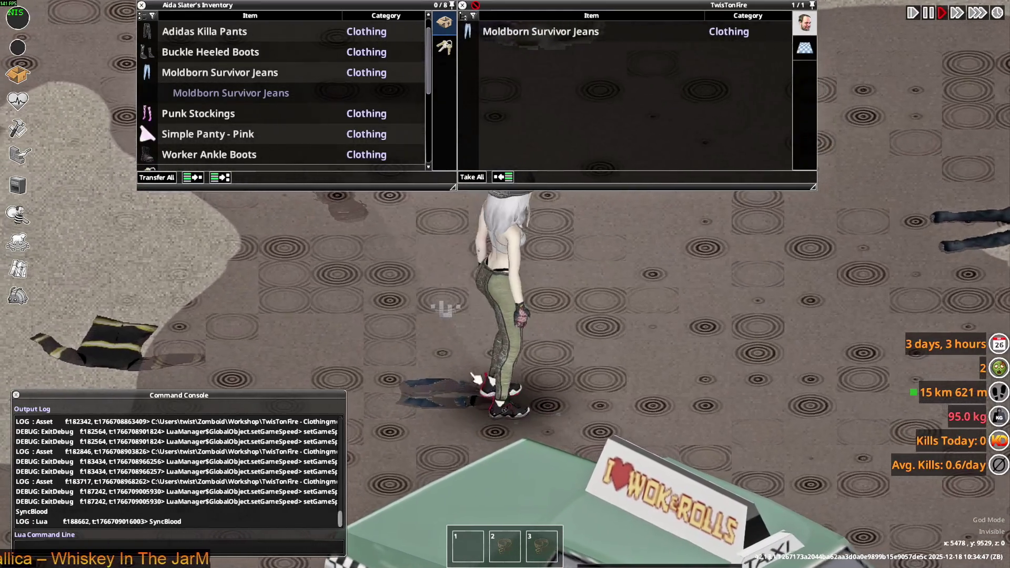
{"action": "key", "text": "w"}
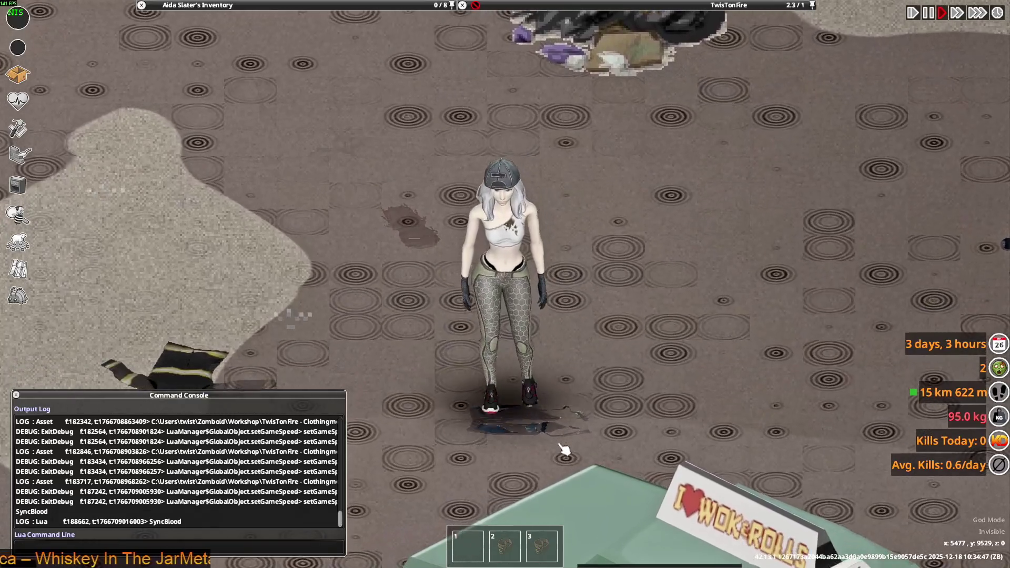
{"action": "key", "text": "w"}
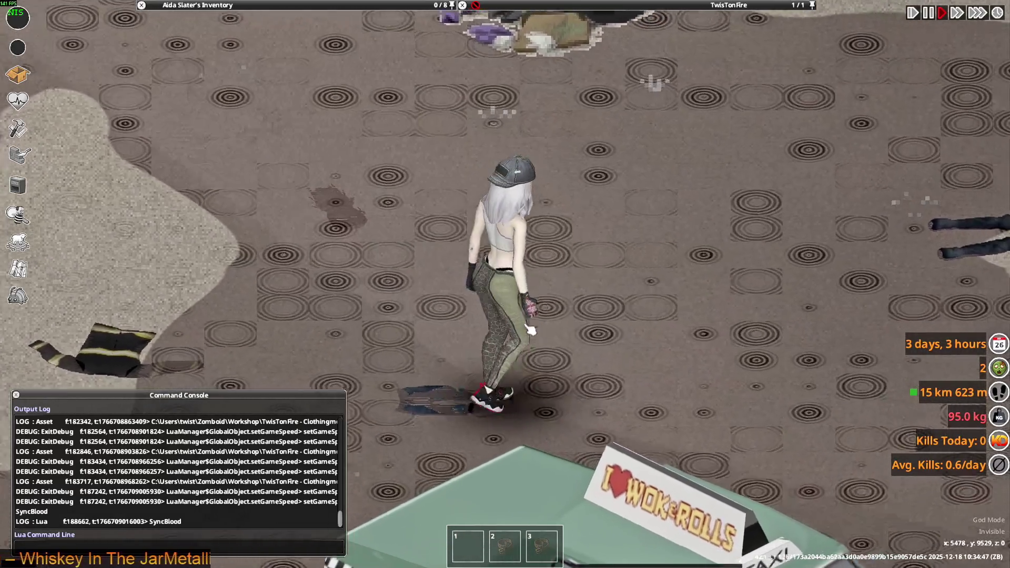
{"action": "scroll", "coordinate": [545, 416], "scroll_direction": "down", "scroll_amount": 5}
{"action": "mouse_move", "coordinate": [224, 62]}
{"action": "key", "text": "w"}
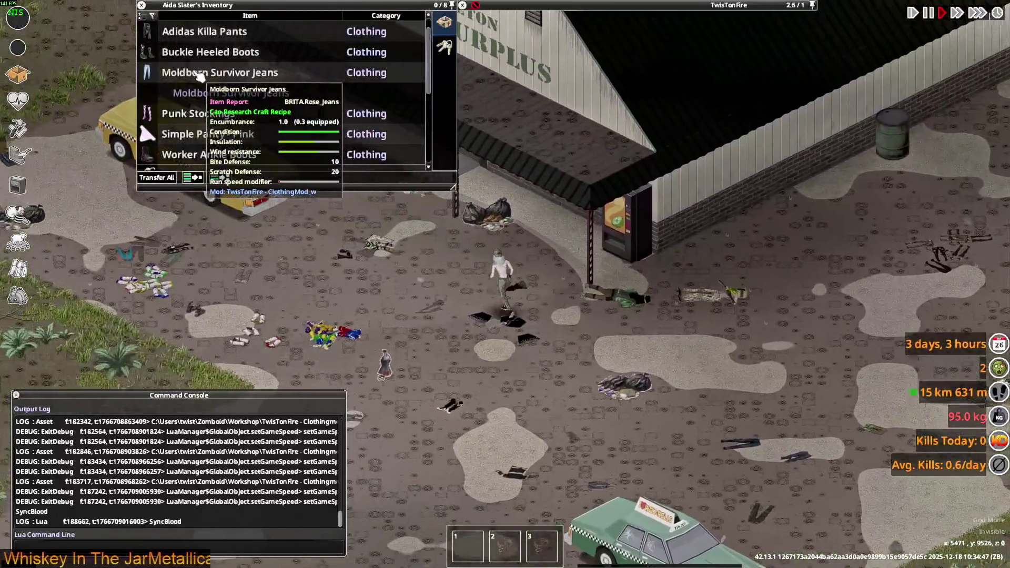
{"action": "scroll", "coordinate": [473, 234], "scroll_direction": "up", "scroll_amount": 4}
- Walk the character through the store to stand beside the clothing racks
{"action": "key", "text": "w"}
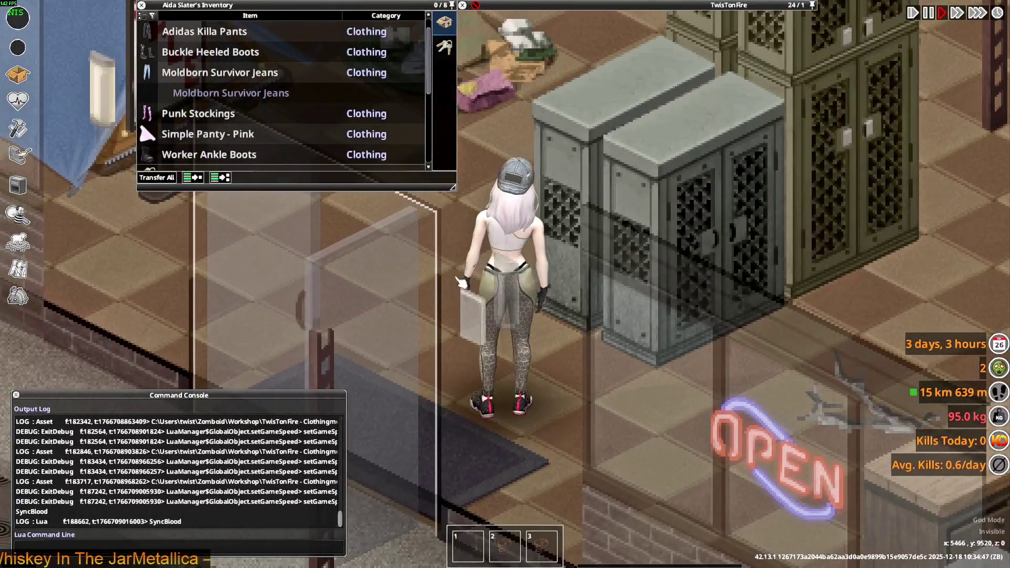
{"action": "key", "text": "d"}
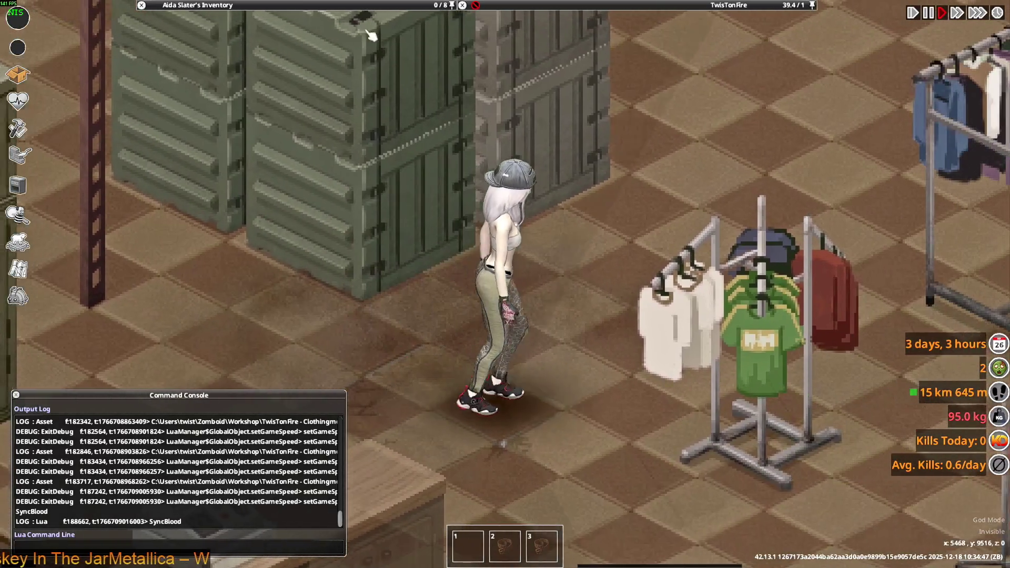
{"action": "mouse_move", "coordinate": [231, 148]}
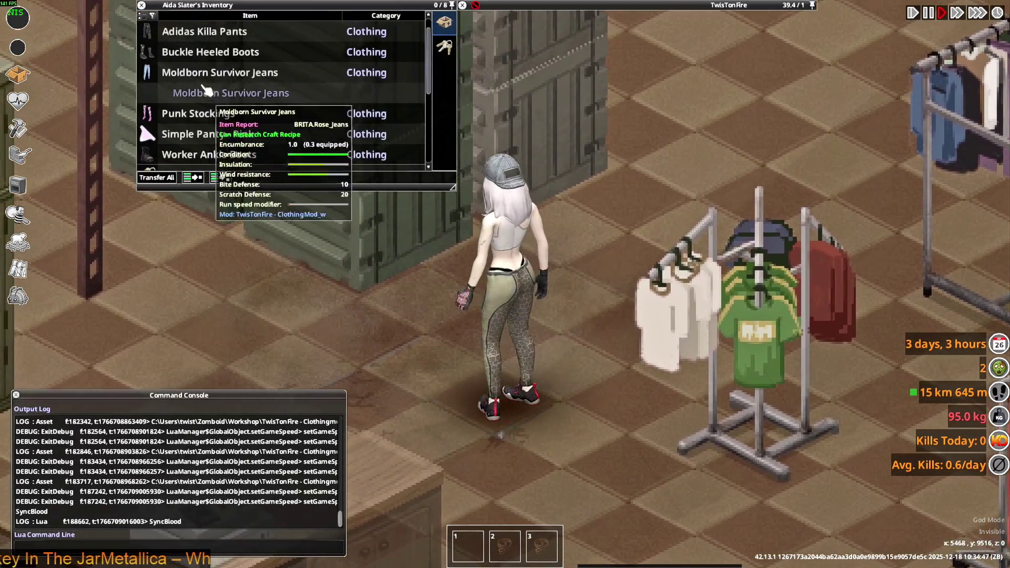
{"action": "scroll", "coordinate": [203, 108], "scroll_direction": "down", "scroll_amount": 4}
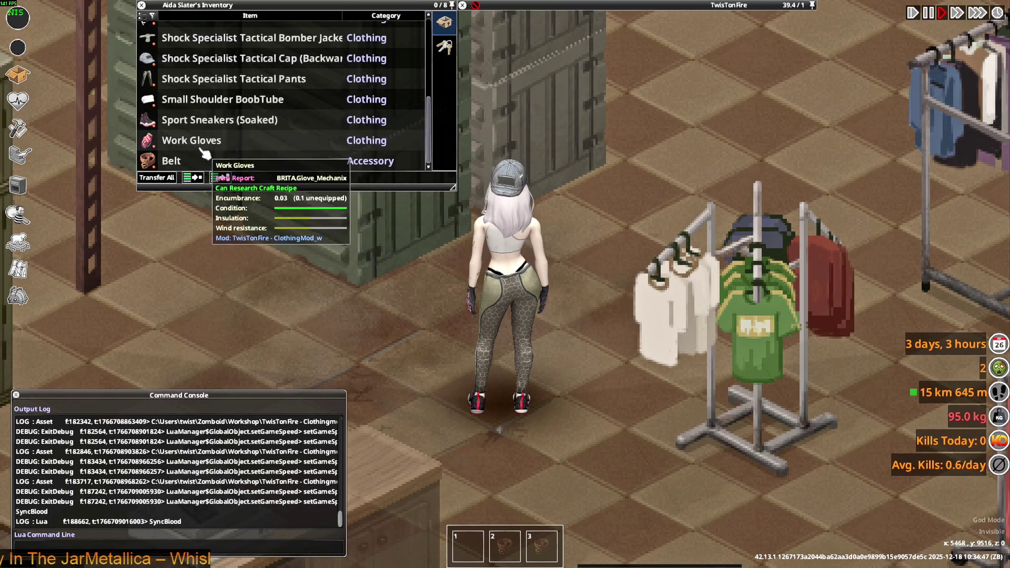
{"action": "scroll", "coordinate": [199, 145], "scroll_direction": "up", "scroll_amount": 1}
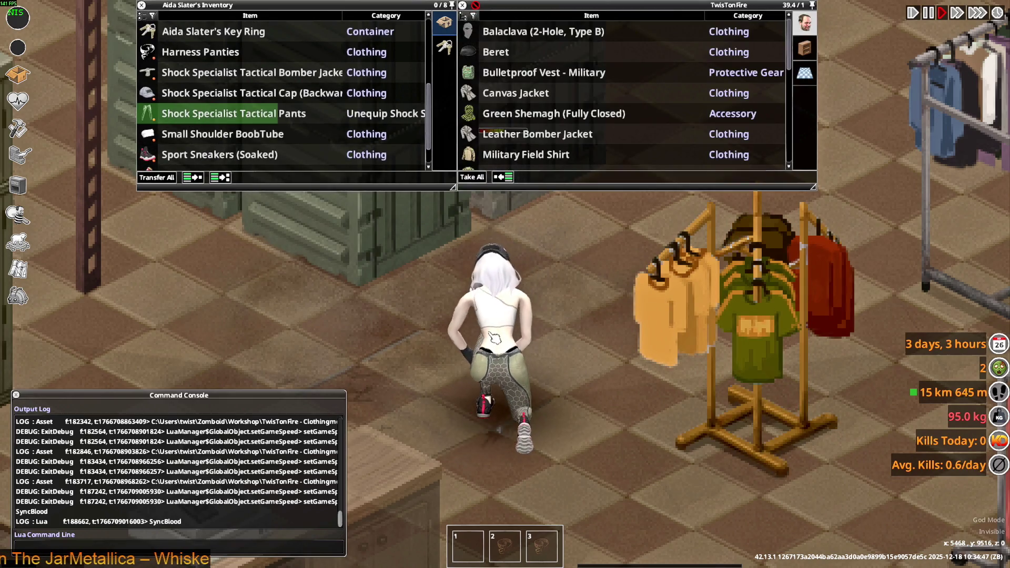
{"action": "key", "text": "s"}
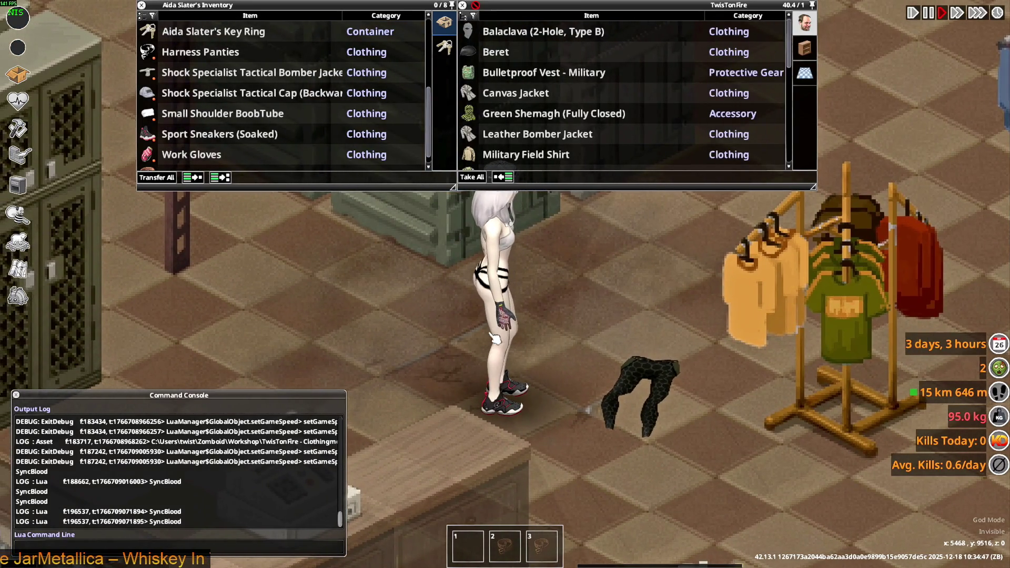
{"action": "scroll", "coordinate": [205, 74], "scroll_direction": "up", "scroll_amount": 5}
- Drop the Moldborn Survivor Jeans to the ground and place them upright on the floor
{"action": "mouse_move", "coordinate": [205, 74]}
{"action": "left_mouse_down"}
{"action": "mouse_move", "coordinate": [404, 295]}
{"action": "mouse_move", "coordinate": [609, 359]}
{"action": "left_mouse_up"}
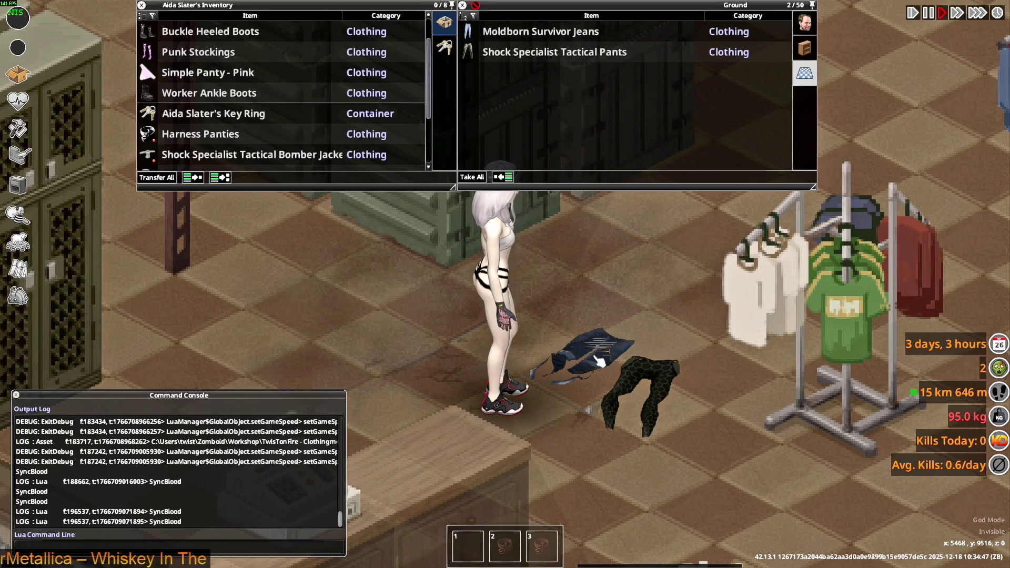
{"action": "scroll", "coordinate": [611, 363], "scroll_direction": "up", "scroll_amount": 2}
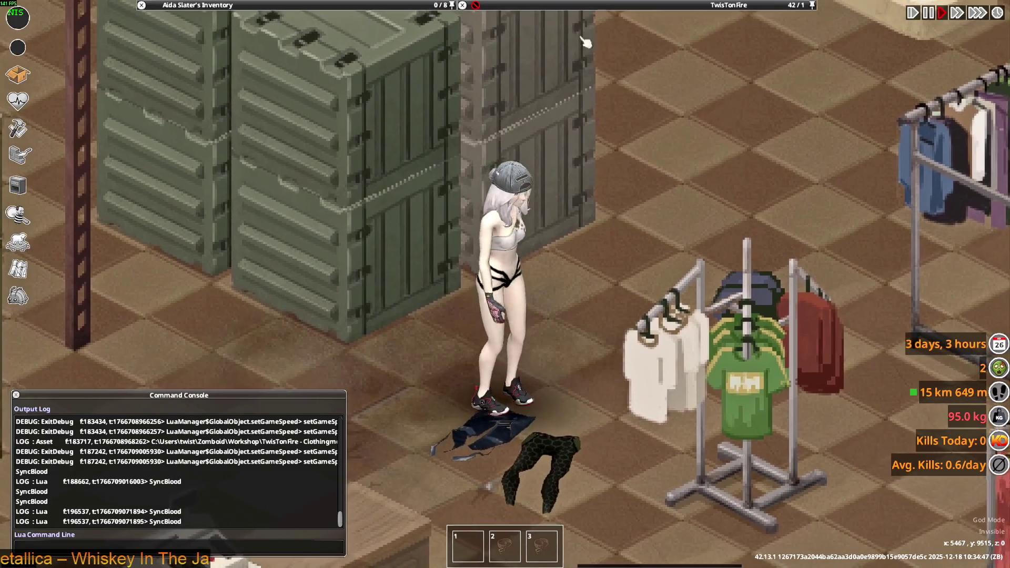
{"action": "mouse_move", "coordinate": [569, 144]}
{"action": "right_click", "coordinate": [520, 82]}
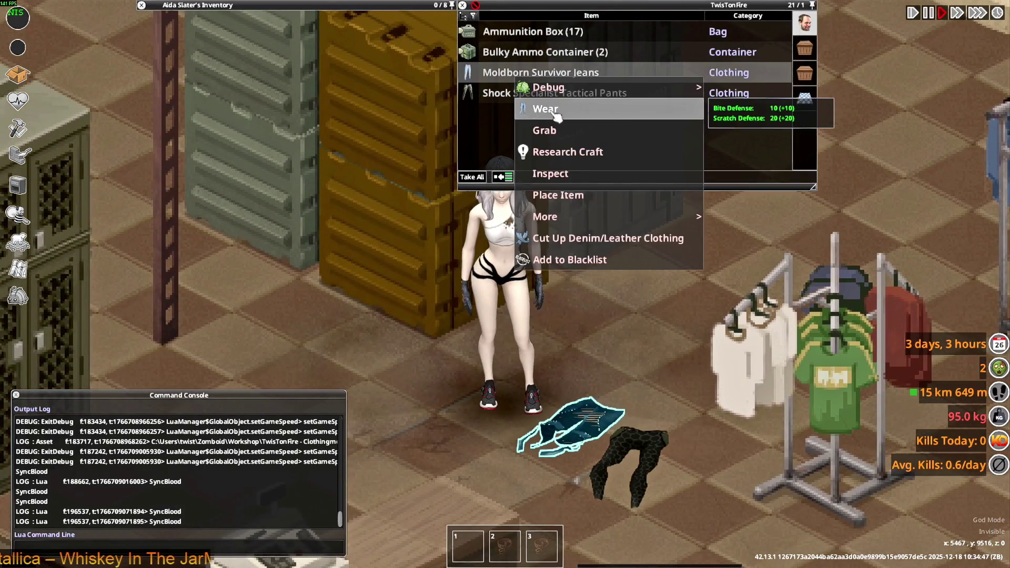
{"action": "left_click", "coordinate": [542, 194]}
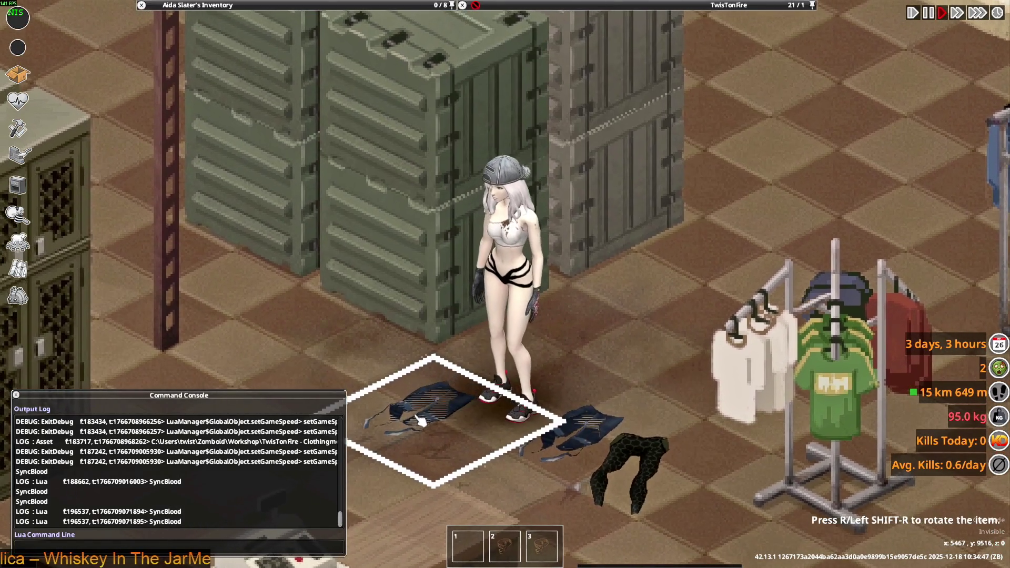
{"action": "key", "text": "r"}
{"action": "left_click", "coordinate": [426, 427]}
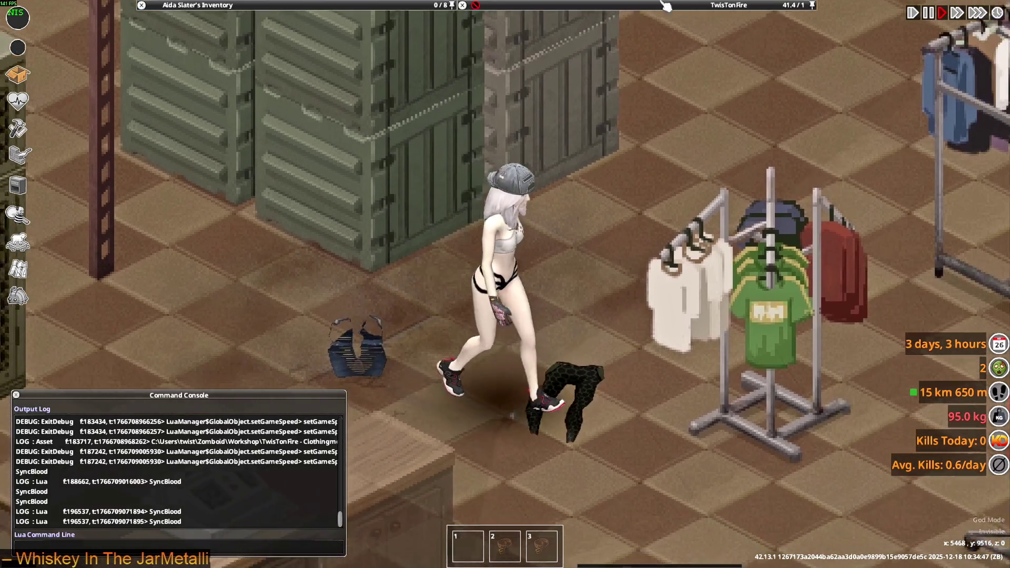
- Switch from the paused Project Zomboid game to the Visual Studio Code editor
{"action": "mouse_move", "coordinate": [667, 6]}
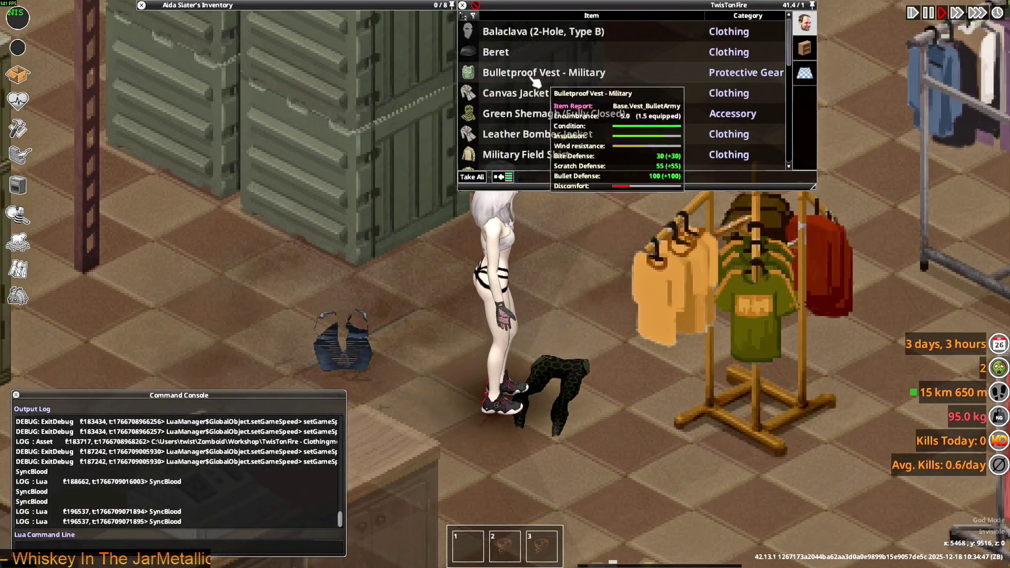
{"action": "key", "text": "alt+Tab"}
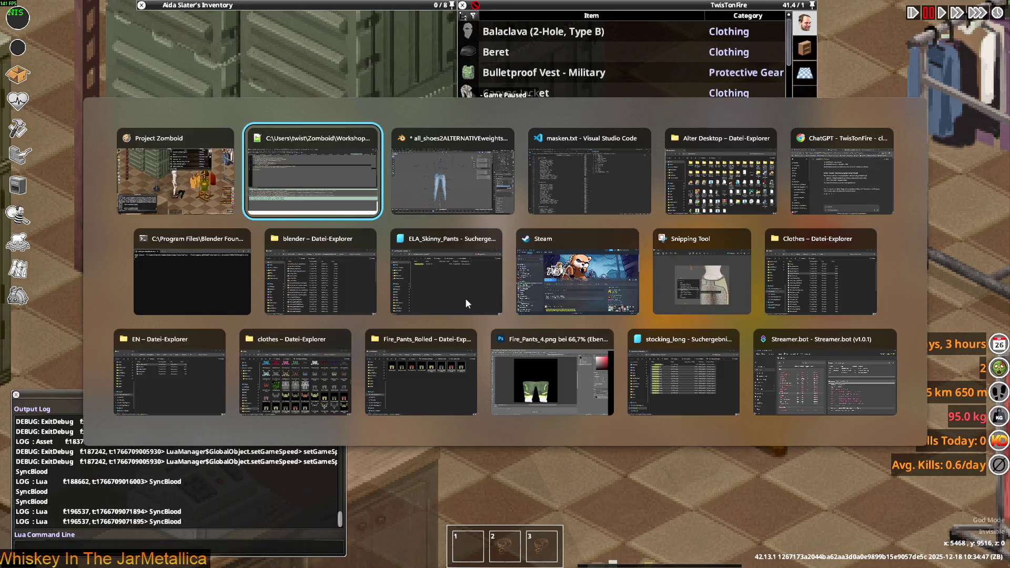
{"action": "key", "text": "alt+Tab"}
{"action": "key", "text": "alt+Tab"}
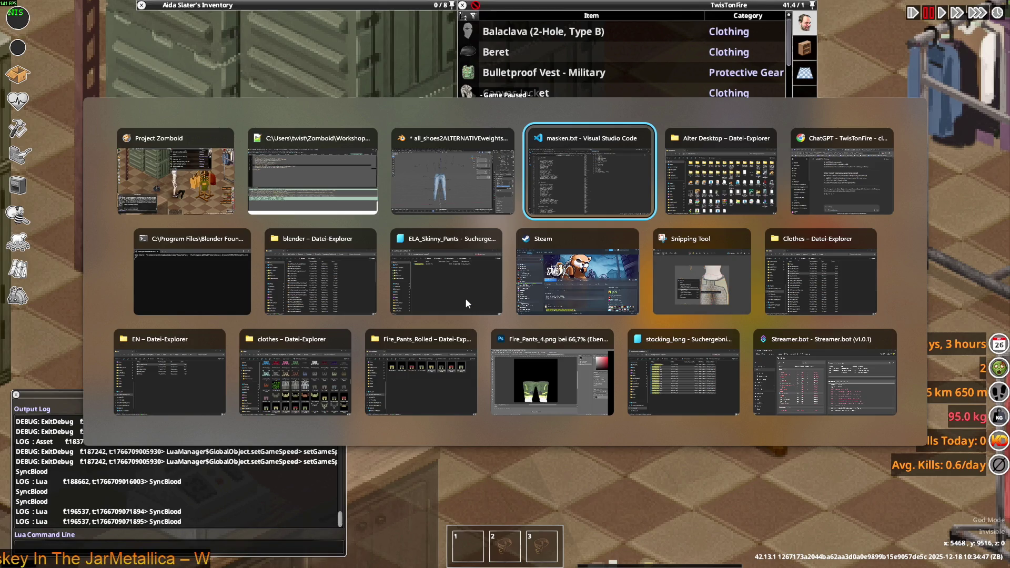
{"action": "key", "text": "Escape"}
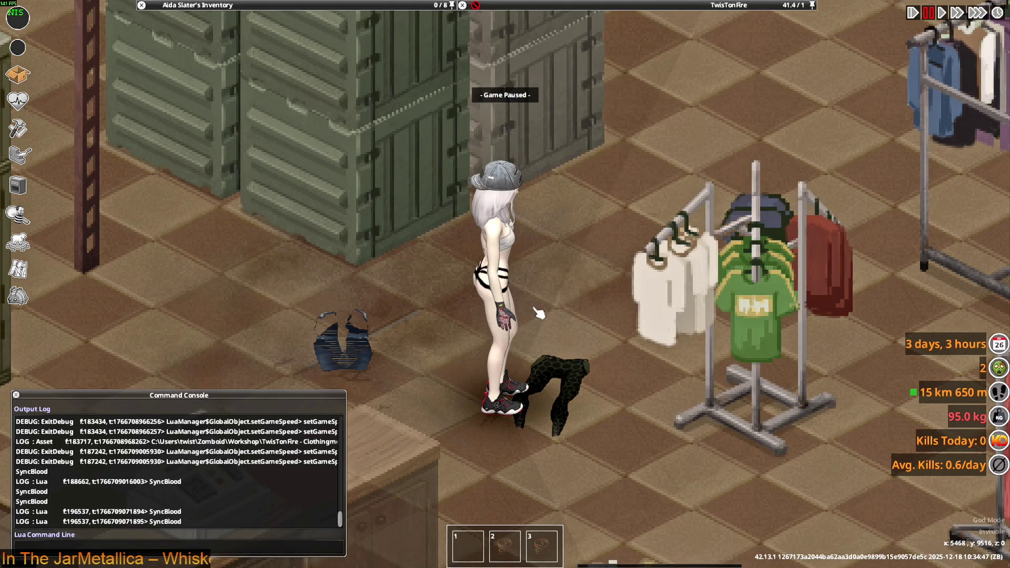
{"action": "key", "text": "alt+Tab"}
{"action": "key", "text": "alt+Tab"}
{"action": "key", "text": "alt+Tab"}
{"action": "key", "text": "alt+Tab"}
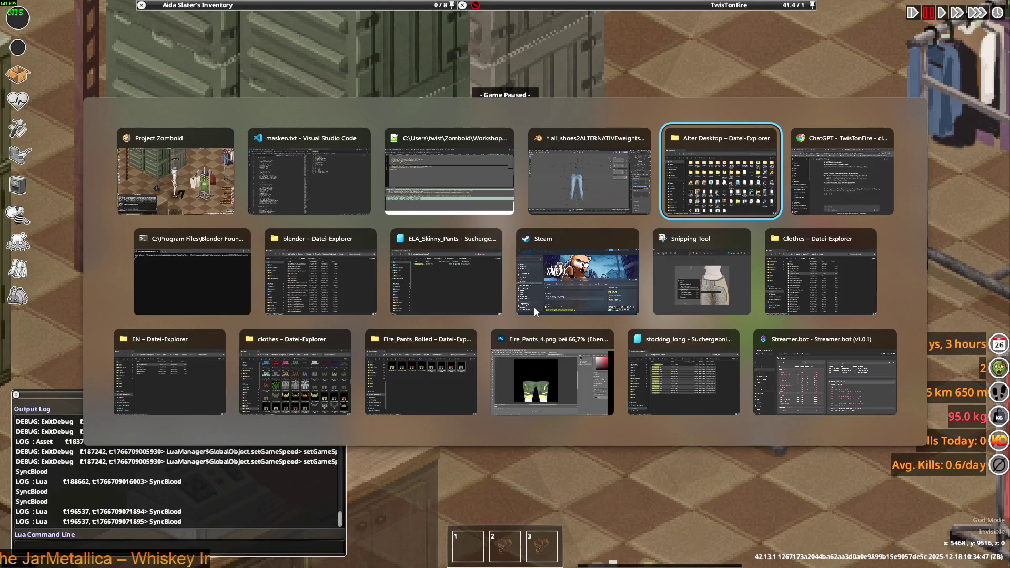
{"action": "key", "text": "alt+Tab"}
{"action": "key", "text": "alt+Tab"}
{"action": "key", "text": "alt+Tab"}
{"action": "key", "text": "alt+Tab"}
{"action": "key", "text": "alt+Tab"}
{"action": "key", "text": "alt+Tab"}
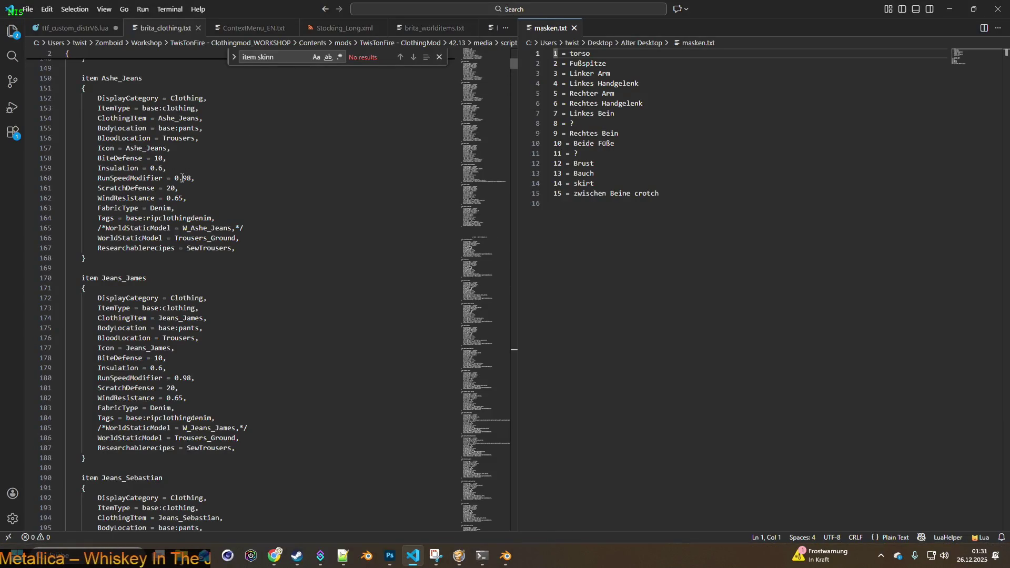
- Search for 'rose' and select Rose_Jeans' WorldStaticModel = Trousers_Ground line
{"action": "scroll", "coordinate": [177, 194], "scroll_direction": "up", "scroll_amount": 1}
{"action": "left_click_drag", "start_coordinate": [292, 56], "coordinate": [239, 57]}
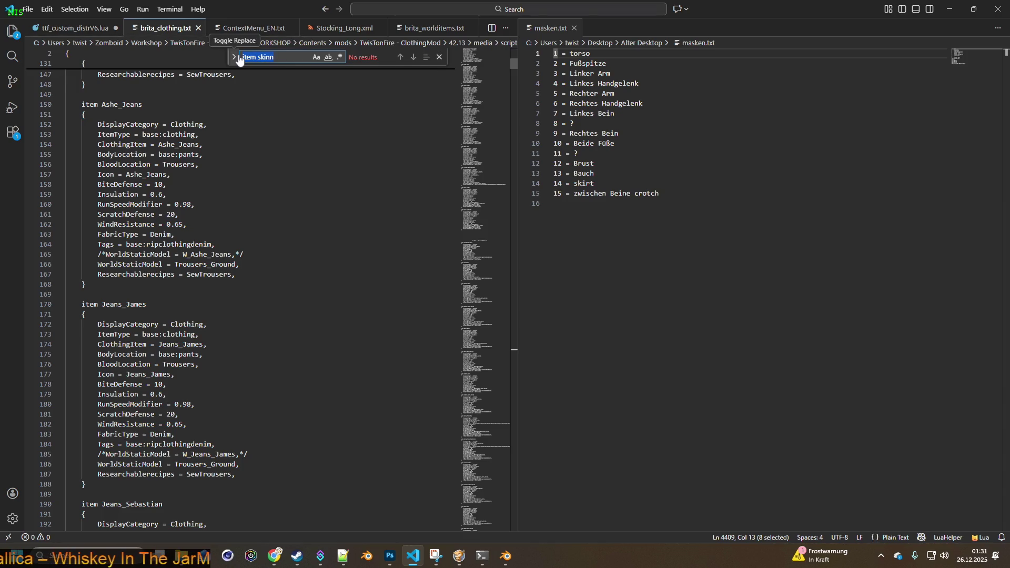
{"action": "type", "text": "rose"}
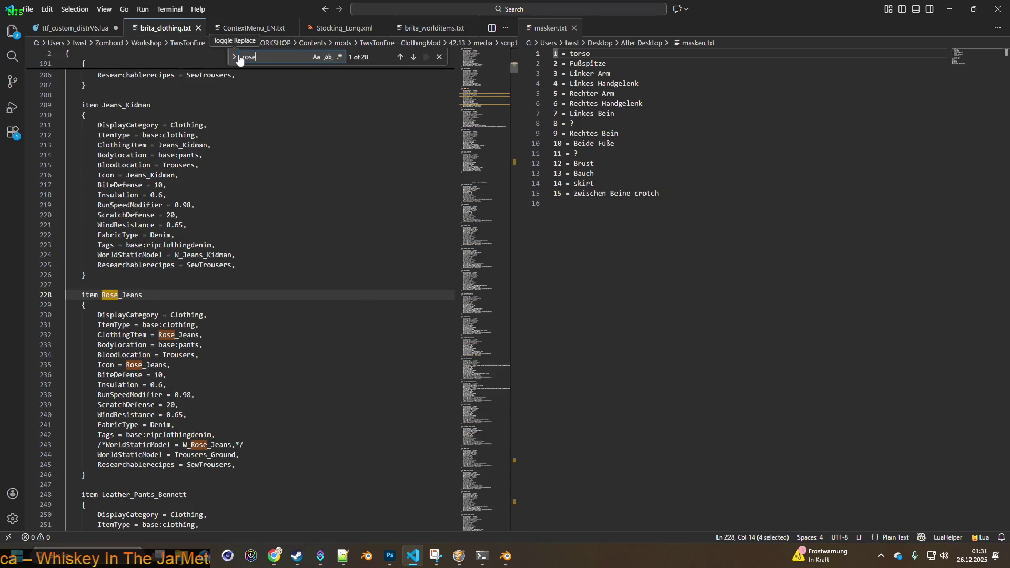
{"action": "left_click", "coordinate": [201, 455]}
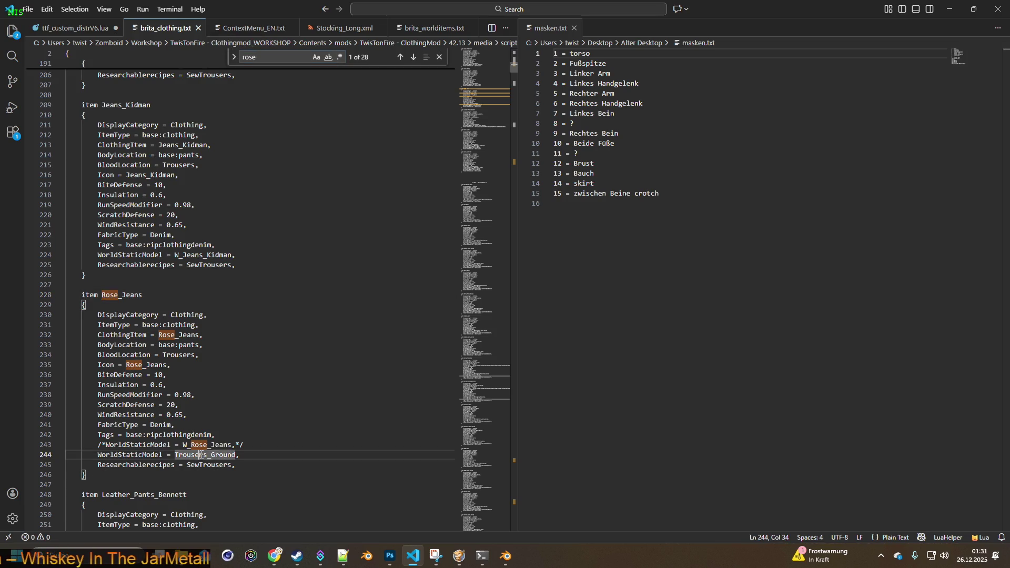
{"action": "left_click_drag", "start_coordinate": [240, 455], "coordinate": [98, 453]}
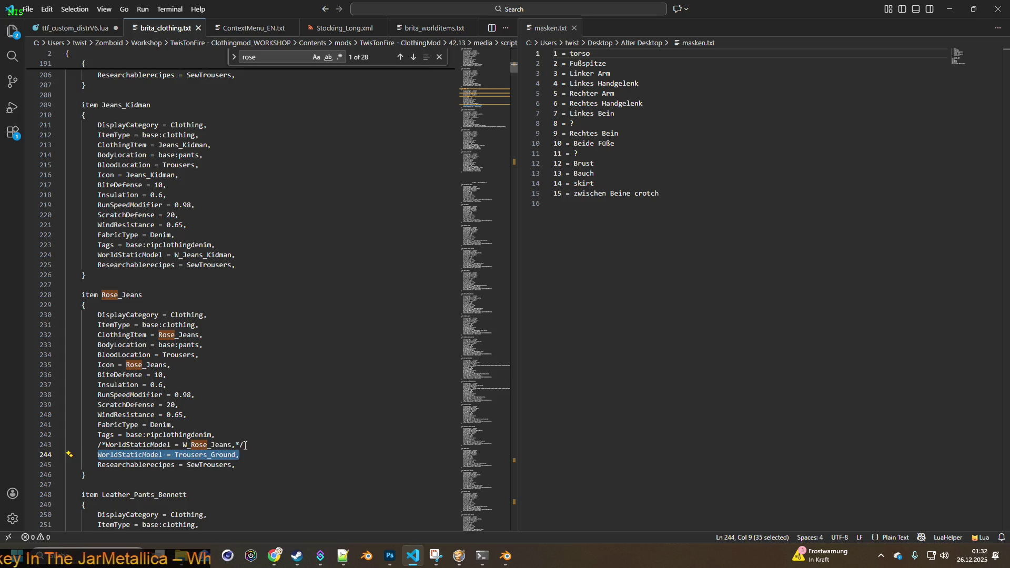
{"action": "left_click", "coordinate": [220, 454]}
{"action": "left_click_drag", "start_coordinate": [242, 454], "coordinate": [98, 454]}
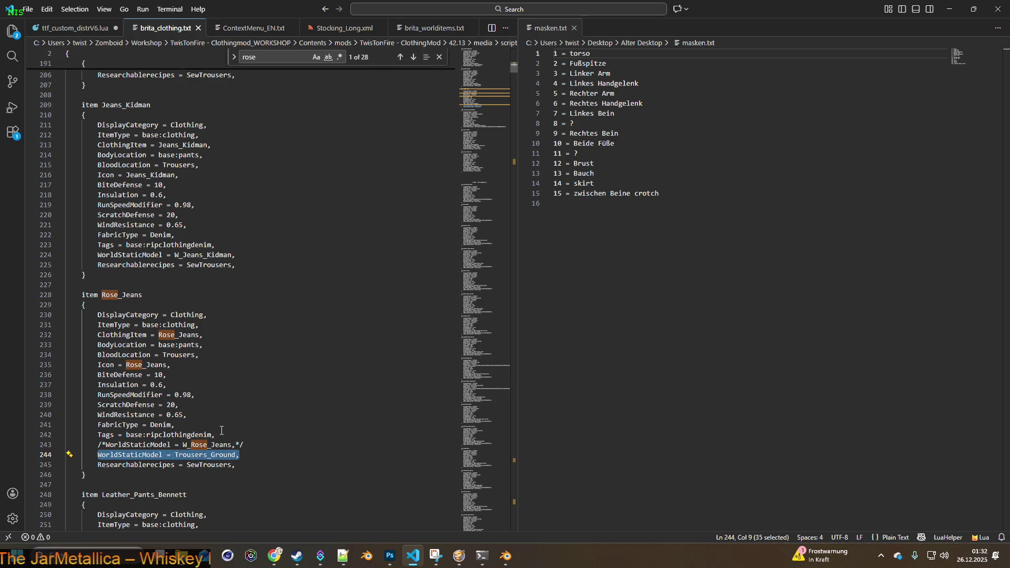
{"action": "key", "text": "alt+Tab"}
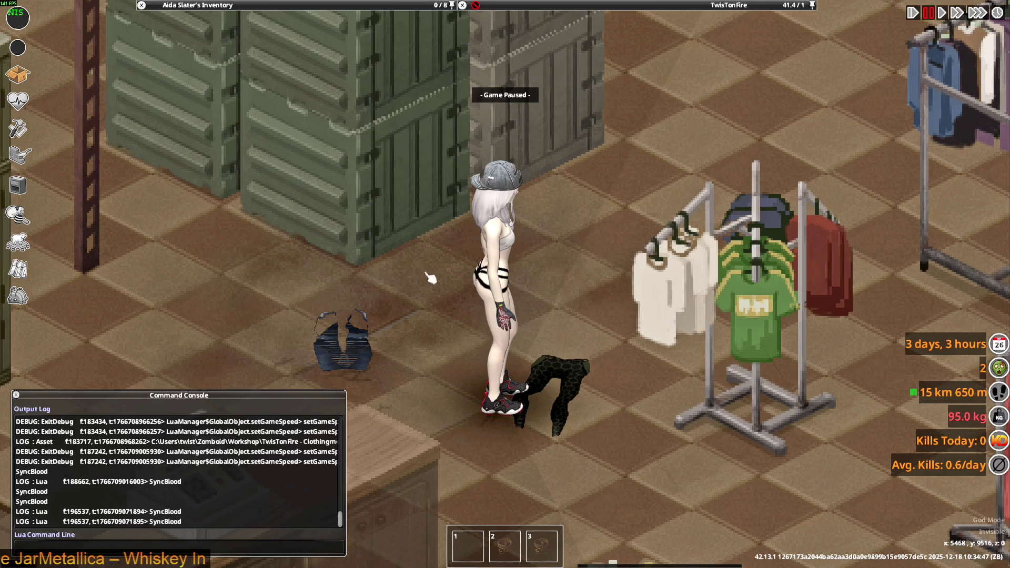
- Scroll the TwisTonFire item list to the Moldborn Survivor Jeans (BRITA.Rose_Jeans) tooltip
{"action": "mouse_move", "coordinate": [591, 32]}
{"action": "mouse_move", "coordinate": [314, 5]}
{"action": "scroll", "coordinate": [232, 95], "scroll_direction": "up", "scroll_amount": 2}
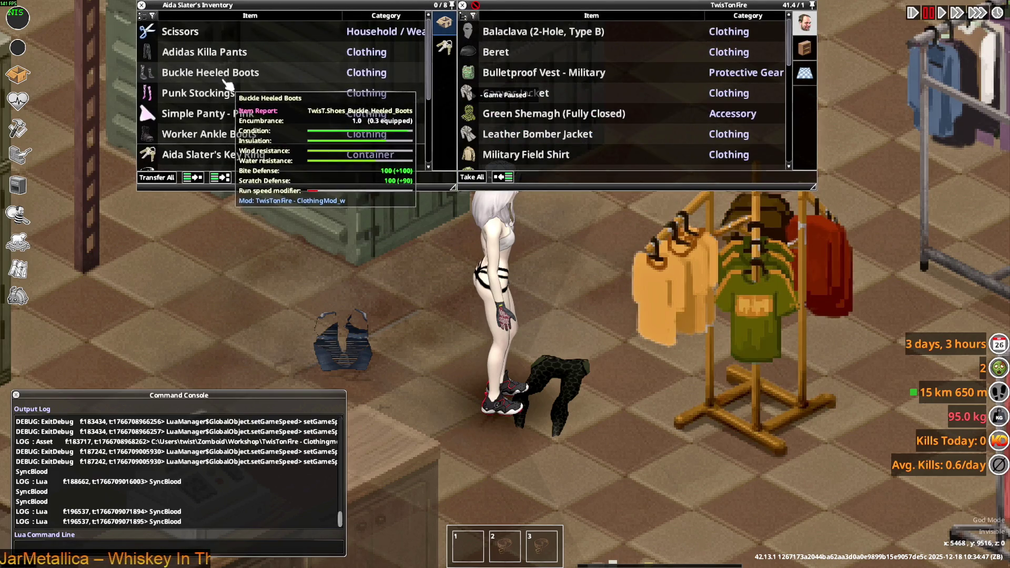
{"action": "scroll", "coordinate": [540, 129], "scroll_direction": "down", "scroll_amount": 4}
{"action": "scroll", "coordinate": [540, 129], "scroll_direction": "down", "scroll_amount": 5}
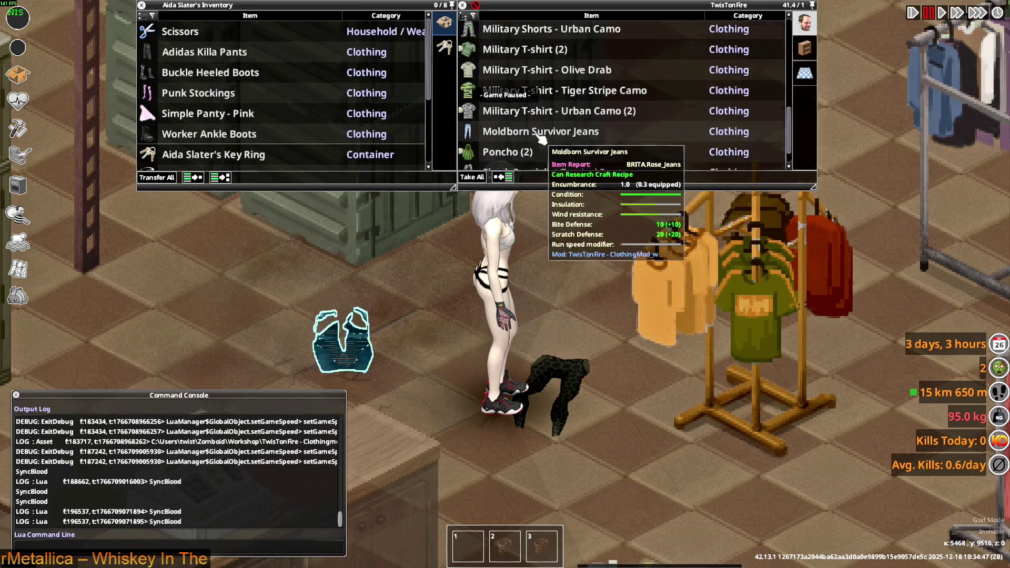
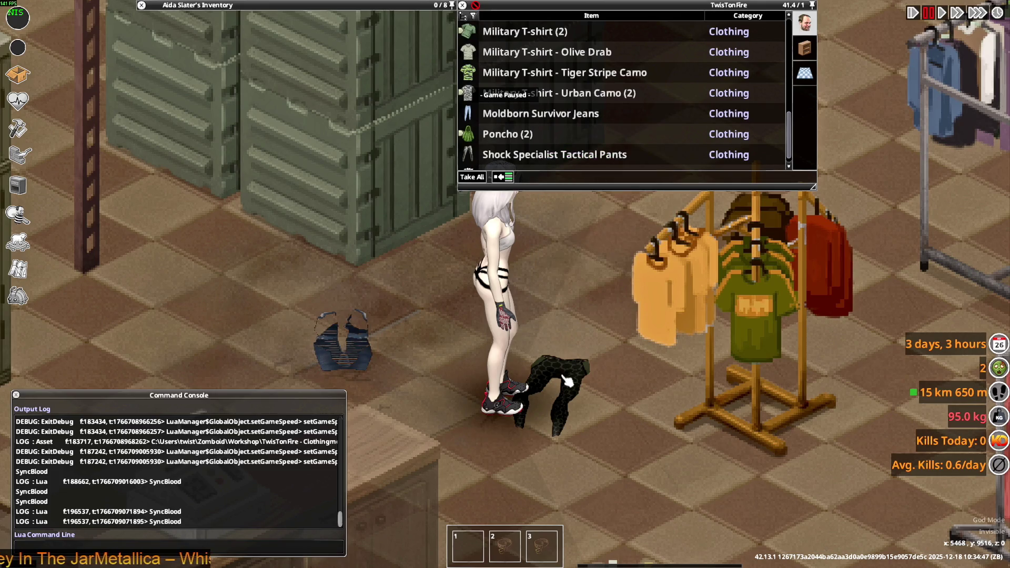
- Search brita_clothing.txt for 'ela' to find the Ela_Skinny_Pants definition
{"action": "key", "text": "alt+Tab"}
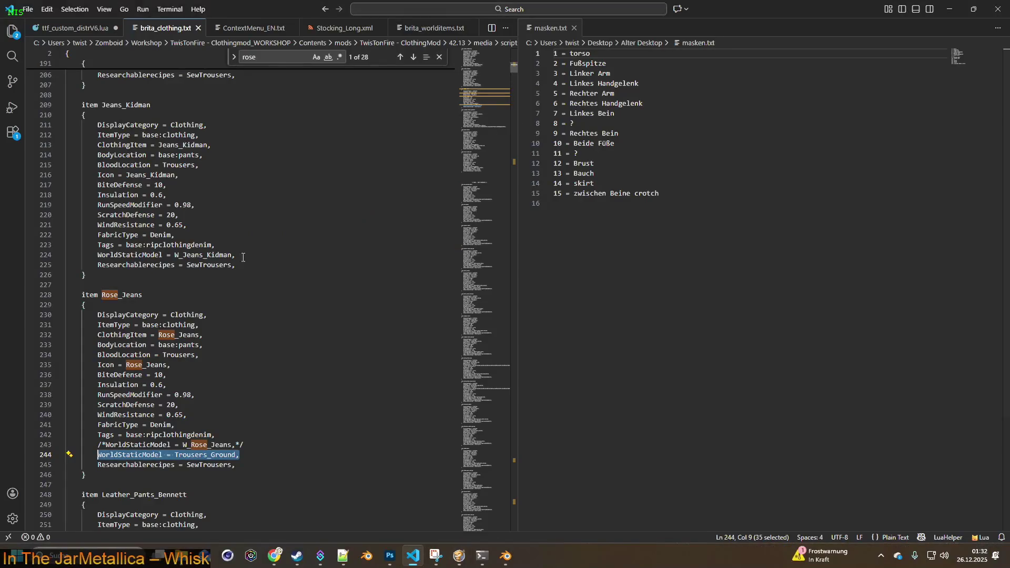
{"action": "key", "text": "ctrl+f"}
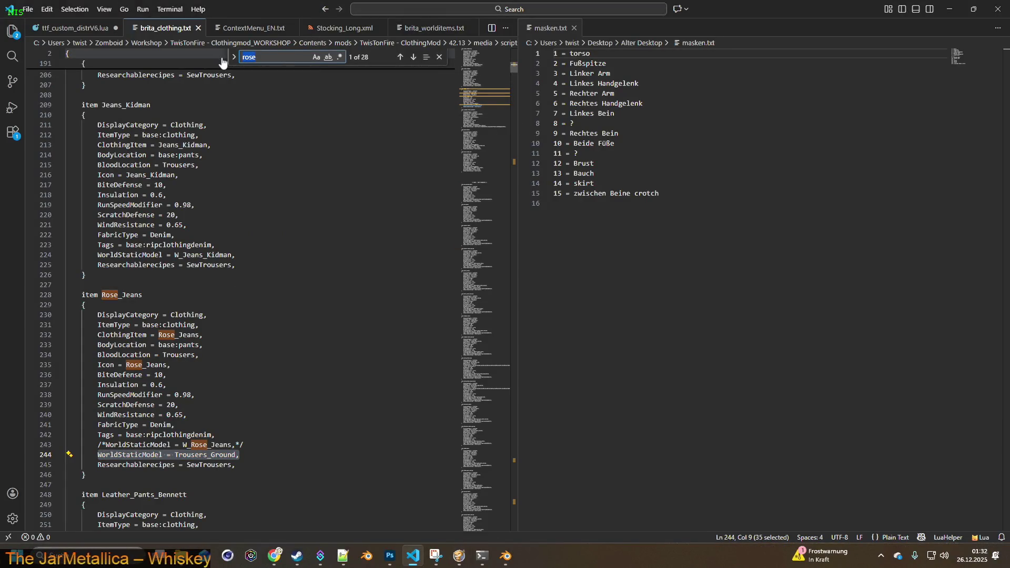
{"action": "type", "text": "ela"}
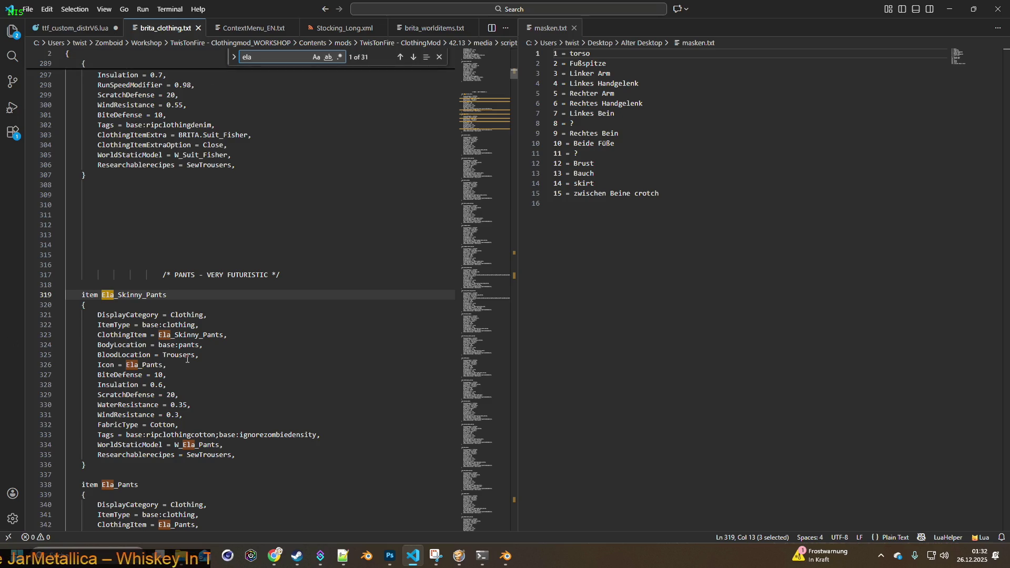
{"action": "scroll", "coordinate": [198, 363], "scroll_direction": "down", "scroll_amount": 5}
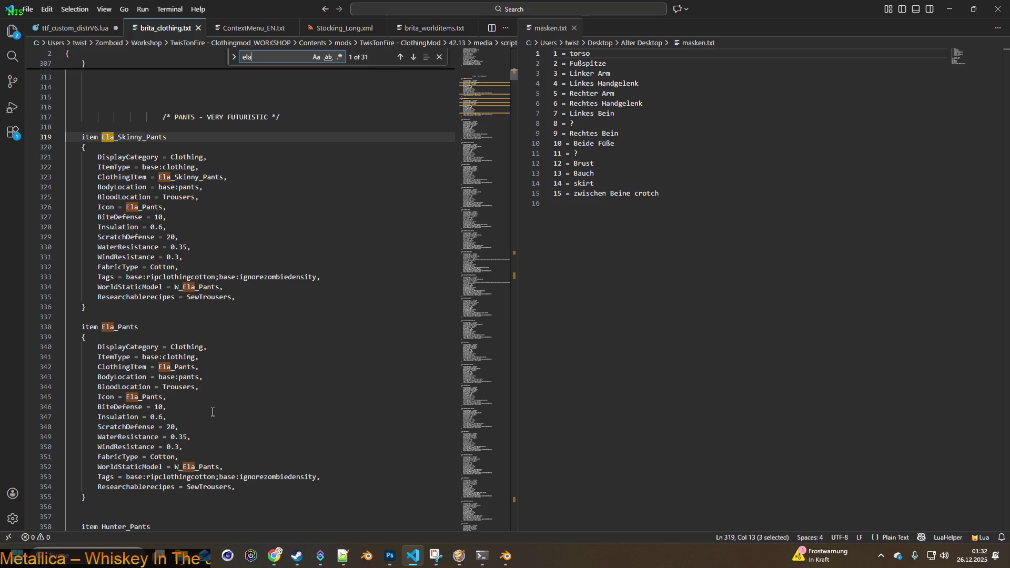
- Glance at the game, then return to the editor with the caret at line 334's end
{"action": "key", "text": "alt+Tab"}
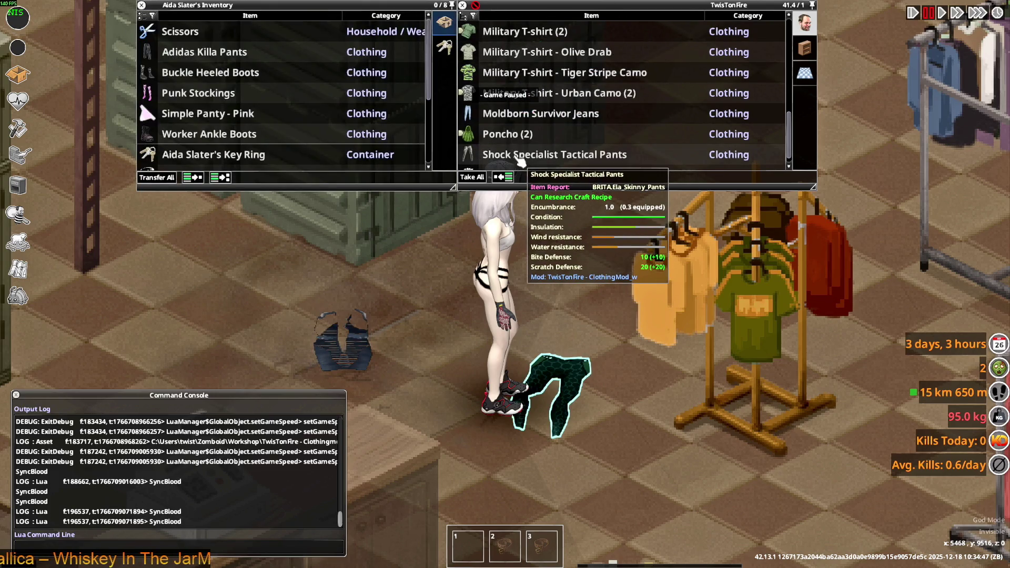
{"action": "key", "text": "alt+Tab"}
{"action": "left_click", "coordinate": [207, 287]}
- Search the script for 'rose' to jump to the Rose_Jeans definition
{"action": "left_click_drag", "start_coordinate": [224, 287], "coordinate": [98, 288]}
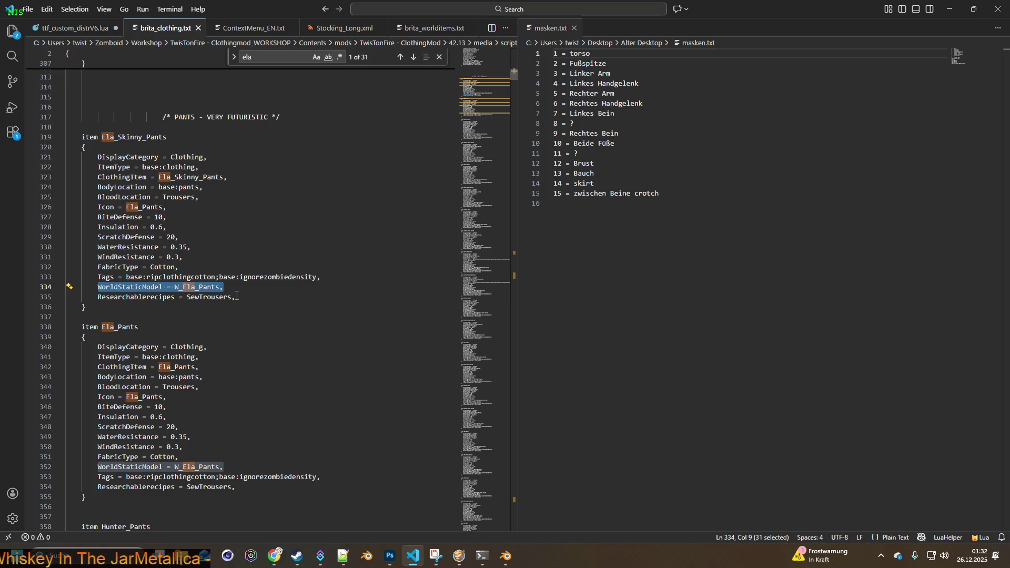
{"action": "double_click", "coordinate": [268, 56]}
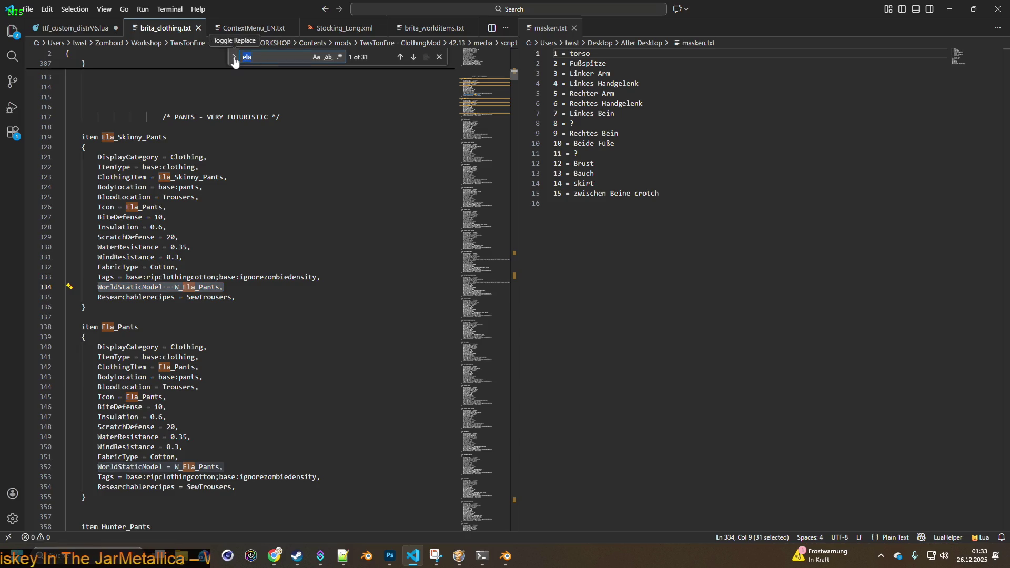
{"action": "type", "text": "rose"}
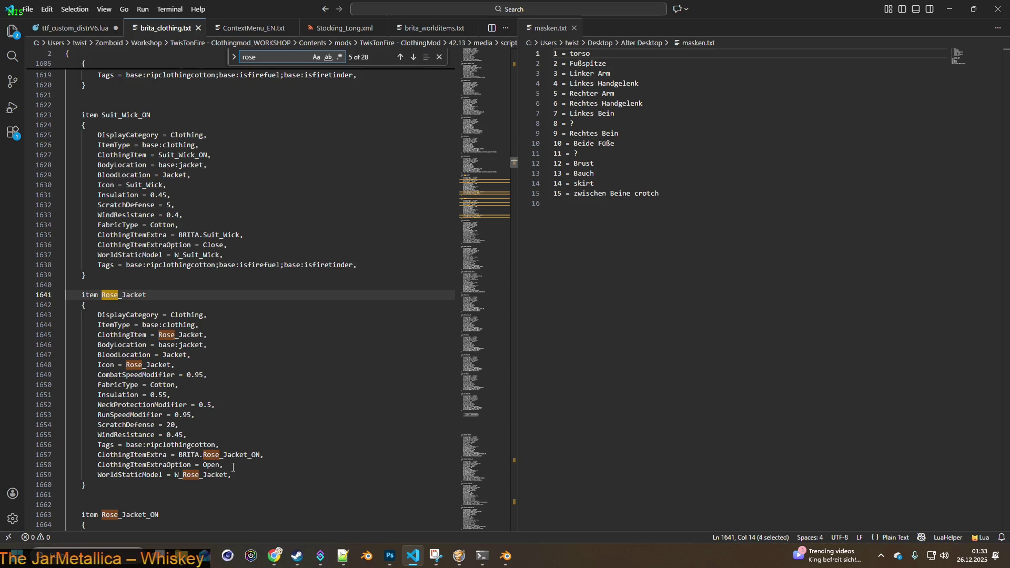
{"action": "left_click", "coordinate": [400, 57]}
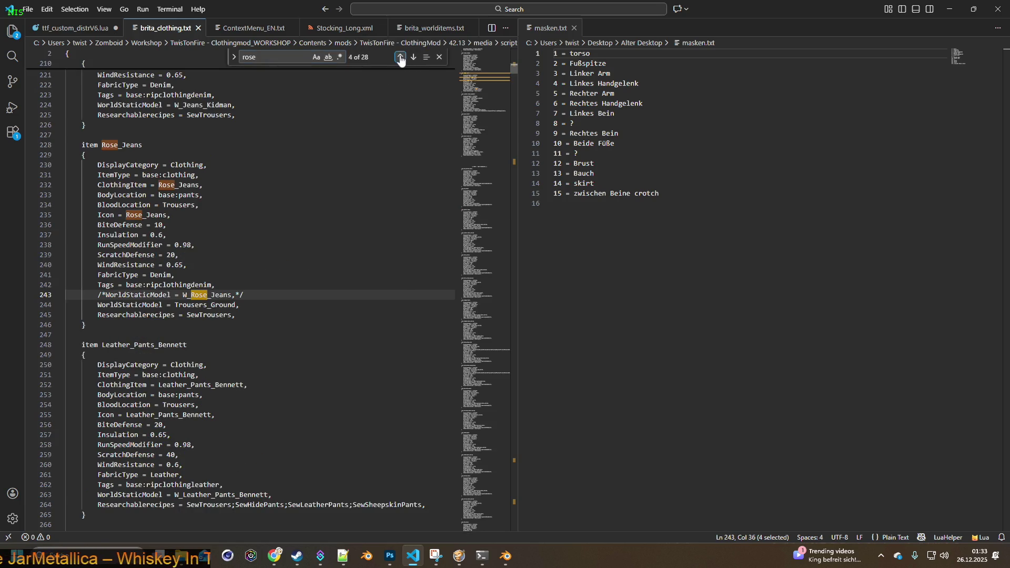
- Delete the WorldStaticModel = Trousers_Ground line and uncomment the W_Rose_Jeans world-model line
{"action": "left_click", "coordinate": [252, 294]}
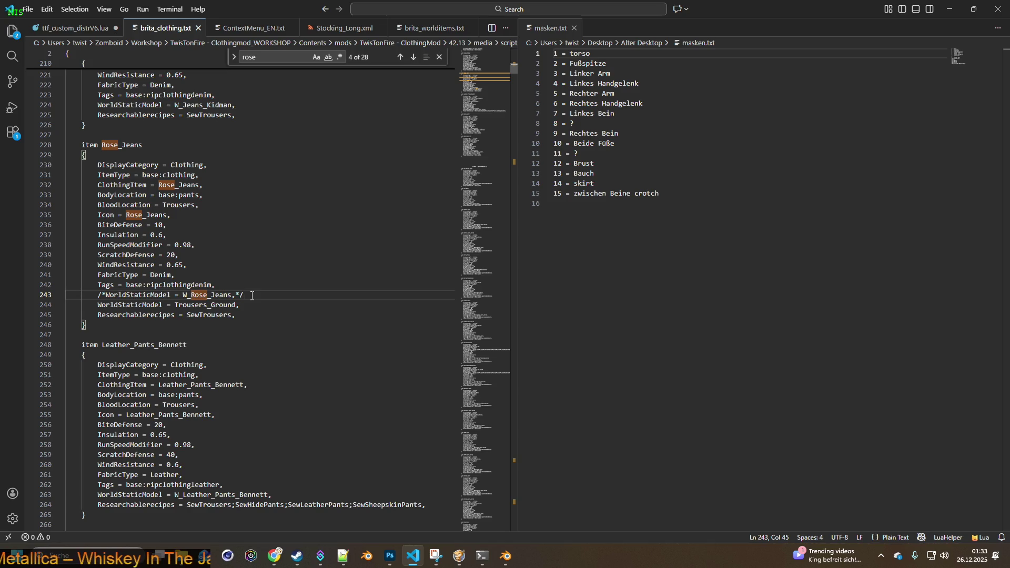
{"action": "left_click_drag", "start_coordinate": [246, 306], "coordinate": [65, 308]}
{"action": "key", "text": "BackSpace"}
{"action": "key", "text": "BackSpace"}
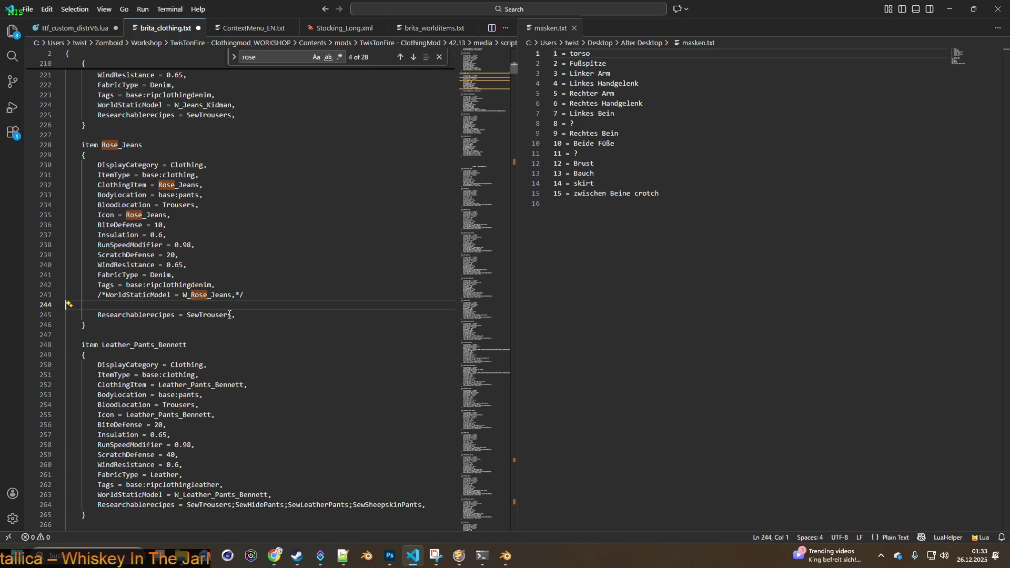
{"action": "left_click", "coordinate": [106, 295]}
{"action": "key", "text": "BackSpace"}
{"action": "key", "text": "BackSpace"}
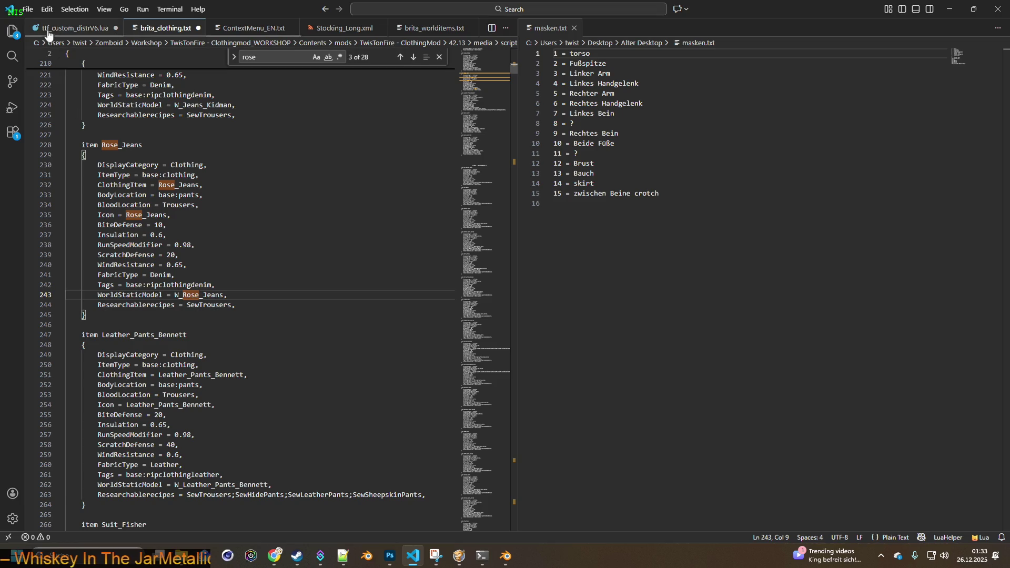
- Save brita_clothing.txt and go back to the game
{"action": "left_click", "coordinate": [27, 9]}
{"action": "left_click", "coordinate": [53, 192]}
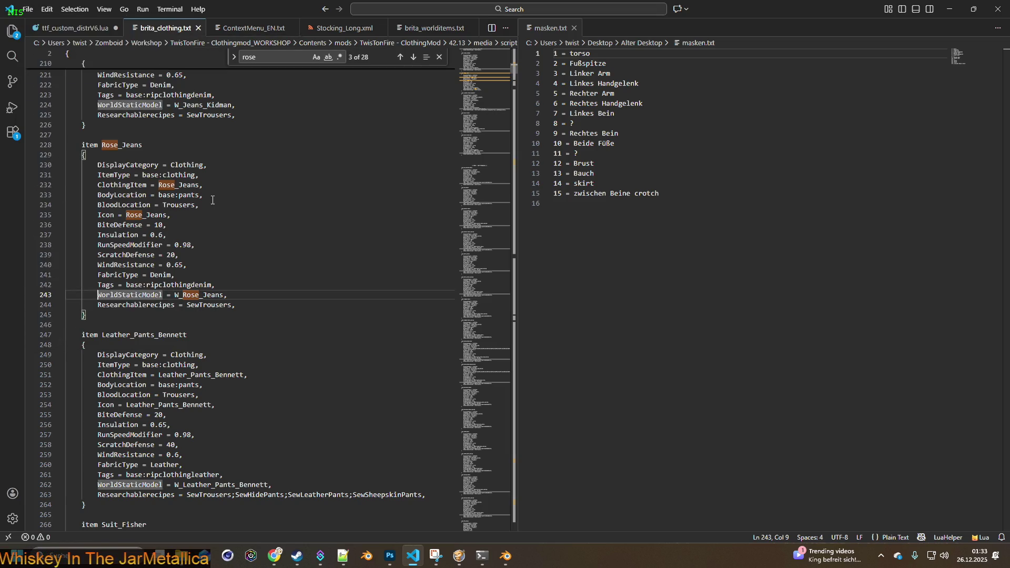
{"action": "key", "text": "alt+Tab"}
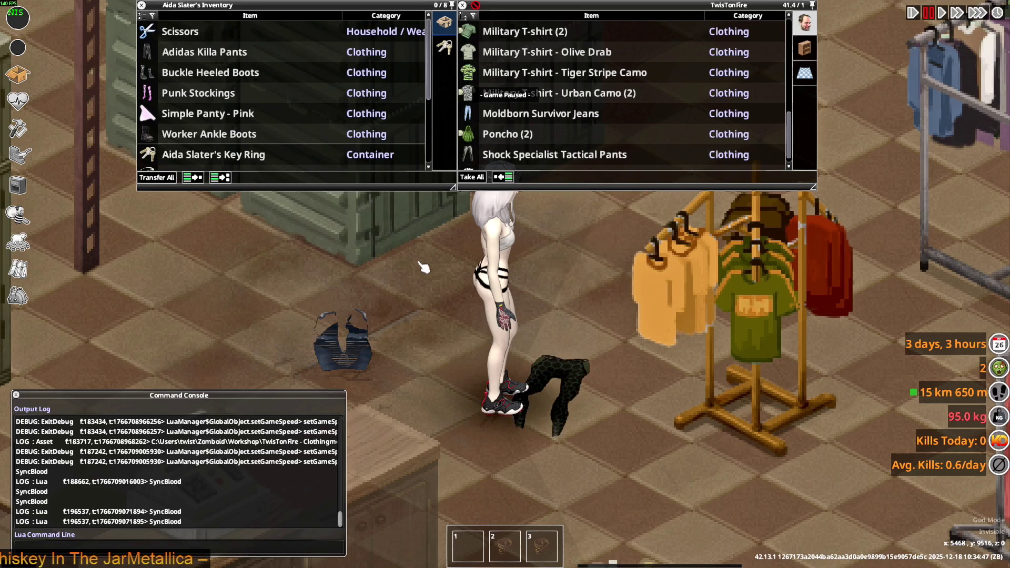
- Resume the game and walk the character left and right near the dropped pants
{"action": "key", "text": "space"}
{"action": "key", "text": "a"}
{"action": "key", "text": "d"}
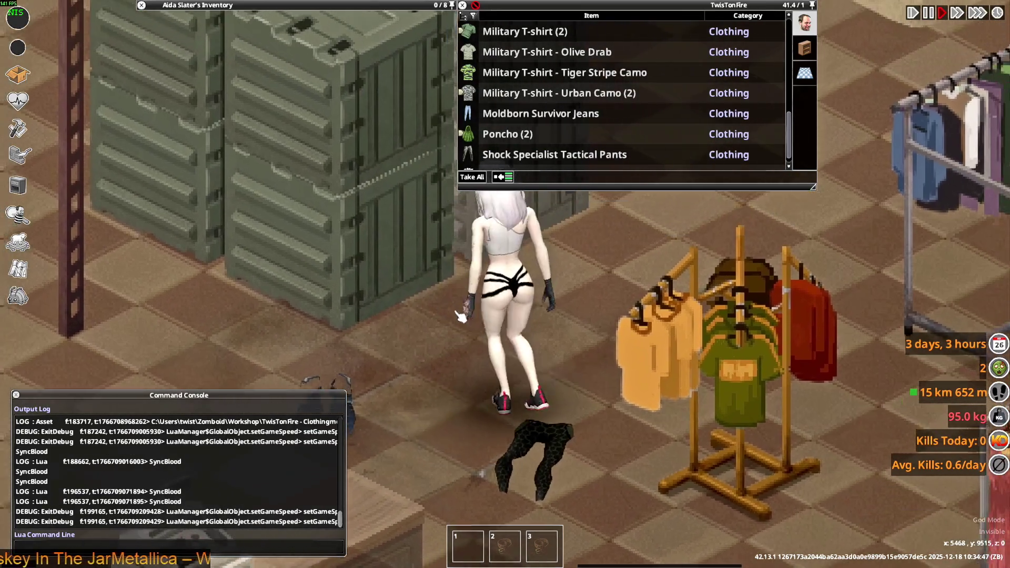
{"action": "key", "text": "a"}
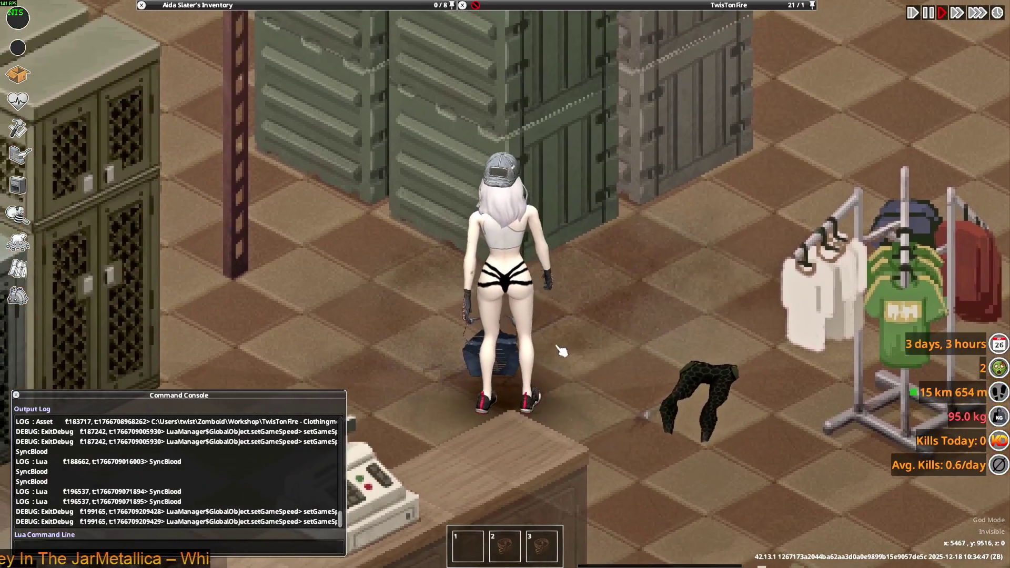
- Reset Lua from the pause menu and start playing again once loading finishes
{"action": "key", "text": "Escape"}
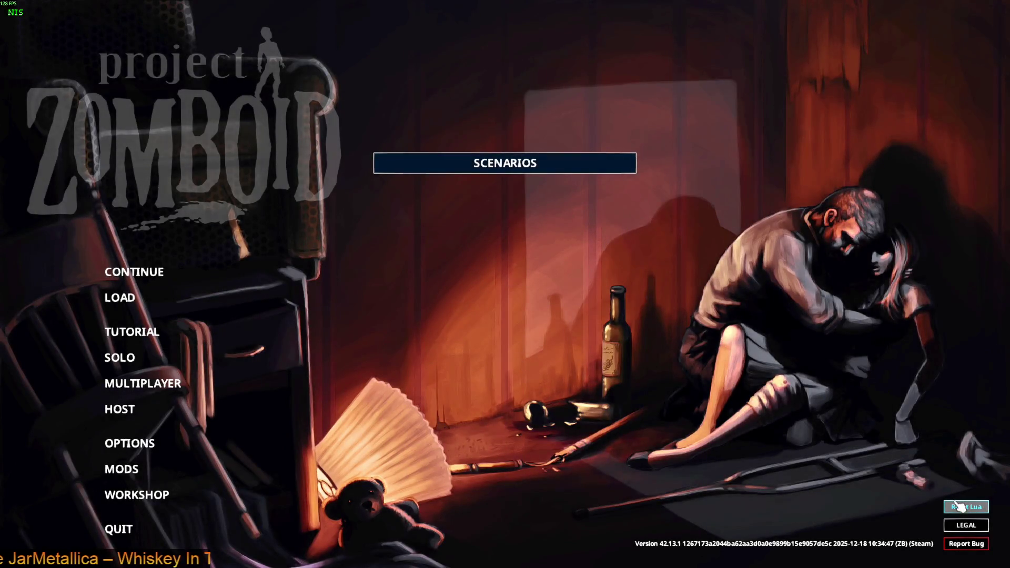
{"action": "left_click", "coordinate": [969, 508]}
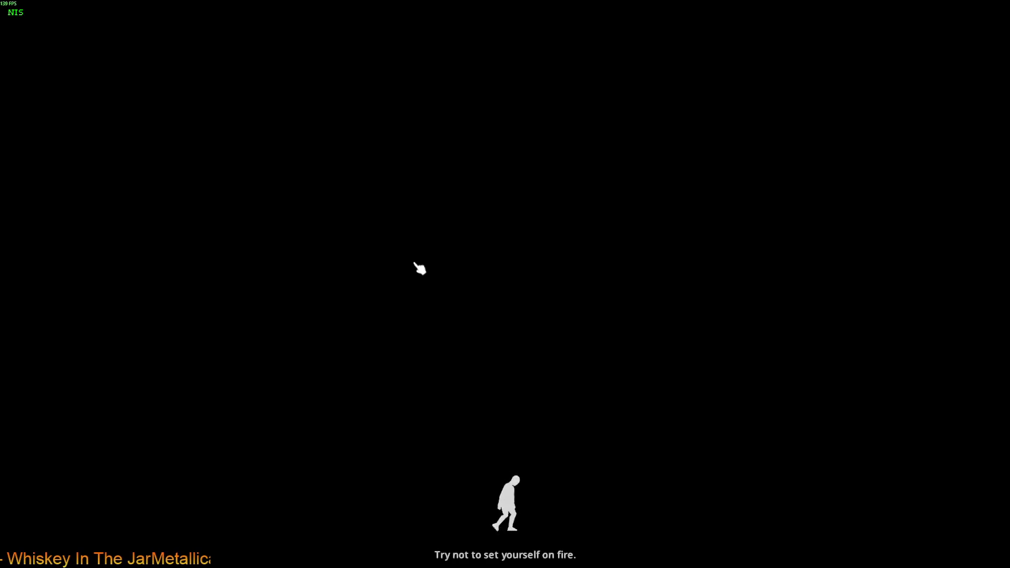
{"action": "left_click", "coordinate": [419, 269]}
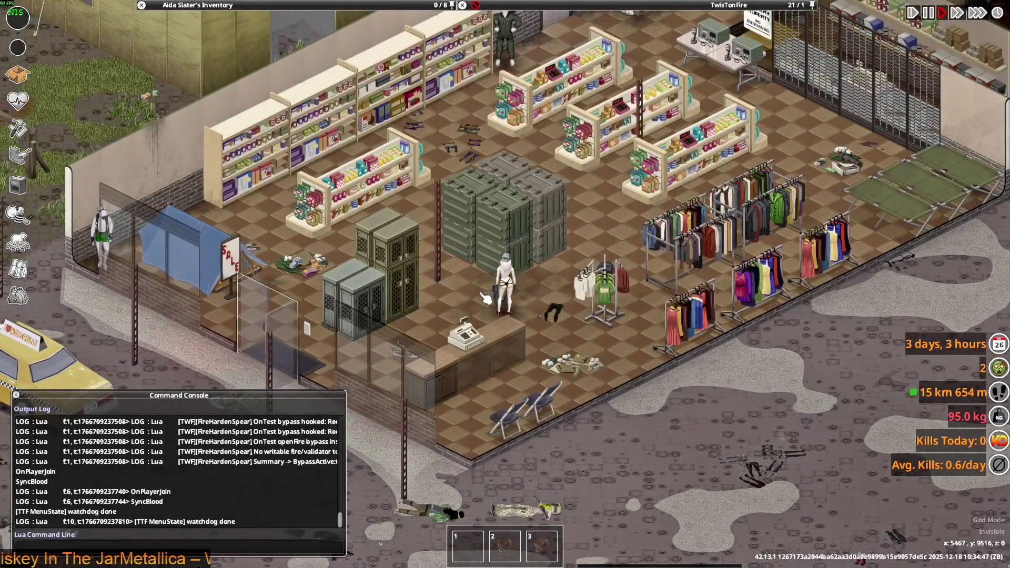
- Put on the Shock Specialist Tactical Bomber Jacket from the inventory
{"action": "scroll", "coordinate": [484, 297], "scroll_direction": "up", "scroll_amount": 4}
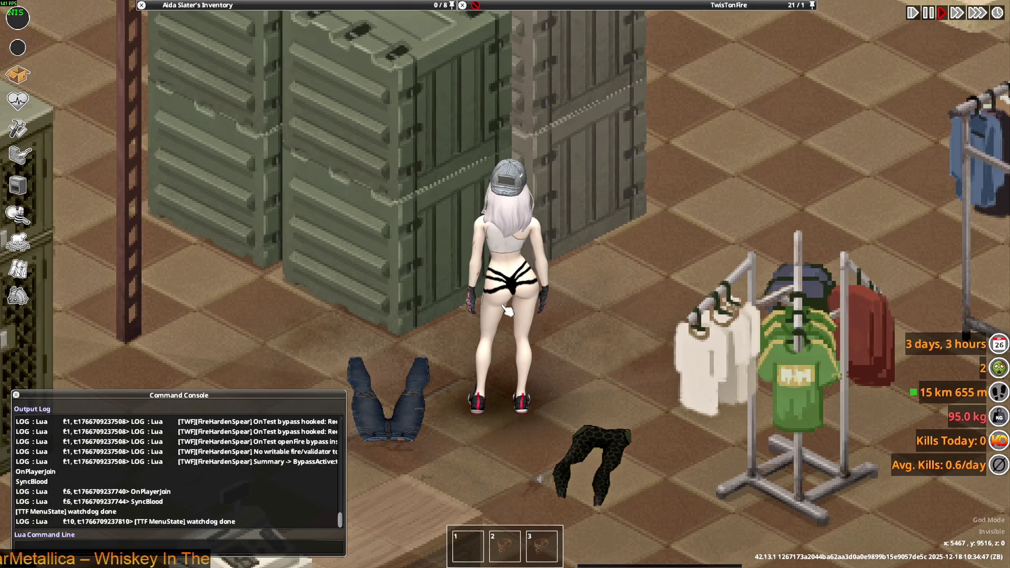
{"action": "mouse_move", "coordinate": [139, 100]}
{"action": "scroll", "coordinate": [213, 105], "scroll_direction": "down", "scroll_amount": 1}
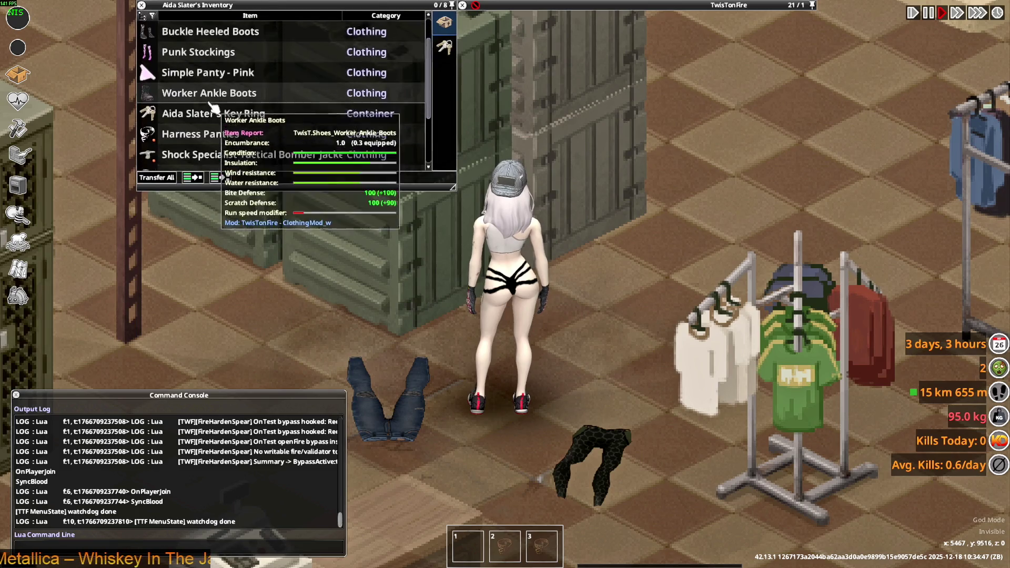
{"action": "scroll", "coordinate": [213, 107], "scroll_direction": "down", "scroll_amount": 2}
{"action": "scroll", "coordinate": [213, 110], "scroll_direction": "down", "scroll_amount": 1}
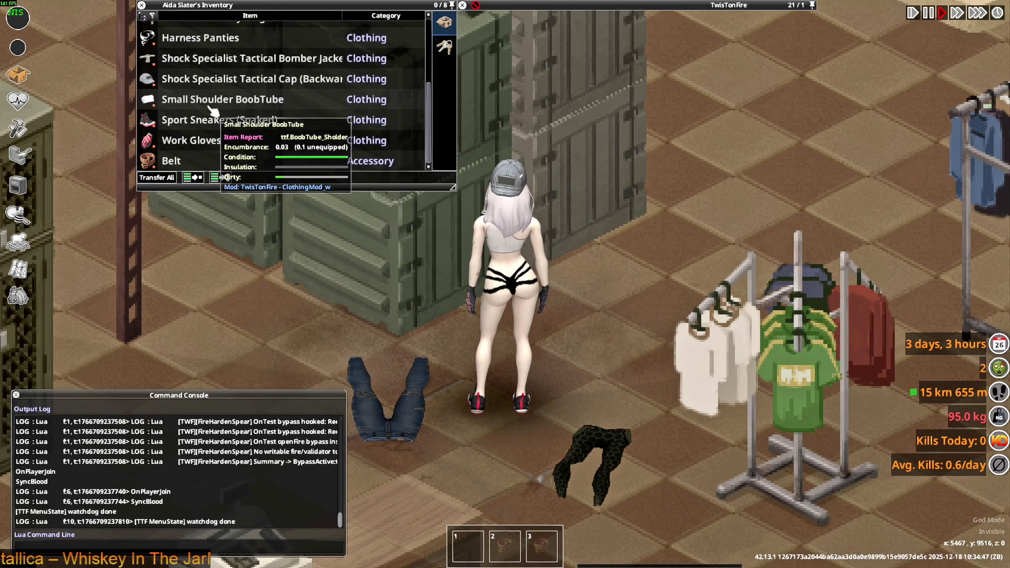
{"action": "right_click", "coordinate": [210, 61]}
{"action": "left_click", "coordinate": [247, 225]}
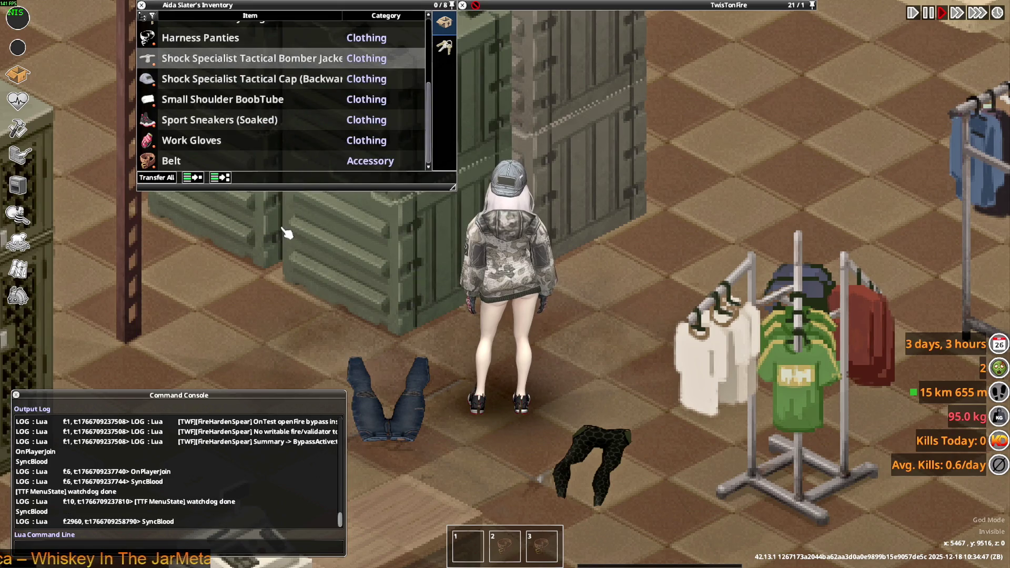
- Walk to the clothing rack and bring up actions for the Shock Specialist Tactical Pants
{"action": "key", "text": "a"}
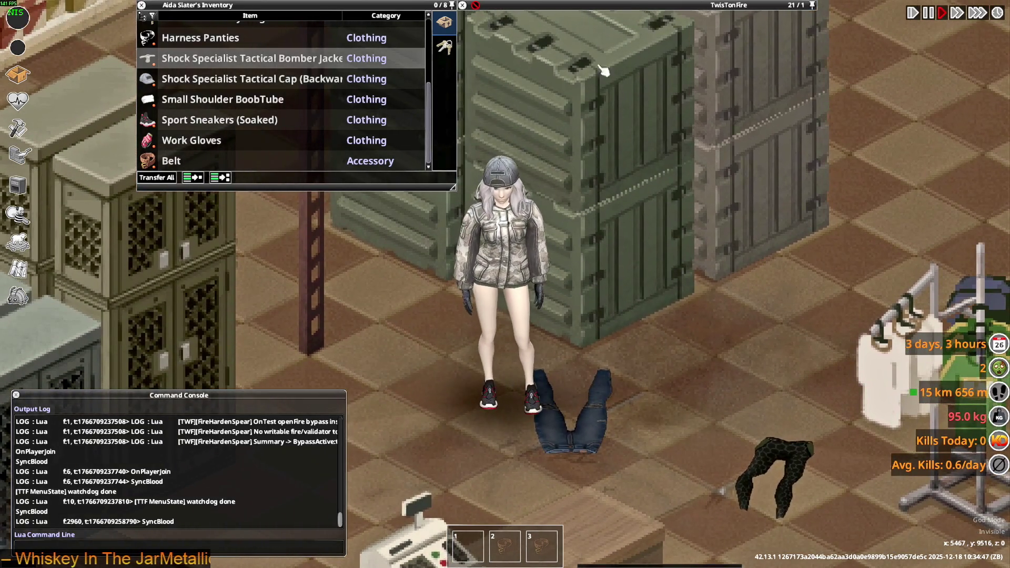
{"action": "mouse_move", "coordinate": [600, 6]}
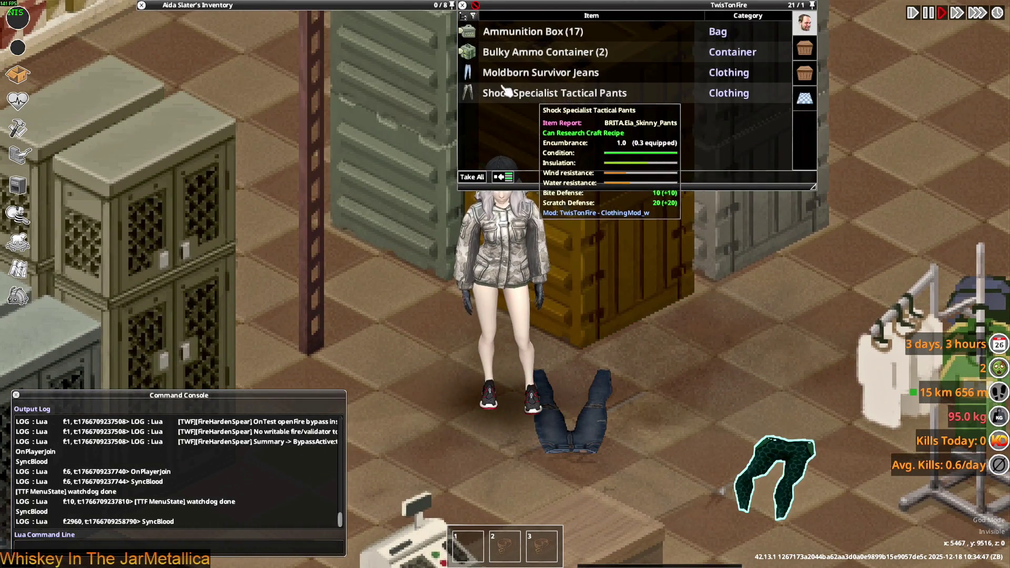
{"action": "key", "text": "d"}
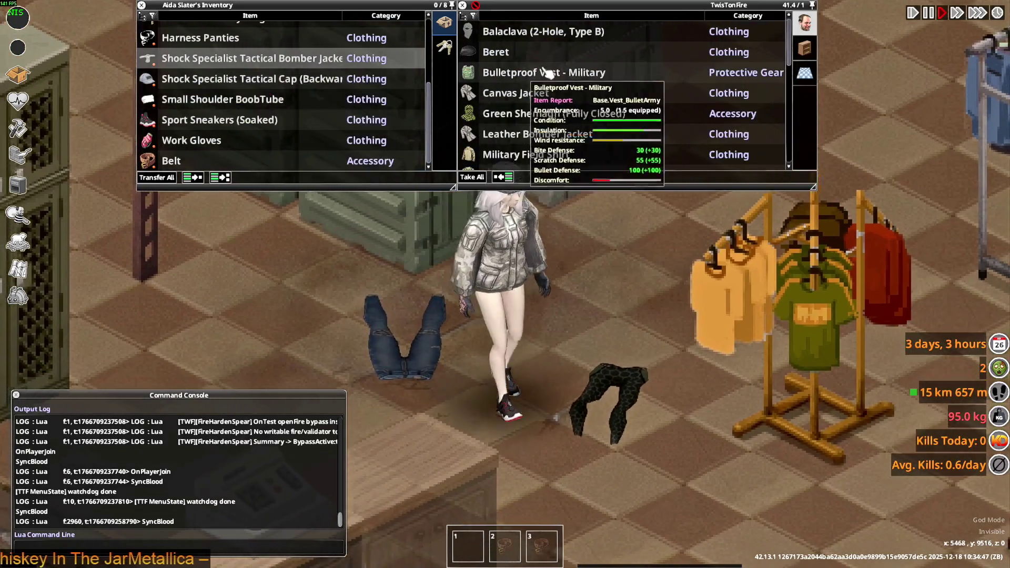
{"action": "key", "text": "d"}
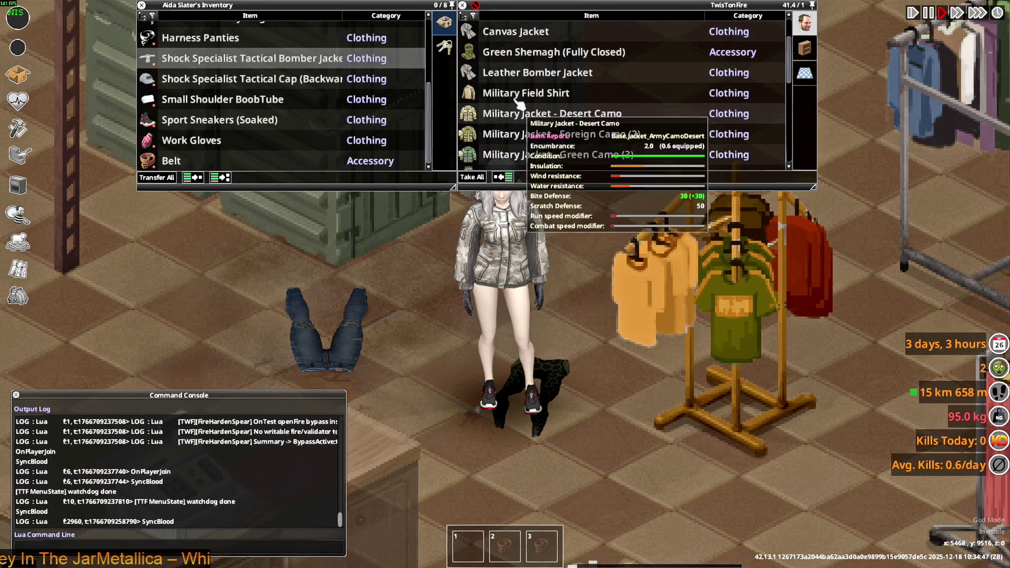
{"action": "scroll", "coordinate": [518, 97], "scroll_direction": "down", "scroll_amount": 10}
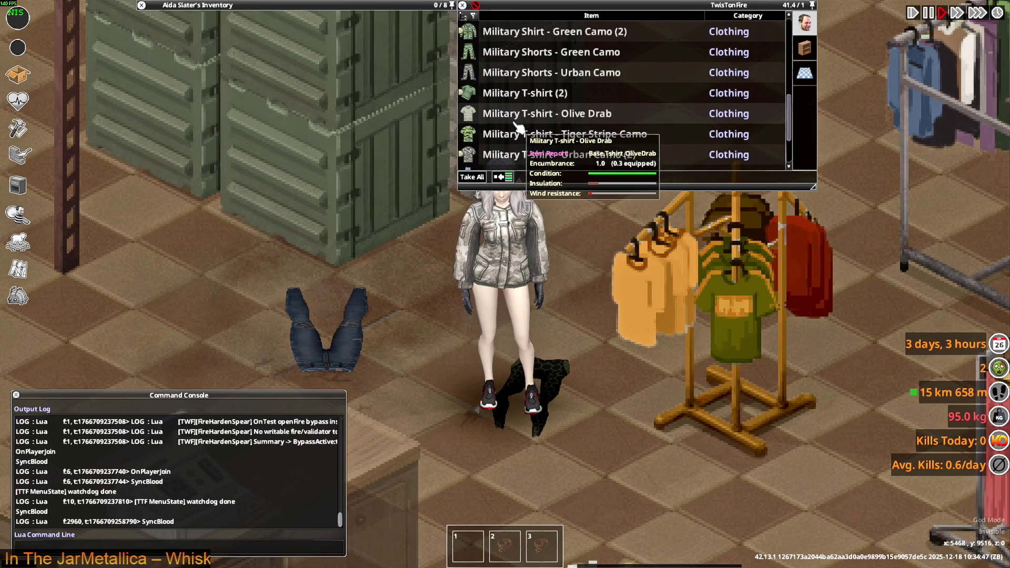
{"action": "right_click", "coordinate": [517, 142]}
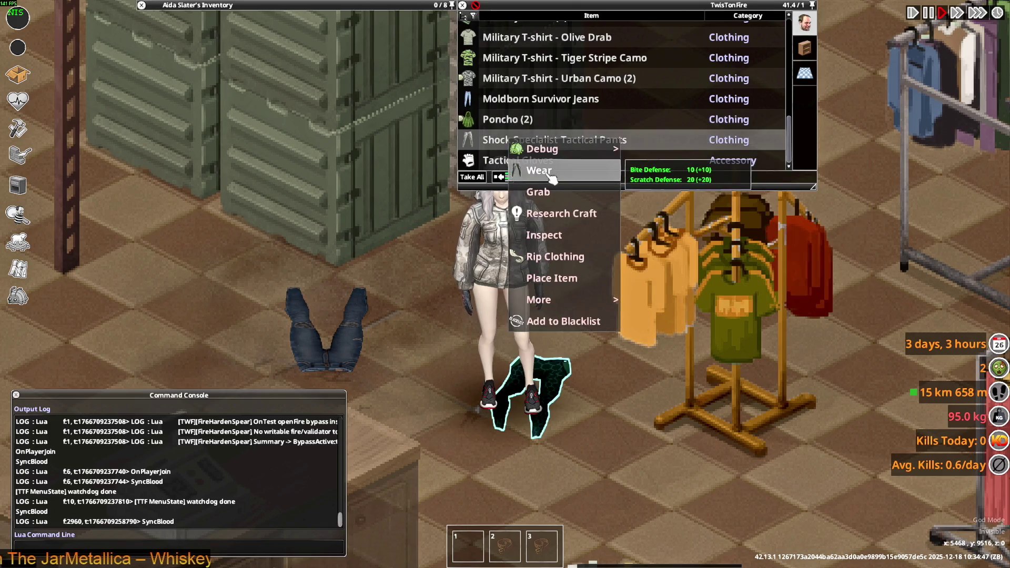
- Wear the Shock Specialist Tactical Pants and walk the character down to the storefront wall
{"action": "left_click", "coordinate": [530, 167]}
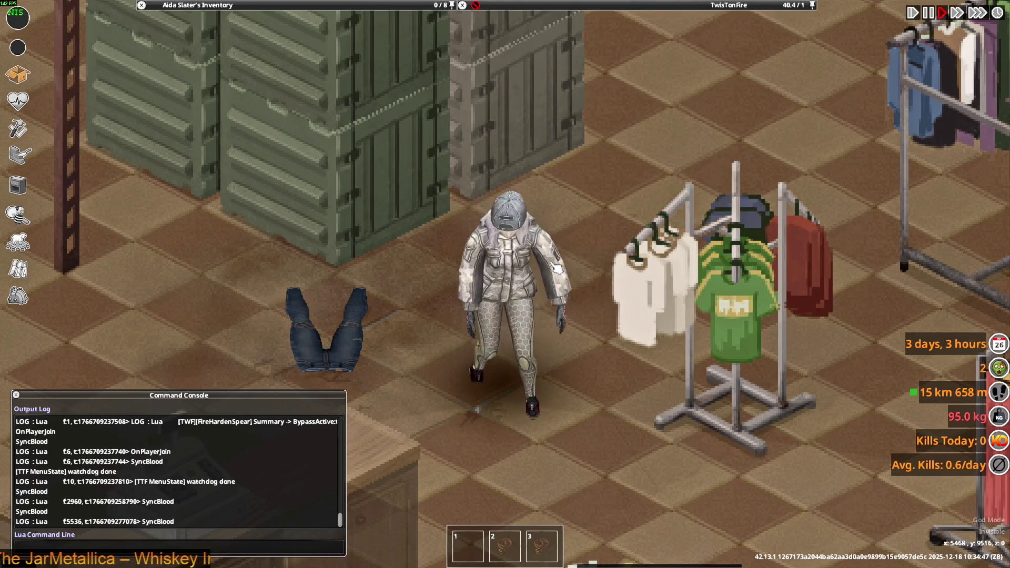
{"action": "key", "text": "s"}
{"action": "key", "text": "s"}
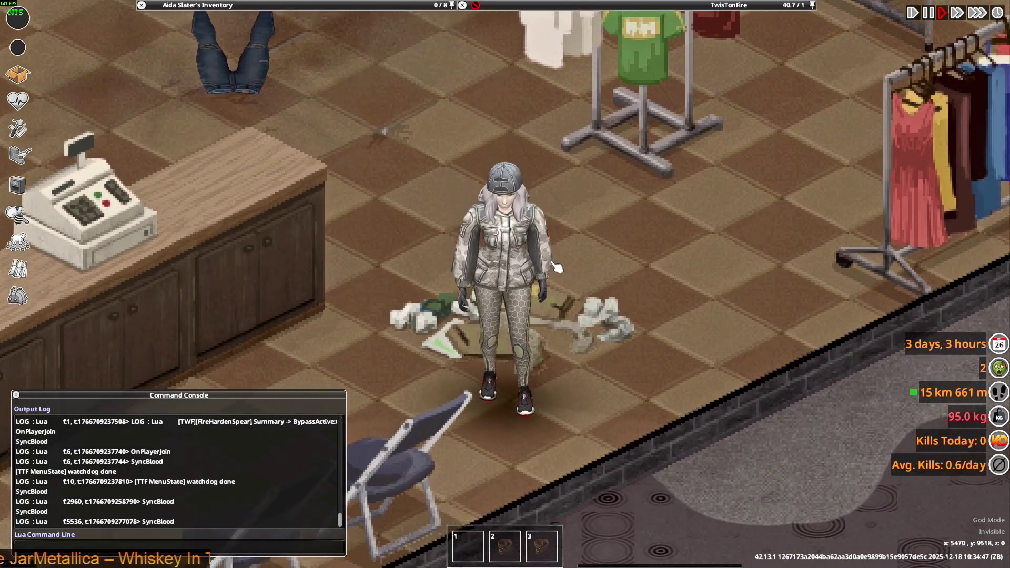
{"action": "key", "text": "s"}
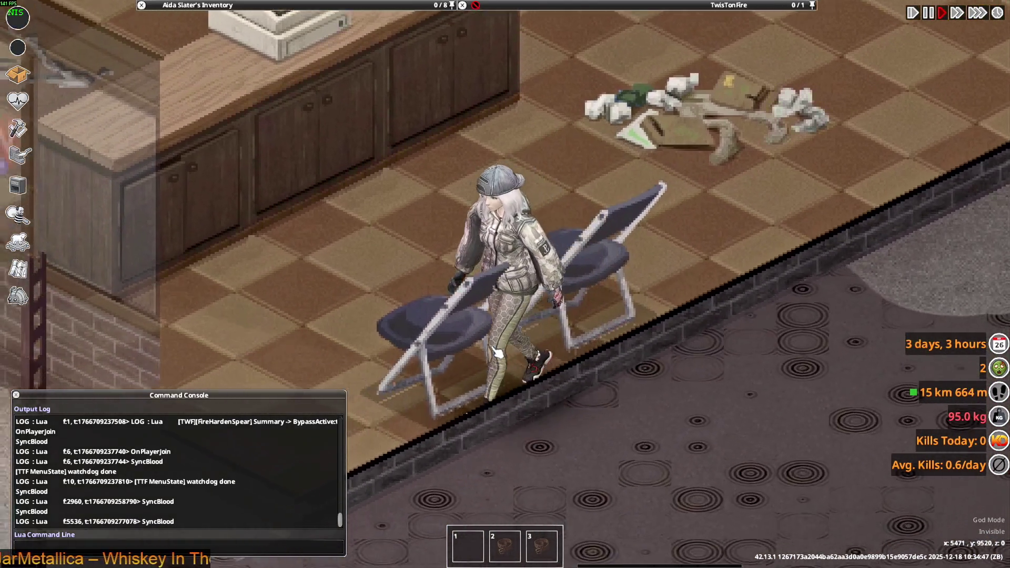
{"action": "key", "text": "s"}
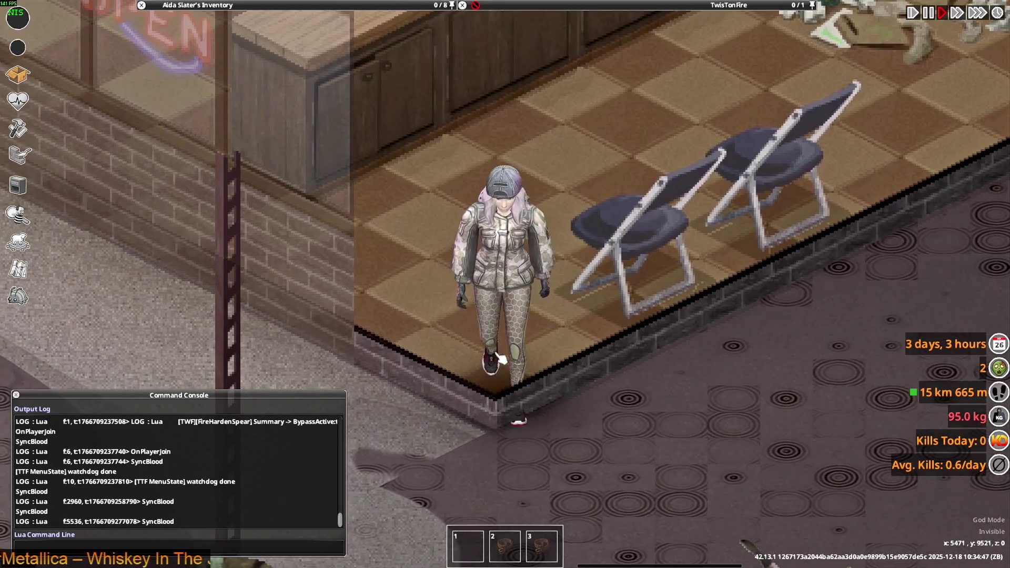
{"action": "key", "text": "s"}
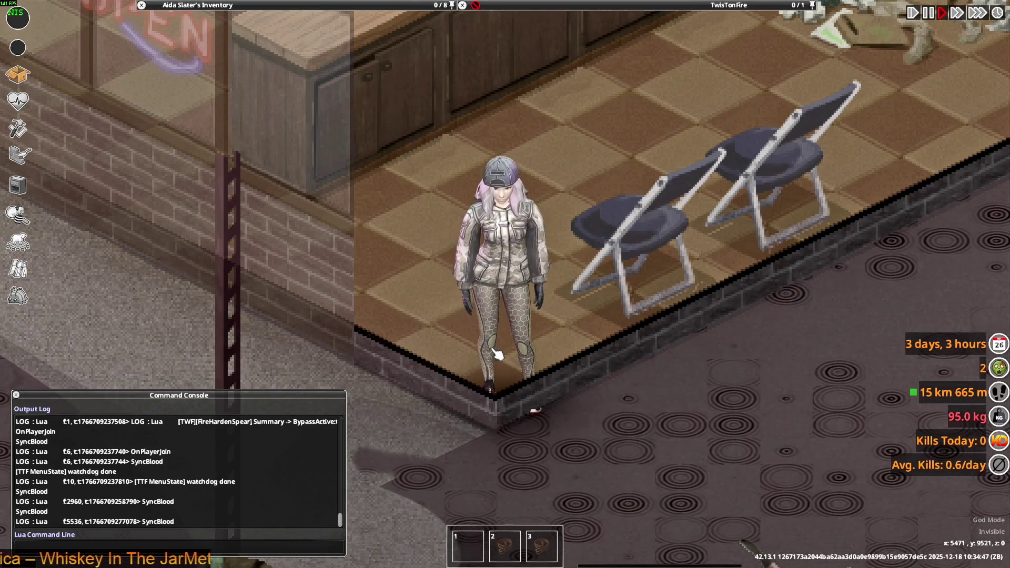
{"action": "key", "text": "alt+Tab"}
{"action": "key", "text": "alt+Tab"}
{"action": "key", "text": "alt+Tab"}
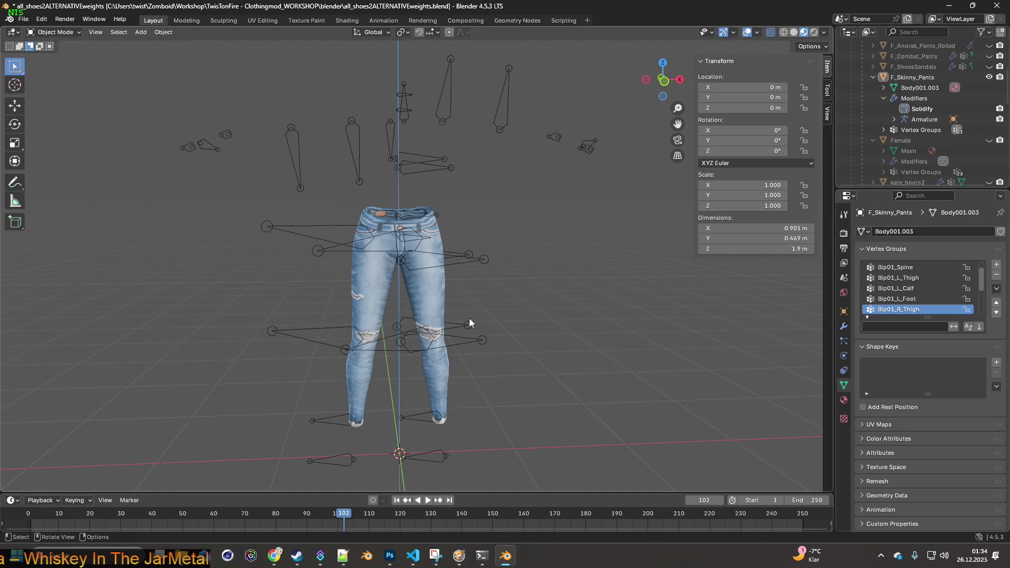
- Switch F_Skinny_Pants to Weight Paint mode and zoom in on the Bip01_R_Thigh weights near the knee
{"action": "middle_click_drag", "start_coordinate": [476, 330], "coordinate": [469, 246], "text": "shift"}
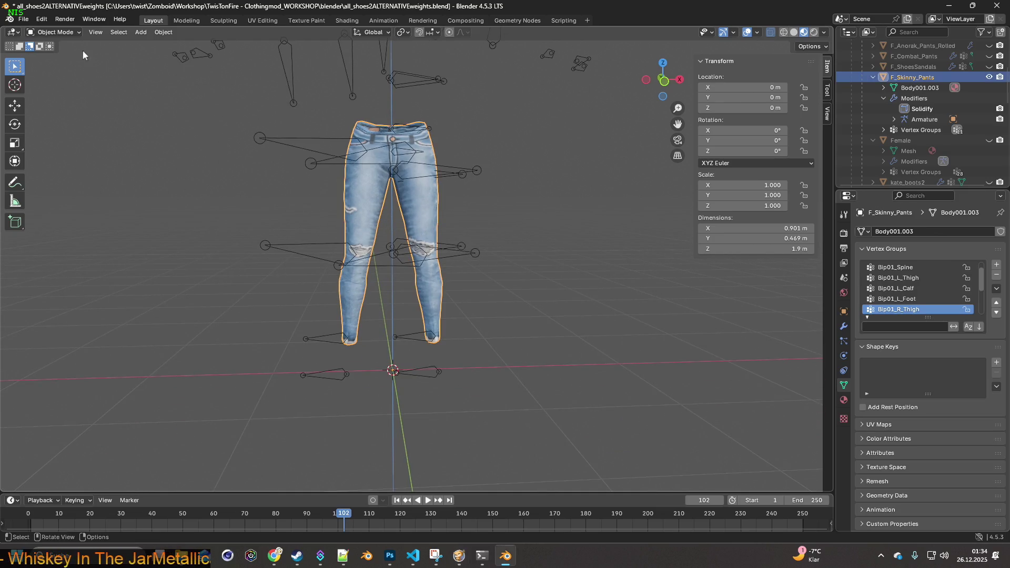
{"action": "left_click", "coordinate": [59, 34]}
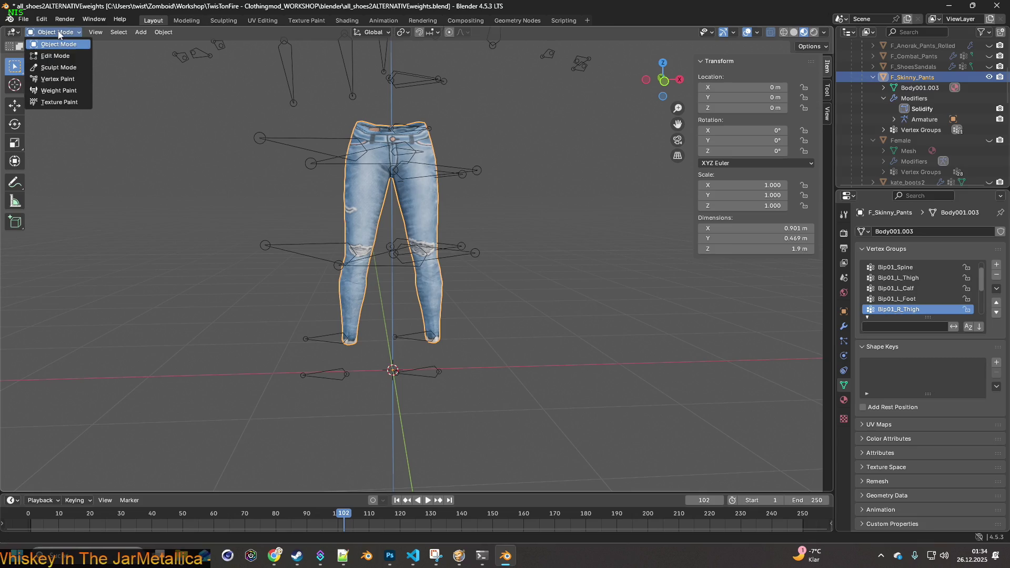
{"action": "left_click", "coordinate": [59, 90]}
{"action": "scroll", "coordinate": [411, 246], "scroll_direction": "up", "scroll_amount": 3}
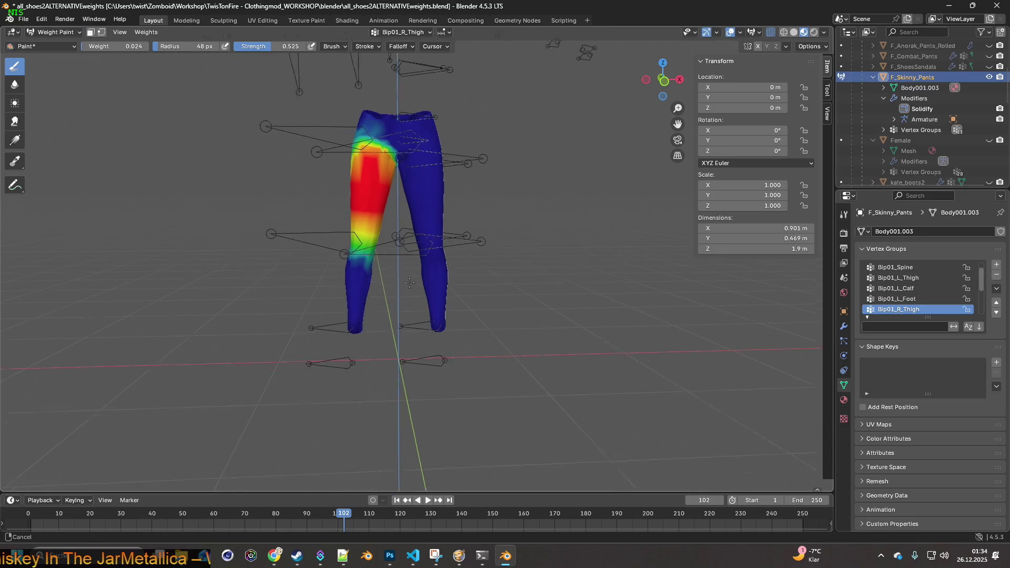
{"action": "scroll", "coordinate": [368, 225], "scroll_direction": "up", "scroll_amount": 5}
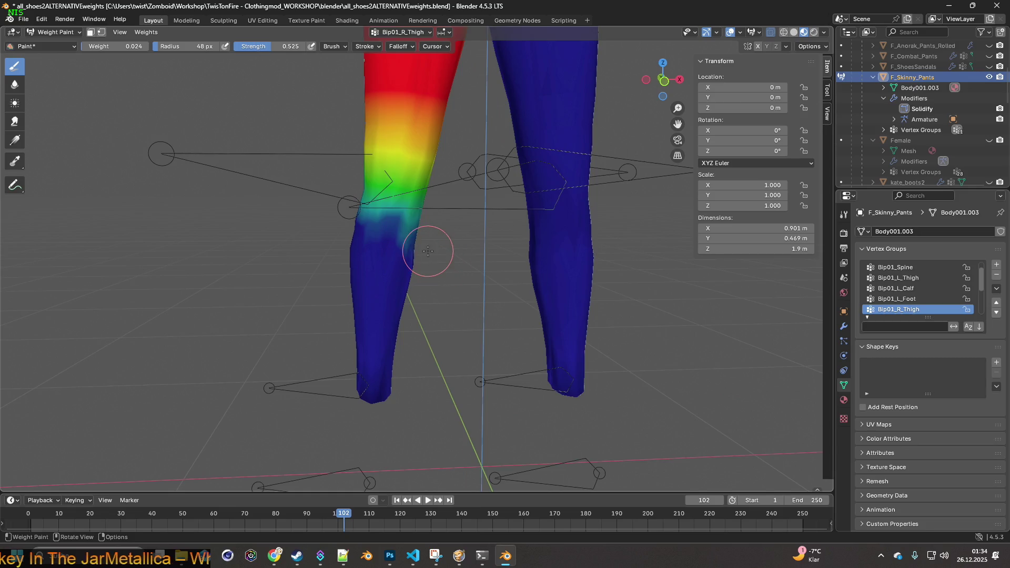
{"action": "mouse_move", "coordinate": [403, 240]}
{"action": "middle_mouse_down"}
{"action": "mouse_move", "coordinate": [389, 241]}
{"action": "mouse_move", "coordinate": [404, 246]}
{"action": "middle_mouse_up"}
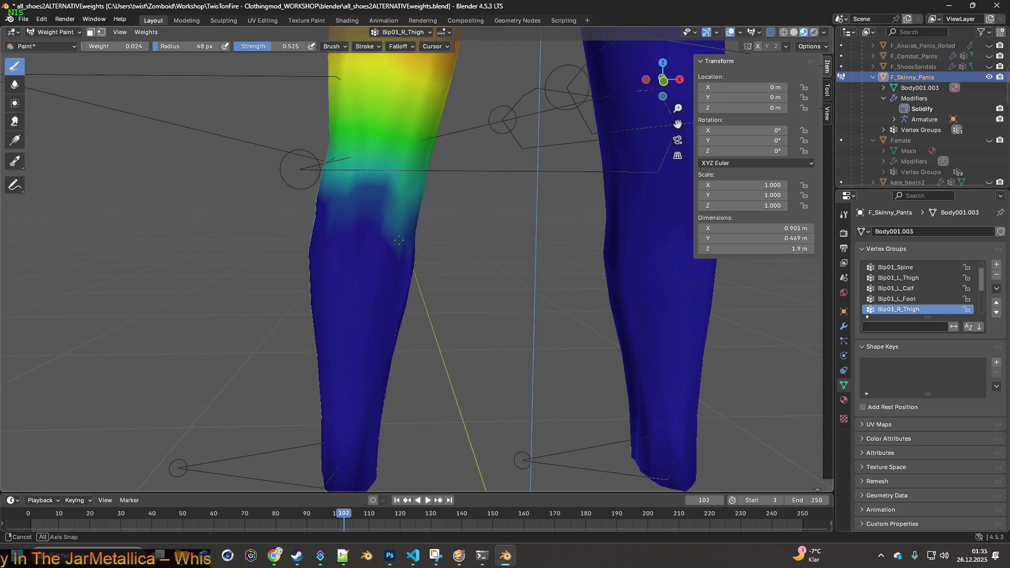
{"action": "key", "text": "space"}
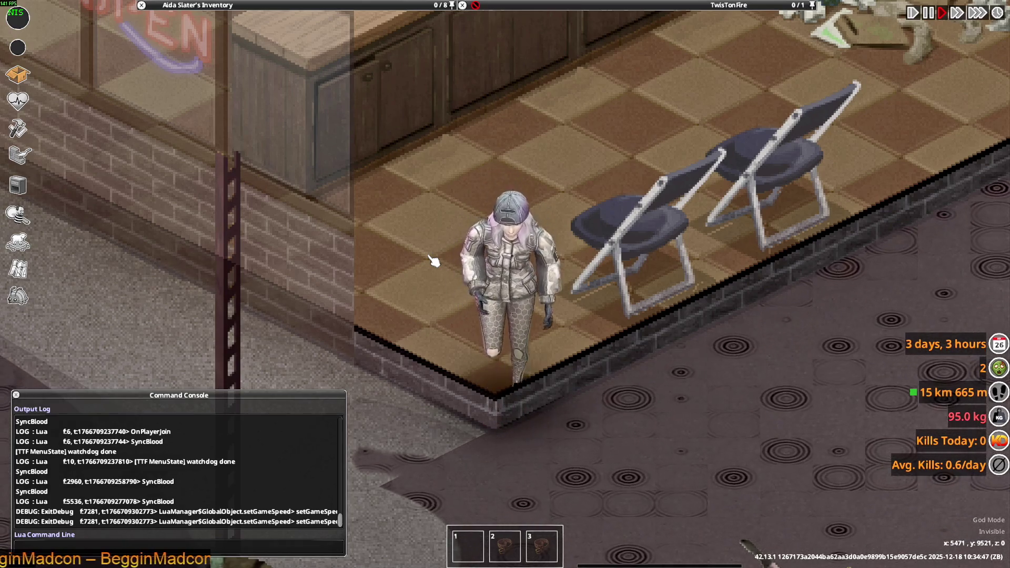
- Walk to the loot and wear the Moldborn Survivor Jeans
{"action": "mouse_move", "coordinate": [233, 84]}
{"action": "scroll", "coordinate": [221, 100], "scroll_direction": "up", "scroll_amount": 4}
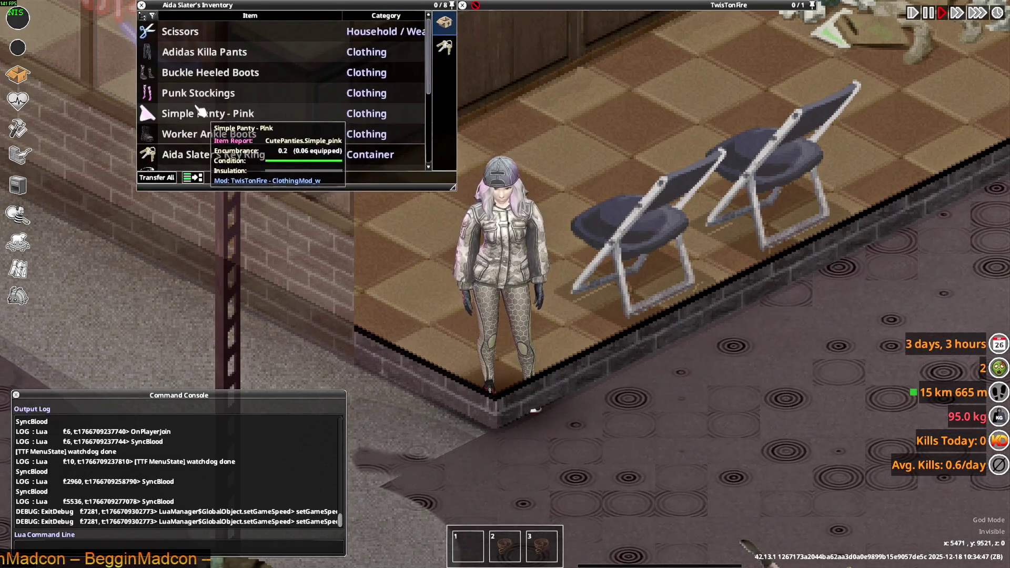
{"action": "scroll", "coordinate": [210, 105], "scroll_direction": "down", "scroll_amount": 1}
{"action": "scroll", "coordinate": [232, 105], "scroll_direction": "down", "scroll_amount": 7}
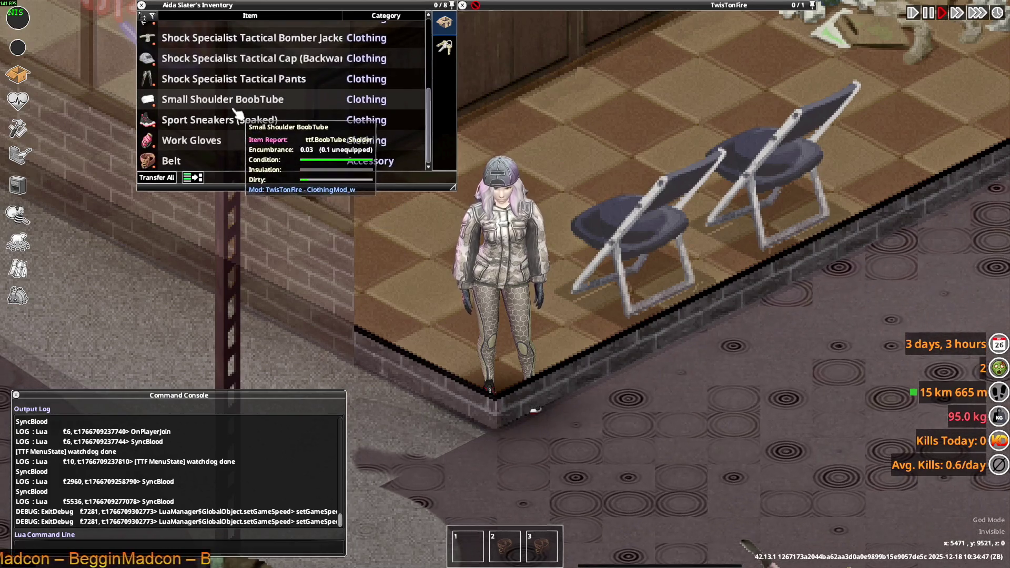
{"action": "key", "text": "w"}
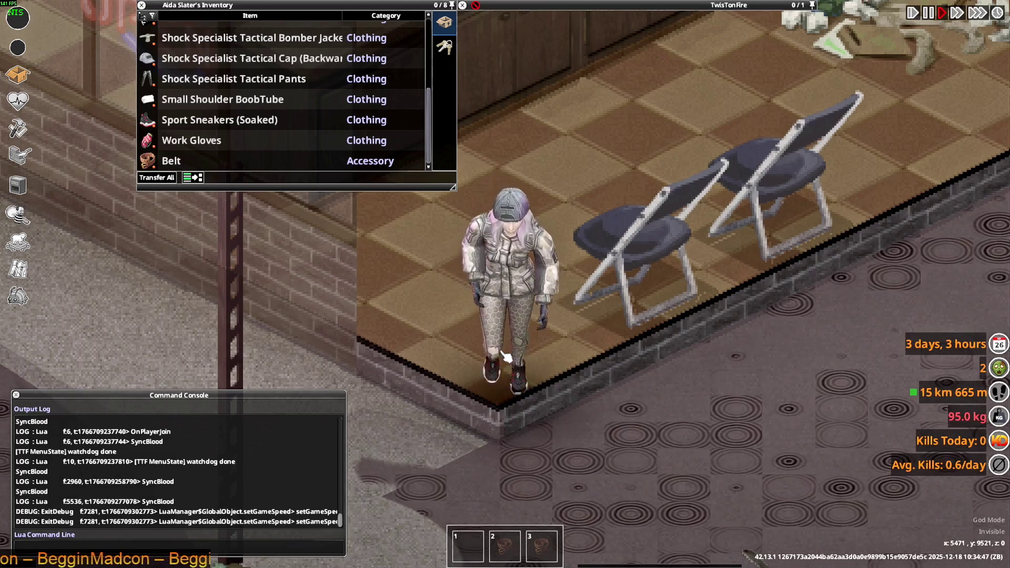
{"action": "key", "text": "w"}
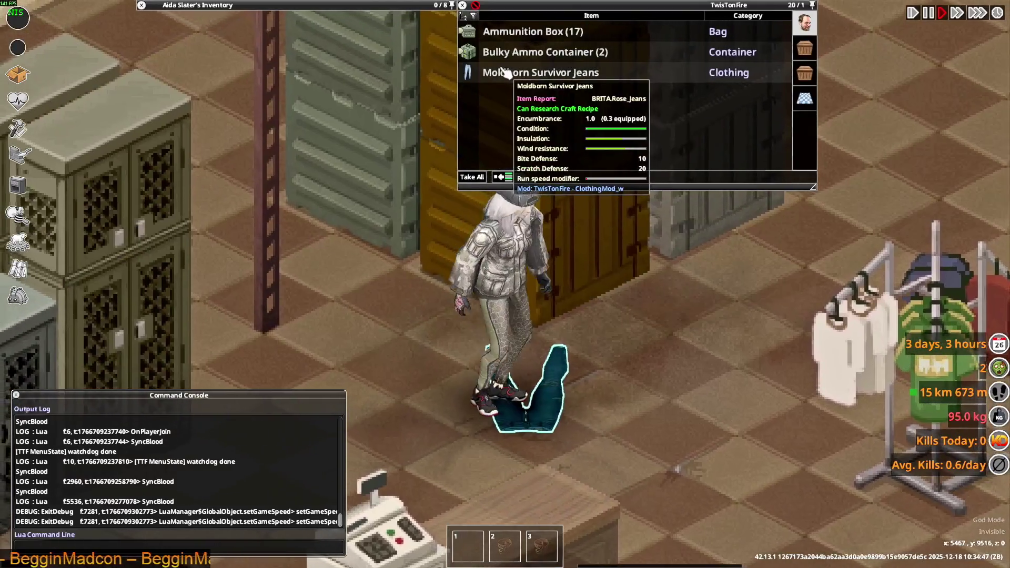
{"action": "right_click", "coordinate": [526, 74]}
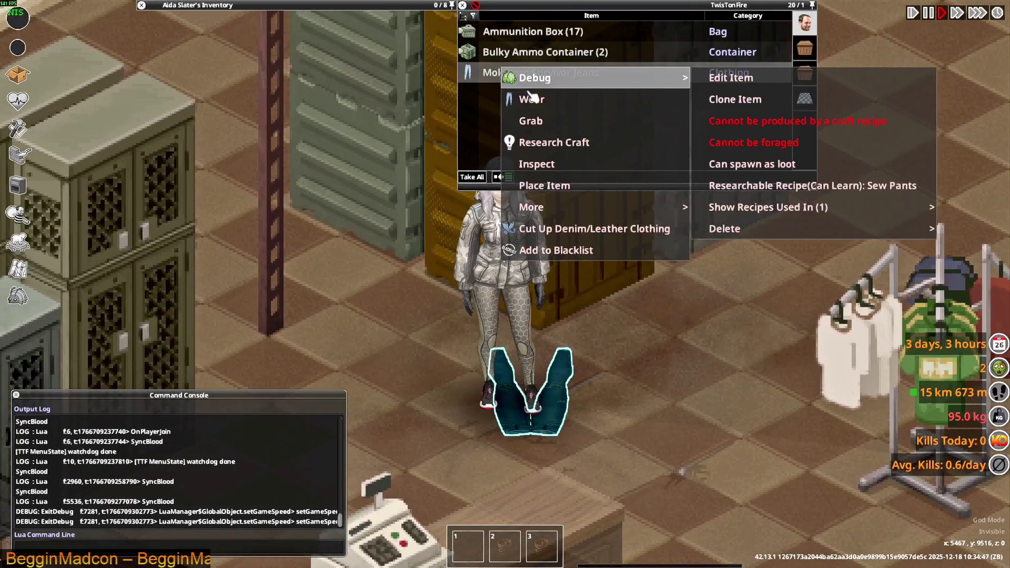
{"action": "left_click", "coordinate": [542, 97]}
- Walk back toward the chairs and take off the bomber jacket
{"action": "key", "text": "s"}
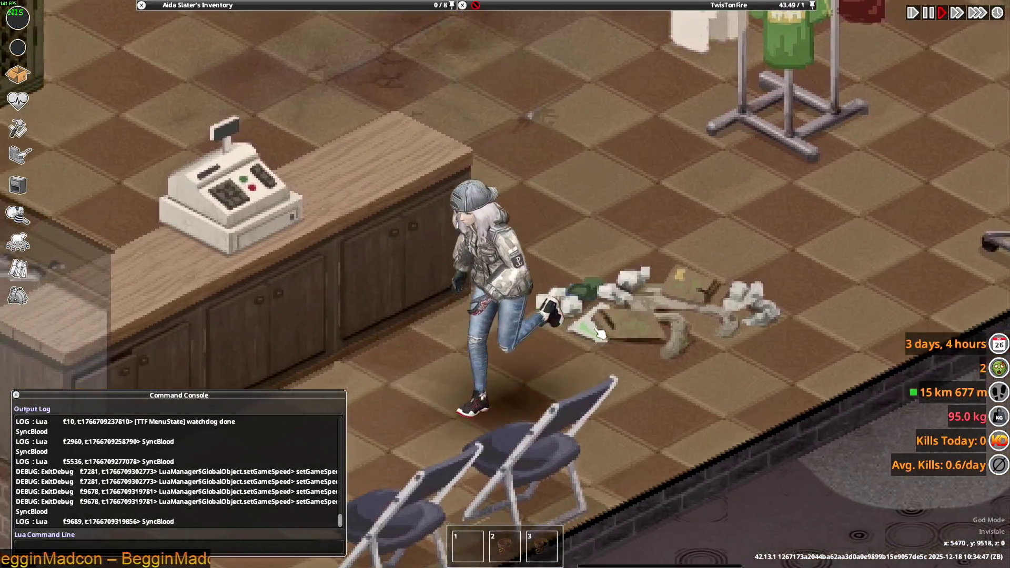
{"action": "key", "text": "s"}
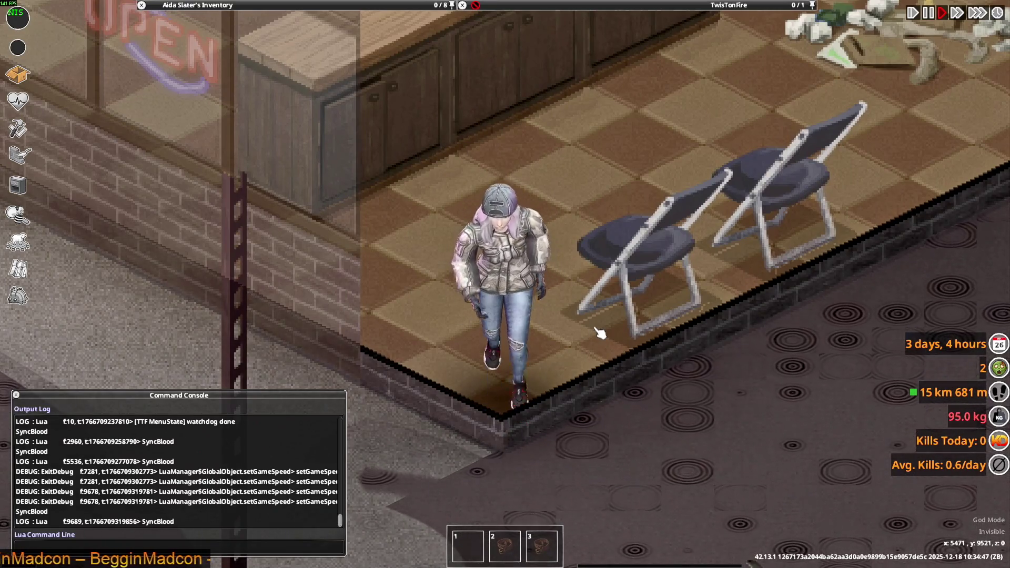
{"action": "mouse_move", "coordinate": [198, 38]}
{"action": "scroll", "coordinate": [203, 102], "scroll_direction": "up", "scroll_amount": 4}
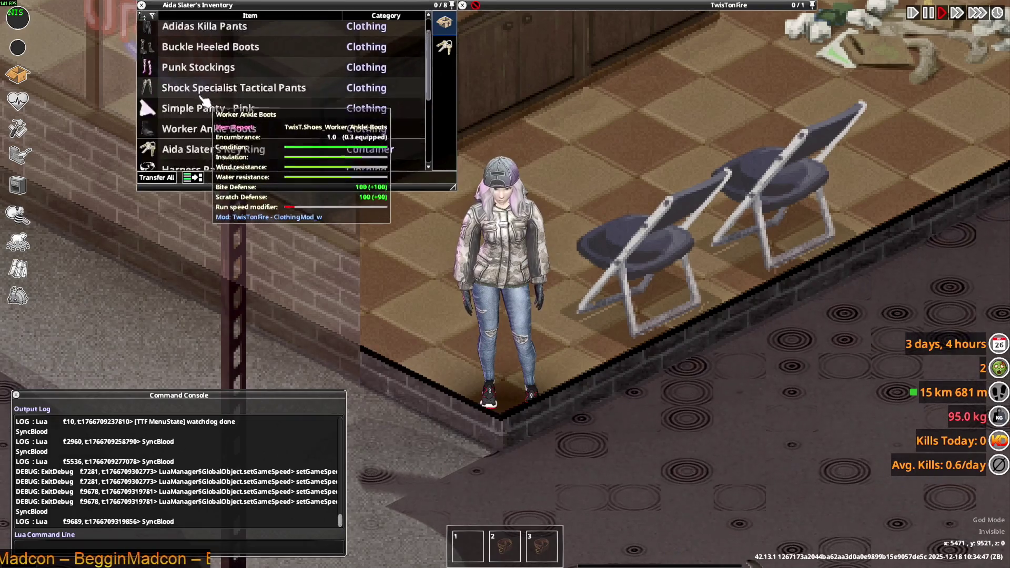
{"action": "scroll", "coordinate": [204, 104], "scroll_direction": "down", "scroll_amount": 8}
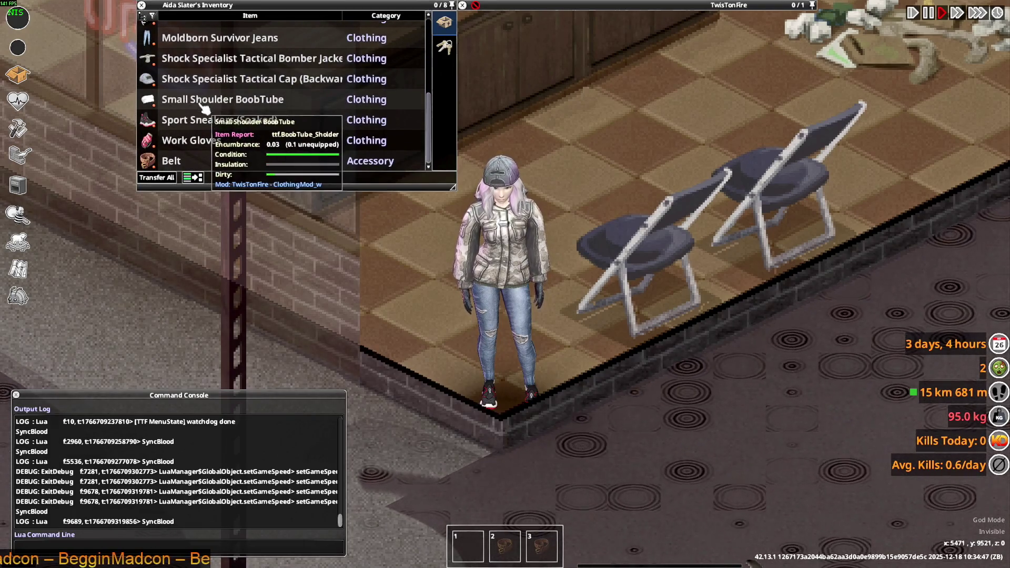
{"action": "scroll", "coordinate": [202, 122], "scroll_direction": "up", "scroll_amount": 2}
{"action": "right_click", "coordinate": [199, 95]}
{"action": "left_click", "coordinate": [221, 171]}
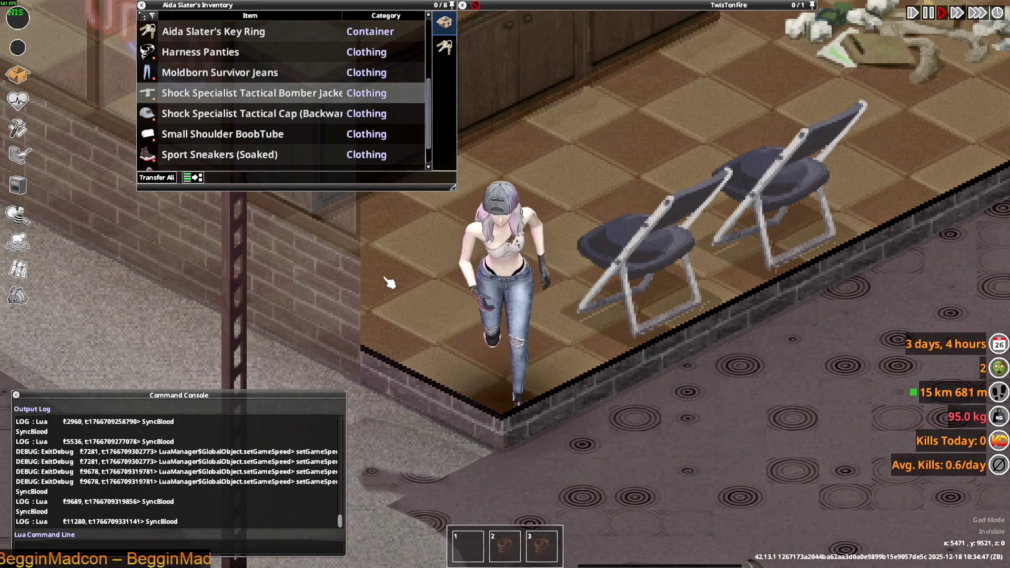
- Run the character in loops around the shop floor to check the jeans in motion
{"action": "key", "text": "w"}
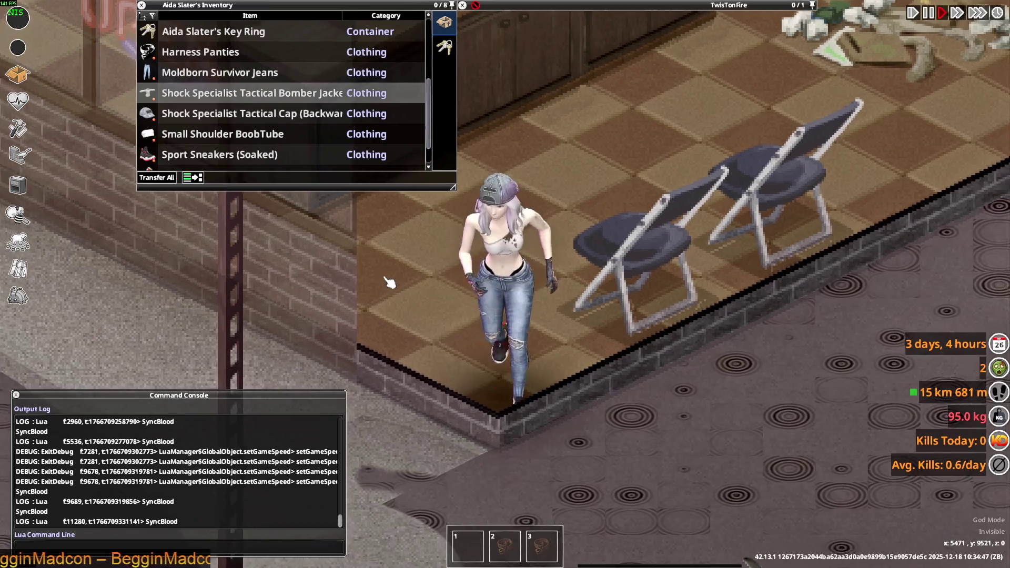
{"action": "key", "text": "d"}
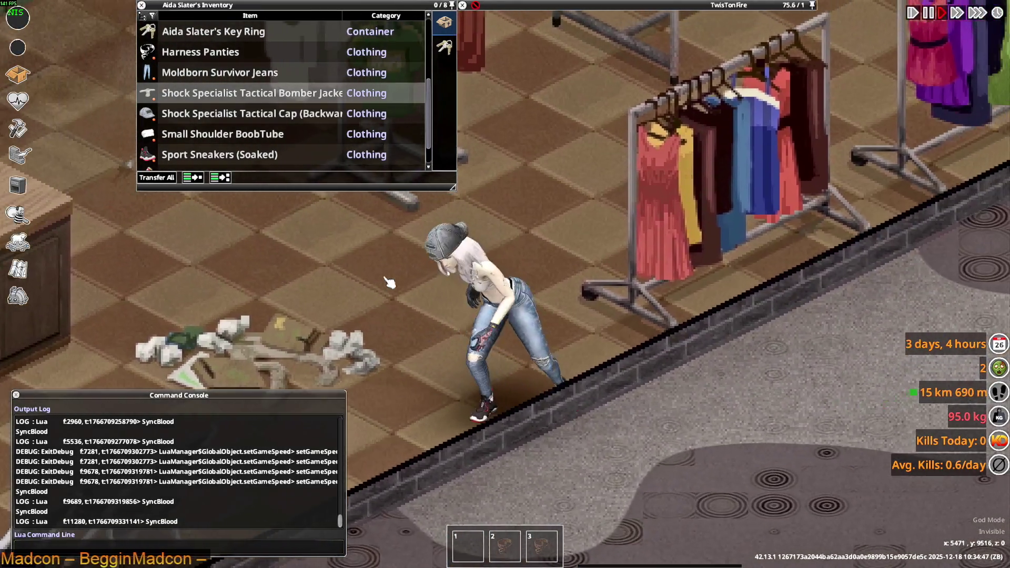
{"action": "key", "text": "a"}
{"action": "key", "text": "w"}
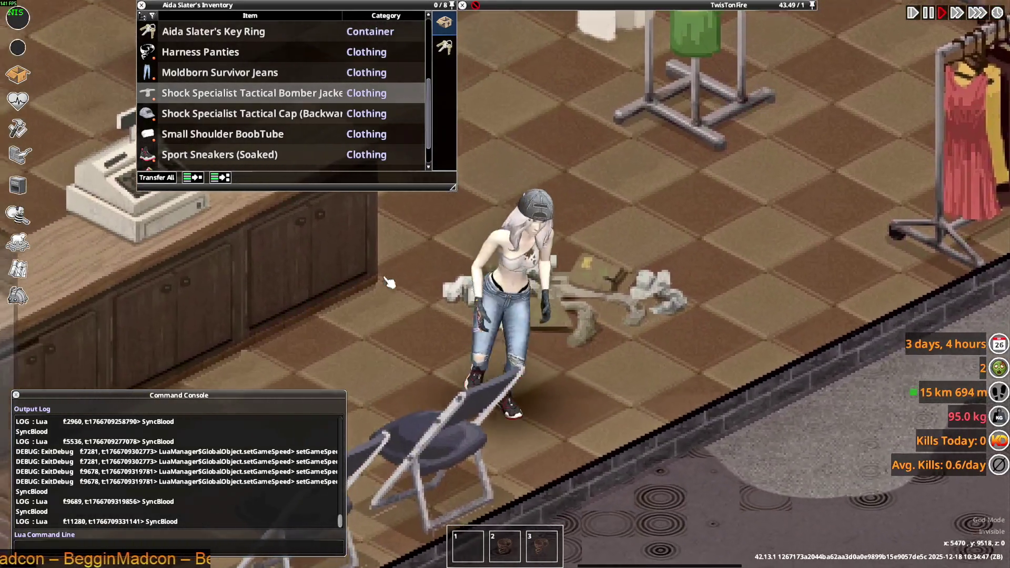
{"action": "key", "text": "s"}
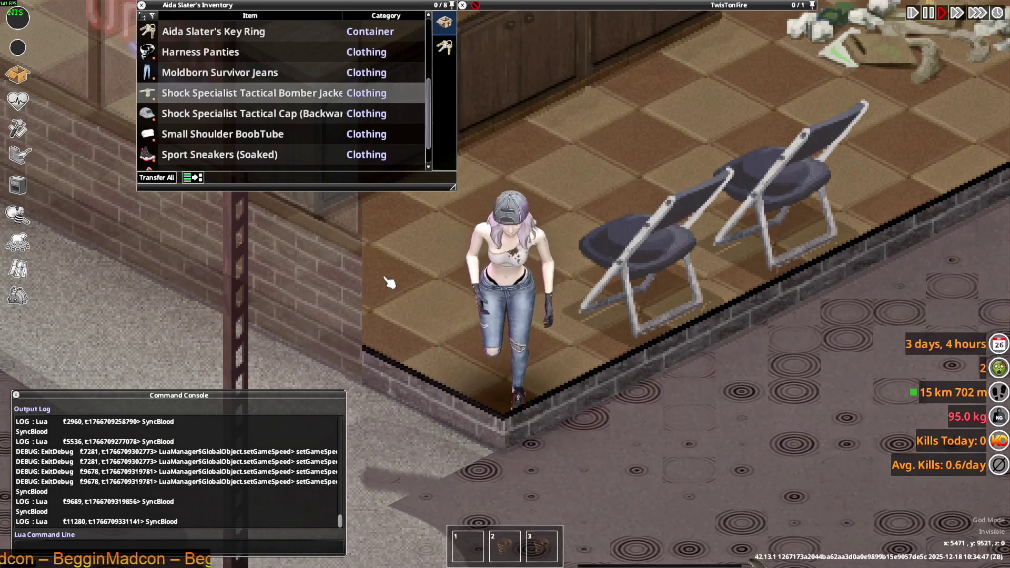
{"action": "key", "text": "w"}
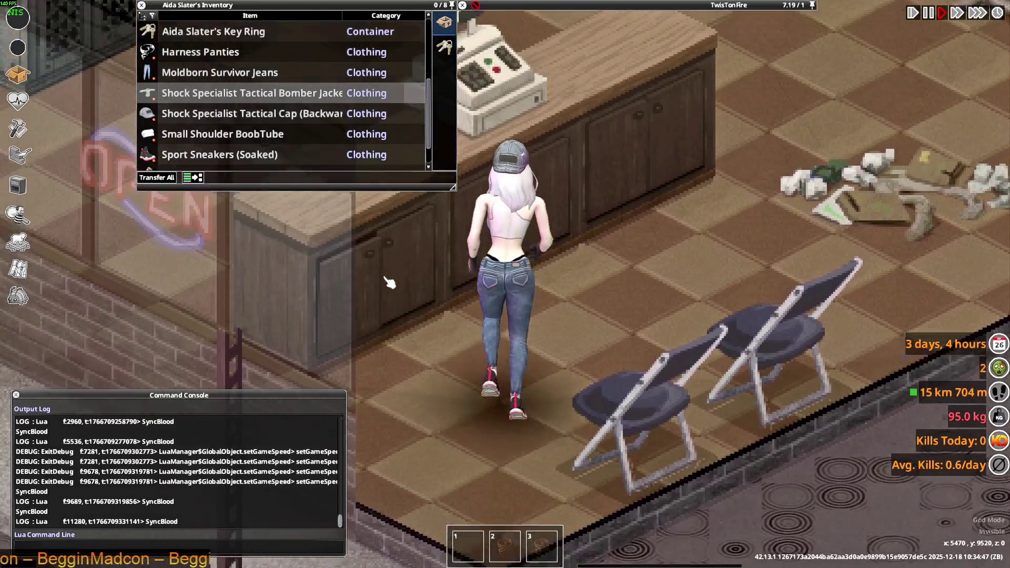
{"action": "key", "text": "s"}
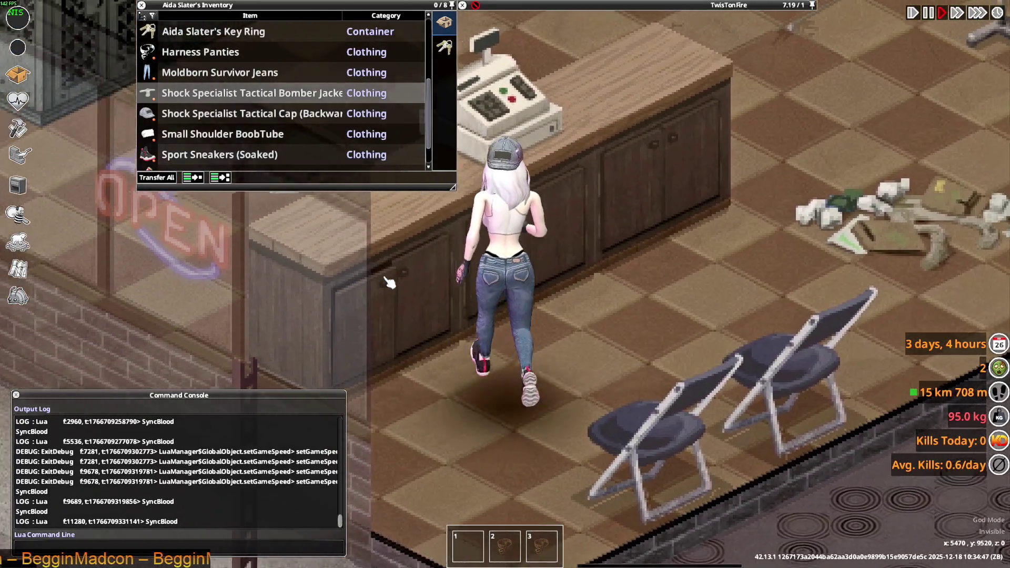
{"action": "key", "text": "s"}
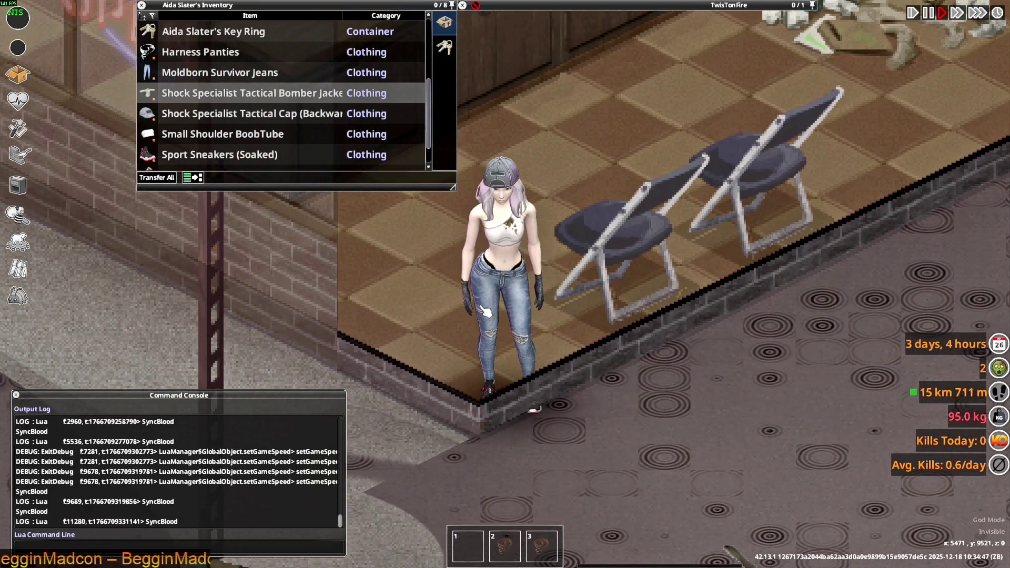
{"action": "key", "text": "alt+Tab"}
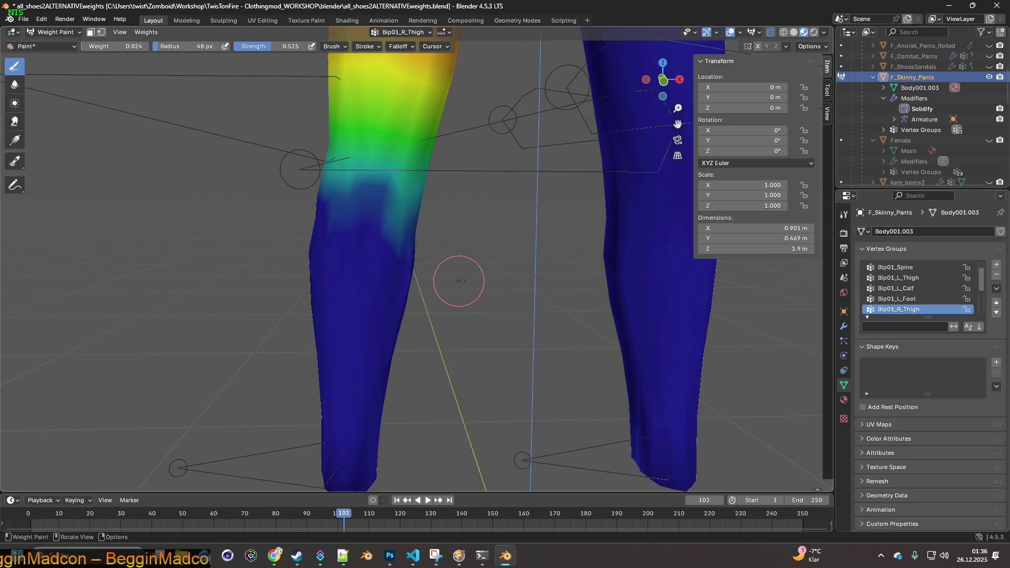
- Orbit around the pants' legs, view Bip01_L_Calf, then make Bip01_R_Calf the active vertex group
{"action": "middle_click_drag", "start_coordinate": [460, 280], "coordinate": [391, 251]}
{"action": "mouse_move", "coordinate": [503, 220]}
{"action": "middle_mouse_down"}
{"action": "mouse_move", "coordinate": [479, 223]}
{"action": "mouse_move", "coordinate": [541, 233]}
{"action": "middle_mouse_up"}
{"action": "left_click", "coordinate": [898, 289]}
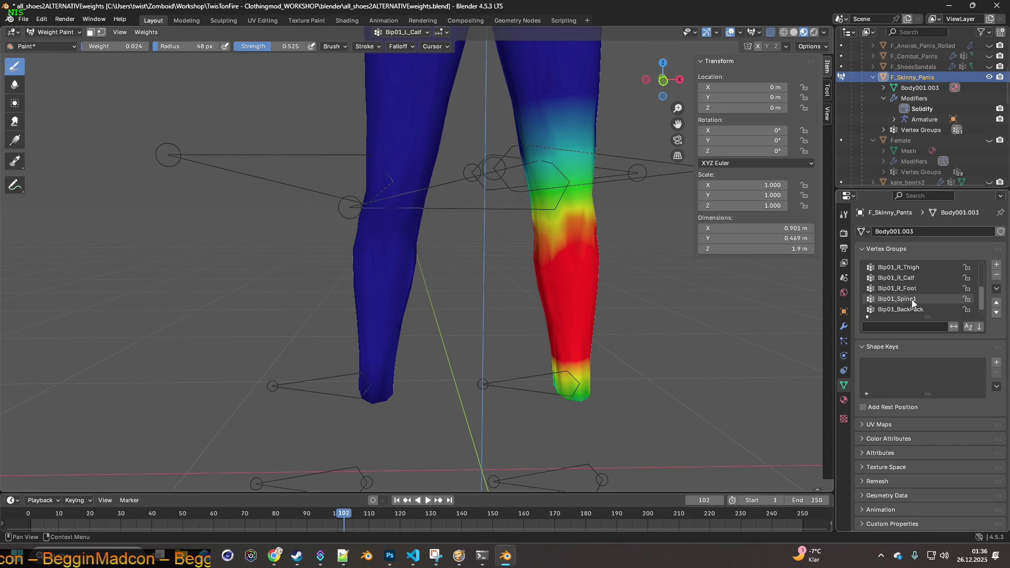
{"action": "scroll", "coordinate": [915, 299], "scroll_direction": "up", "scroll_amount": 4}
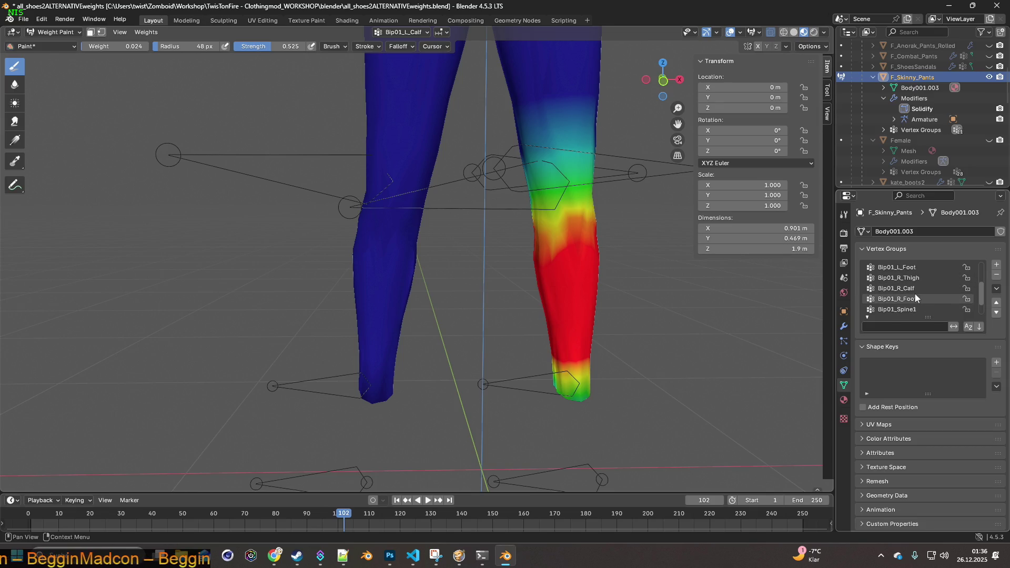
{"action": "scroll", "coordinate": [913, 289], "scroll_direction": "down", "scroll_amount": 1}
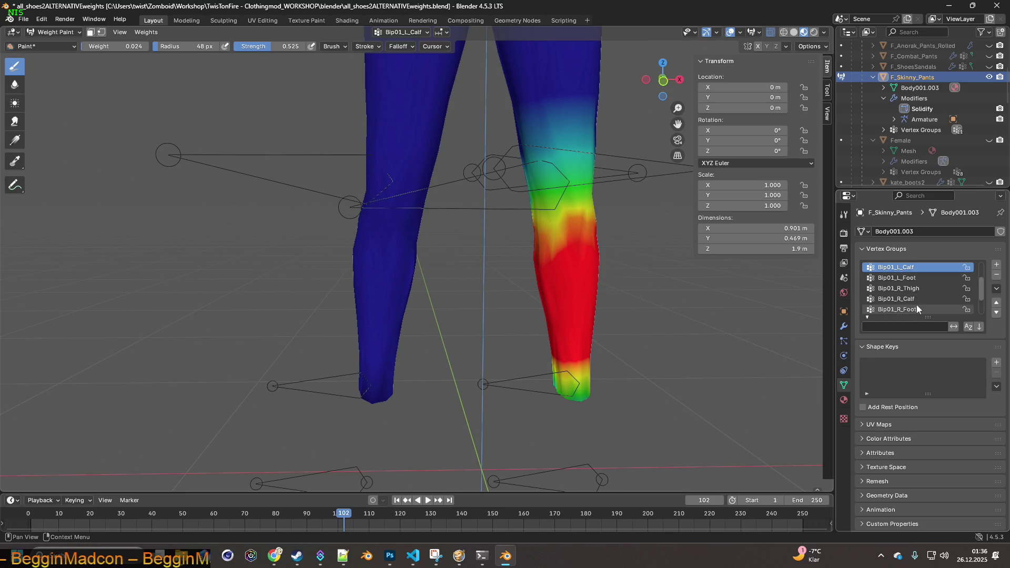
{"action": "left_click", "coordinate": [917, 300]}
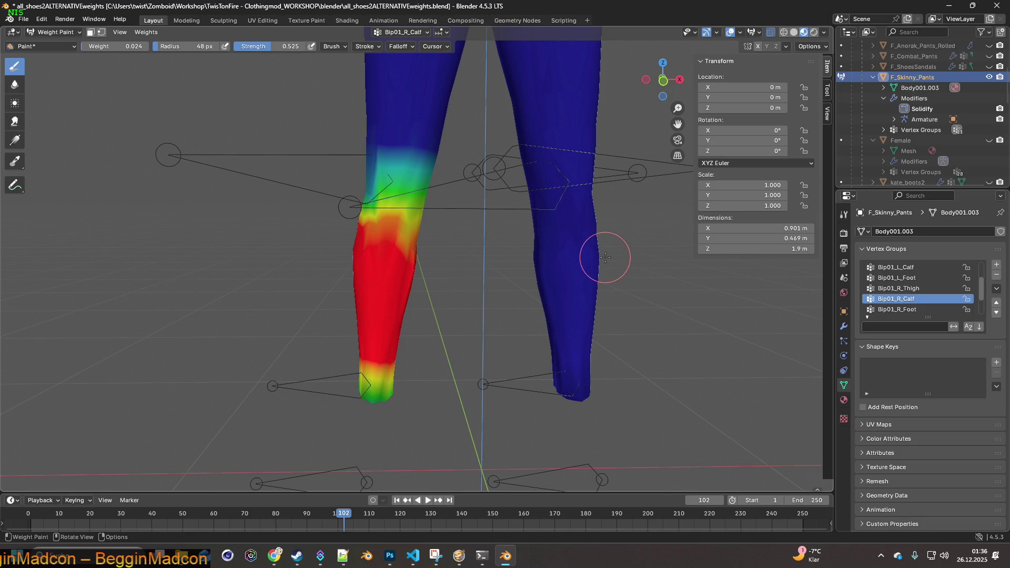
{"action": "key", "text": "alt+Tab"}
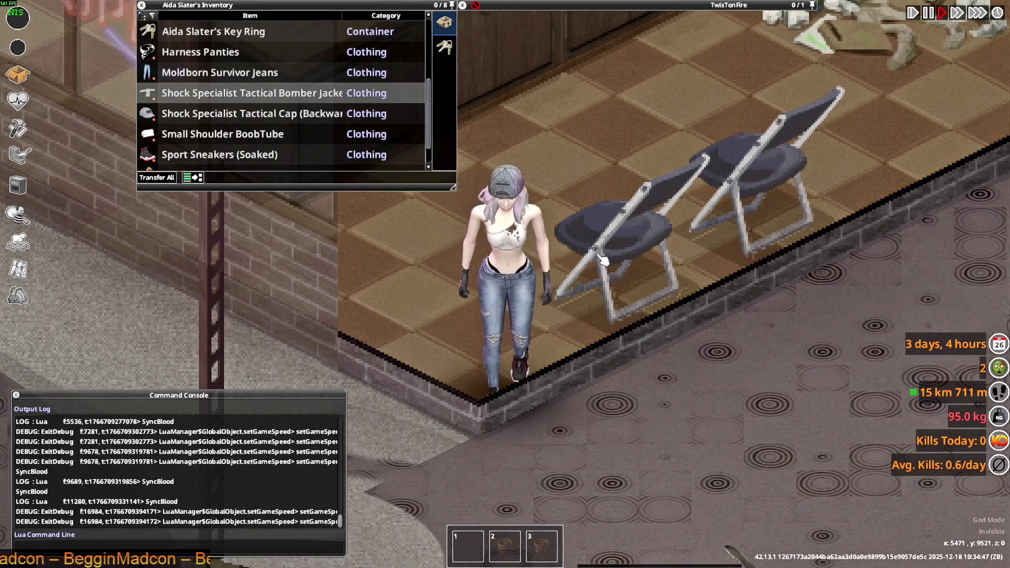
- Crouch and sneak the character around the shop floor to inspect the jeans
{"action": "key", "text": "c"}
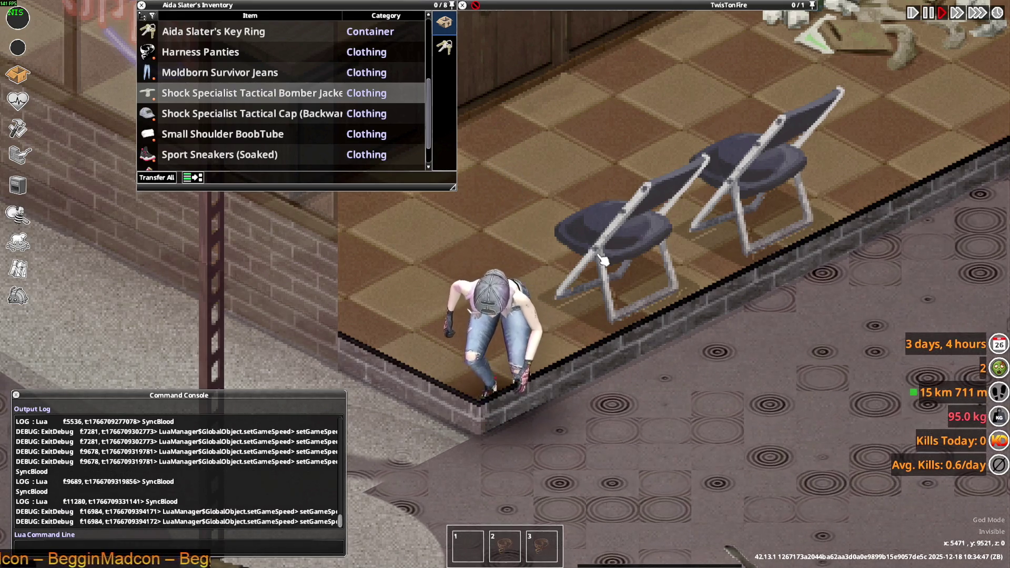
{"action": "key", "text": "s"}
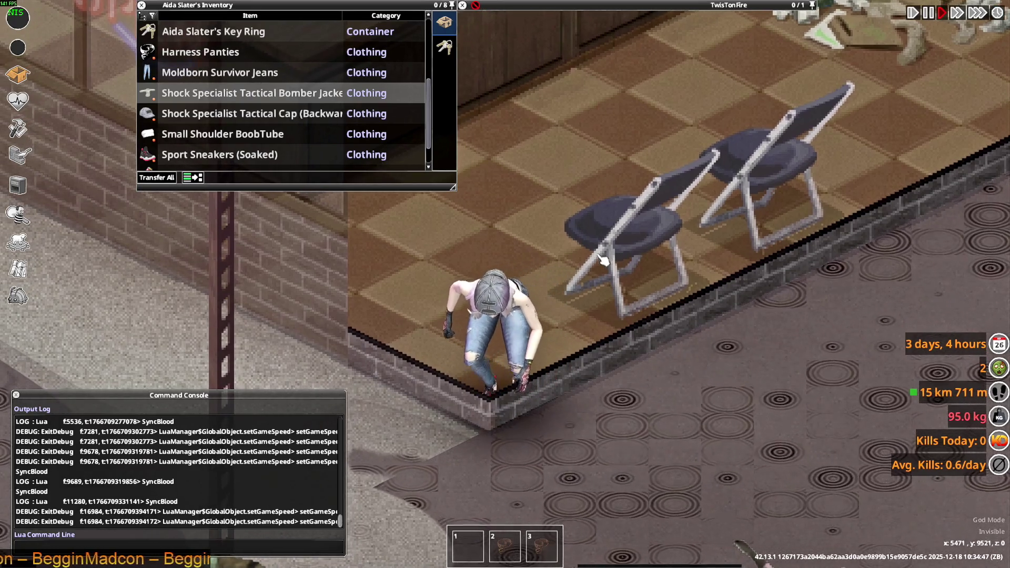
{"action": "key", "text": "d"}
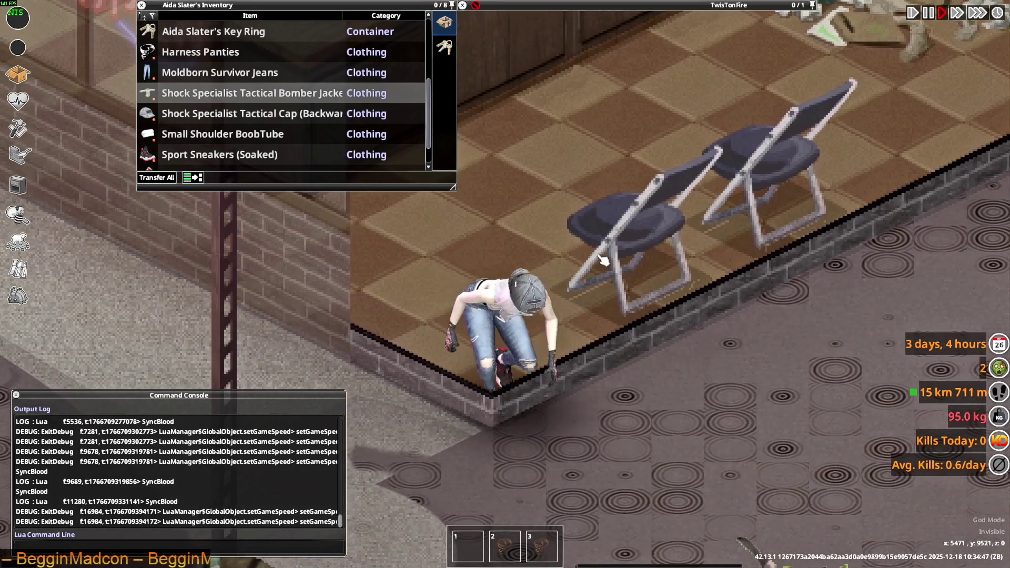
{"action": "key", "text": "c"}
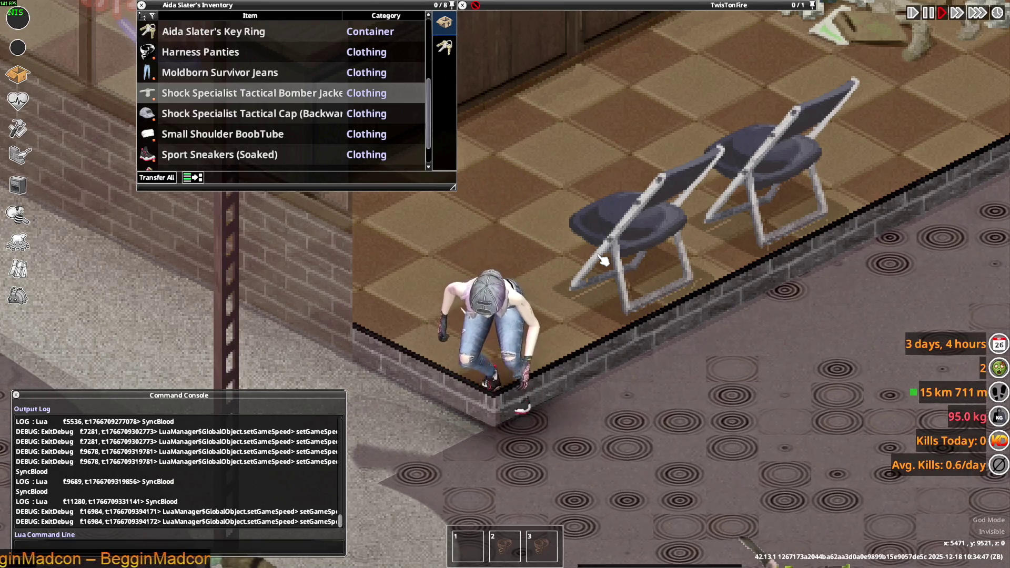
{"action": "key", "text": "w"}
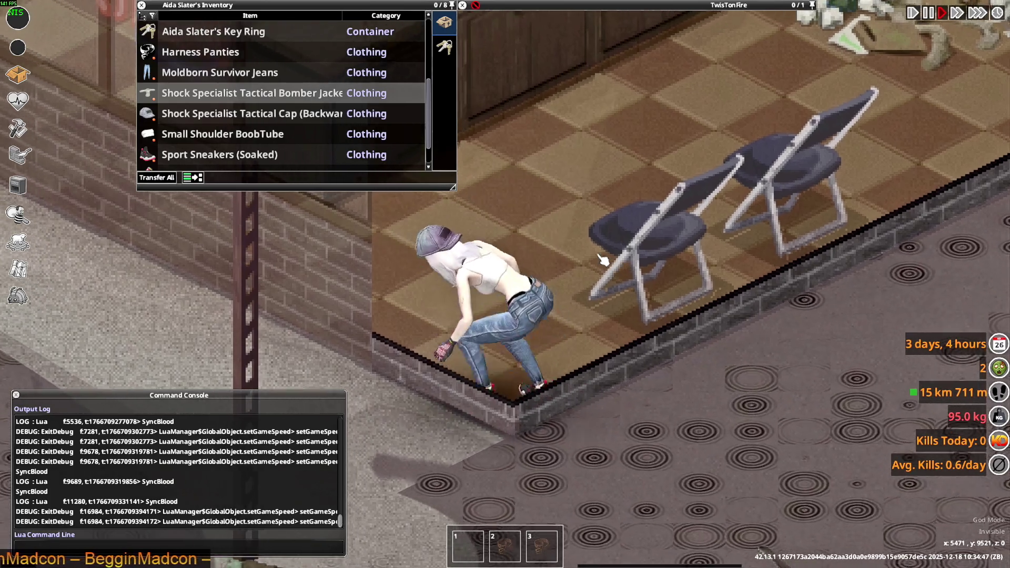
{"action": "key", "text": "s"}
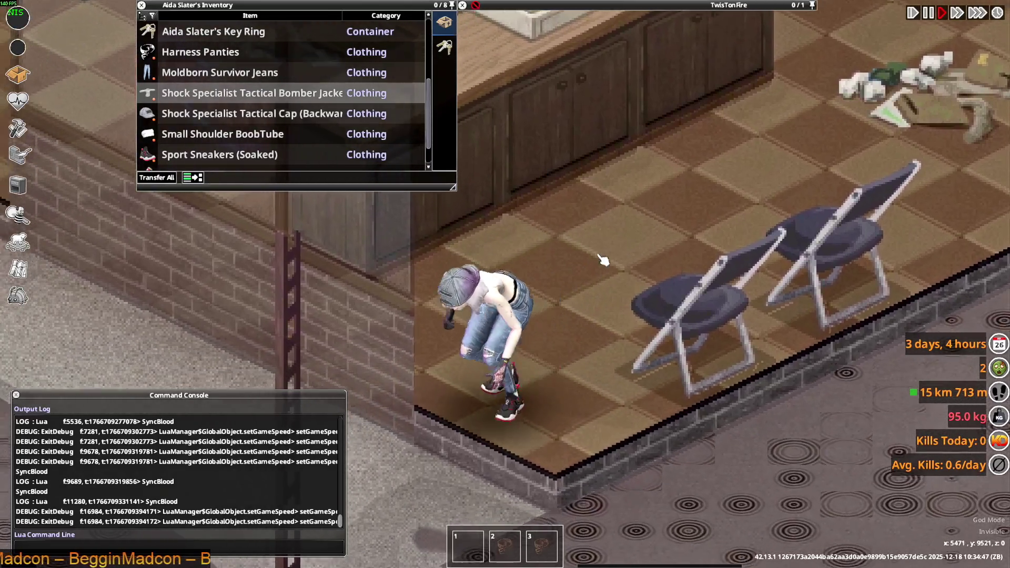
{"action": "key", "text": "d"}
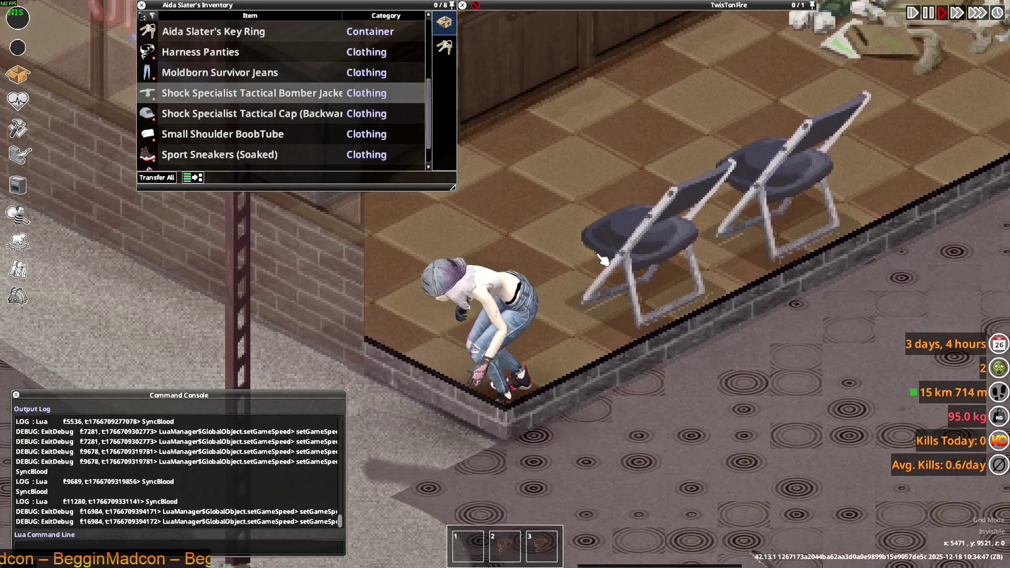
- Sneak again, then stand and walk past the counter to the clothing rack
{"action": "key", "text": "c"}
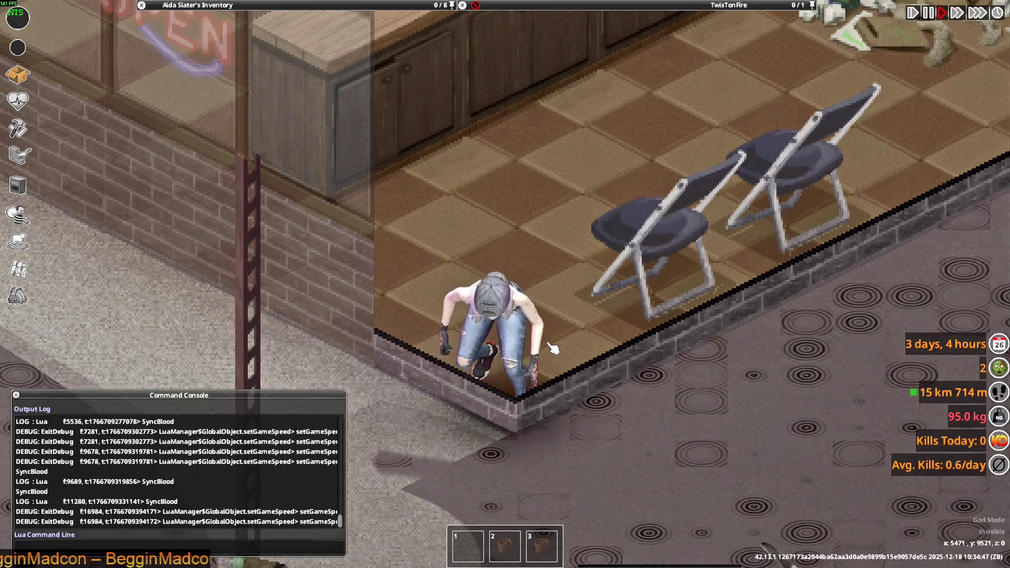
{"action": "key", "text": "d"}
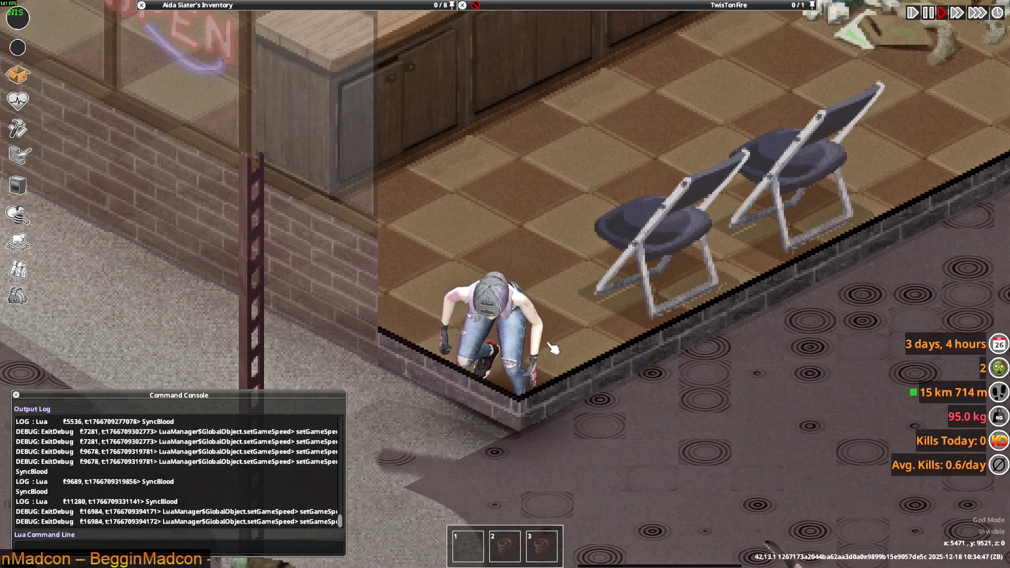
{"action": "key", "text": "w"}
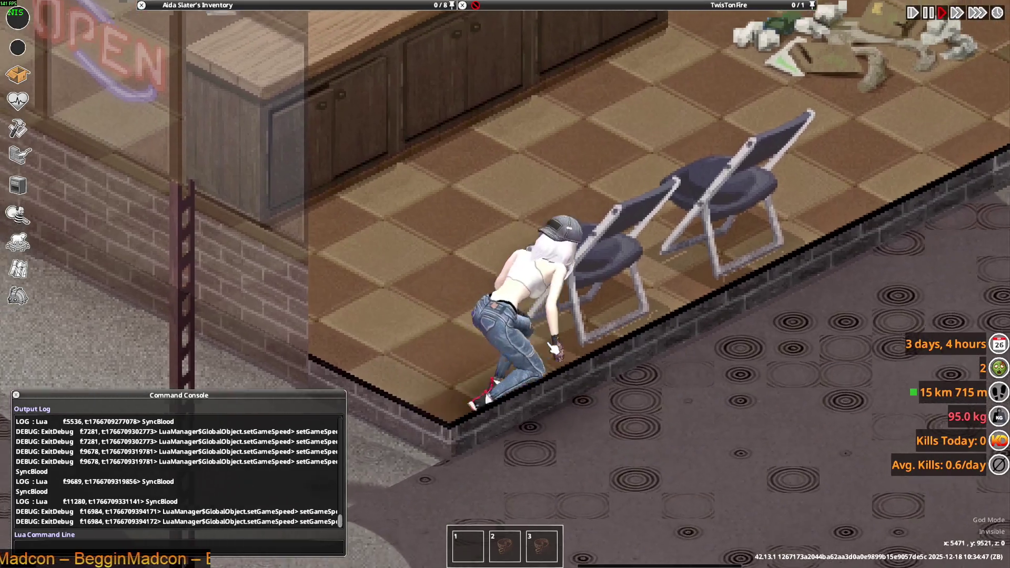
{"action": "key", "text": "s"}
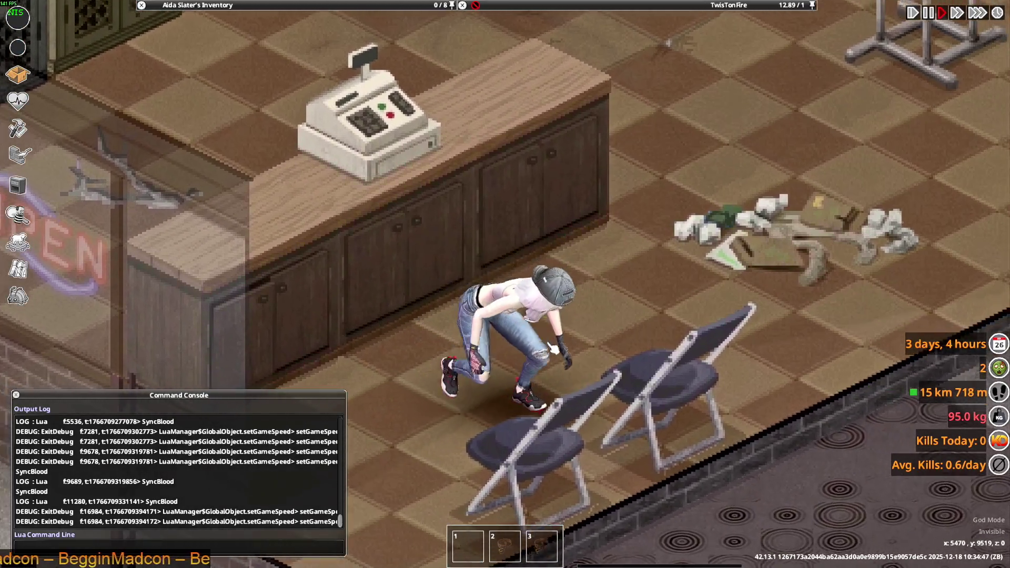
{"action": "key", "text": "c"}
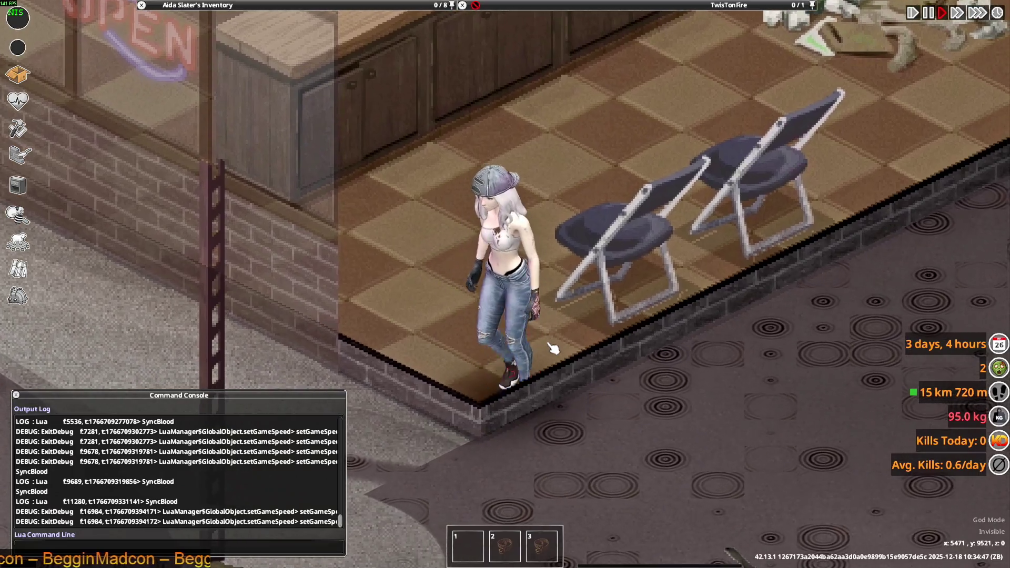
{"action": "key", "text": "a"}
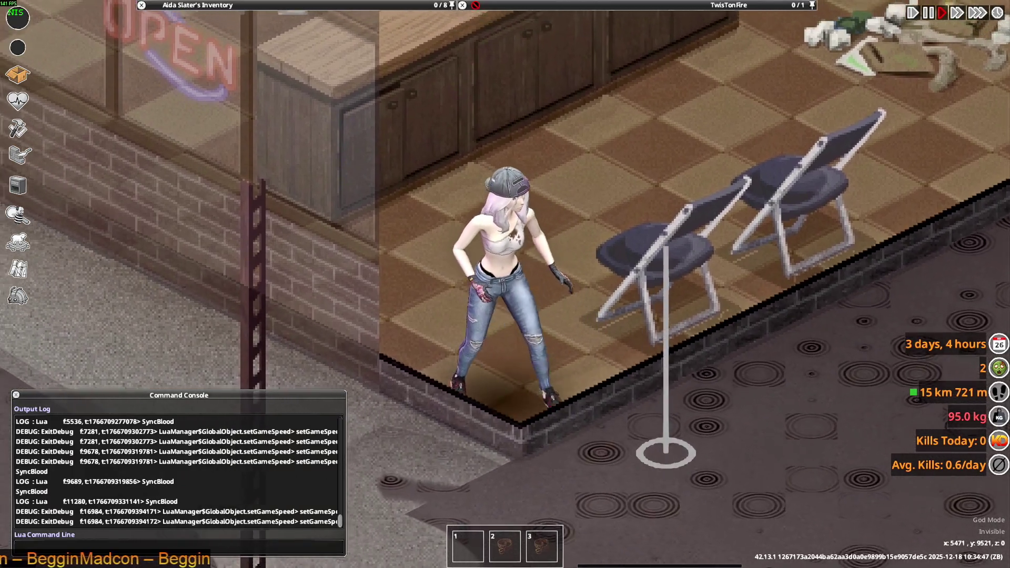
{"action": "key", "text": "w"}
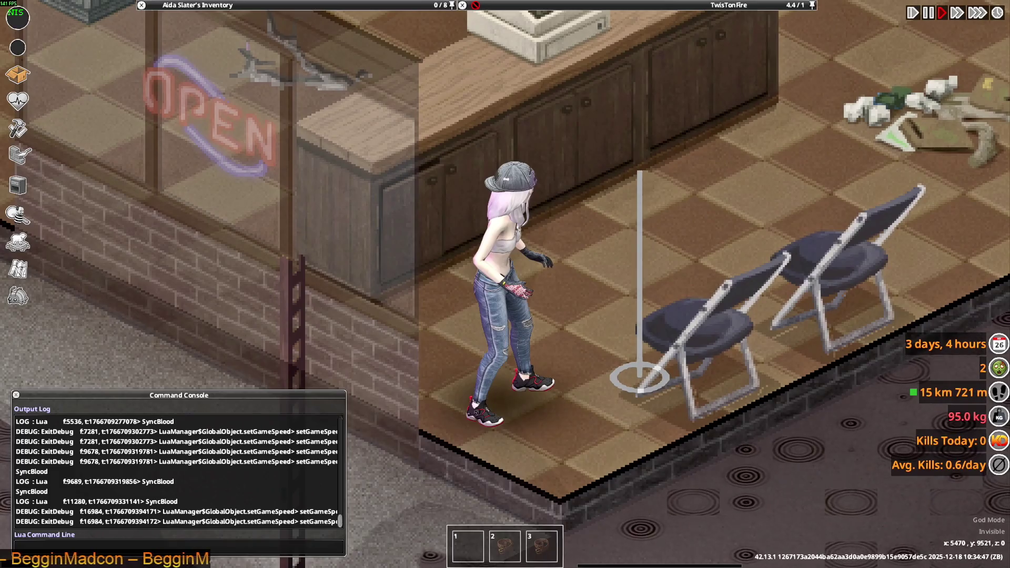
{"action": "key", "text": "d"}
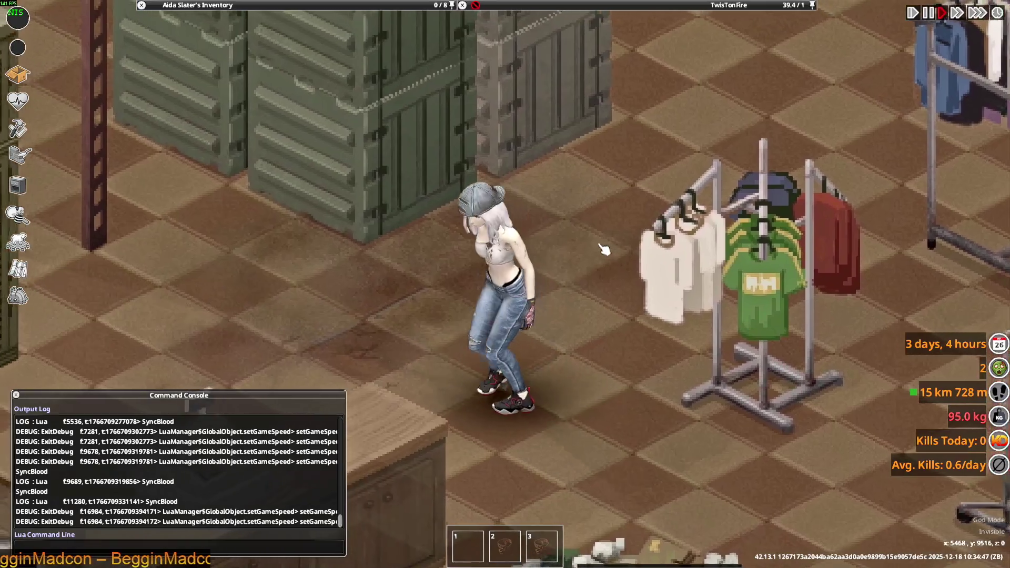
{"action": "key", "text": "alt+Tab"}
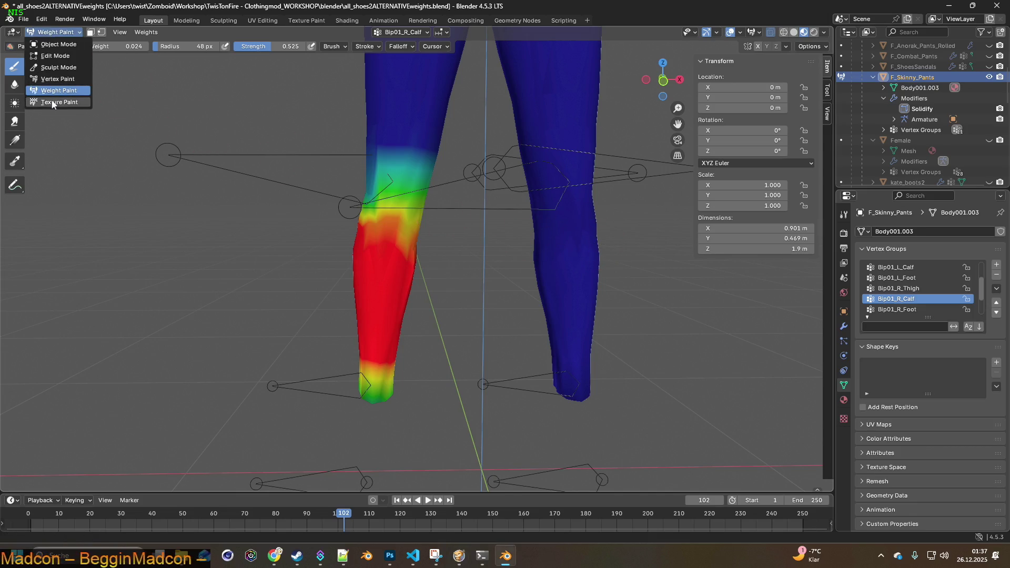
- Put F_Skinny_Pants into Texture Paint mode, inspect the knees and crotch seam, then enter the Texture Paint workspace
{"action": "left_click", "coordinate": [53, 104]}
{"action": "middle_click_drag", "start_coordinate": [179, 157], "coordinate": [241, 176]}
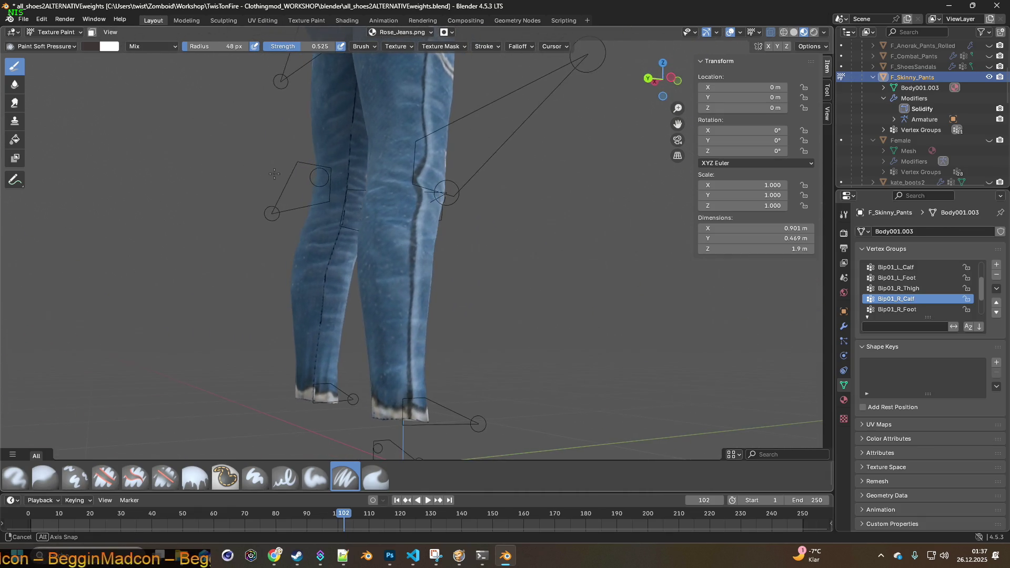
{"action": "mouse_move", "coordinate": [351, 164]}
{"action": "middle_mouse_down"}
{"action": "mouse_move", "coordinate": [419, 254]}
{"action": "mouse_move", "coordinate": [377, 208]}
{"action": "mouse_move", "coordinate": [432, 184]}
{"action": "mouse_move", "coordinate": [365, 214]}
{"action": "middle_mouse_up"}
{"action": "scroll", "coordinate": [364, 195], "scroll_direction": "up", "scroll_amount": 5}
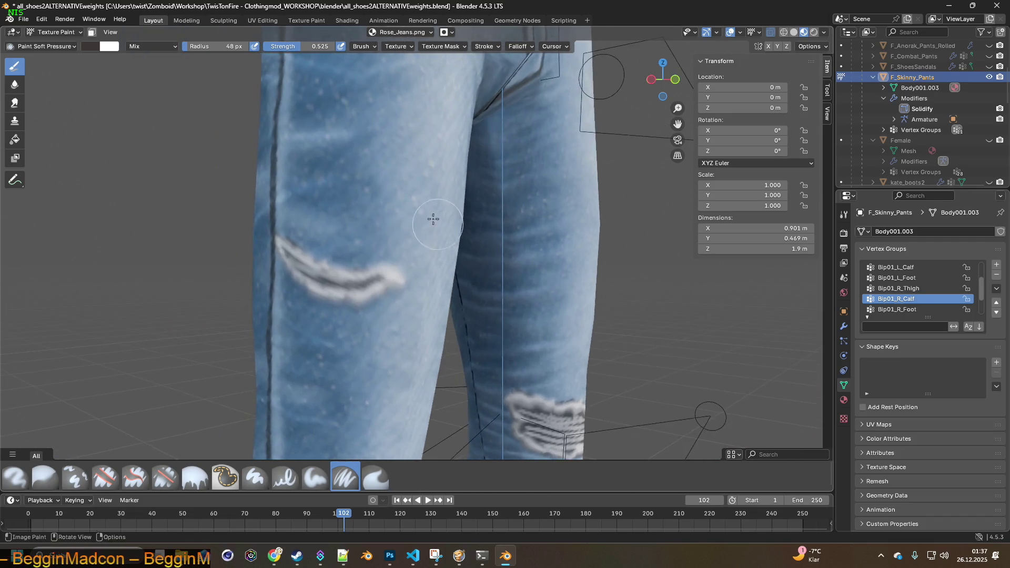
{"action": "mouse_move", "coordinate": [433, 218]}
{"action": "middle_mouse_down"}
{"action": "mouse_move", "coordinate": [305, 199]}
{"action": "mouse_move", "coordinate": [339, 221]}
{"action": "mouse_move", "coordinate": [286, 216]}
{"action": "mouse_move", "coordinate": [367, 217]}
{"action": "middle_mouse_up"}
{"action": "scroll", "coordinate": [367, 217], "scroll_direction": "up", "scroll_amount": 5}
{"action": "middle_click_drag", "start_coordinate": [451, 169], "coordinate": [489, 117]}
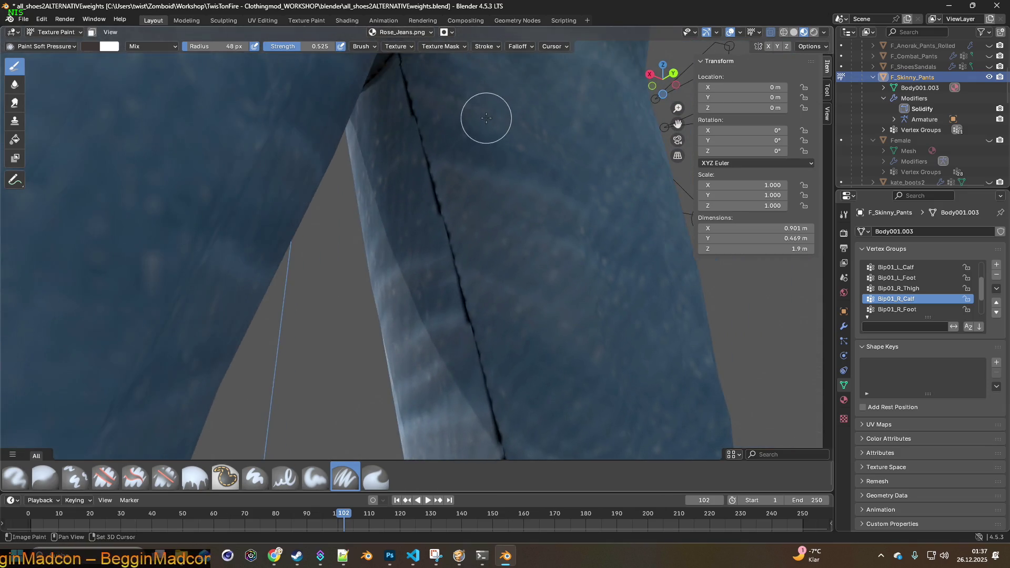
{"action": "middle_click_drag", "start_coordinate": [429, 225], "coordinate": [401, 246]}
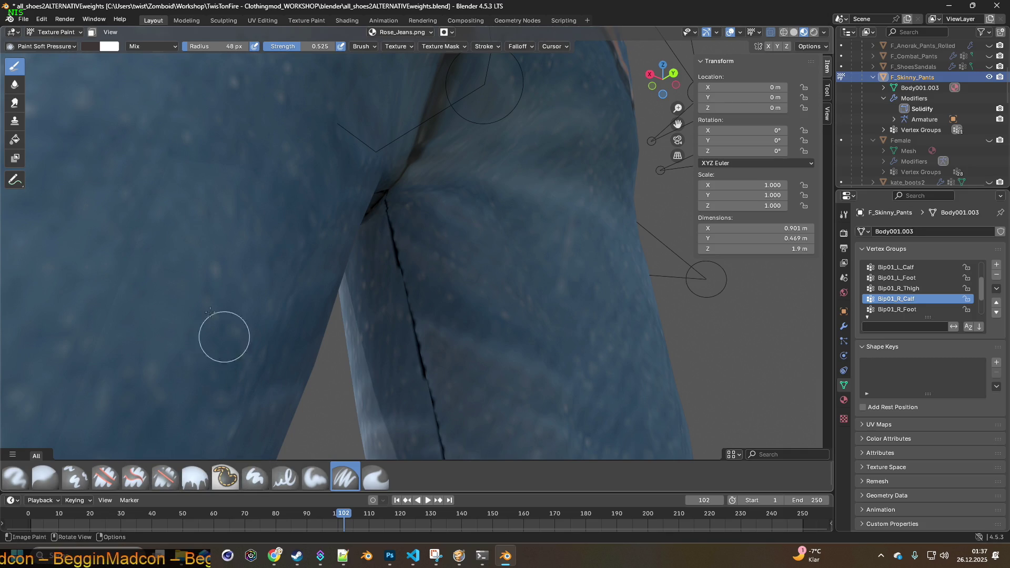
{"action": "left_click", "coordinate": [307, 20]}
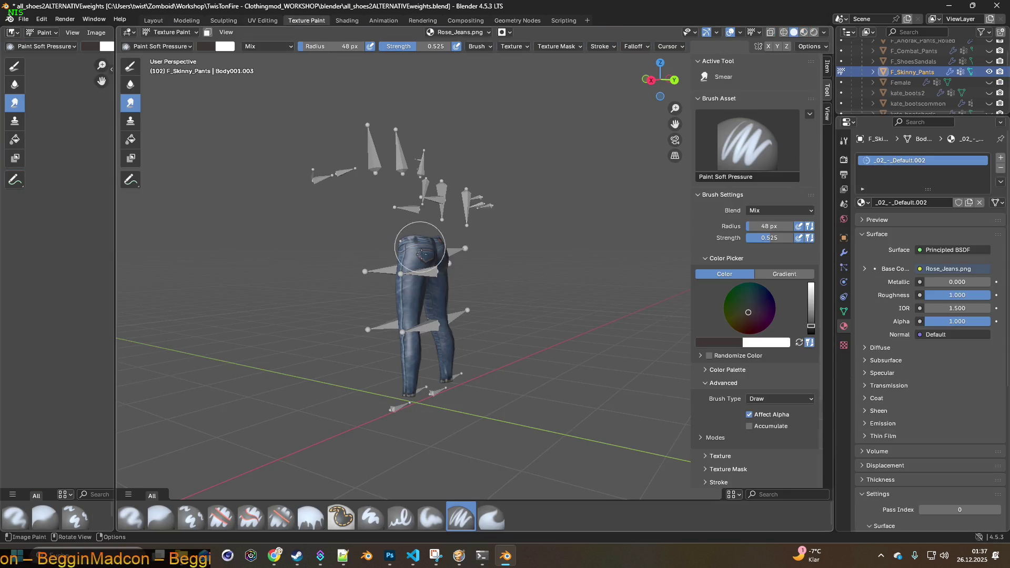
- Toggle the skinny pants' visibility and hide the armature's bone shapes for a clearer view
{"action": "scroll", "coordinate": [440, 289], "scroll_direction": "up", "scroll_amount": 6}
{"action": "mouse_move", "coordinate": [408, 241]}
{"action": "middle_mouse_down"}
{"action": "mouse_move", "coordinate": [468, 216]}
{"action": "mouse_move", "coordinate": [426, 234]}
{"action": "mouse_move", "coordinate": [365, 287]}
{"action": "middle_mouse_up"}
{"action": "scroll", "coordinate": [913, 88], "scroll_direction": "up", "scroll_amount": 3}
{"action": "scroll", "coordinate": [928, 90], "scroll_direction": "down", "scroll_amount": 2}
{"action": "left_click", "coordinate": [989, 93]}
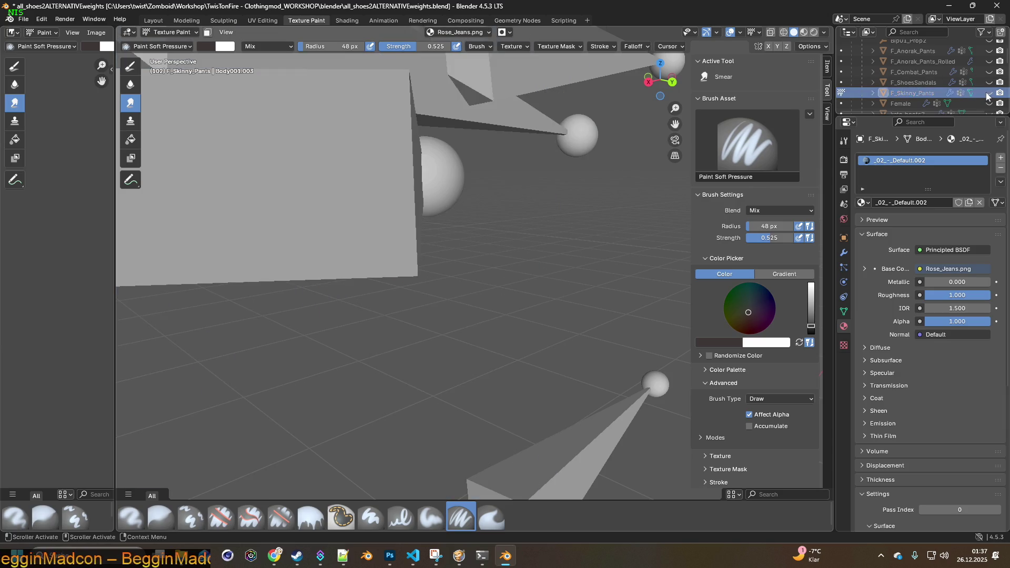
{"action": "left_click", "coordinate": [989, 93]}
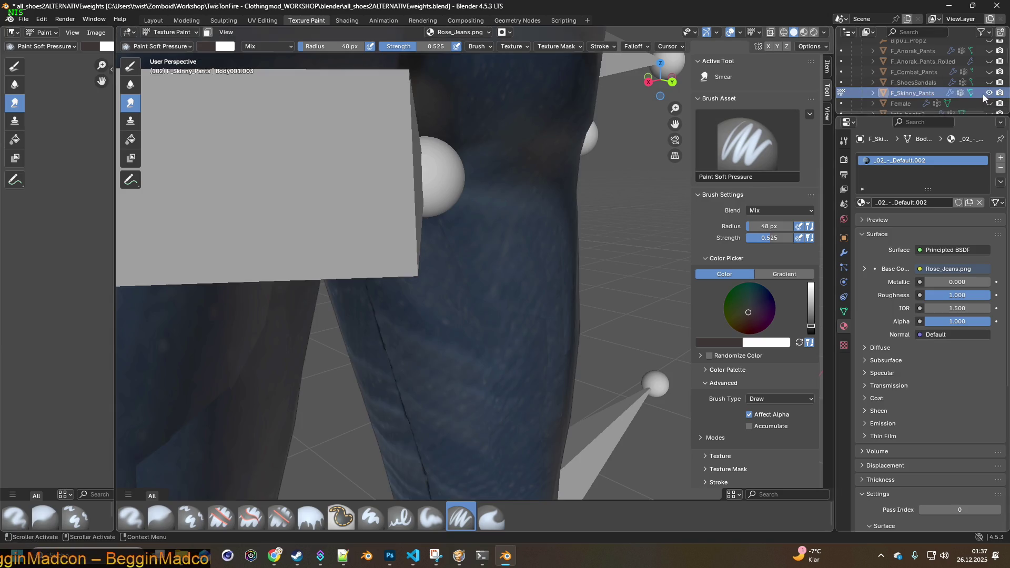
{"action": "scroll", "coordinate": [987, 90], "scroll_direction": "up", "scroll_amount": 4}
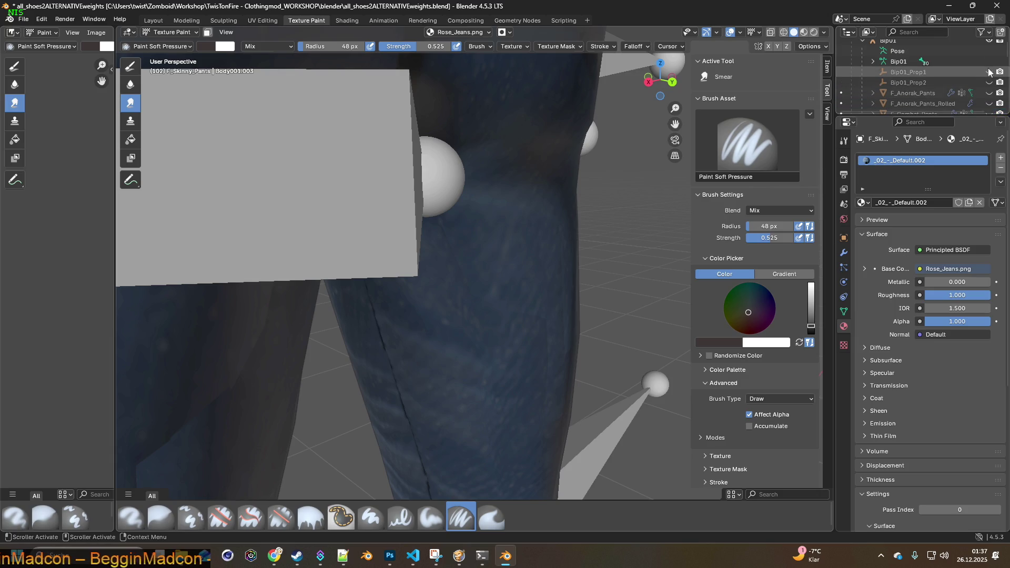
{"action": "left_click", "coordinate": [989, 42]}
{"action": "scroll", "coordinate": [430, 182], "scroll_direction": "up", "scroll_amount": 3}
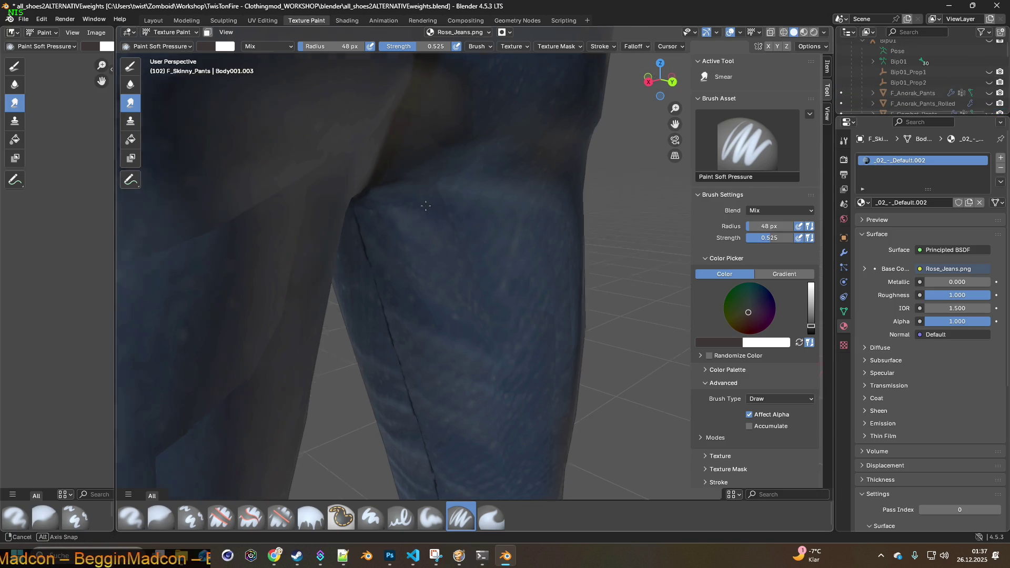
- Orbit to a lit view of the jeans' crotch and select the Clone brush
{"action": "mouse_move", "coordinate": [431, 182]}
{"action": "middle_mouse_down"}
{"action": "mouse_move", "coordinate": [421, 248]}
{"action": "mouse_move", "coordinate": [384, 191]}
{"action": "mouse_move", "coordinate": [379, 140]}
{"action": "mouse_move", "coordinate": [408, 203]}
{"action": "mouse_move", "coordinate": [473, 192]}
{"action": "mouse_move", "coordinate": [745, 67]}
{"action": "middle_mouse_up"}
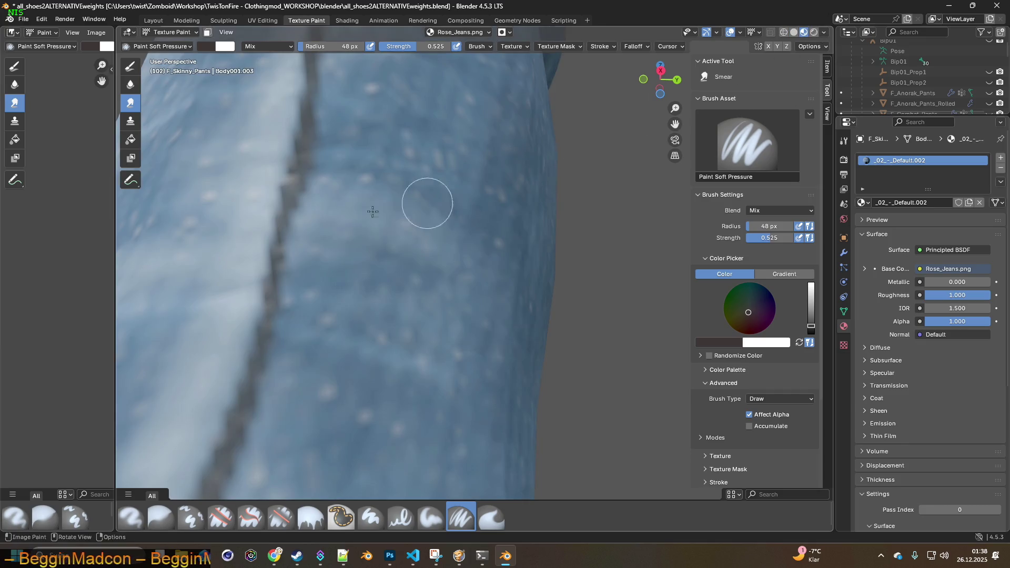
{"action": "mouse_move", "coordinate": [428, 203]}
{"action": "middle_mouse_down"}
{"action": "mouse_move", "coordinate": [412, 223]}
{"action": "mouse_move", "coordinate": [306, 225]}
{"action": "mouse_move", "coordinate": [406, 216]}
{"action": "mouse_move", "coordinate": [407, 261]}
{"action": "mouse_move", "coordinate": [447, 298]}
{"action": "middle_mouse_up"}
{"action": "scroll", "coordinate": [447, 298], "scroll_direction": "up", "scroll_amount": 8}
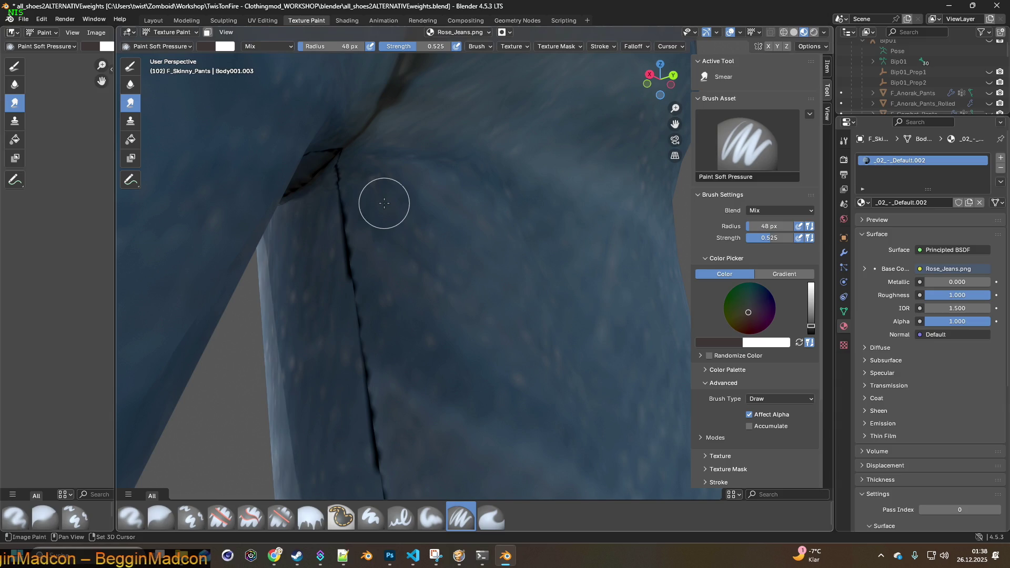
{"action": "middle_click_drag", "start_coordinate": [440, 210], "coordinate": [433, 235]}
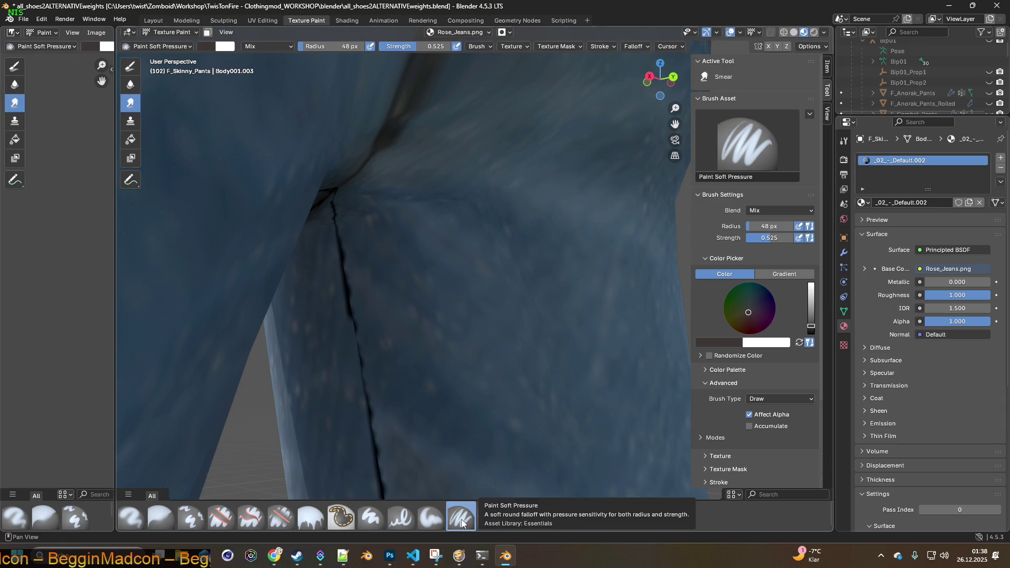
{"action": "left_click", "coordinate": [191, 518]}
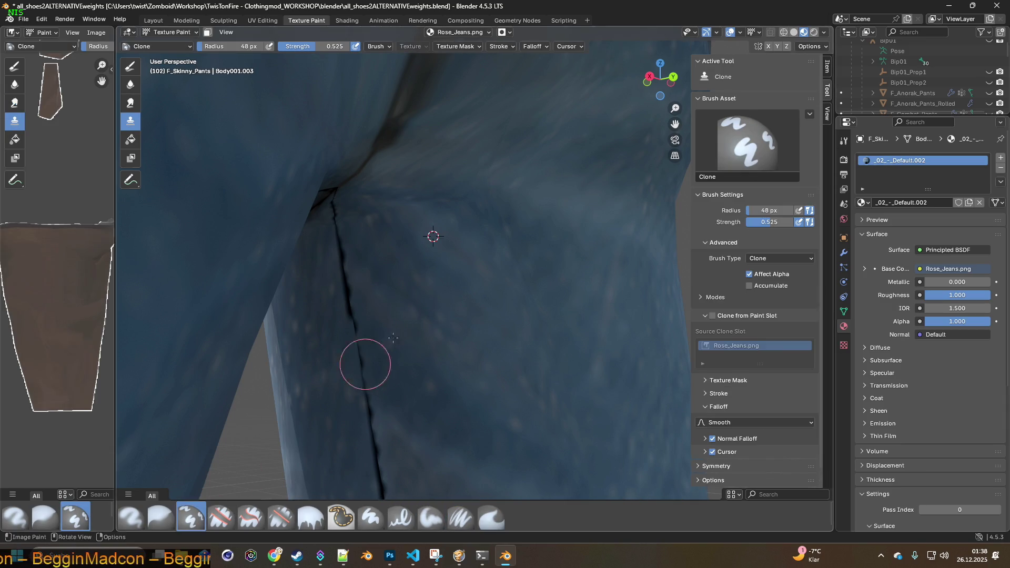
- Place the clone source near the seam and raise brush Strength to 1.000
{"action": "left_click", "coordinate": [445, 242], "text": "ctrl"}
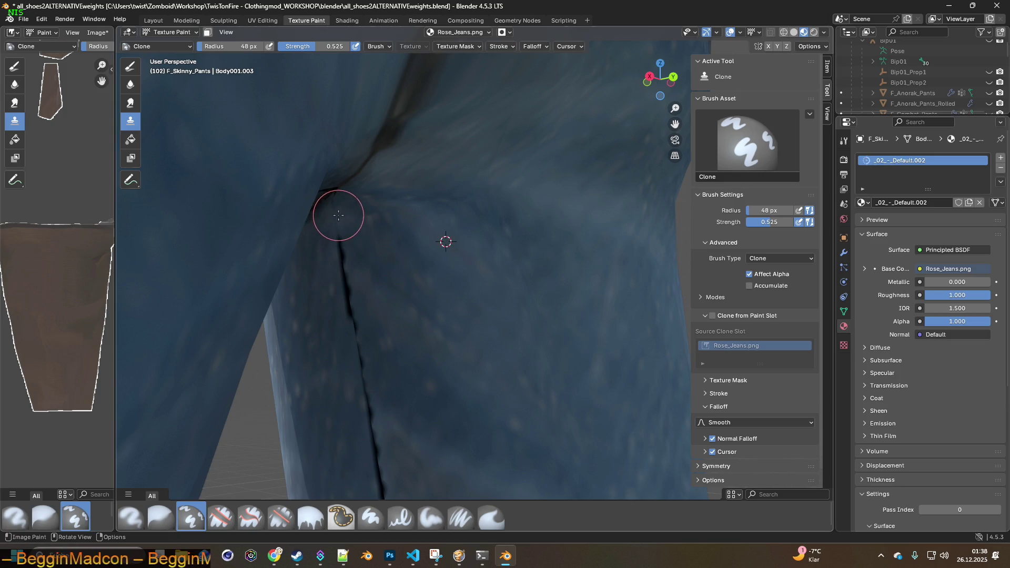
{"action": "left_click", "coordinate": [320, 314], "text": "ctrl"}
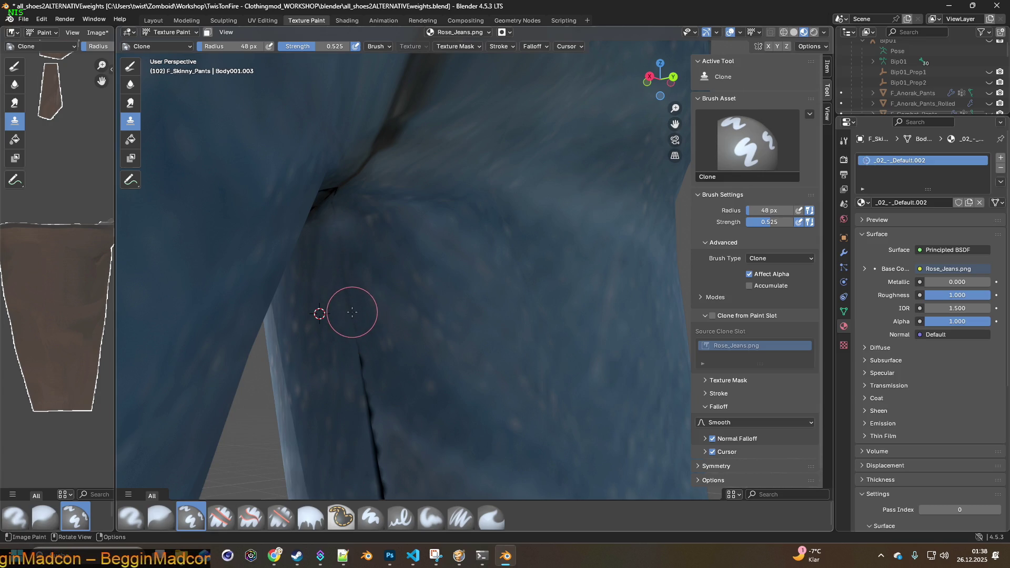
{"action": "left_click_drag", "start_coordinate": [281, 47], "coordinate": [352, 47]}
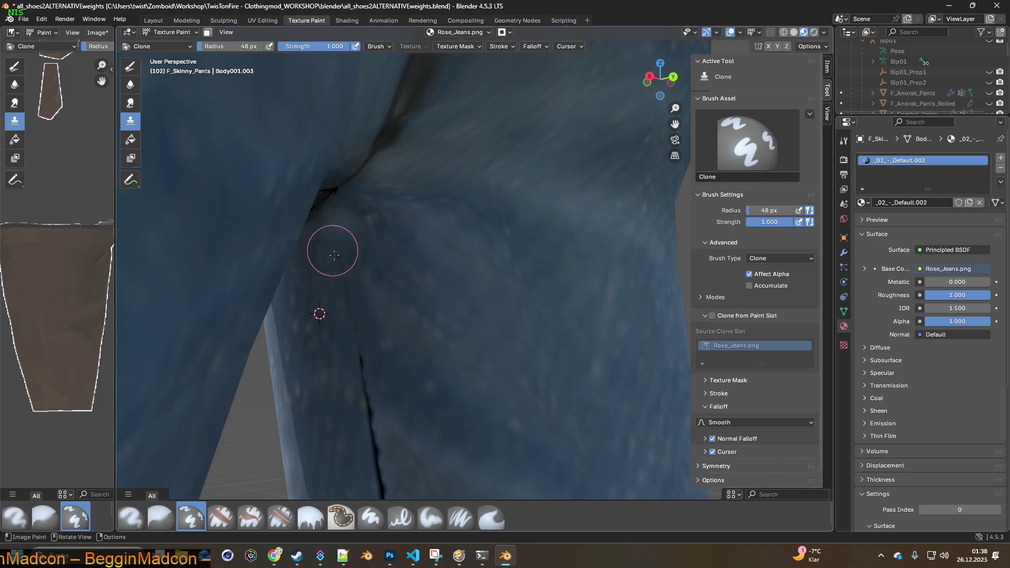
{"action": "middle_click_drag", "start_coordinate": [367, 386], "coordinate": [373, 243]}
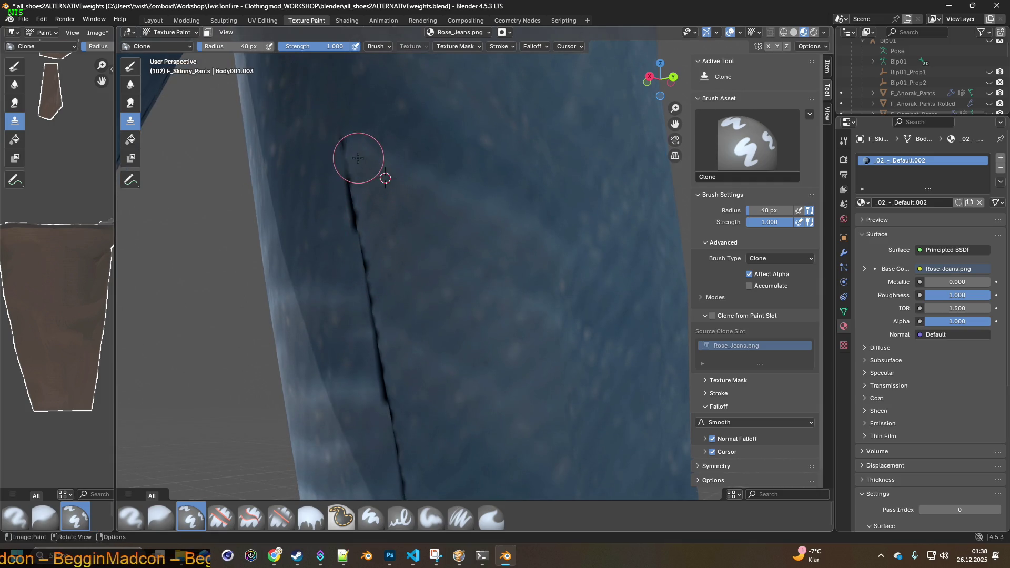
- Clone denim over the seam's upper part, taking sources progressively lower on the leg
{"action": "left_click_drag", "start_coordinate": [347, 151], "coordinate": [364, 188]}
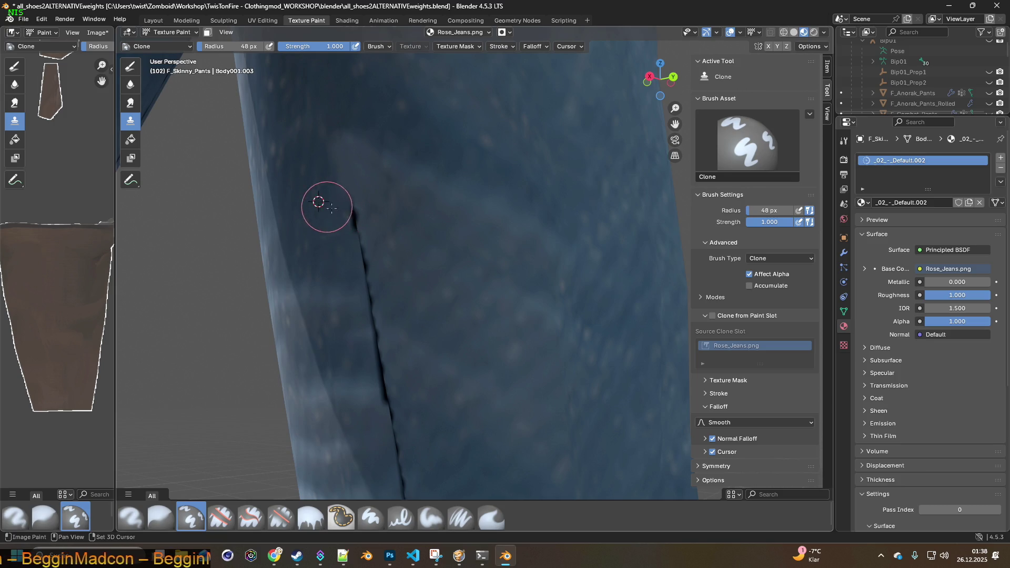
{"action": "left_click", "coordinate": [399, 239], "text": "ctrl"}
{"action": "left_click_drag", "start_coordinate": [371, 227], "coordinate": [345, 210]}
{"action": "left_click", "coordinate": [397, 277], "text": "ctrl"}
{"action": "left_click_drag", "start_coordinate": [395, 277], "coordinate": [355, 244]}
{"action": "mouse_move", "coordinate": [356, 244]}
{"action": "middle_mouse_down", "text": "shift"}
{"action": "mouse_move", "coordinate": [331, 214]}
{"action": "mouse_move", "coordinate": [343, 176]}
{"action": "middle_mouse_up", "text": "shift"}
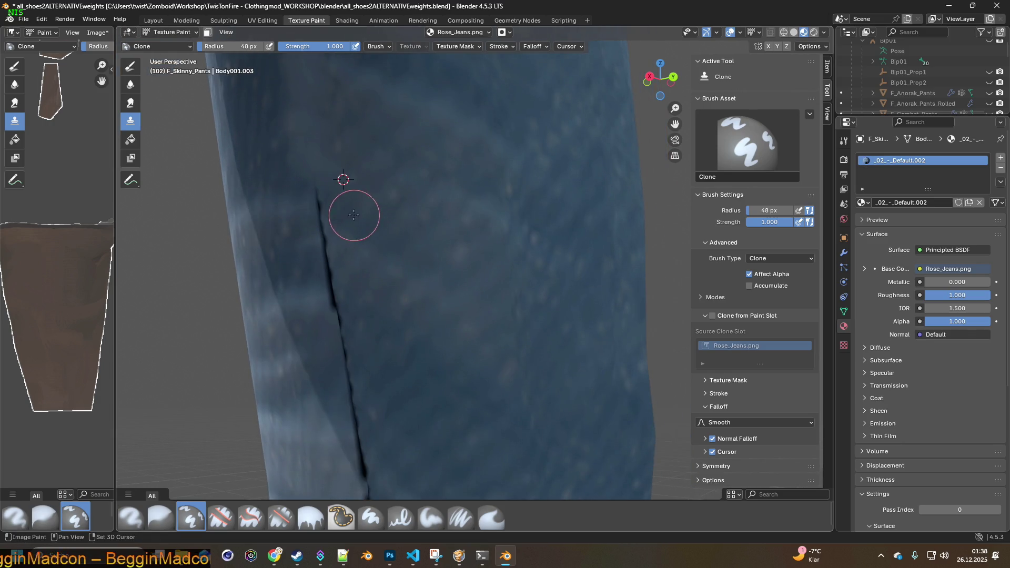
{"action": "left_click", "coordinate": [363, 258], "text": "ctrl"}
{"action": "left_click_drag", "start_coordinate": [363, 259], "coordinate": [336, 238]}
{"action": "left_click", "coordinate": [362, 288], "text": "ctrl"}
{"action": "left_click_drag", "start_coordinate": [362, 288], "coordinate": [342, 275]}
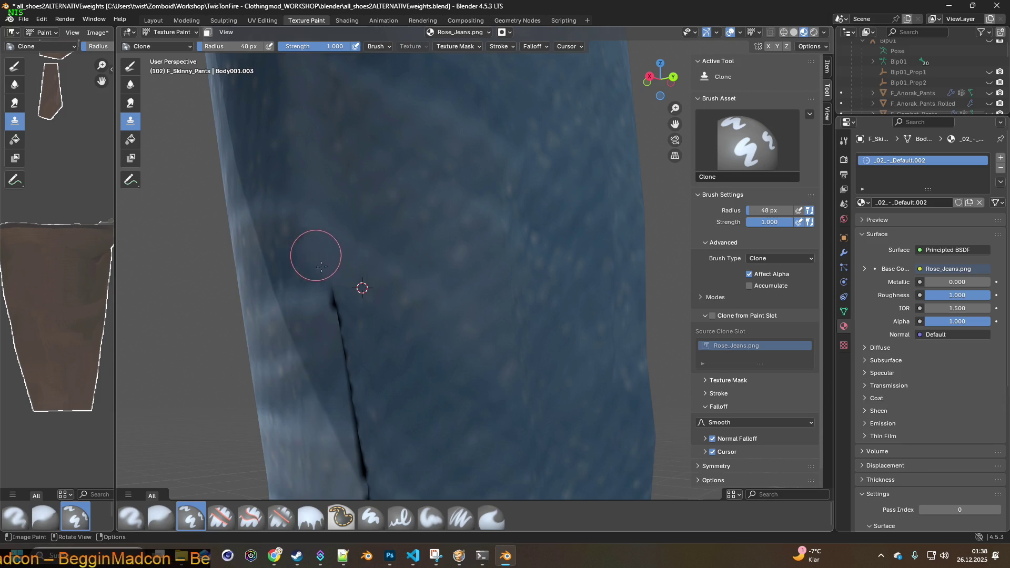
{"action": "middle_click_drag", "start_coordinate": [314, 254], "coordinate": [361, 194], "text": "shift"}
- Reset the clone source beside the seam and paint denim over its top
{"action": "left_click", "coordinate": [416, 270], "text": "ctrl"}
{"action": "left_click_drag", "start_coordinate": [416, 270], "coordinate": [372, 244]}
{"action": "right_click", "coordinate": [420, 309]}
{"action": "left_click", "coordinate": [448, 322], "text": "ctrl"}
{"action": "left_click_drag", "start_coordinate": [406, 301], "coordinate": [374, 277]}
{"action": "middle_click_drag", "start_coordinate": [452, 381], "coordinate": [439, 240], "text": "shift"}
{"action": "right_click", "coordinate": [438, 234], "text": "shift"}
{"action": "left_click_drag", "start_coordinate": [437, 231], "coordinate": [373, 186]}
- Cover more of the seam's top with cloned denim so it starts lower
{"action": "middle_click_drag", "start_coordinate": [429, 263], "coordinate": [435, 226], "text": "shift"}
{"action": "left_click", "coordinate": [435, 213], "text": "ctrl"}
{"action": "left_click_drag", "start_coordinate": [390, 181], "coordinate": [404, 215]}
{"action": "mouse_move", "coordinate": [449, 300]}
{"action": "middle_mouse_down", "text": "shift"}
{"action": "mouse_move", "coordinate": [453, 277]}
{"action": "mouse_move", "coordinate": [518, 300]}
{"action": "middle_mouse_up", "text": "shift"}
{"action": "right_click", "coordinate": [530, 276], "text": "shift"}
{"action": "left_click_drag", "start_coordinate": [518, 270], "coordinate": [485, 238]}
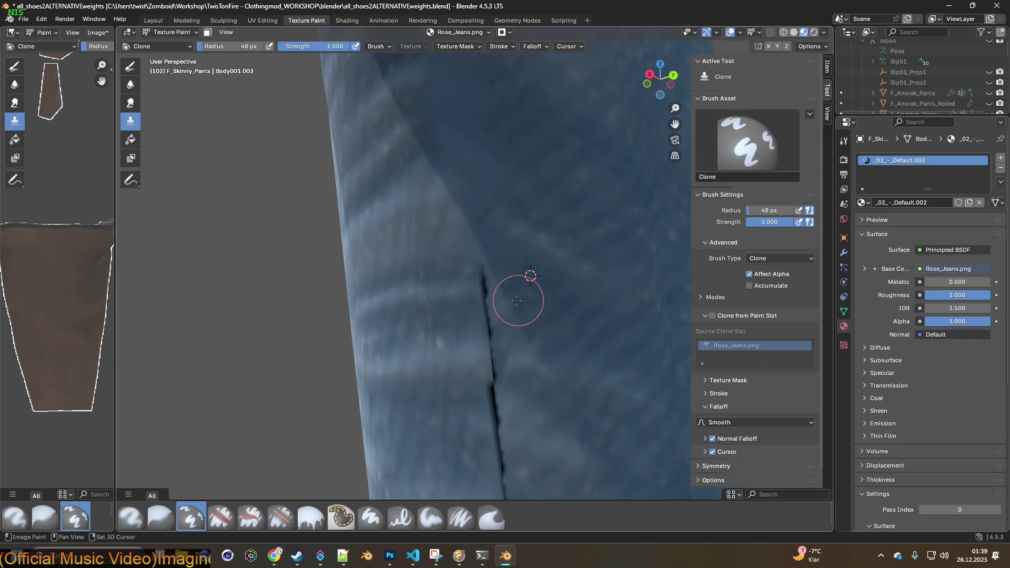
- Clone denim over the crease's top from sources set lower on the leg
{"action": "right_click", "coordinate": [520, 322], "text": "shift"}
{"action": "mouse_move", "coordinate": [508, 305]}
{"action": "left_mouse_down"}
{"action": "mouse_move", "coordinate": [492, 270]}
{"action": "mouse_move", "coordinate": [494, 284]}
{"action": "left_mouse_up"}
{"action": "right_click", "coordinate": [537, 352], "text": "shift"}
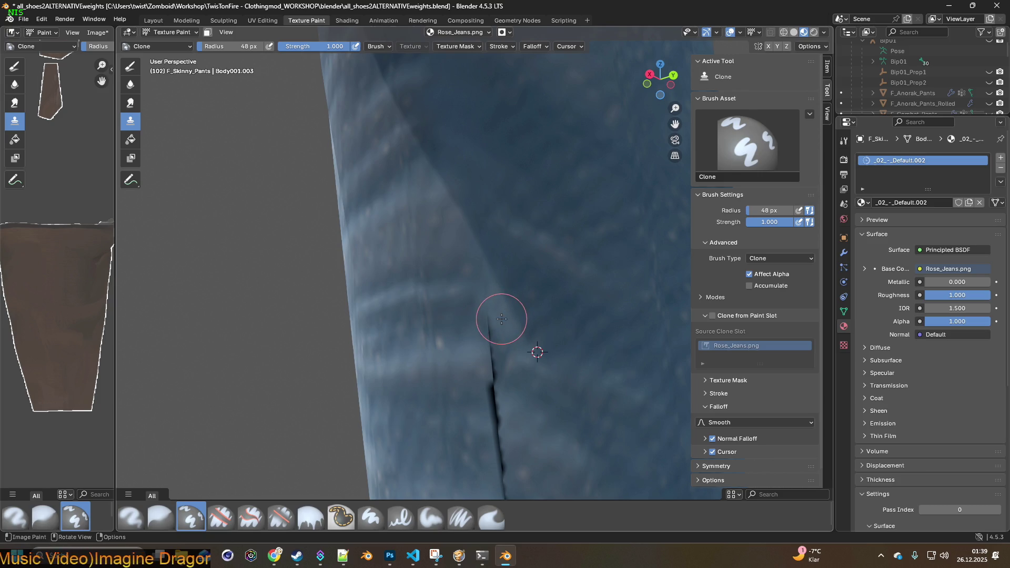
{"action": "right_click", "coordinate": [512, 403], "text": "shift"}
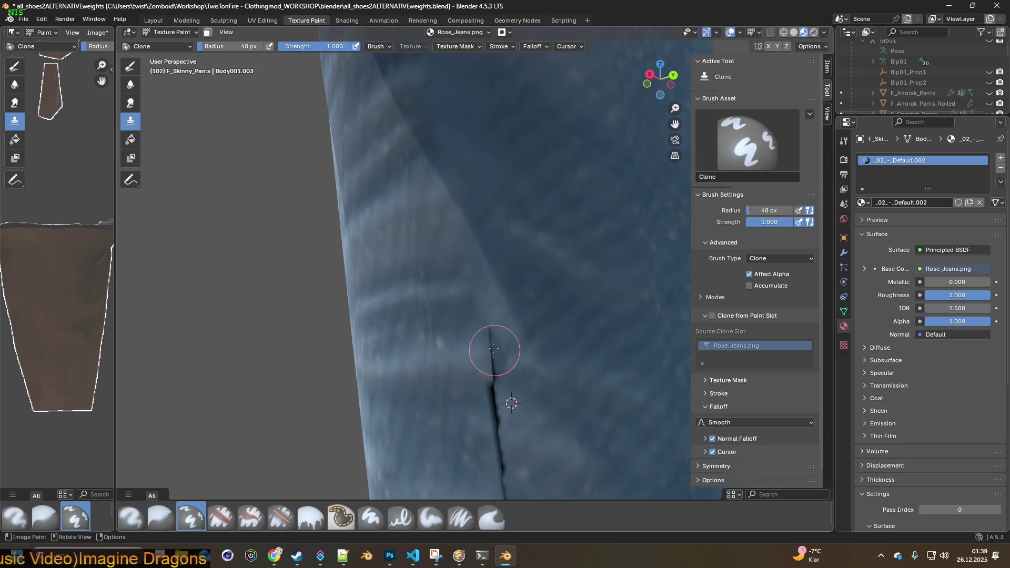
{"action": "middle_click_drag", "start_coordinate": [506, 390], "coordinate": [499, 309], "text": "shift"}
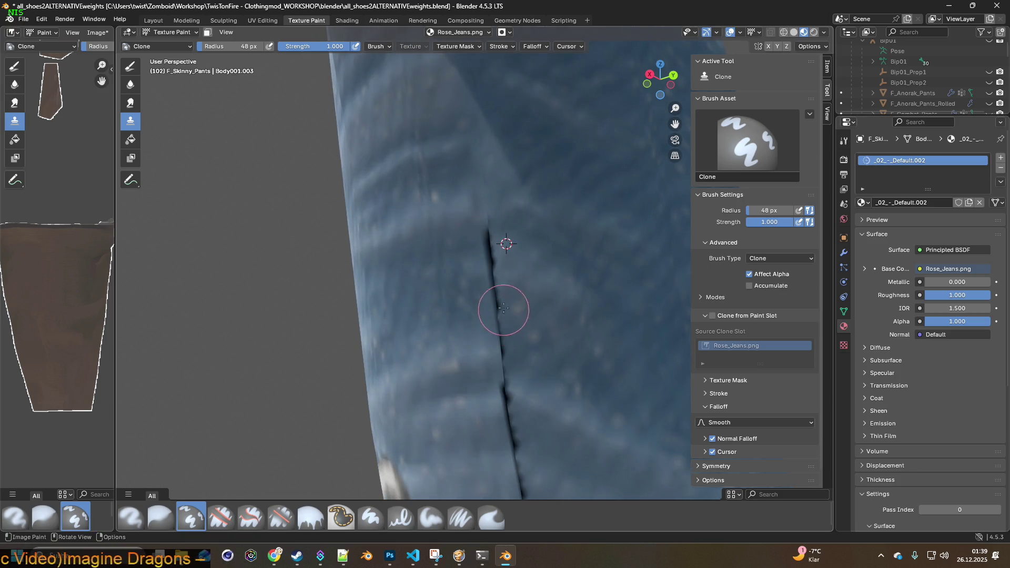
{"action": "mouse_move", "coordinate": [493, 272]}
{"action": "left_mouse_down"}
{"action": "mouse_move", "coordinate": [501, 309]}
{"action": "mouse_move", "coordinate": [532, 309]}
{"action": "mouse_move", "coordinate": [522, 311]}
{"action": "left_mouse_up"}
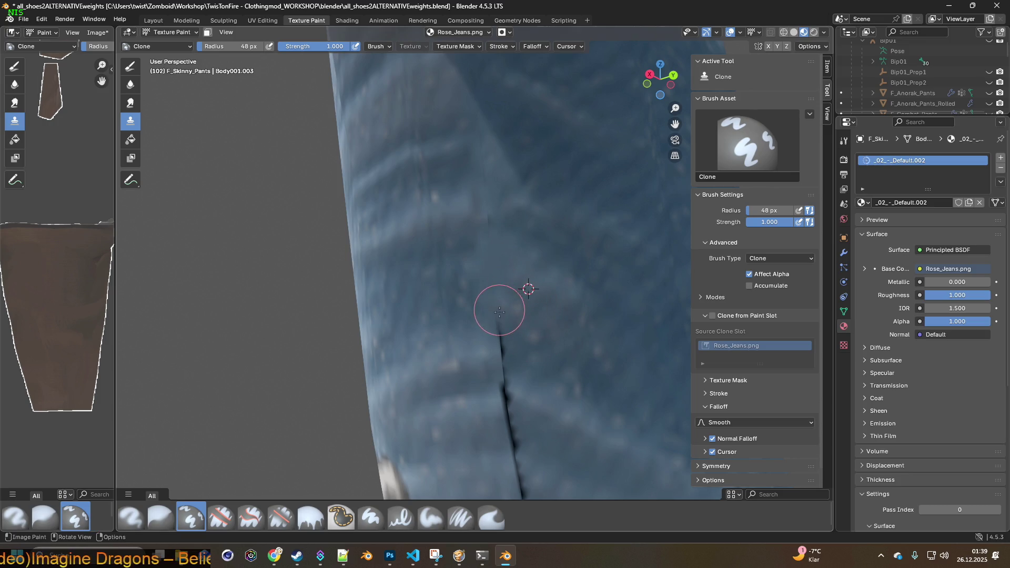
{"action": "left_click_drag", "start_coordinate": [506, 364], "coordinate": [501, 383]}
{"action": "middle_click_drag", "start_coordinate": [500, 383], "coordinate": [521, 357], "text": "shift"}
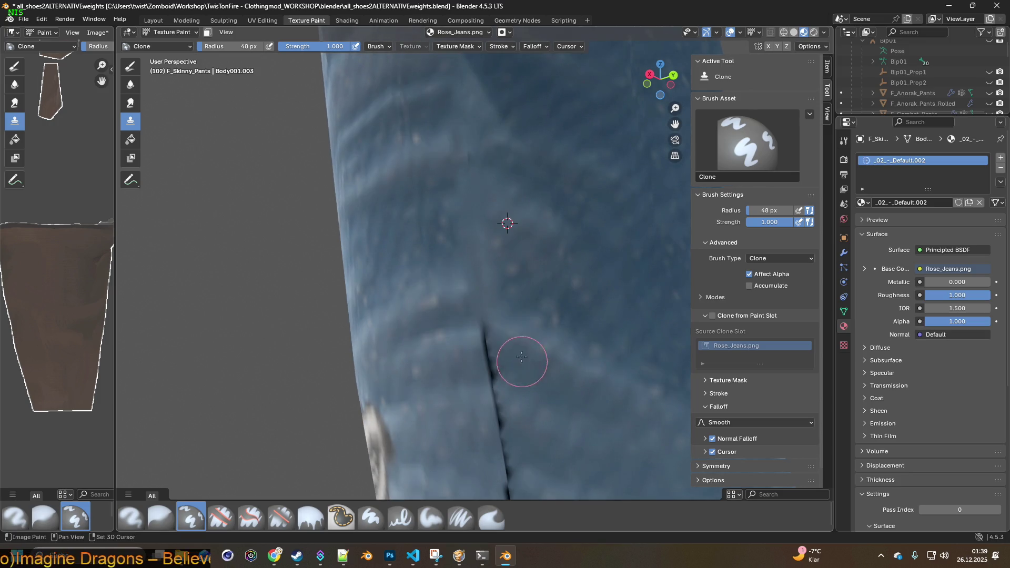
{"action": "mouse_move", "coordinate": [485, 321]}
{"action": "left_mouse_down"}
{"action": "mouse_move", "coordinate": [514, 368]}
{"action": "mouse_move", "coordinate": [489, 352]}
{"action": "mouse_move", "coordinate": [515, 392]}
{"action": "mouse_move", "coordinate": [537, 394]}
{"action": "mouse_move", "coordinate": [496, 379]}
{"action": "left_mouse_up"}
- Follow the crease down the leg, set a new source beside it and paint more denim
{"action": "middle_click_drag", "start_coordinate": [497, 367], "coordinate": [457, 231], "text": "shift"}
{"action": "right_click", "coordinate": [486, 293], "text": "shift"}
{"action": "mouse_move", "coordinate": [486, 294]}
{"action": "left_mouse_down"}
{"action": "mouse_move", "coordinate": [449, 280]}
{"action": "mouse_move", "coordinate": [469, 300]}
{"action": "left_mouse_up"}
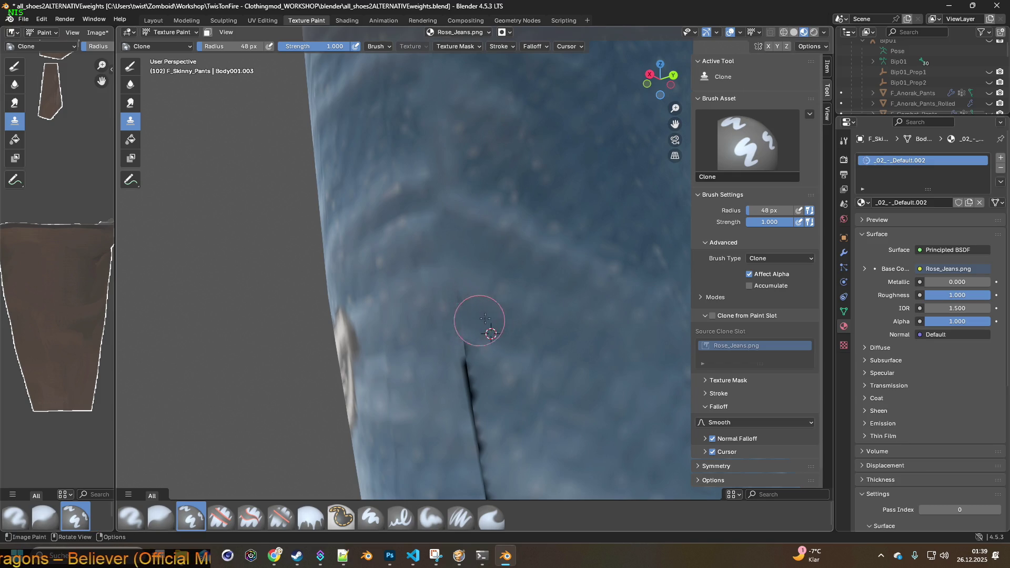
{"action": "middle_click_drag", "start_coordinate": [469, 309], "coordinate": [452, 267], "text": "shift"}
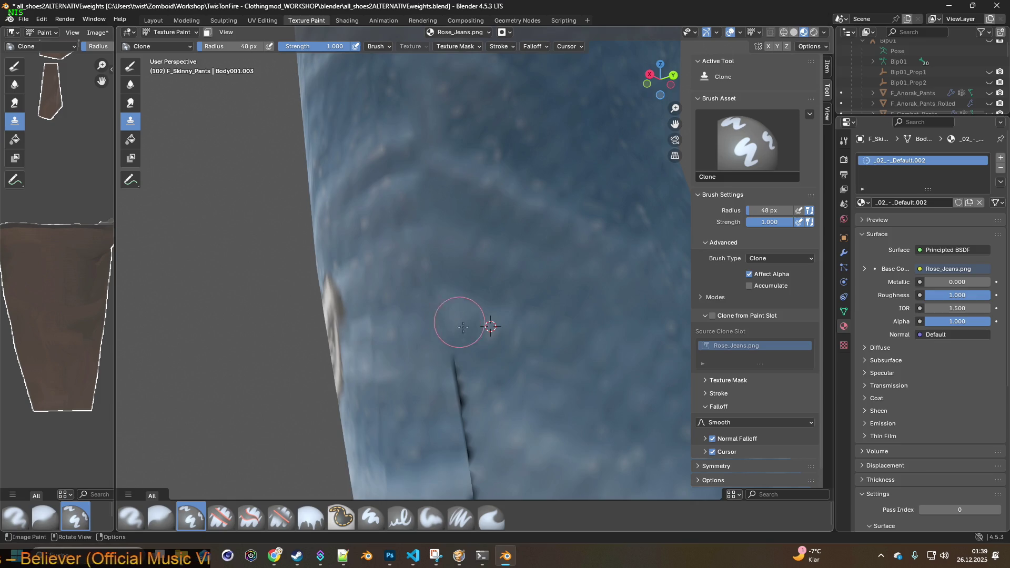
{"action": "scroll", "coordinate": [485, 327], "scroll_direction": "down", "scroll_amount": 3, "text": "shift"}
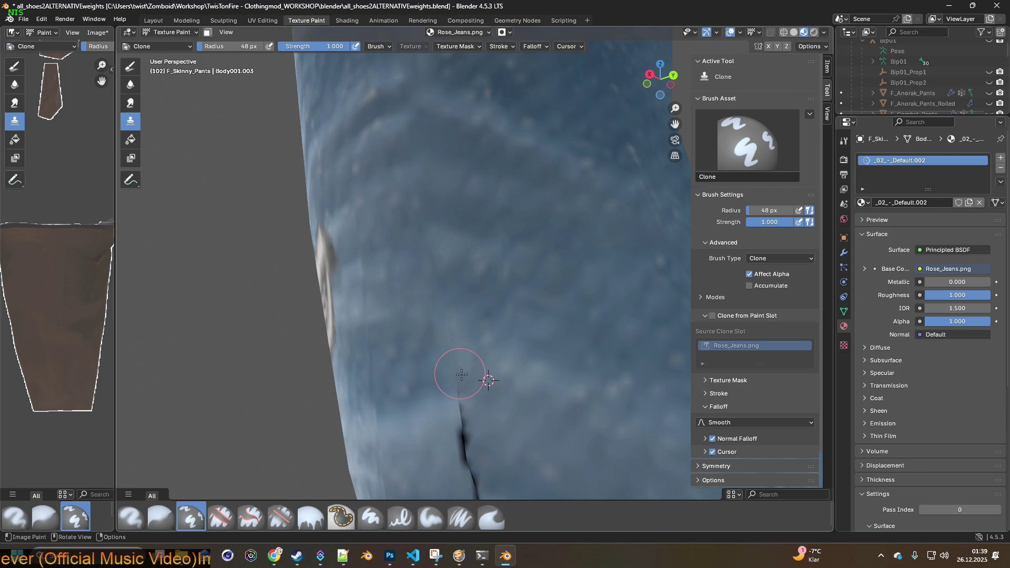
{"action": "scroll", "coordinate": [461, 374], "scroll_direction": "down", "scroll_amount": 4, "text": "shift"}
{"action": "right_click", "coordinate": [466, 307], "text": "shift"}
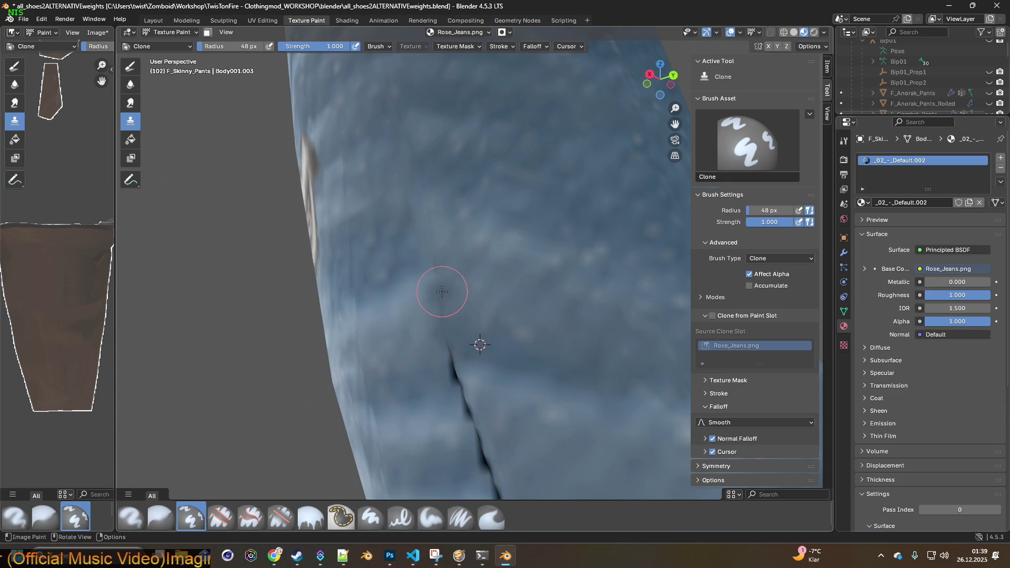
{"action": "scroll", "coordinate": [465, 364], "scroll_direction": "down", "scroll_amount": 3, "text": "shift"}
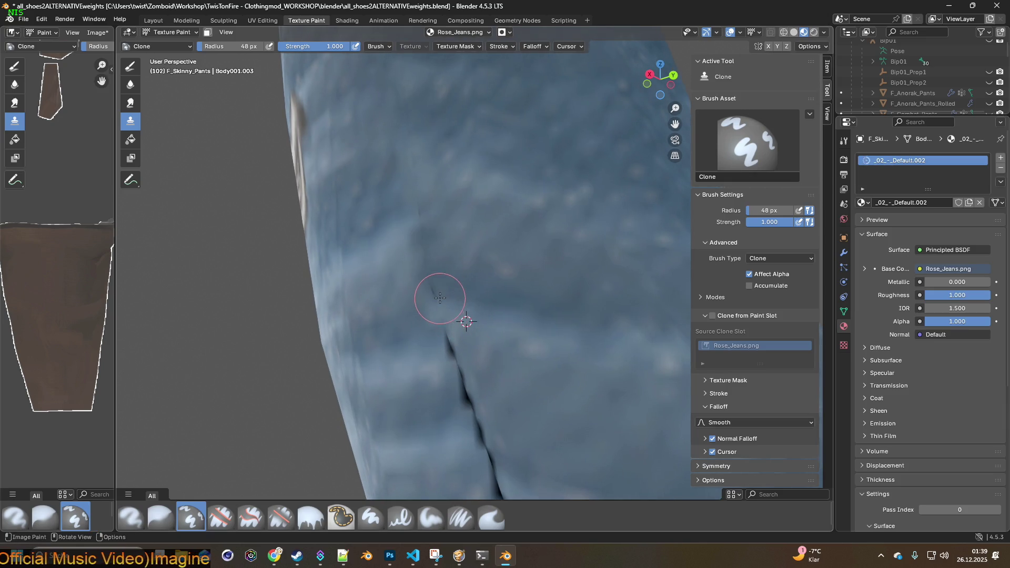
{"action": "scroll", "coordinate": [453, 343], "scroll_direction": "down", "scroll_amount": 3, "text": "shift"}
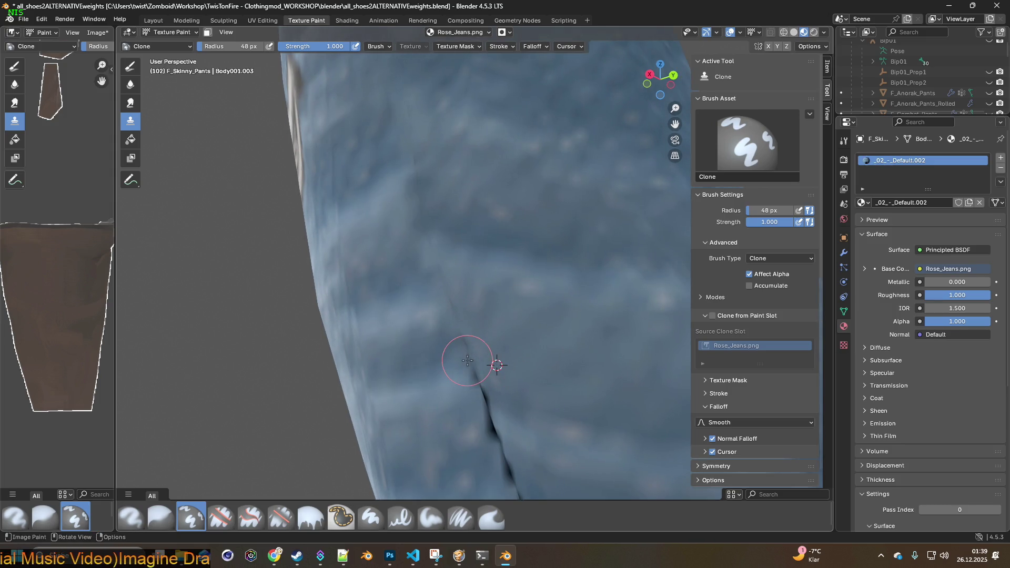
{"action": "scroll", "coordinate": [485, 382], "scroll_direction": "down", "scroll_amount": 3, "text": "shift"}
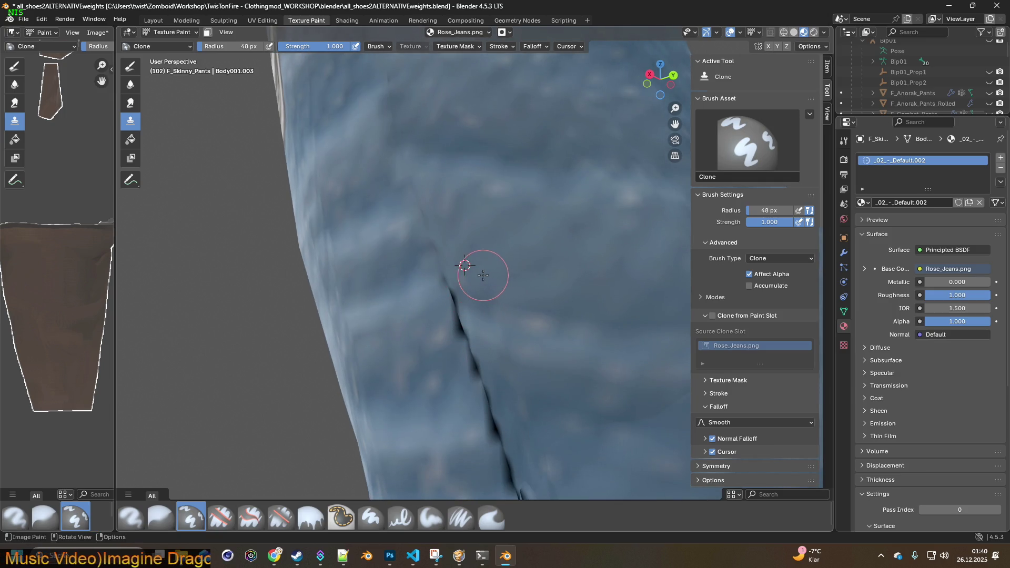
{"action": "mouse_move", "coordinate": [436, 263]}
{"action": "middle_mouse_down", "text": "shift"}
{"action": "mouse_move", "coordinate": [494, 275]}
{"action": "mouse_move", "coordinate": [503, 291]}
{"action": "mouse_move", "coordinate": [483, 315]}
{"action": "mouse_move", "coordinate": [501, 354]}
{"action": "middle_mouse_up", "text": "shift"}
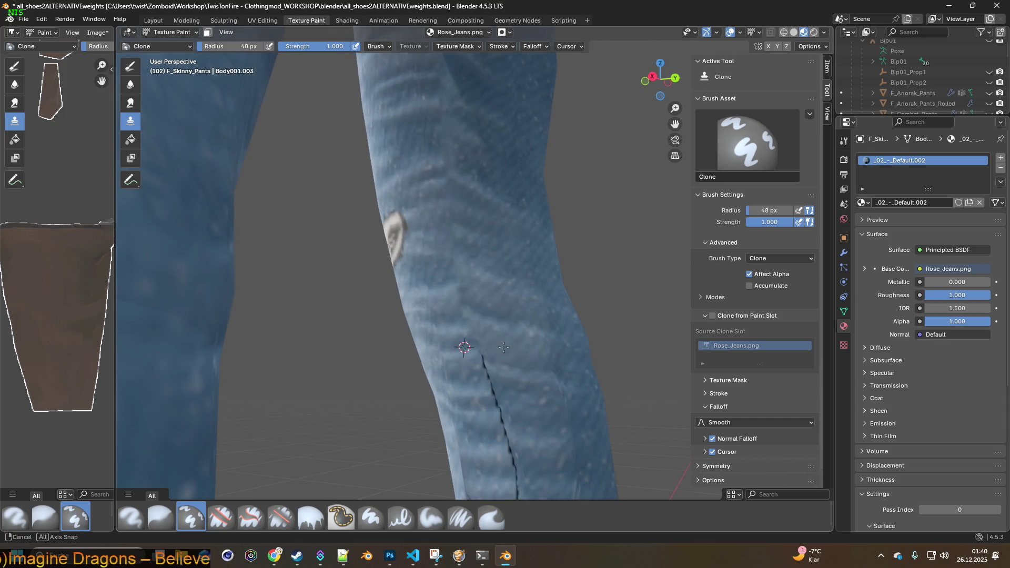
{"action": "scroll", "coordinate": [514, 354], "scroll_direction": "up", "scroll_amount": 5}
{"action": "middle_click_drag", "start_coordinate": [490, 270], "coordinate": [431, 254]}
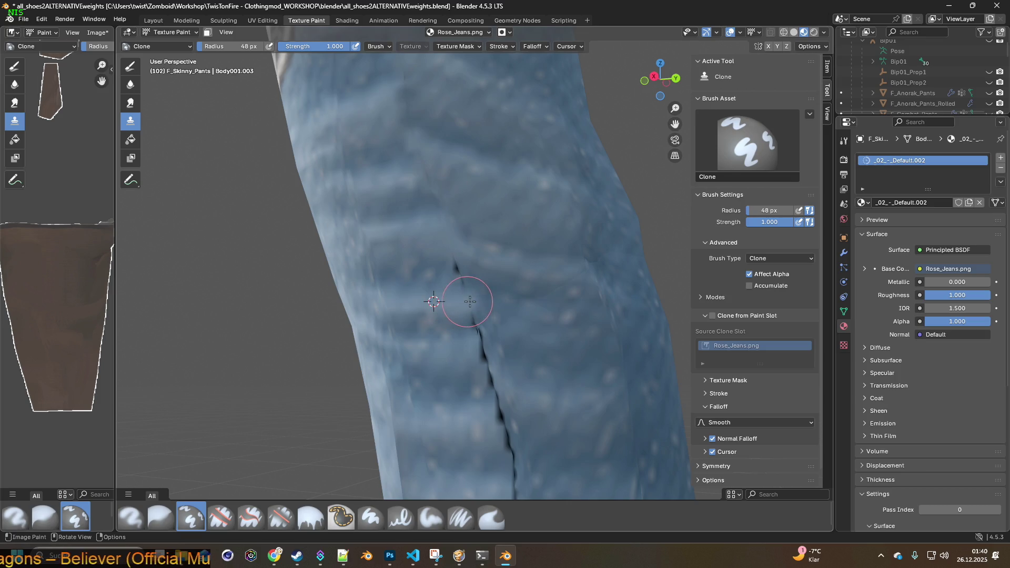
{"action": "right_click", "coordinate": [433, 278], "text": "shift"}
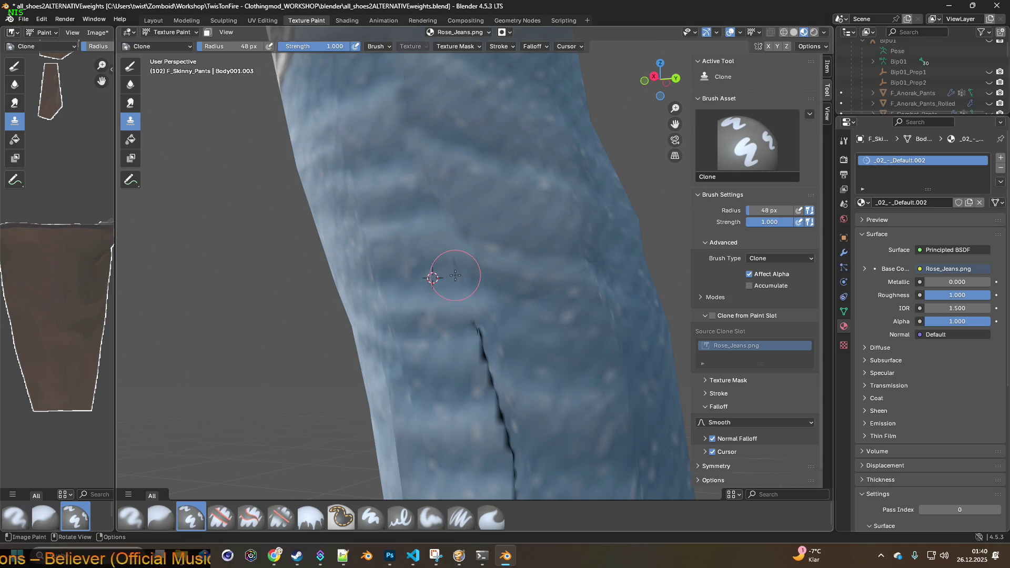
{"action": "middle_click_drag", "start_coordinate": [463, 286], "coordinate": [429, 248]}
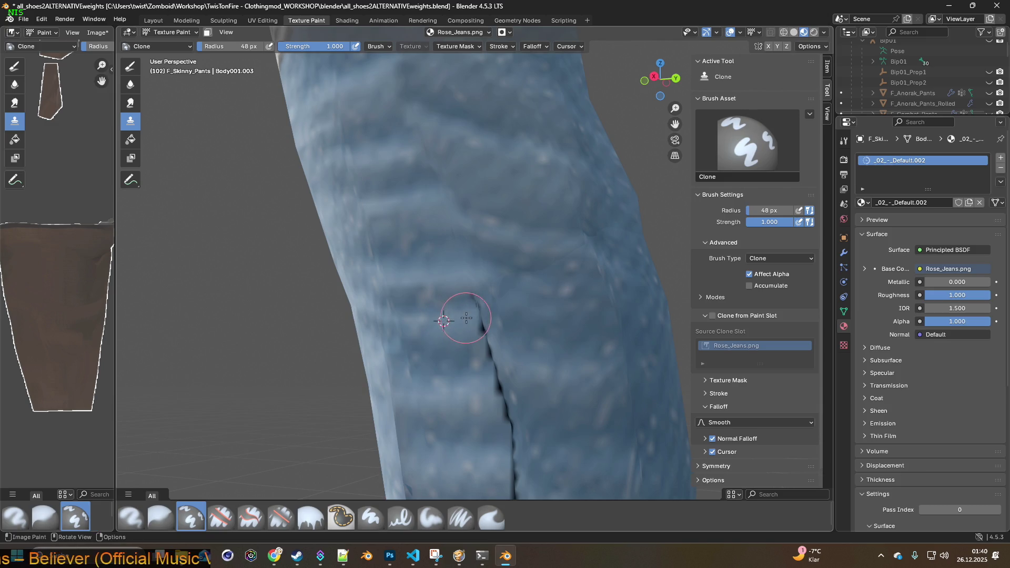
{"action": "right_click", "coordinate": [456, 304], "text": "shift"}
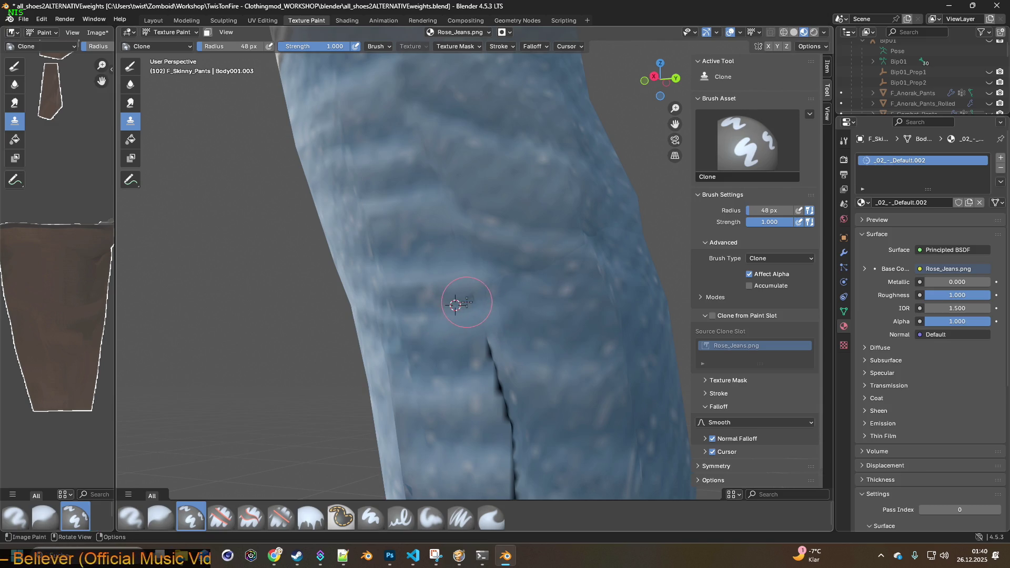
{"action": "mouse_move", "coordinate": [493, 298]}
{"action": "middle_mouse_down"}
{"action": "mouse_move", "coordinate": [456, 295]}
{"action": "mouse_move", "coordinate": [456, 275]}
{"action": "middle_mouse_up"}
{"action": "right_click", "coordinate": [468, 329], "text": "shift"}
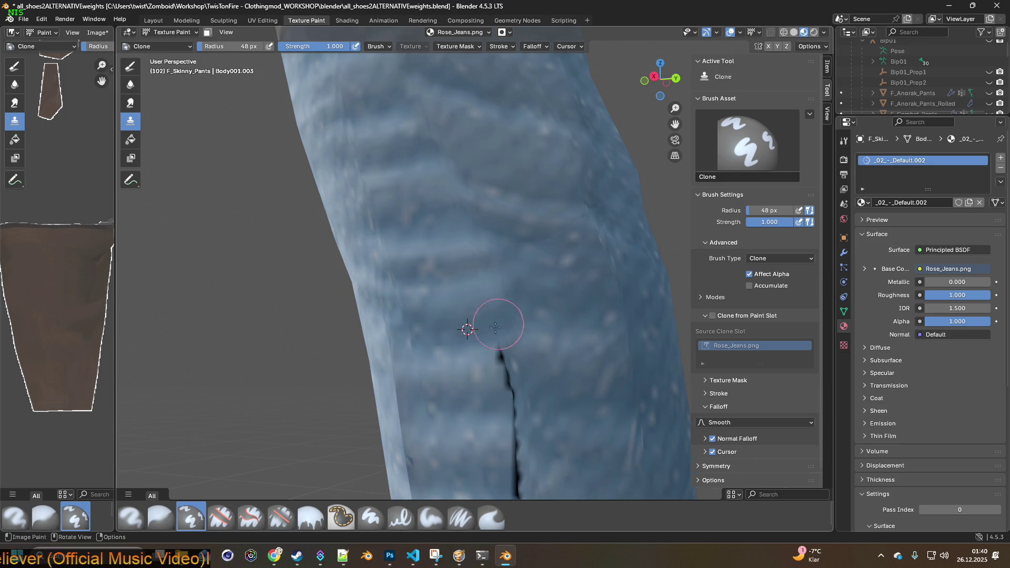
{"action": "left_click_drag", "start_coordinate": [465, 363], "coordinate": [546, 350]}
{"action": "scroll", "coordinate": [487, 354], "scroll_direction": "down", "scroll_amount": 3, "text": "shift"}
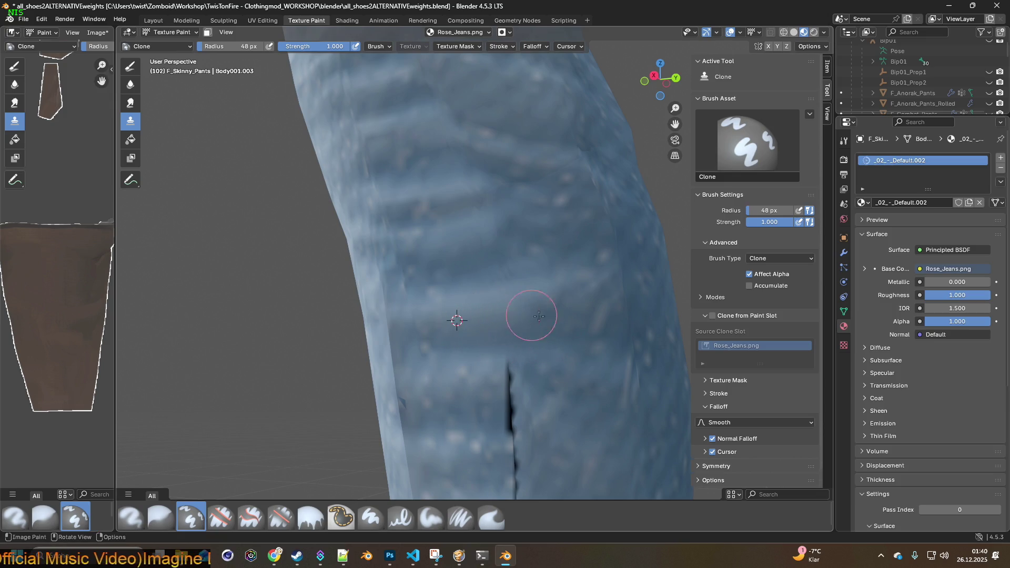
{"action": "scroll", "coordinate": [539, 316], "scroll_direction": "down", "scroll_amount": 3, "text": "shift"}
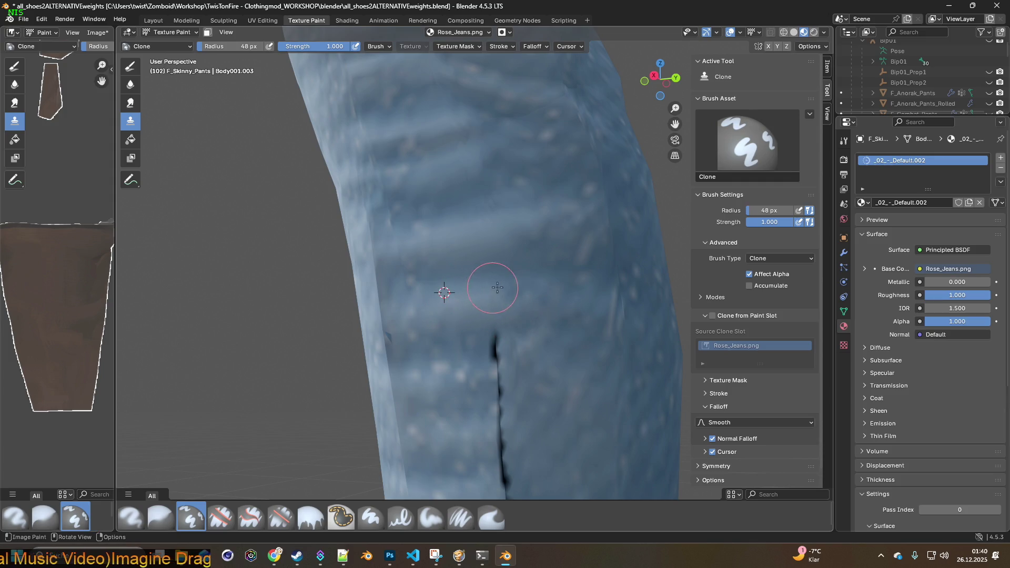
{"action": "scroll", "coordinate": [456, 324], "scroll_direction": "down", "scroll_amount": 1, "text": "shift"}
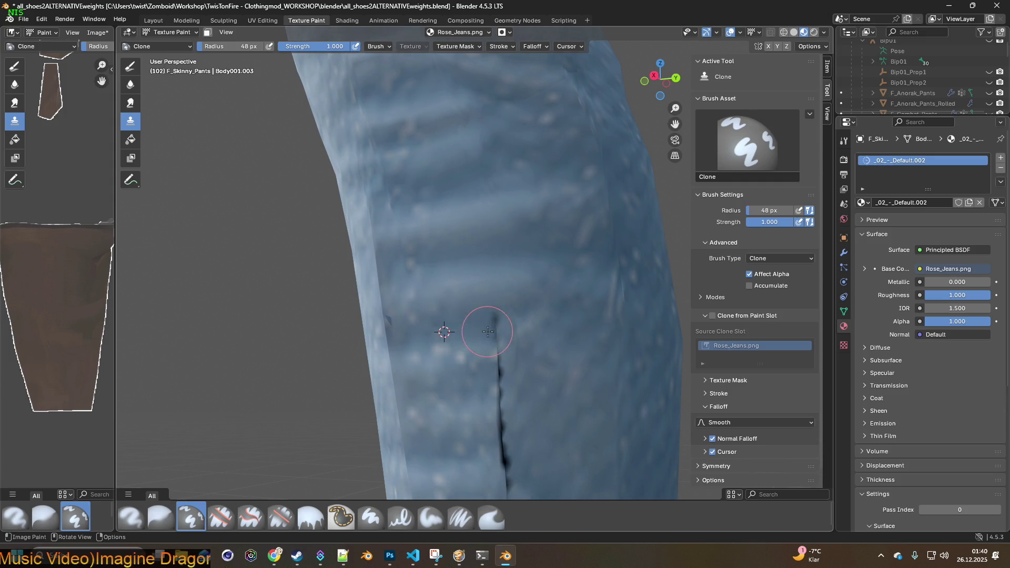
{"action": "middle_click_drag", "start_coordinate": [520, 328], "coordinate": [530, 332], "text": "shift"}
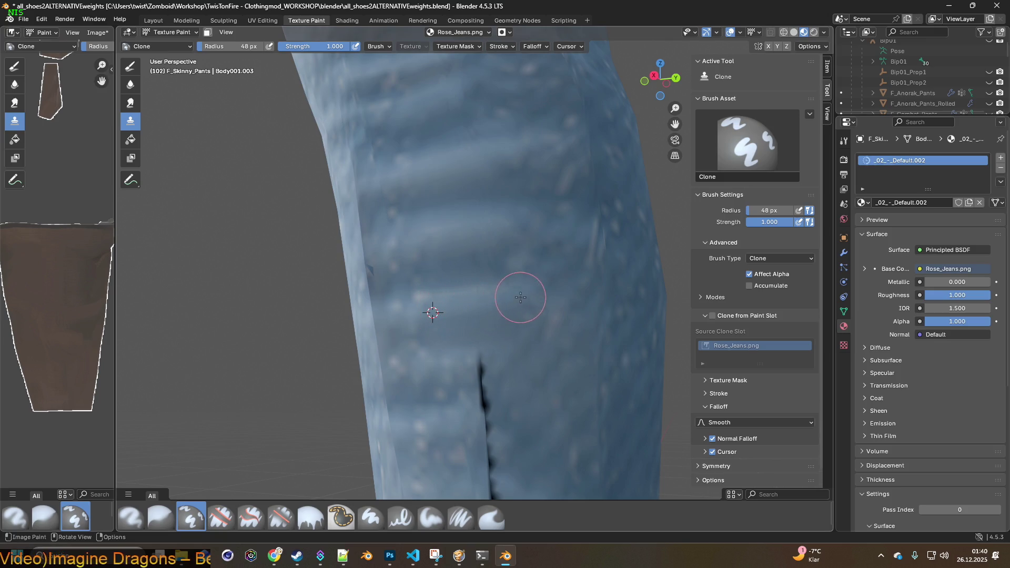
{"action": "scroll", "coordinate": [521, 297], "scroll_direction": "down", "scroll_amount": 3, "text": "shift"}
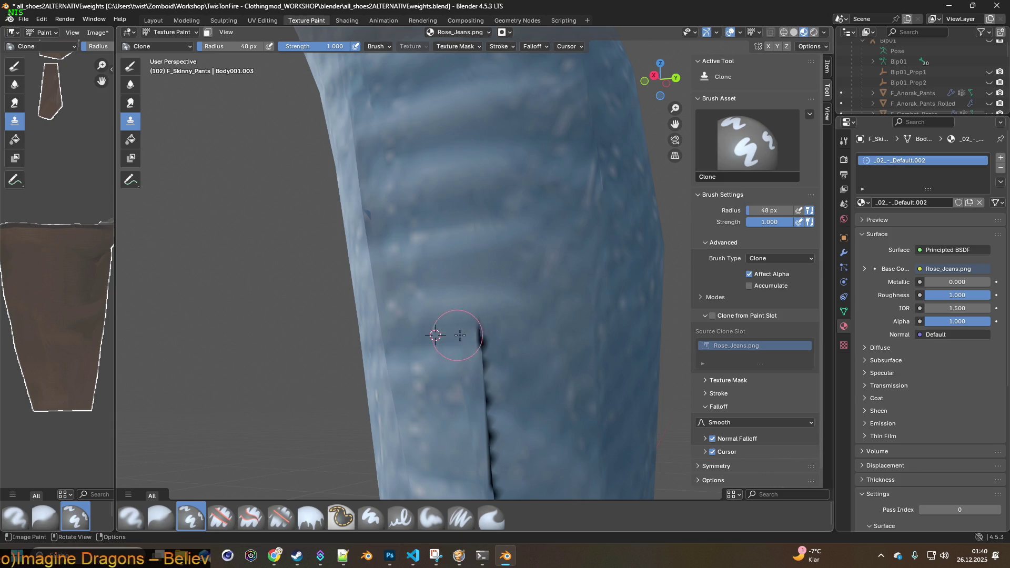
{"action": "scroll", "coordinate": [512, 331], "scroll_direction": "down", "scroll_amount": 3, "text": "shift"}
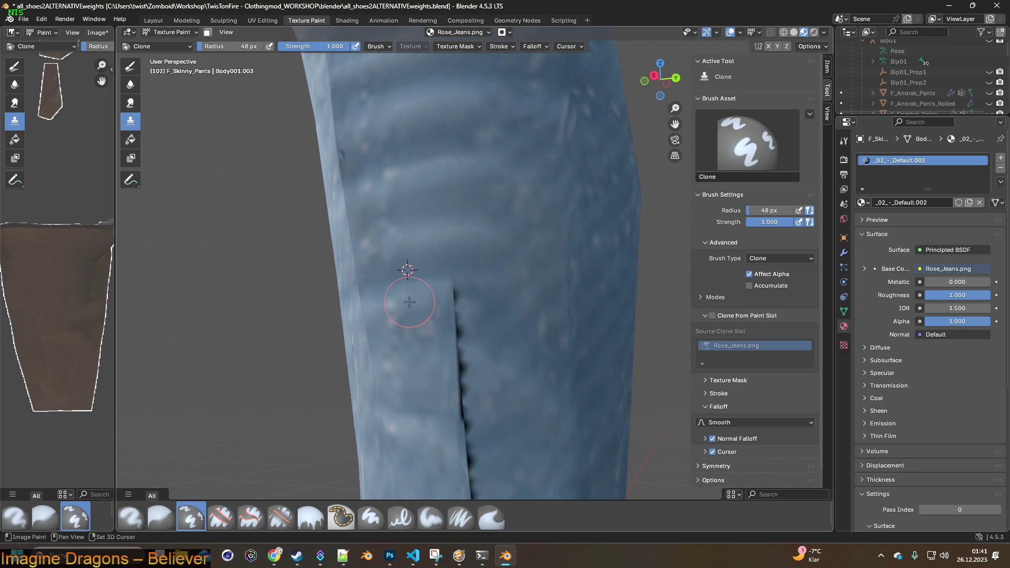
{"action": "scroll", "coordinate": [491, 300], "scroll_direction": "down", "scroll_amount": 1, "text": "shift"}
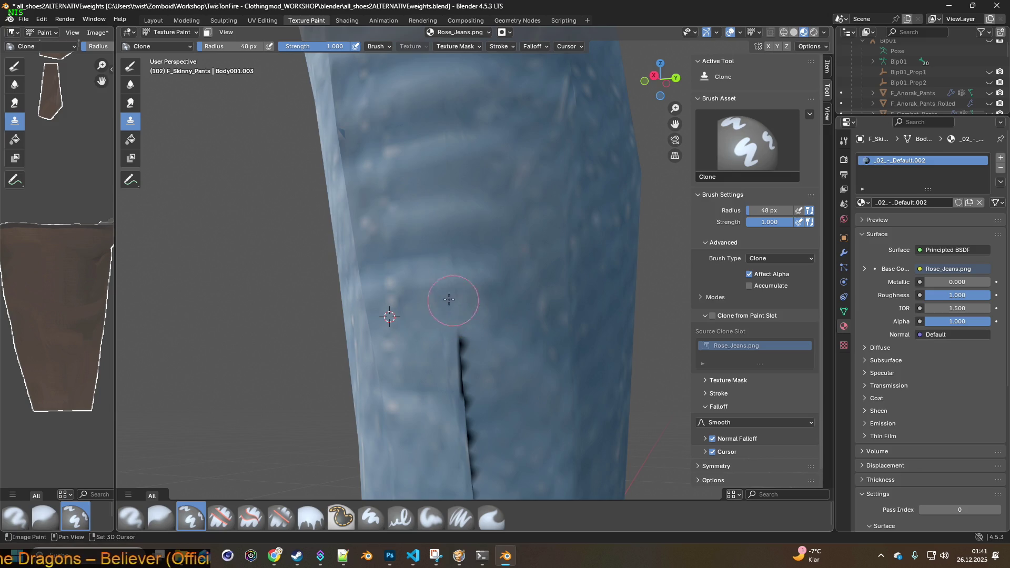
{"action": "scroll", "coordinate": [458, 314], "scroll_direction": "down", "scroll_amount": 3, "text": "shift"}
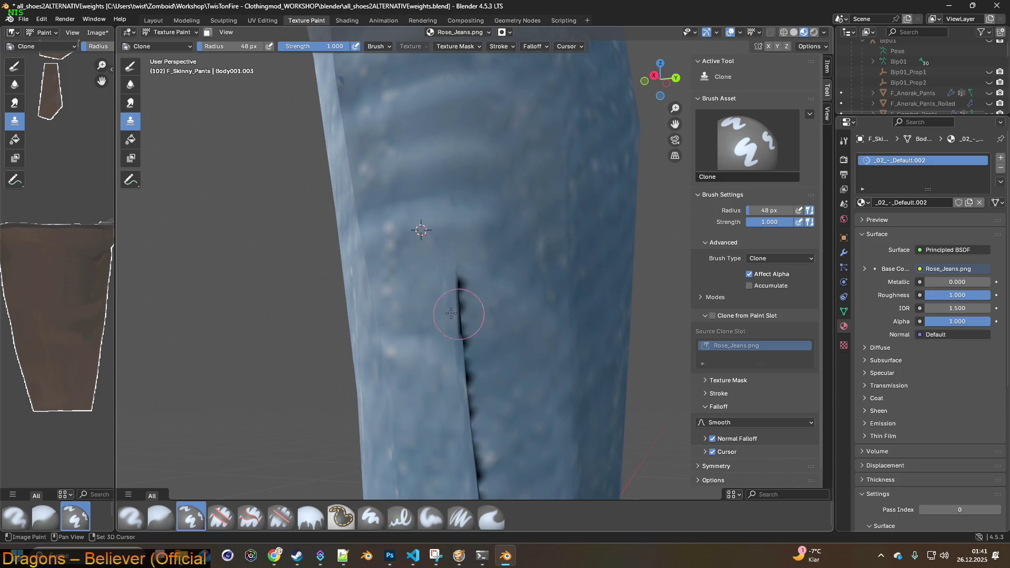
{"action": "scroll", "coordinate": [466, 308], "scroll_direction": "down", "scroll_amount": 6}
{"action": "mouse_move", "coordinate": [429, 293]}
{"action": "middle_mouse_down"}
{"action": "mouse_move", "coordinate": [500, 303]}
{"action": "mouse_move", "coordinate": [500, 323]}
{"action": "mouse_move", "coordinate": [478, 293]}
{"action": "mouse_move", "coordinate": [298, 324]}
{"action": "middle_mouse_up"}
{"action": "scroll", "coordinate": [500, 313], "scroll_direction": "down", "scroll_amount": 4}
{"action": "scroll", "coordinate": [499, 327], "scroll_direction": "up", "scroll_amount": 6}
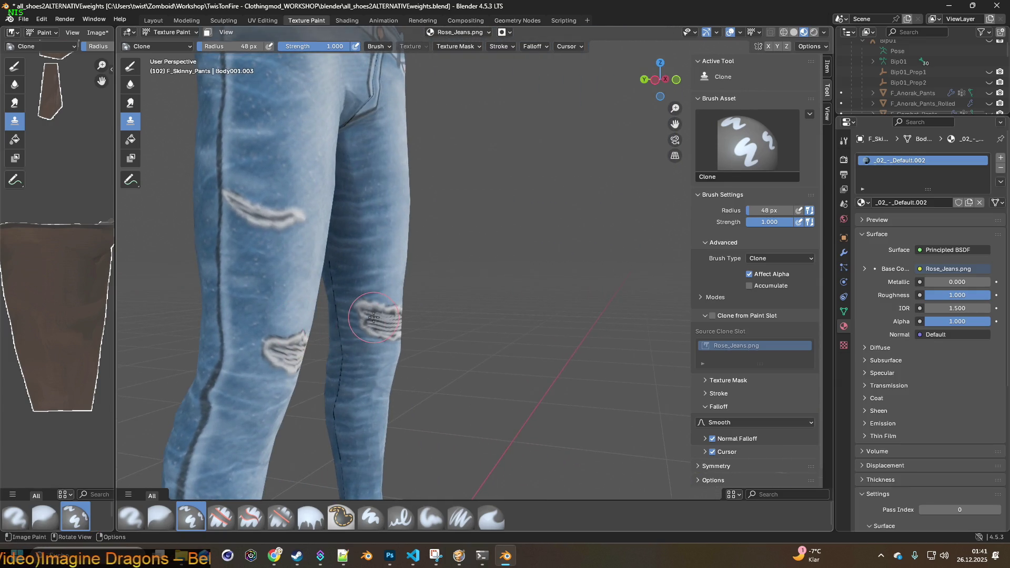
{"action": "scroll", "coordinate": [374, 316], "scroll_direction": "down", "scroll_amount": 4}
{"action": "mouse_move", "coordinate": [440, 271]}
{"action": "middle_mouse_down"}
{"action": "mouse_move", "coordinate": [356, 275]}
{"action": "mouse_move", "coordinate": [404, 243]}
{"action": "middle_mouse_up"}
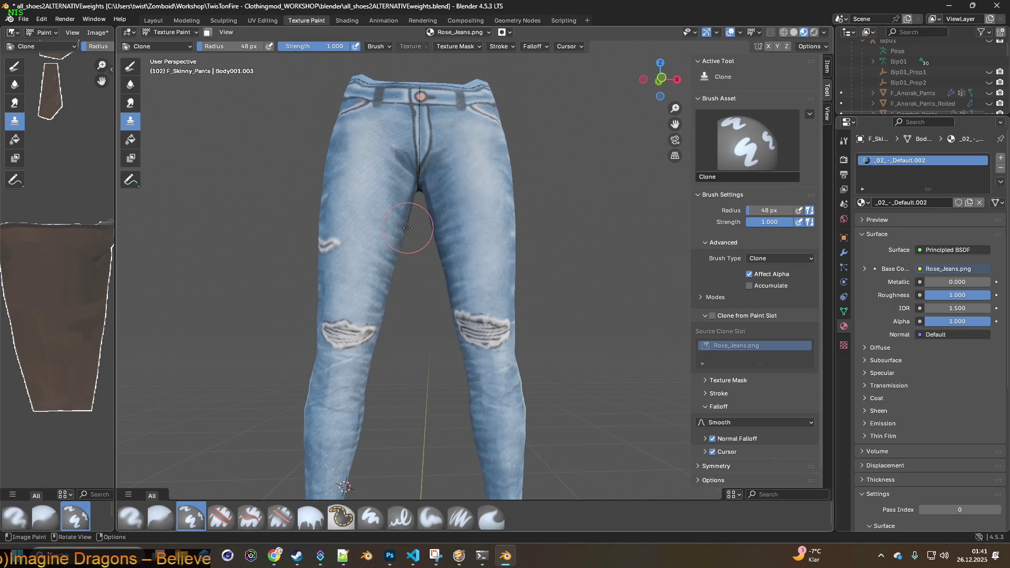
- Zoom onto the fly and clone denim over the dark crack above the front button
{"action": "scroll", "coordinate": [408, 228], "scroll_direction": "up", "scroll_amount": 8}
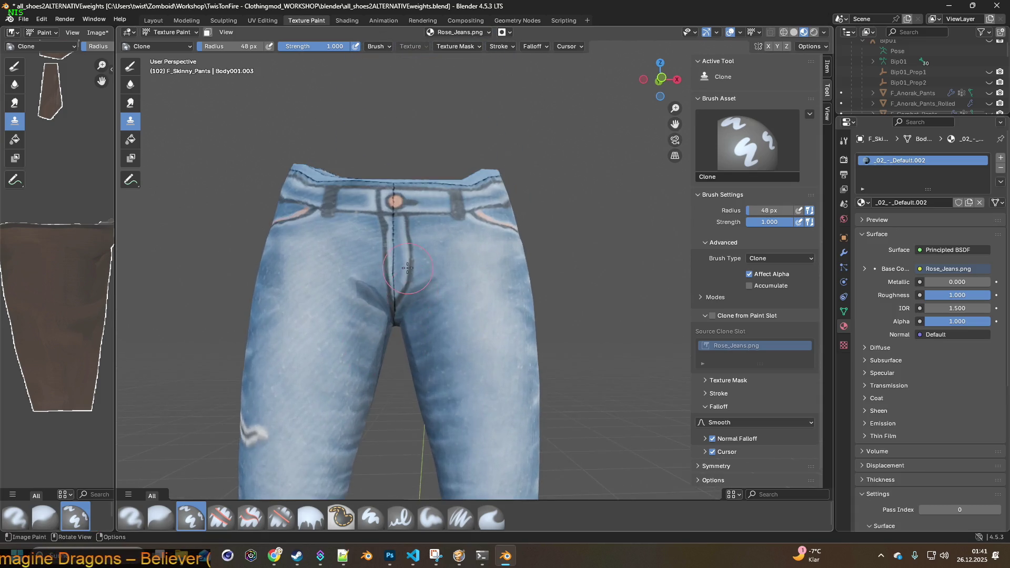
{"action": "scroll", "coordinate": [436, 271], "scroll_direction": "up", "scroll_amount": 3}
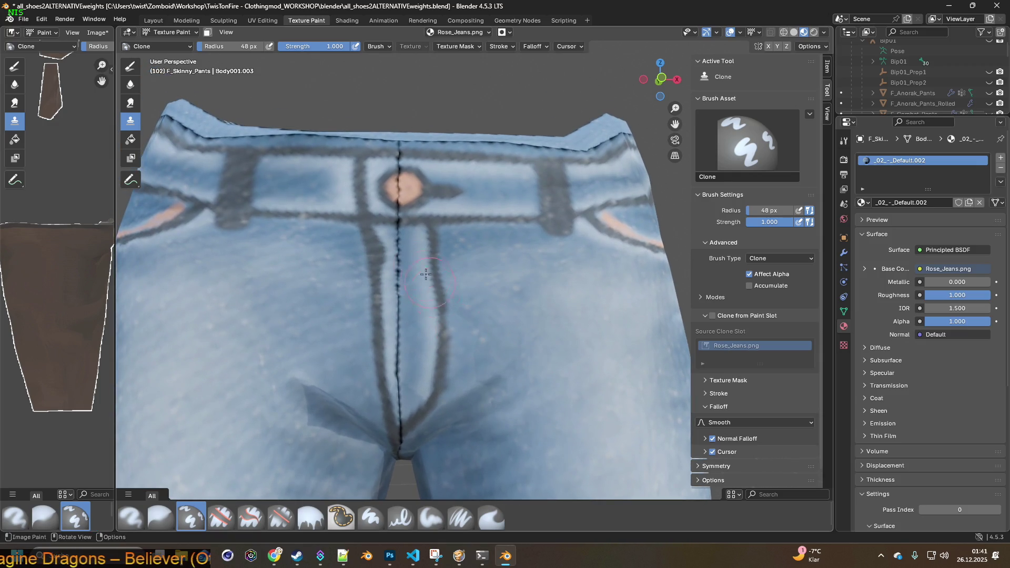
{"action": "mouse_move", "coordinate": [407, 247]}
{"action": "middle_mouse_down"}
{"action": "mouse_move", "coordinate": [481, 275]}
{"action": "mouse_move", "coordinate": [512, 274]}
{"action": "mouse_move", "coordinate": [364, 264]}
{"action": "mouse_move", "coordinate": [395, 273]}
{"action": "mouse_move", "coordinate": [368, 276]}
{"action": "middle_mouse_up"}
{"action": "mouse_move", "coordinate": [488, 291]}
{"action": "middle_mouse_down", "text": "shift"}
{"action": "mouse_move", "coordinate": [470, 321]}
{"action": "mouse_move", "coordinate": [463, 266]}
{"action": "middle_mouse_up", "text": "shift"}
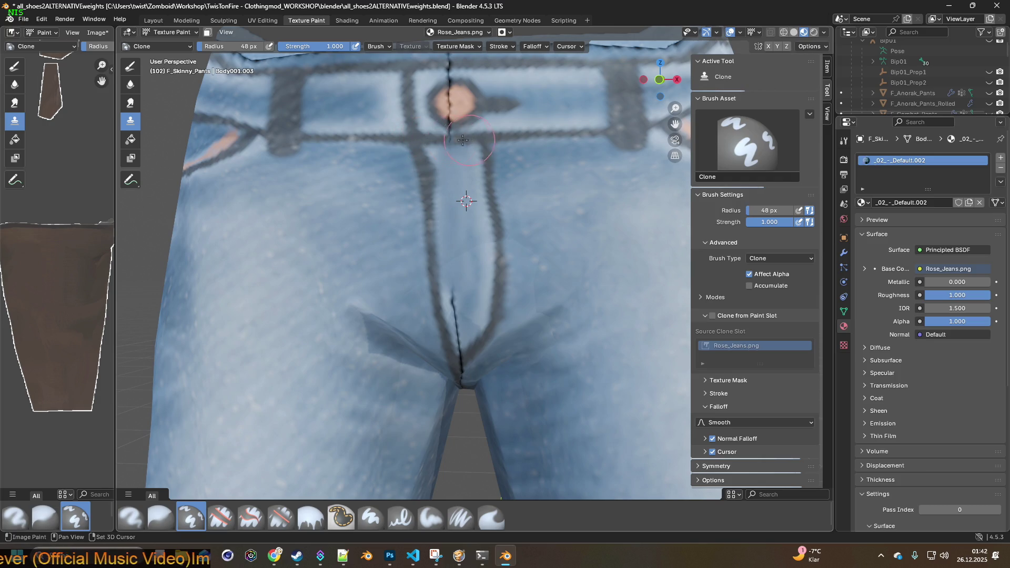
{"action": "mouse_move", "coordinate": [487, 166]}
{"action": "middle_mouse_down"}
{"action": "mouse_move", "coordinate": [490, 271]}
{"action": "mouse_move", "coordinate": [448, 288]}
{"action": "middle_mouse_up"}
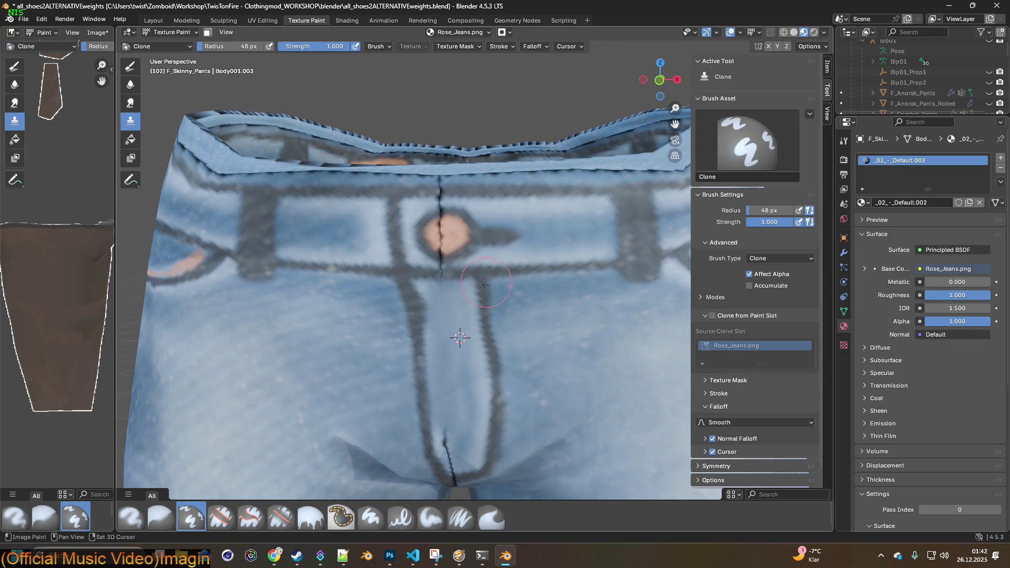
{"action": "scroll", "coordinate": [448, 288], "scroll_direction": "up", "scroll_amount": 3}
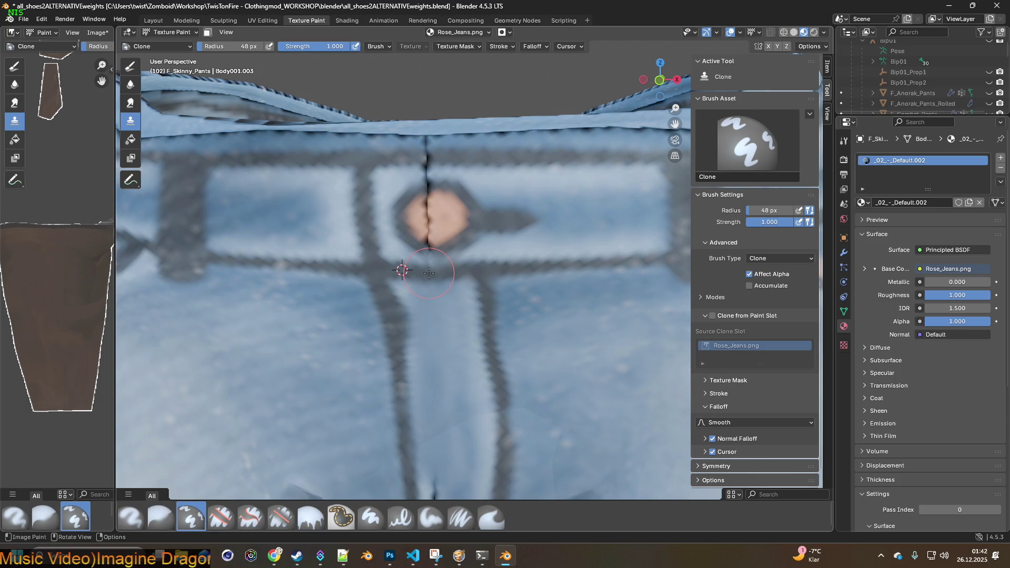
{"action": "middle_click_drag", "start_coordinate": [449, 345], "coordinate": [476, 209]}
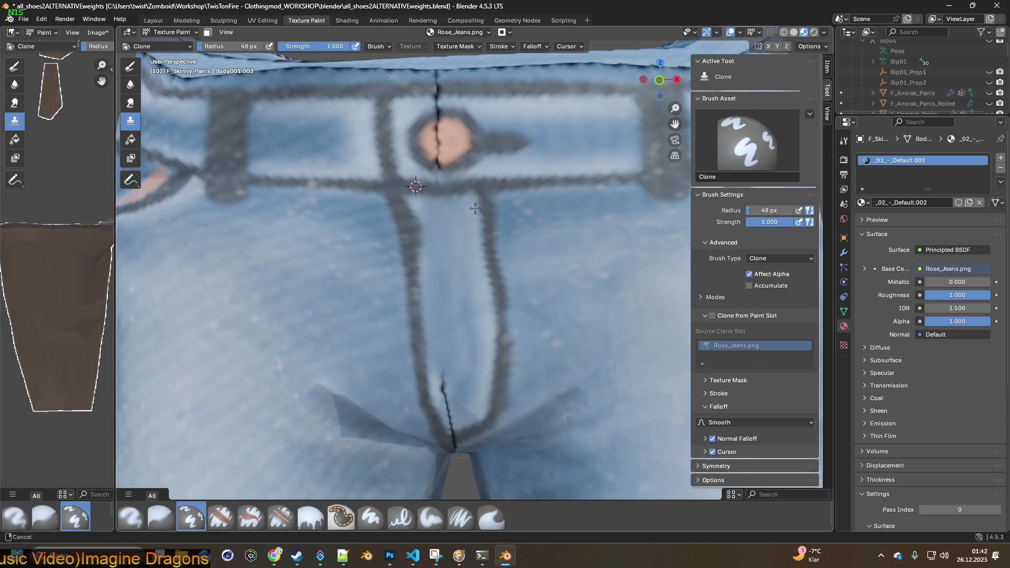
{"action": "left_click_drag", "start_coordinate": [448, 386], "coordinate": [445, 384]}
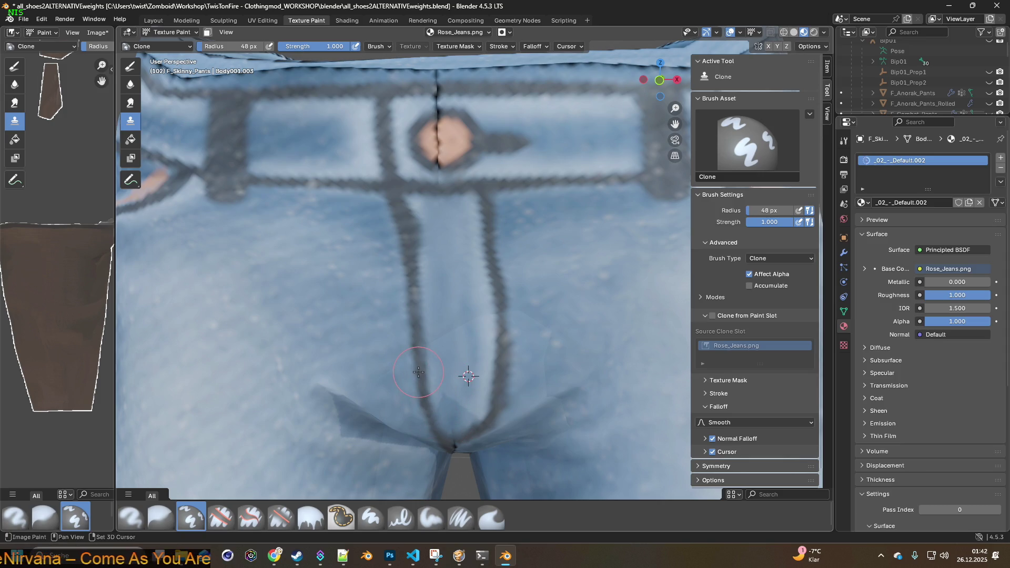
{"action": "left_click_drag", "start_coordinate": [423, 407], "coordinate": [423, 405]}
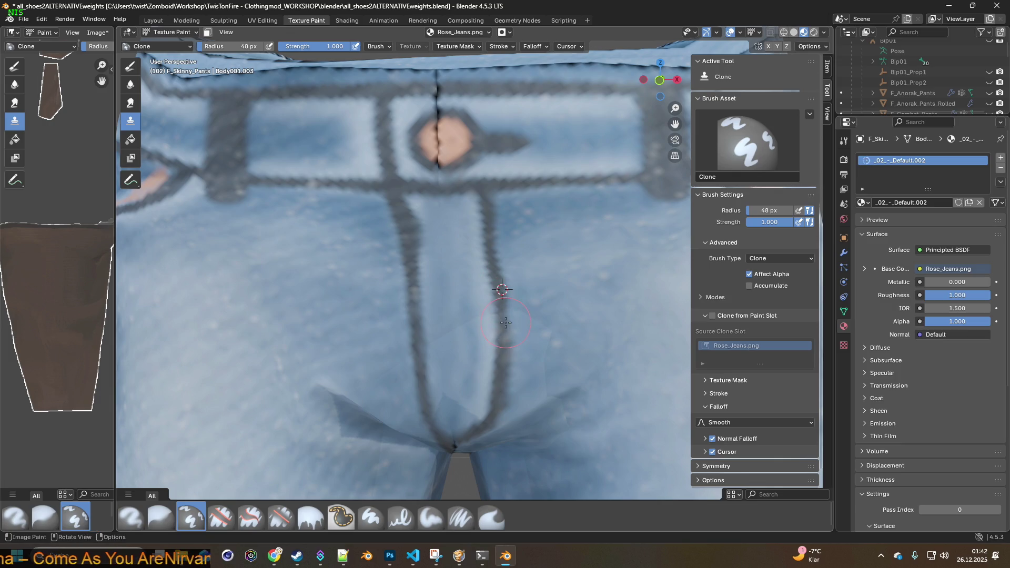
{"action": "scroll", "coordinate": [458, 226], "scroll_direction": "up", "scroll_amount": 5, "text": "shift"}
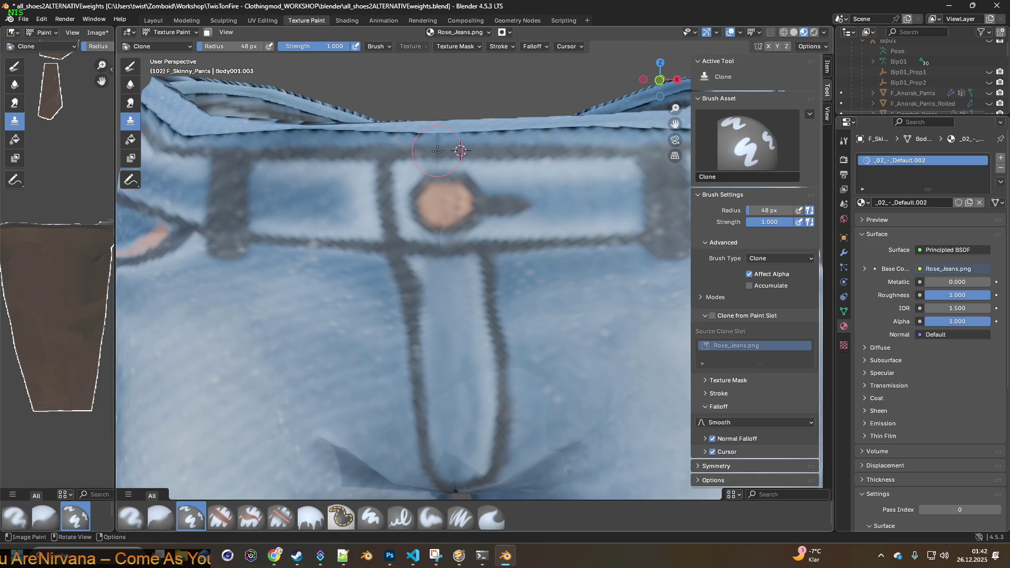
{"action": "scroll", "coordinate": [438, 151], "scroll_direction": "down", "scroll_amount": 5}
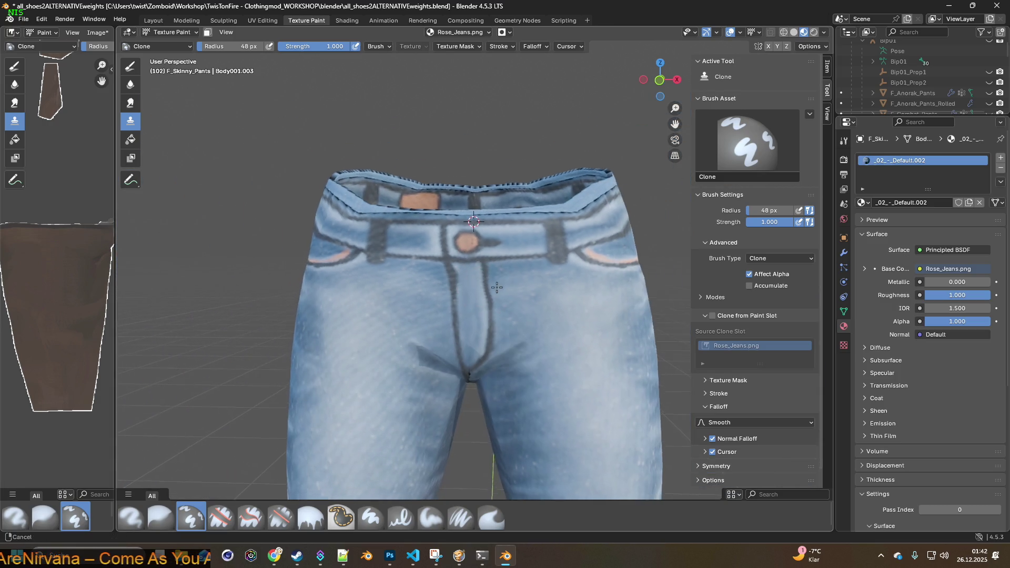
- From a low rear view, clone denim down the back seam below the pockets and move the source
{"action": "scroll", "coordinate": [471, 146], "scroll_direction": "down", "scroll_amount": 2}
{"action": "middle_click_drag", "start_coordinate": [471, 146], "coordinate": [537, 247]}
{"action": "scroll", "coordinate": [538, 247], "scroll_direction": "up", "scroll_amount": 5}
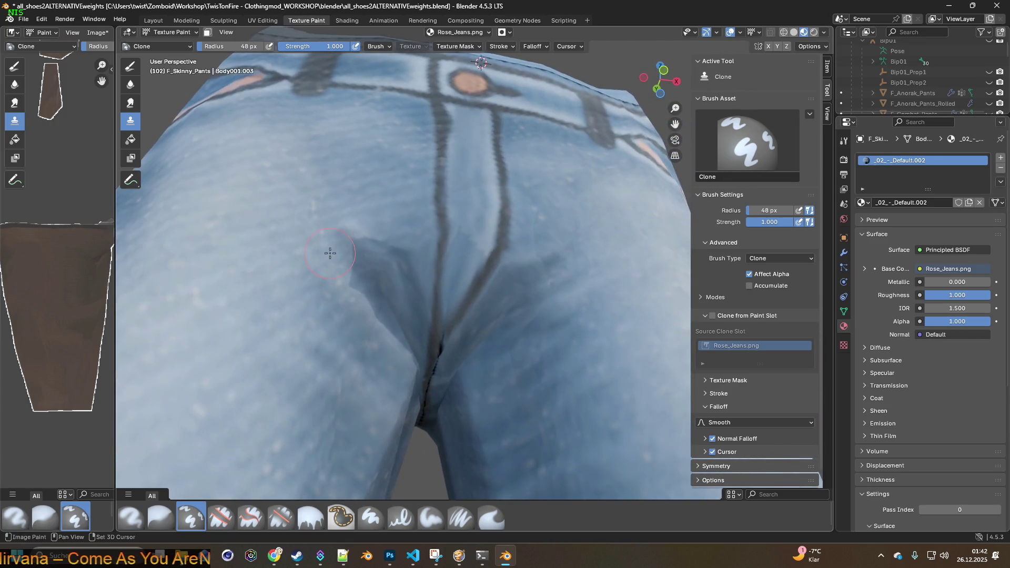
{"action": "middle_click_drag", "start_coordinate": [367, 267], "coordinate": [432, 265]}
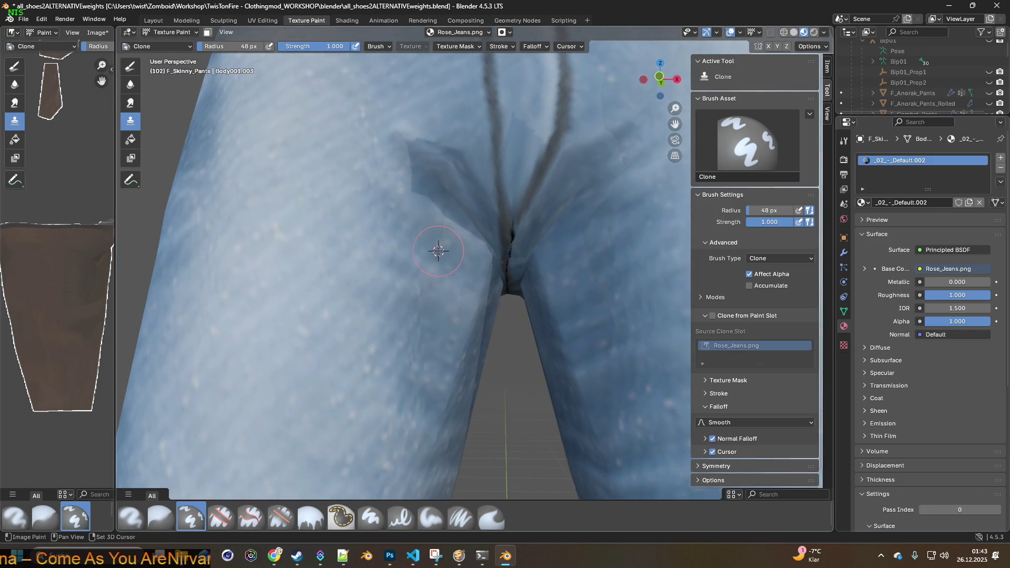
{"action": "mouse_move", "coordinate": [466, 213]}
{"action": "middle_mouse_down"}
{"action": "mouse_move", "coordinate": [552, 266]}
{"action": "mouse_move", "coordinate": [449, 272]}
{"action": "middle_mouse_up"}
{"action": "scroll", "coordinate": [449, 271], "scroll_direction": "up", "scroll_amount": 6}
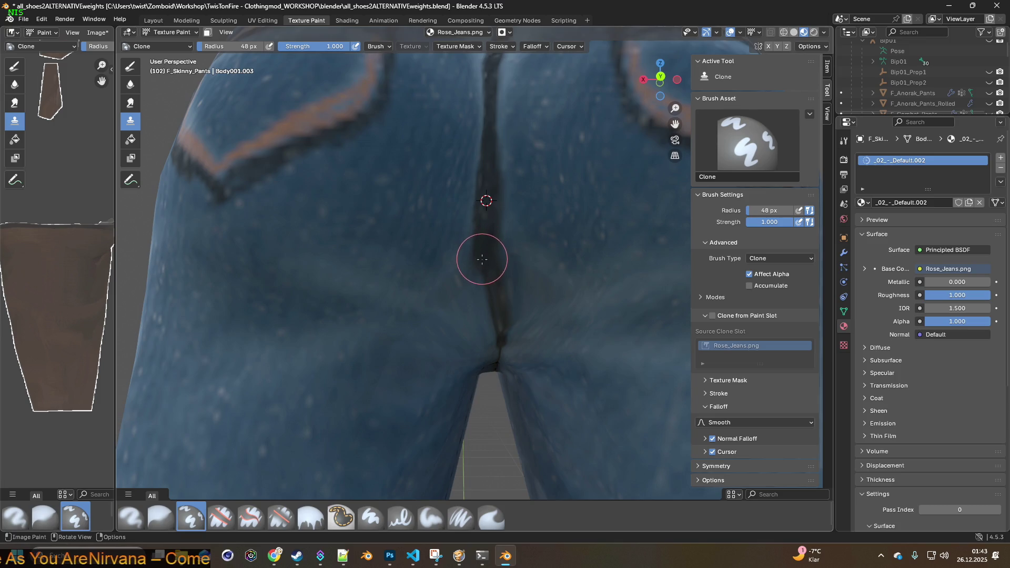
{"action": "left_click_drag", "start_coordinate": [482, 278], "coordinate": [482, 335]}
{"action": "right_click", "coordinate": [540, 280], "text": "shift"}
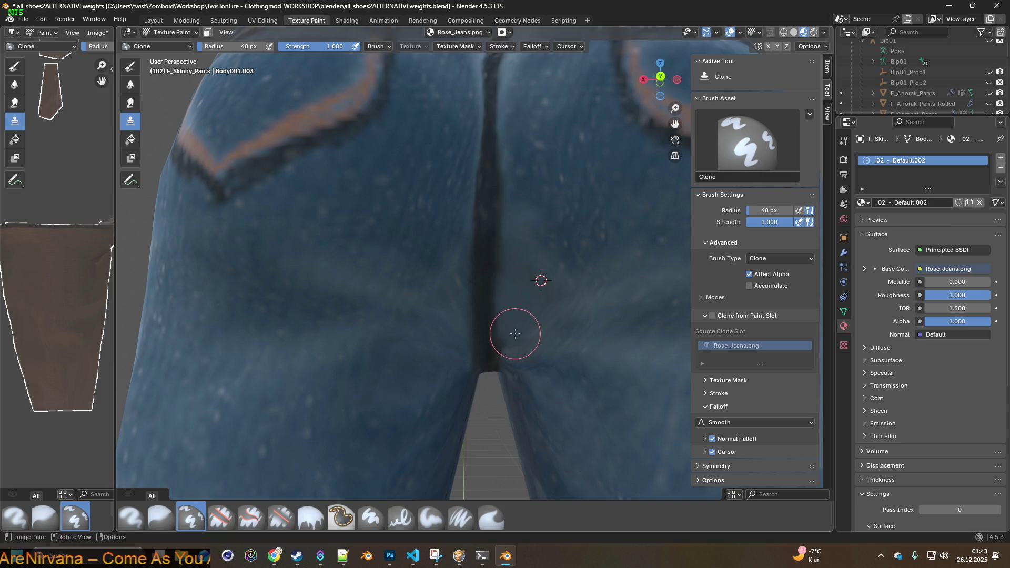
{"action": "scroll", "coordinate": [521, 352], "scroll_direction": "down", "scroll_amount": 3}
{"action": "scroll", "coordinate": [521, 352], "scroll_direction": "down", "scroll_amount": 3}
{"action": "scroll", "coordinate": [463, 316], "scroll_direction": "up", "scroll_amount": 3}
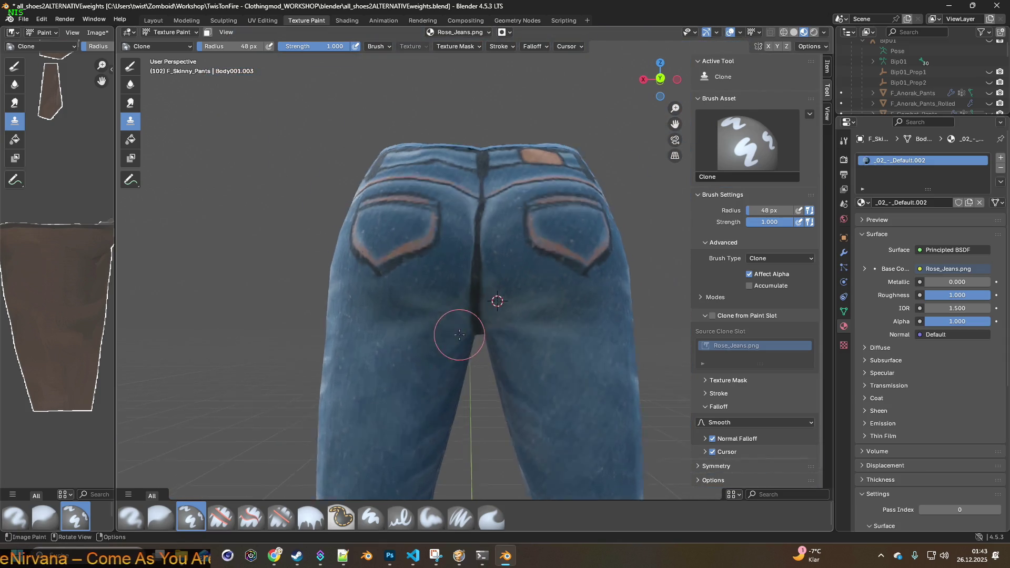
- Set clone sources on the jeans' seat while viewing the back waistband from above
{"action": "scroll", "coordinate": [475, 287], "scroll_direction": "up", "scroll_amount": 2, "text": "shift"}
{"action": "scroll", "coordinate": [463, 315], "scroll_direction": "up", "scroll_amount": 2}
{"action": "scroll", "coordinate": [462, 305], "scroll_direction": "up", "scroll_amount": 1, "text": "shift"}
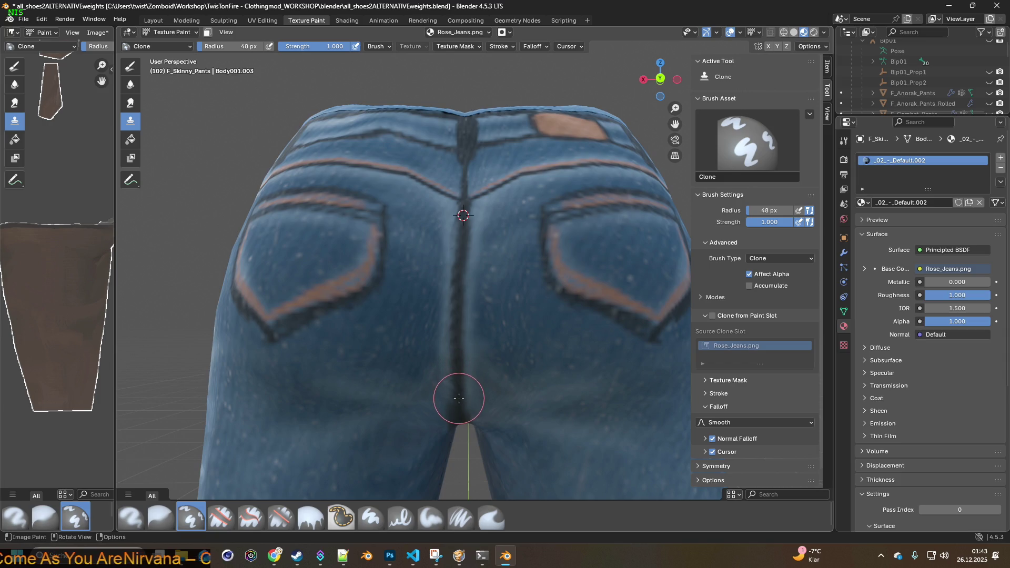
{"action": "left_click", "coordinate": [415, 347], "text": "ctrl"}
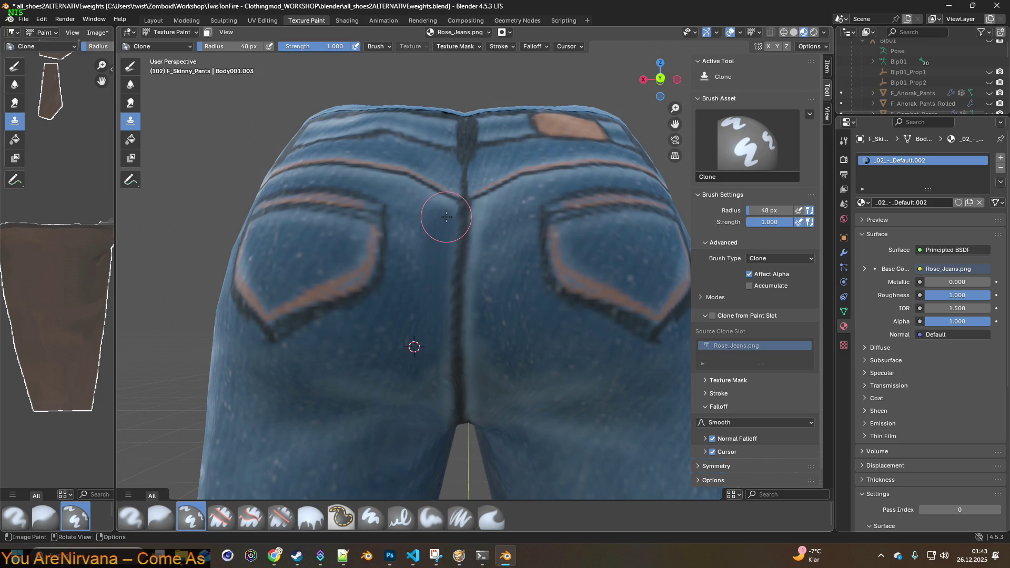
{"action": "middle_click_drag", "start_coordinate": [443, 277], "coordinate": [412, 333]}
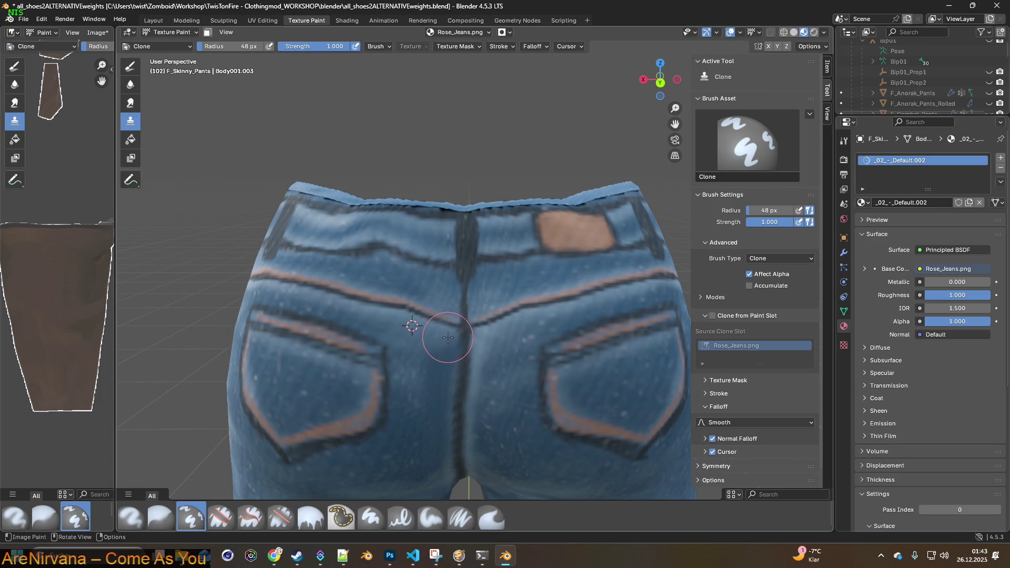
{"action": "middle_click_drag", "start_coordinate": [513, 337], "coordinate": [520, 322]}
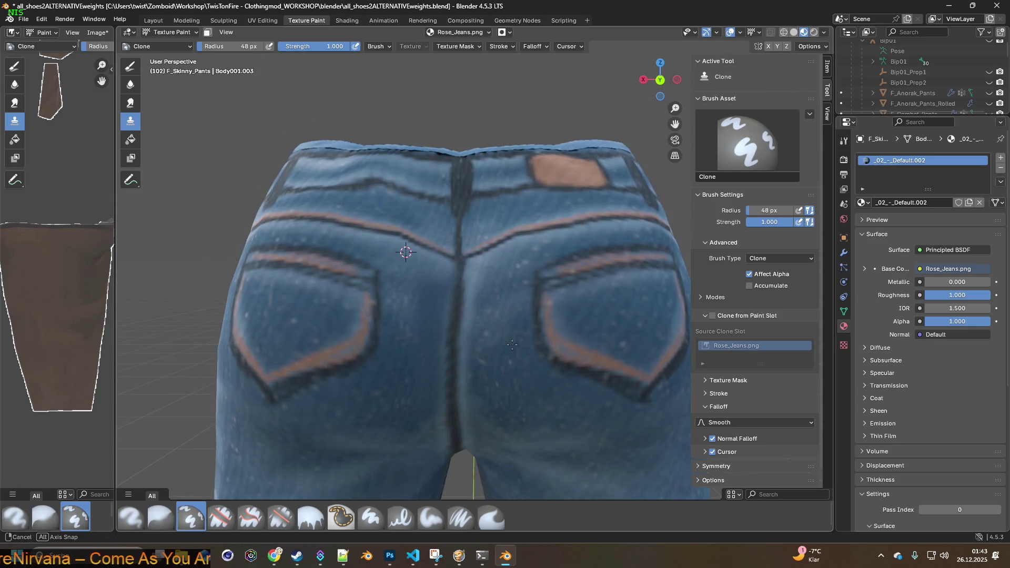
{"action": "right_click", "coordinate": [523, 252], "text": "shift"}
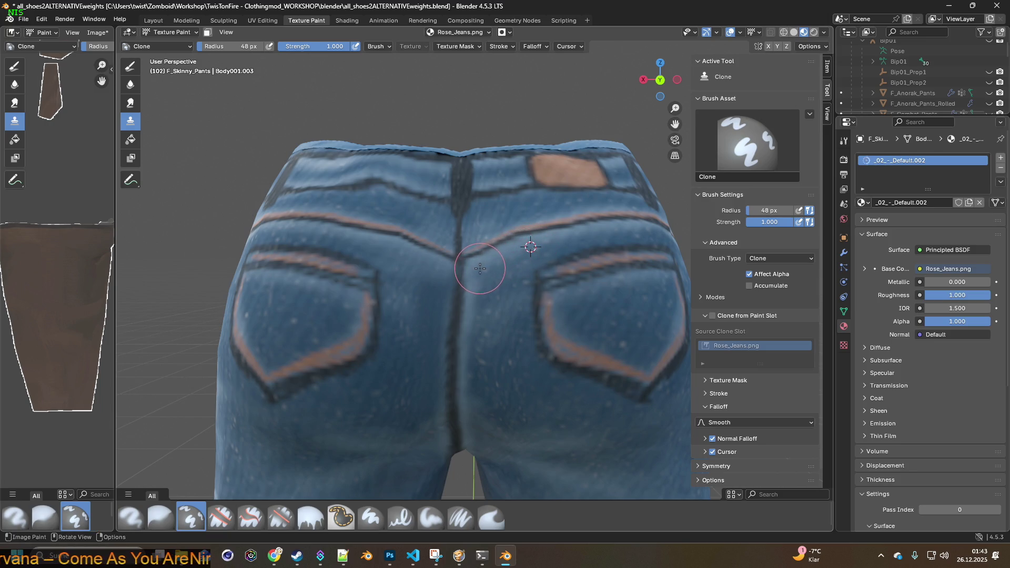
{"action": "right_click", "coordinate": [488, 293], "text": "shift"}
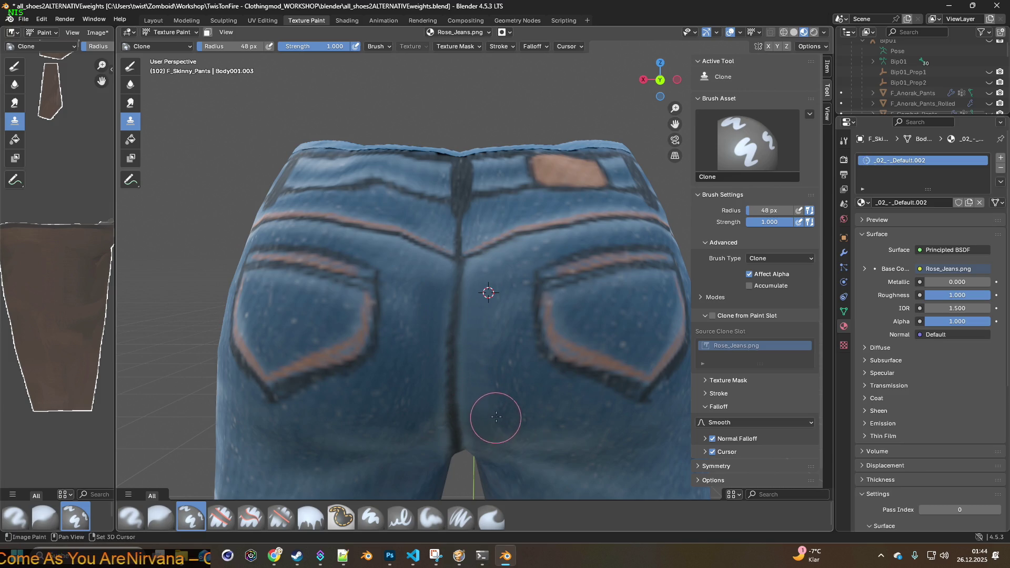
{"action": "middle_click_drag", "start_coordinate": [489, 420], "coordinate": [493, 371], "text": "shift"}
- Reset the clone source near the back yoke seam and turn the jeans so both pockets face evenly
{"action": "left_click", "coordinate": [472, 248], "text": "ctrl"}
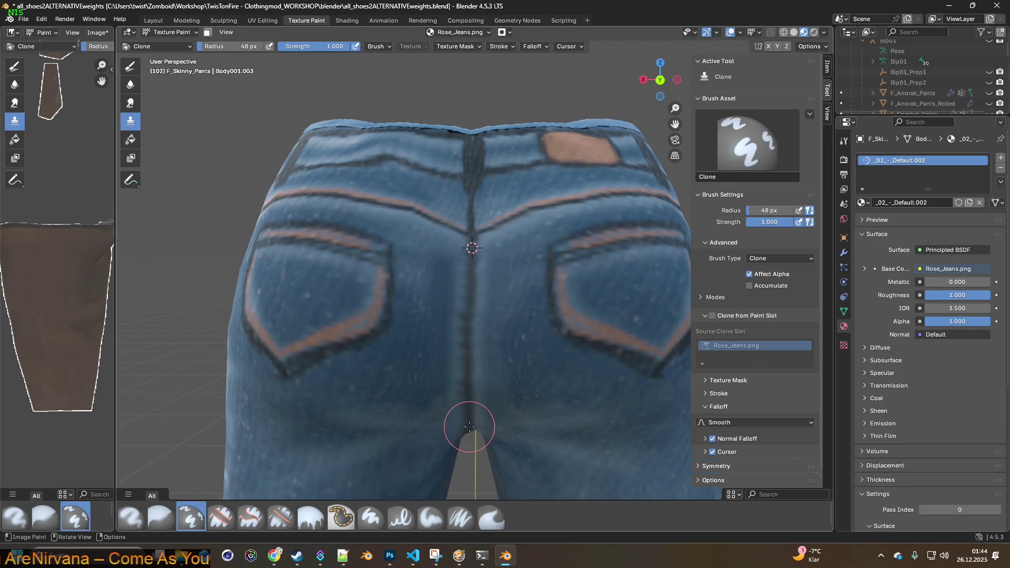
{"action": "scroll", "coordinate": [473, 416], "scroll_direction": "up", "scroll_amount": 5}
{"action": "scroll", "coordinate": [473, 363], "scroll_direction": "down", "scroll_amount": 5}
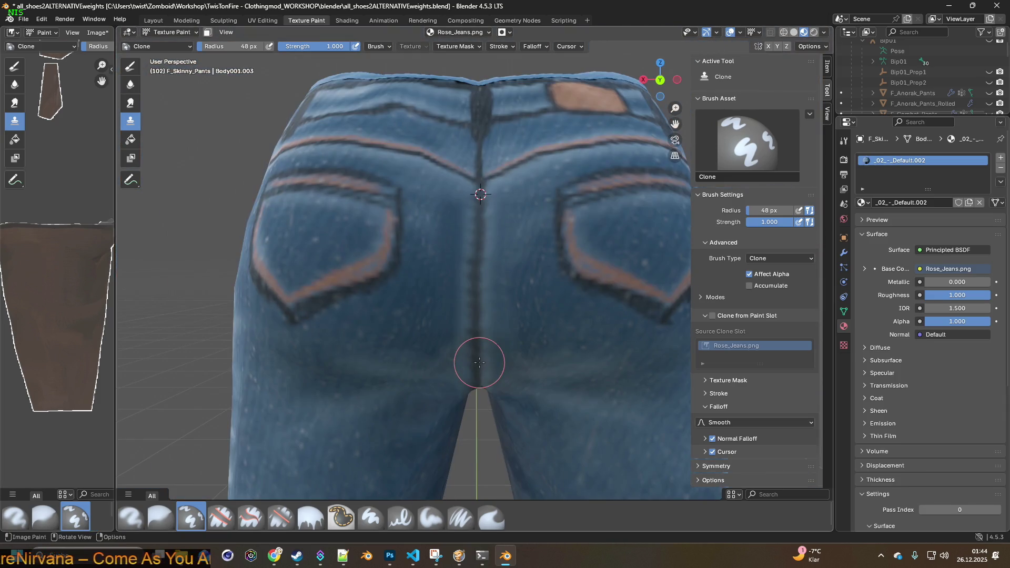
{"action": "left_click", "coordinate": [427, 221], "text": "ctrl"}
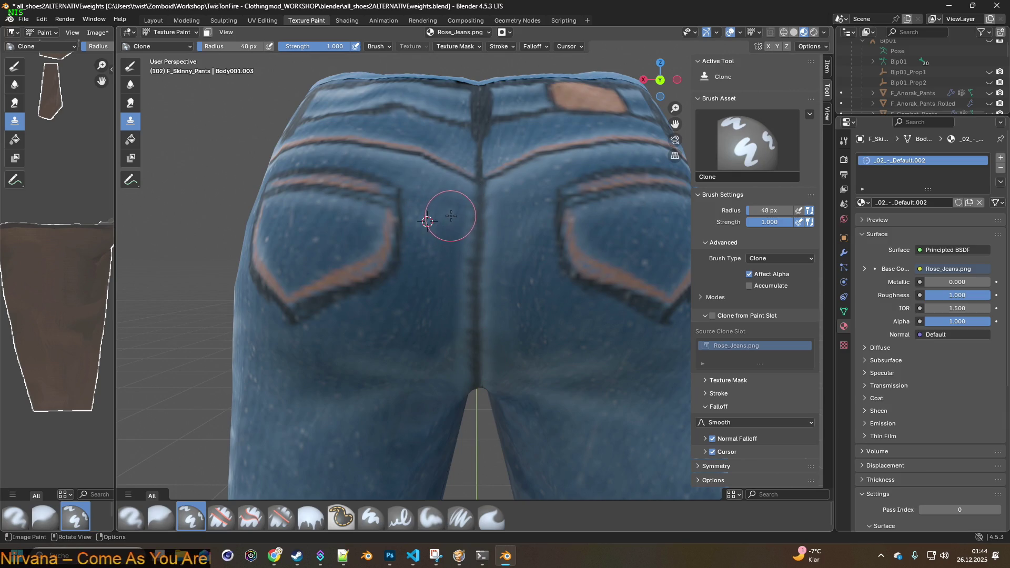
{"action": "left_click", "coordinate": [435, 242], "text": "ctrl"}
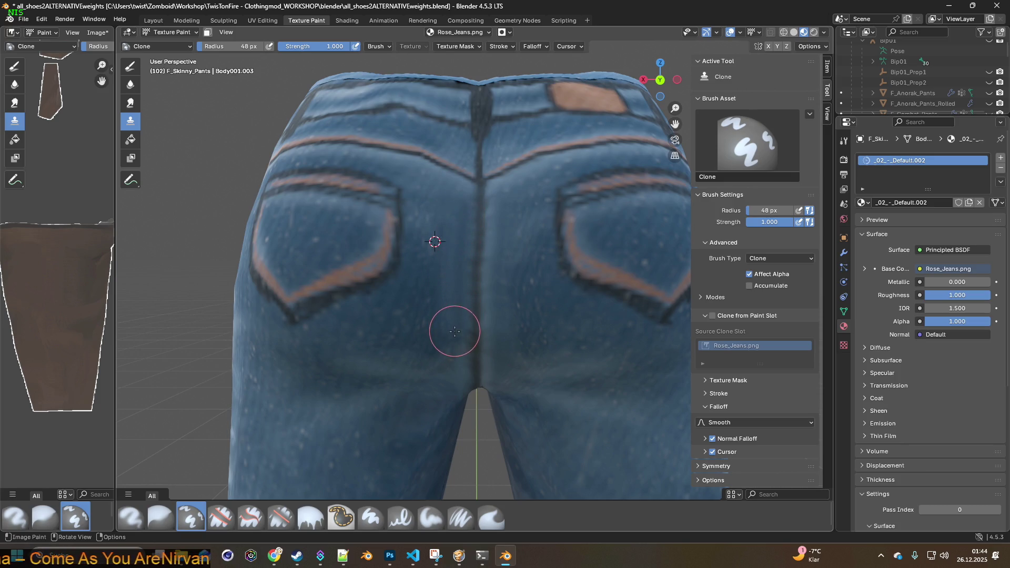
{"action": "mouse_move", "coordinate": [512, 280]}
{"action": "middle_mouse_down"}
{"action": "mouse_move", "coordinate": [508, 299]}
{"action": "mouse_move", "coordinate": [482, 299]}
{"action": "middle_mouse_up"}
{"action": "middle_click_drag", "start_coordinate": [405, 345], "coordinate": [435, 340]}
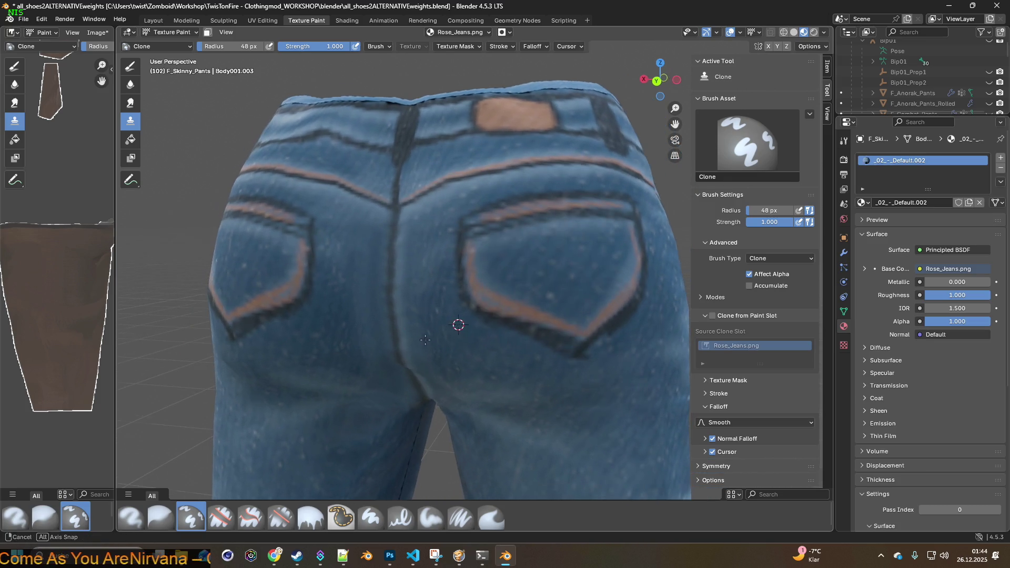
{"action": "left_click", "coordinate": [451, 336], "text": "ctrl"}
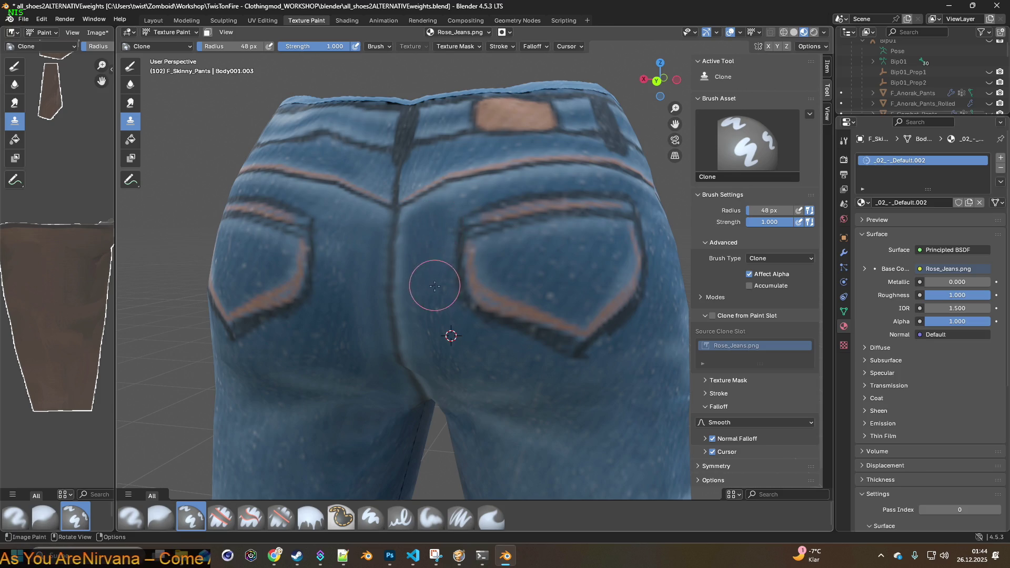
{"action": "middle_click_drag", "start_coordinate": [435, 286], "coordinate": [490, 277]}
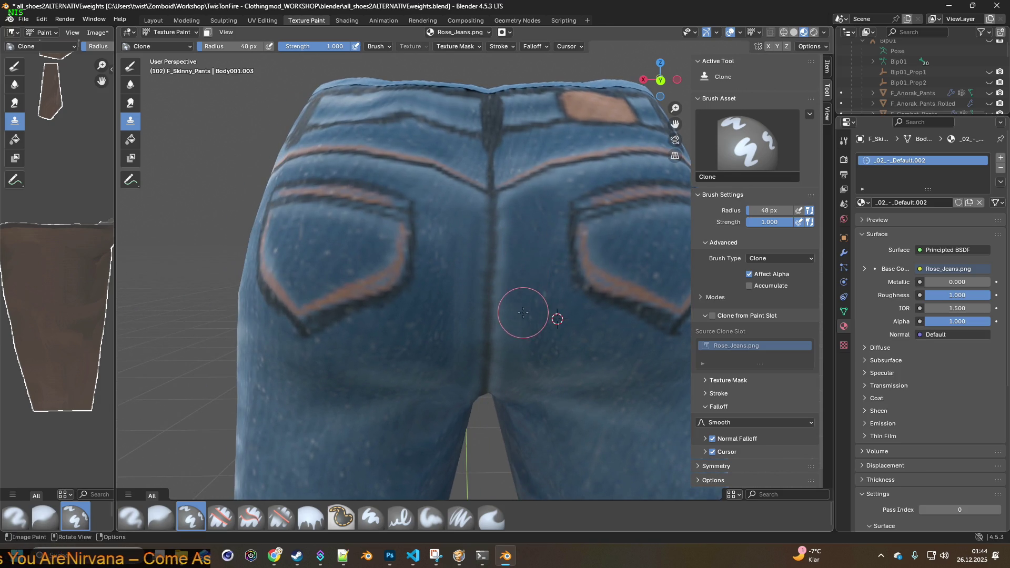
{"action": "scroll", "coordinate": [523, 353], "scroll_direction": "down", "scroll_amount": 3}
{"action": "mouse_move", "coordinate": [521, 334]}
{"action": "middle_mouse_down"}
{"action": "mouse_move", "coordinate": [450, 335]}
{"action": "mouse_move", "coordinate": [500, 309]}
{"action": "middle_mouse_up"}
{"action": "scroll", "coordinate": [473, 290], "scroll_direction": "up", "scroll_amount": 2}
{"action": "mouse_move", "coordinate": [465, 273]}
{"action": "middle_mouse_down", "text": "shift"}
{"action": "mouse_move", "coordinate": [470, 324]}
{"action": "mouse_move", "coordinate": [455, 329]}
{"action": "mouse_move", "coordinate": [462, 318]}
{"action": "middle_mouse_up", "text": "shift"}
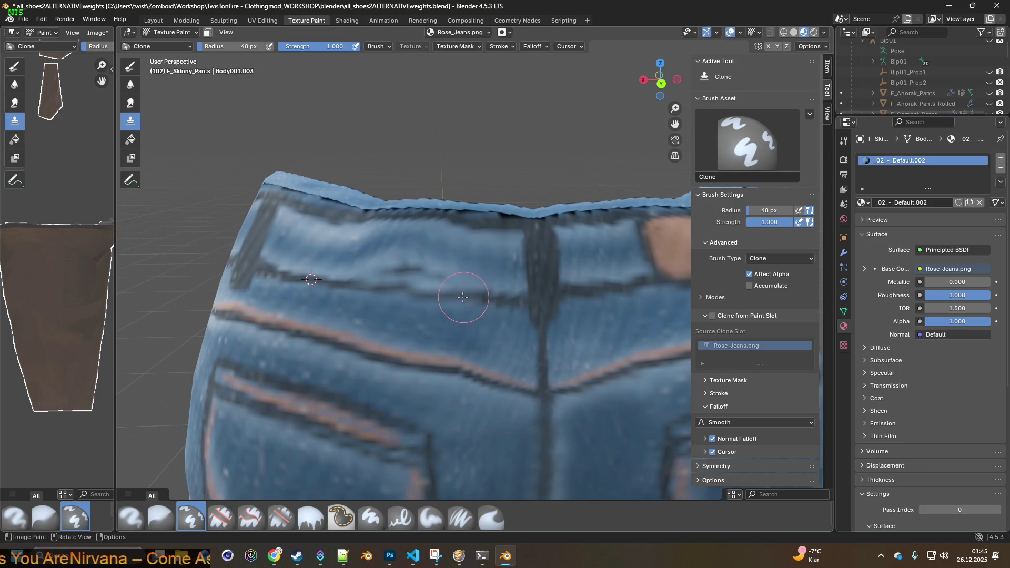
{"action": "scroll", "coordinate": [421, 276], "scroll_direction": "up", "scroll_amount": 4}
{"action": "left_click", "coordinate": [431, 518]}
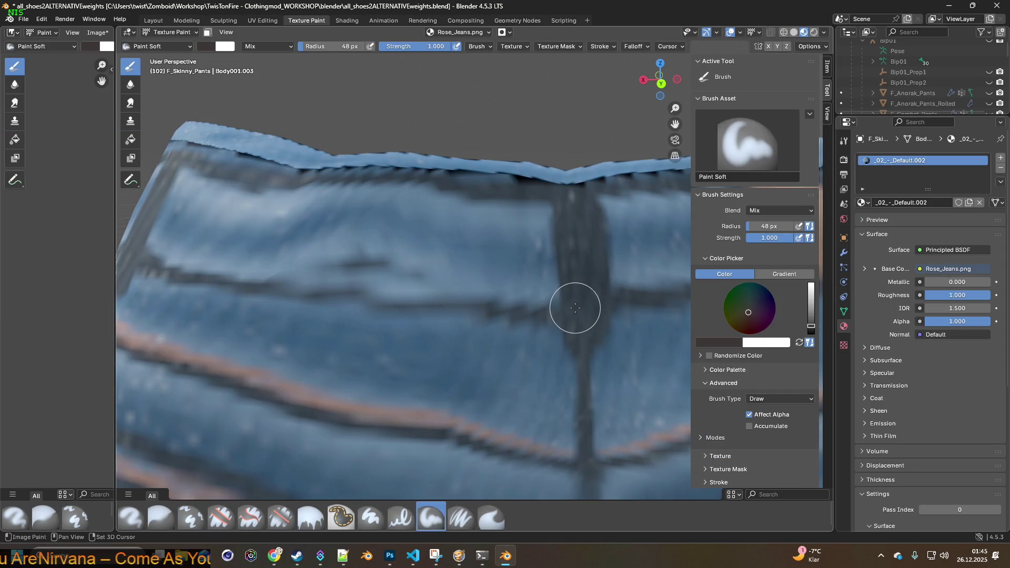
- Set the Paint Soft brush radius to 21 px, going via 5 px and 13 px
{"action": "key", "text": "s"}
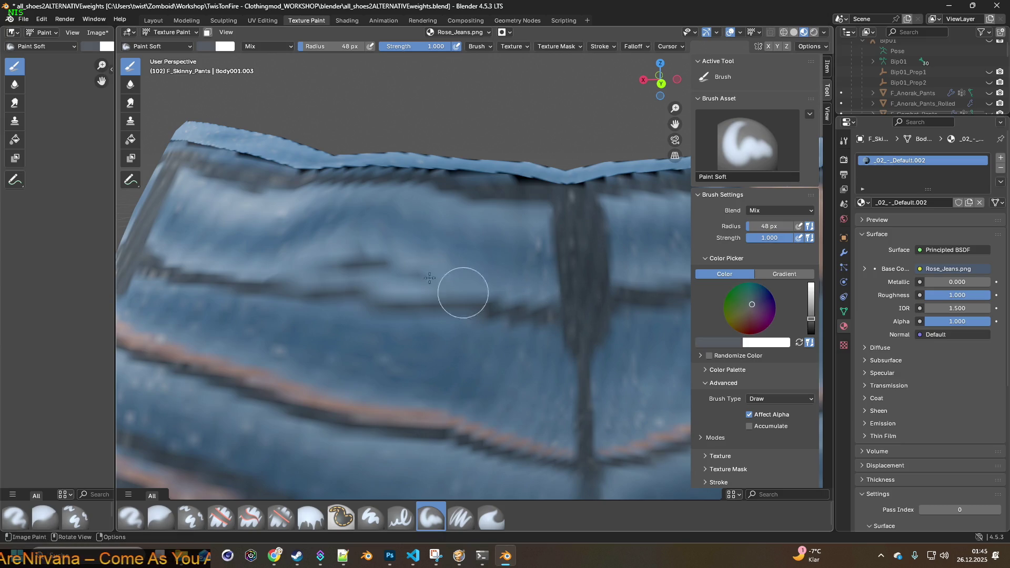
{"action": "left_click_drag", "start_coordinate": [342, 46], "coordinate": [310, 46]}
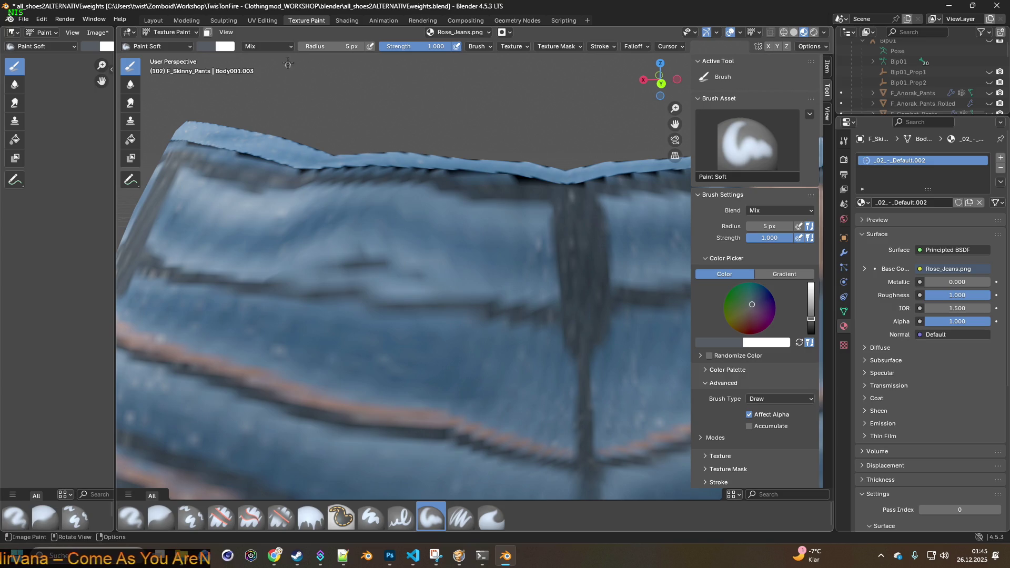
{"action": "left_click_drag", "start_coordinate": [331, 46], "coordinate": [331, 46]}
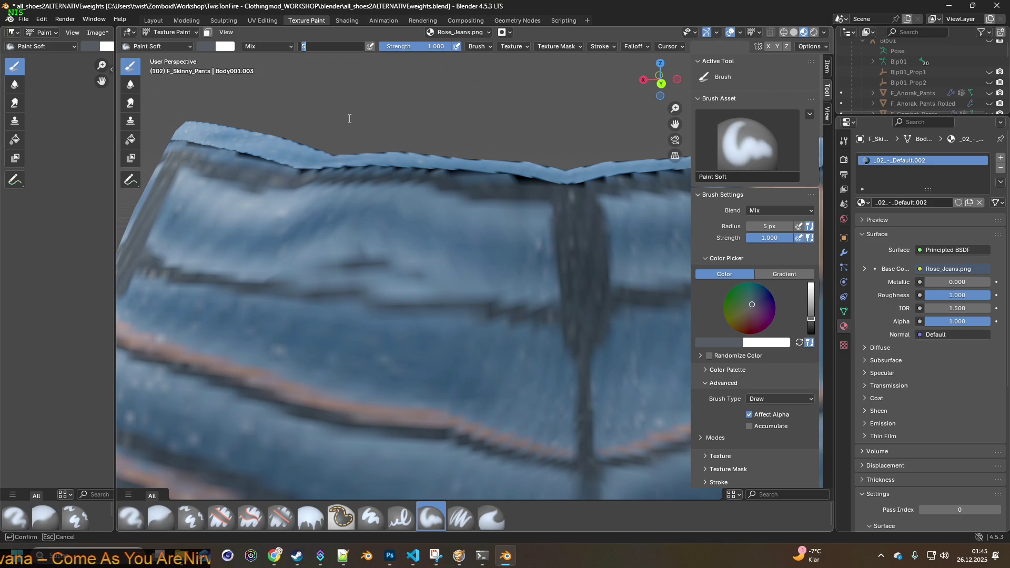
{"action": "key", "text": "Return"}
{"action": "mouse_move", "coordinate": [321, 46]}
{"action": "left_mouse_down"}
{"action": "mouse_move", "coordinate": [337, 46]}
{"action": "mouse_move", "coordinate": [315, 46]}
{"action": "left_mouse_up"}
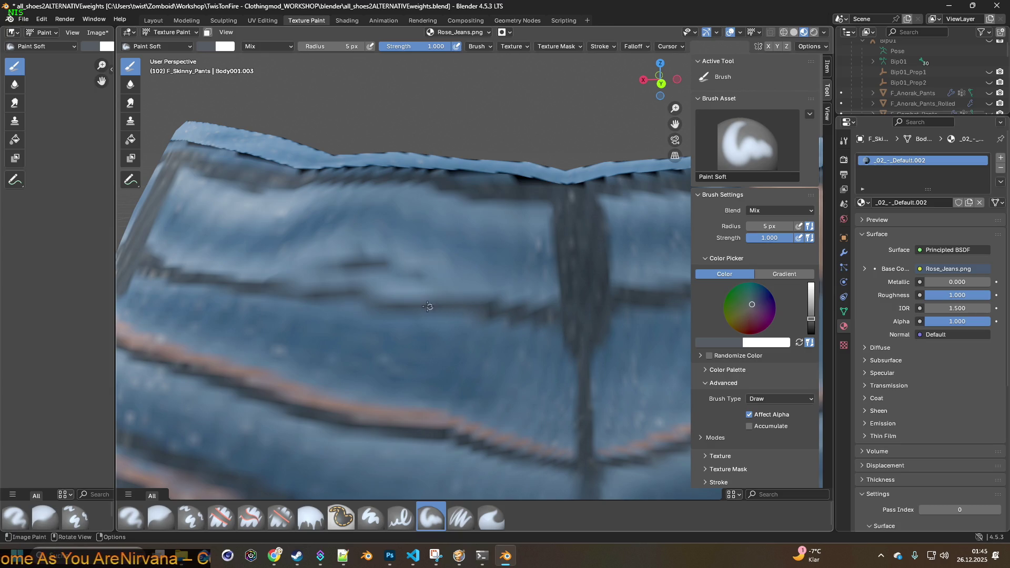
{"action": "left_click_drag", "start_coordinate": [317, 48], "coordinate": [317, 47]}
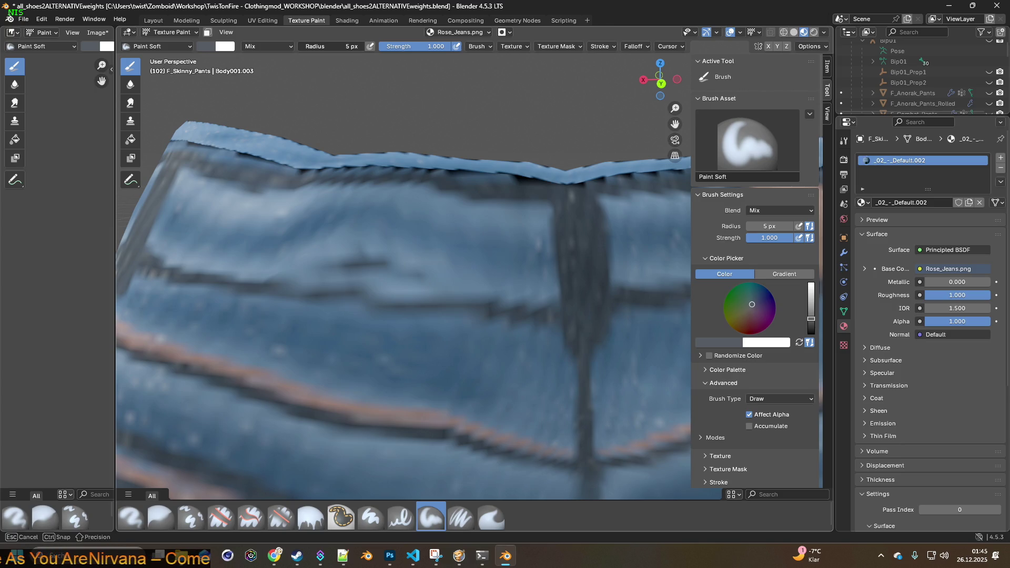
{"action": "left_click_drag", "start_coordinate": [317, 48], "coordinate": [316, 47]}
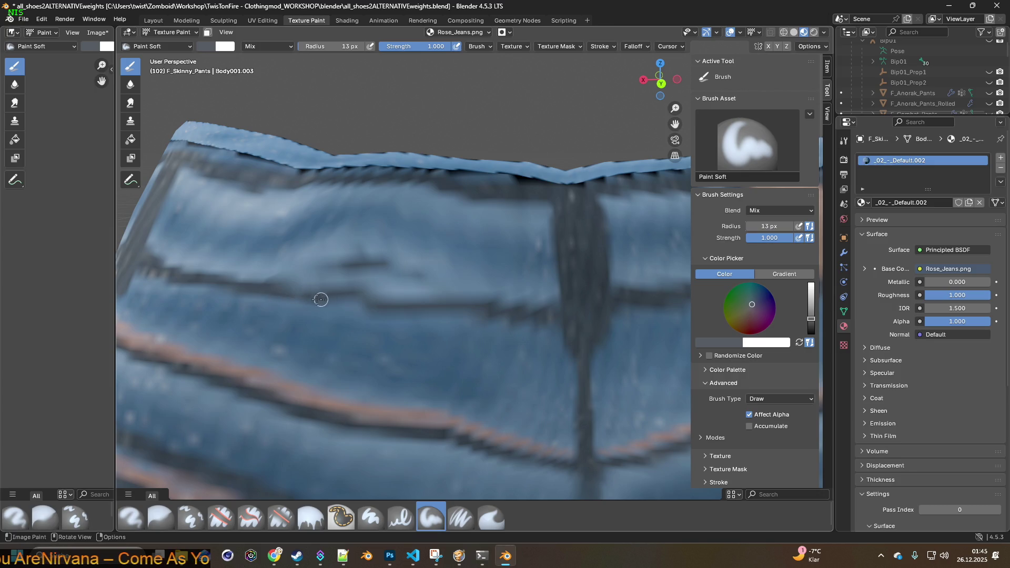
{"action": "scroll", "coordinate": [360, 305], "scroll_direction": "down", "scroll_amount": 2}
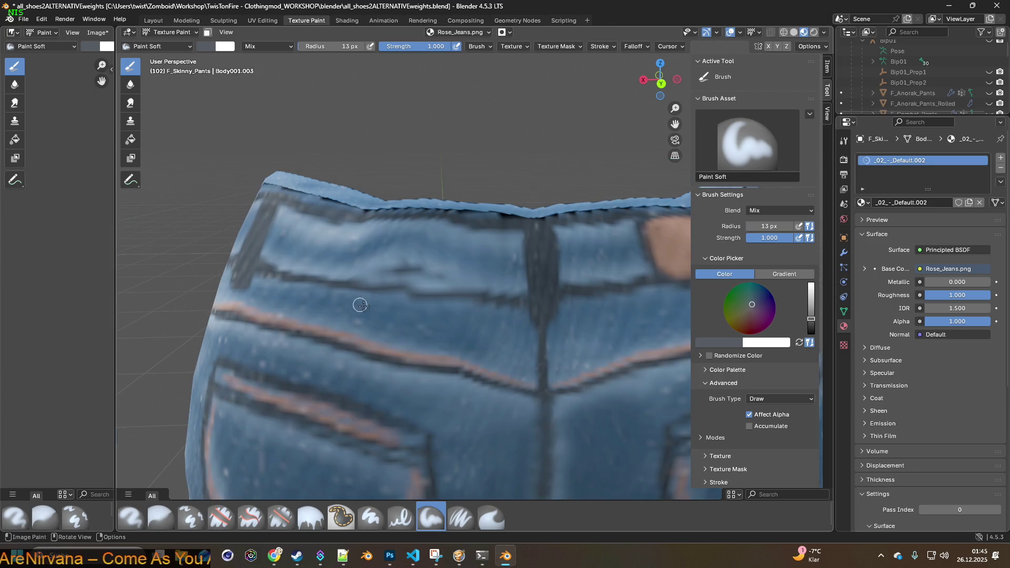
{"action": "left_click_drag", "start_coordinate": [338, 47], "coordinate": [348, 47]}
{"action": "scroll", "coordinate": [428, 349], "scroll_direction": "up", "scroll_amount": 5}
{"action": "scroll", "coordinate": [428, 353], "scroll_direction": "down", "scroll_amount": 5}
{"action": "scroll", "coordinate": [454, 305], "scroll_direction": "up", "scroll_amount": 2}
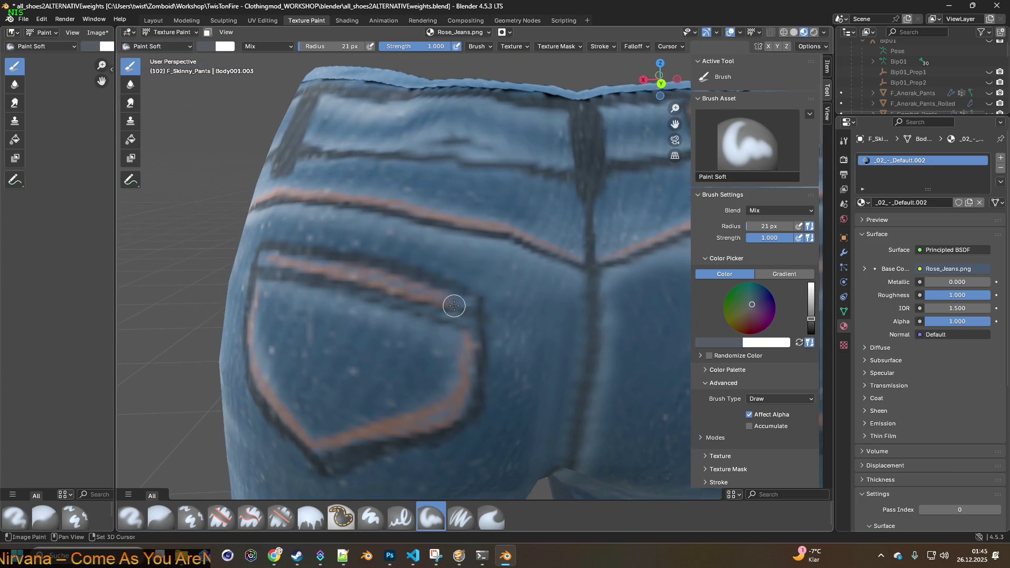
{"action": "scroll", "coordinate": [454, 306], "scroll_direction": "down", "scroll_amount": 1}
{"action": "scroll", "coordinate": [474, 318], "scroll_direction": "up", "scroll_amount": 4}
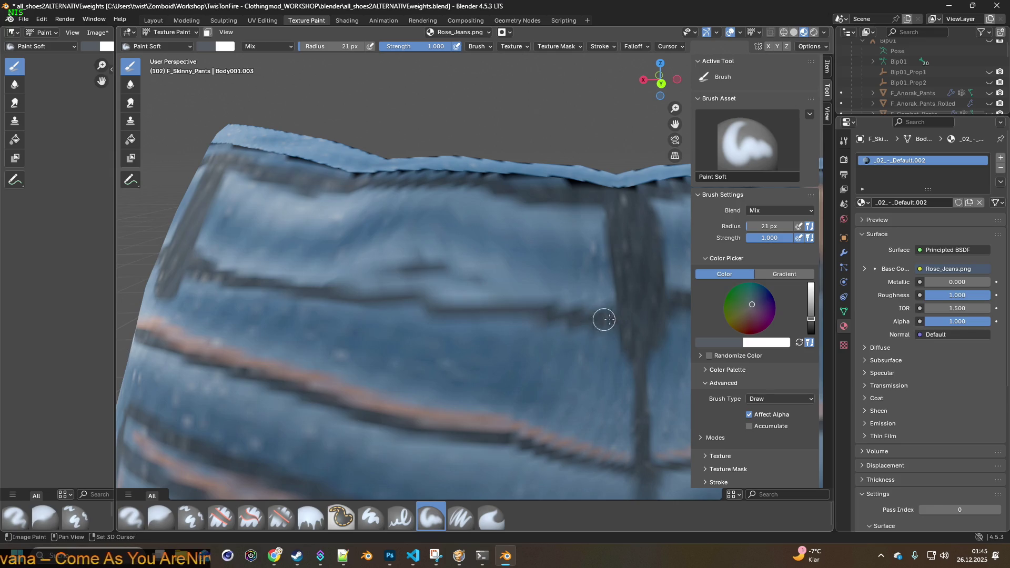
{"action": "key", "text": "Escape"}
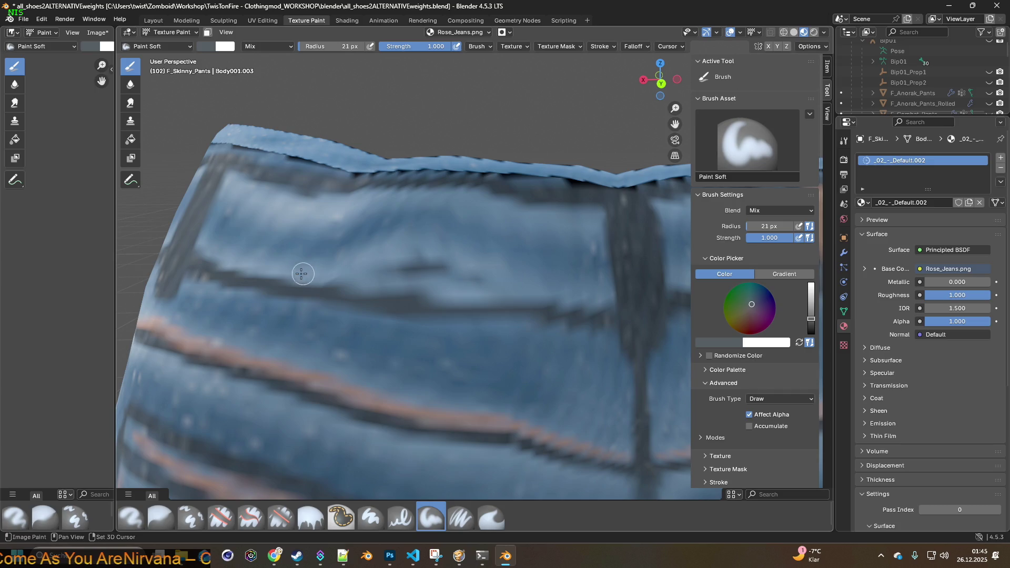
- Sample a pale waistband blue and paint a light stroke across the back waistband
{"action": "key", "text": "s"}
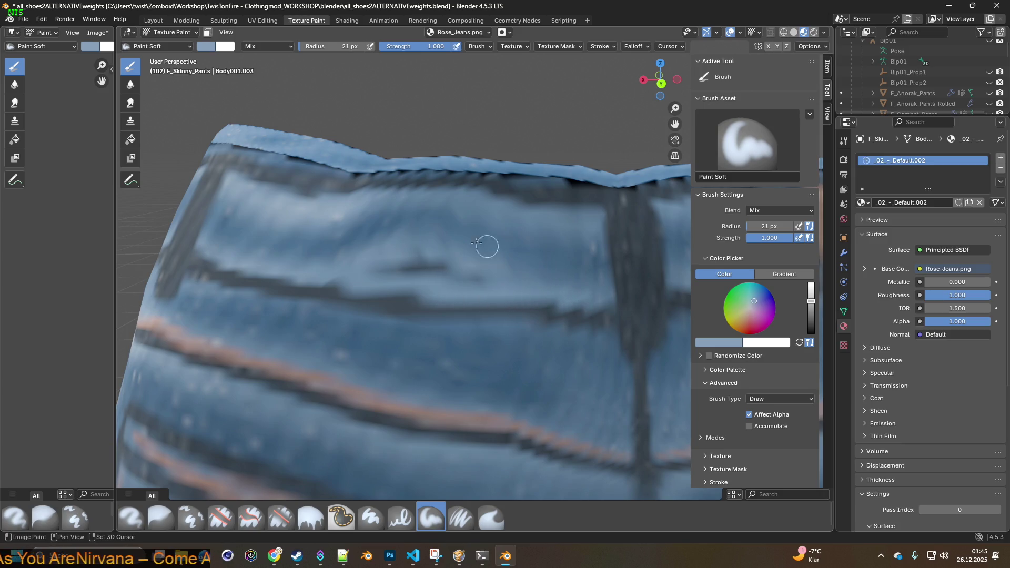
{"action": "key", "text": "s"}
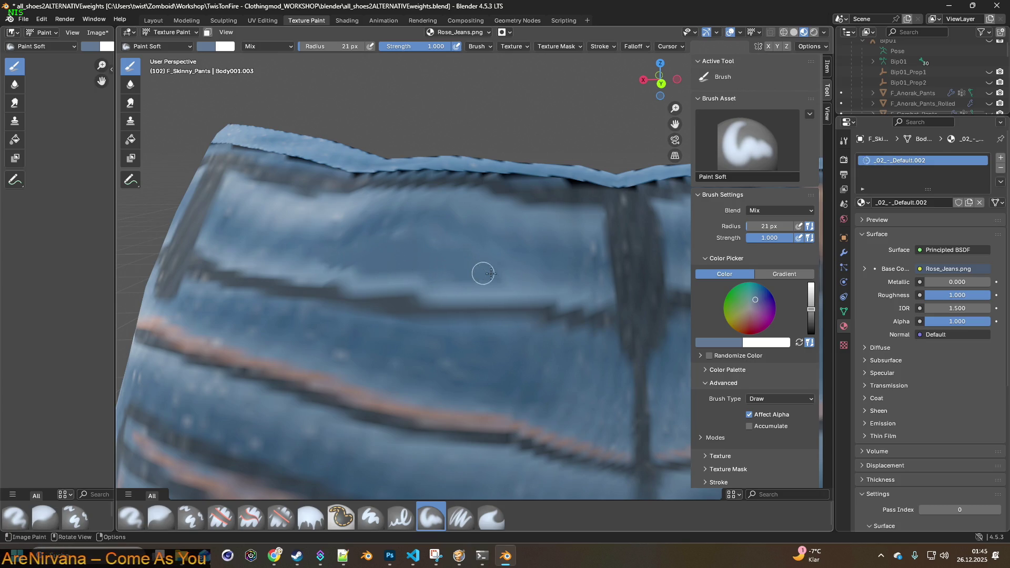
{"action": "key", "text": "s"}
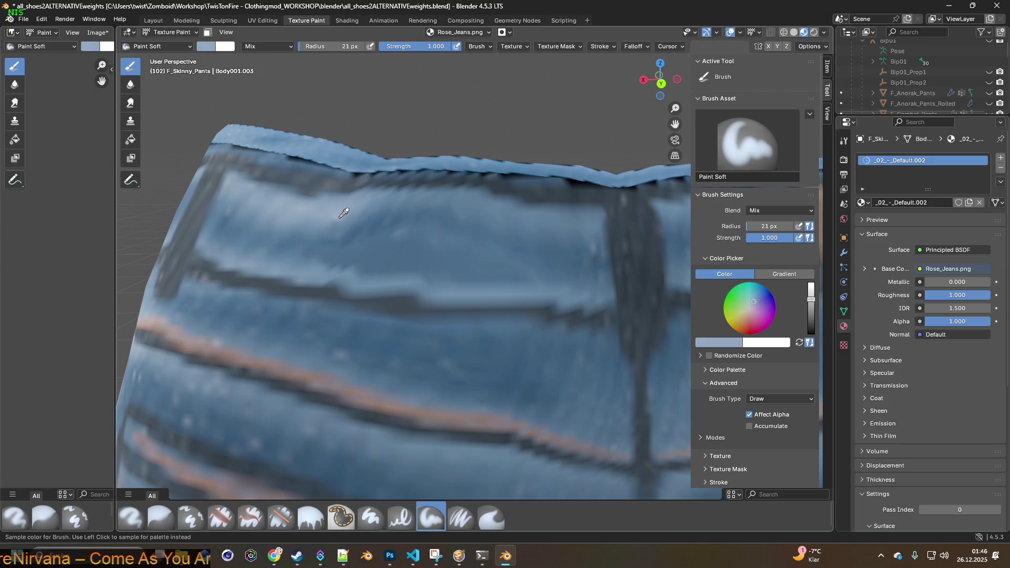
{"action": "mouse_move", "coordinate": [341, 225]}
{"action": "left_mouse_down"}
{"action": "mouse_move", "coordinate": [391, 226]}
{"action": "mouse_move", "coordinate": [368, 213]}
{"action": "mouse_move", "coordinate": [421, 210]}
{"action": "mouse_move", "coordinate": [361, 214]}
{"action": "mouse_move", "coordinate": [378, 197]}
{"action": "mouse_move", "coordinate": [395, 211]}
{"action": "left_mouse_up"}
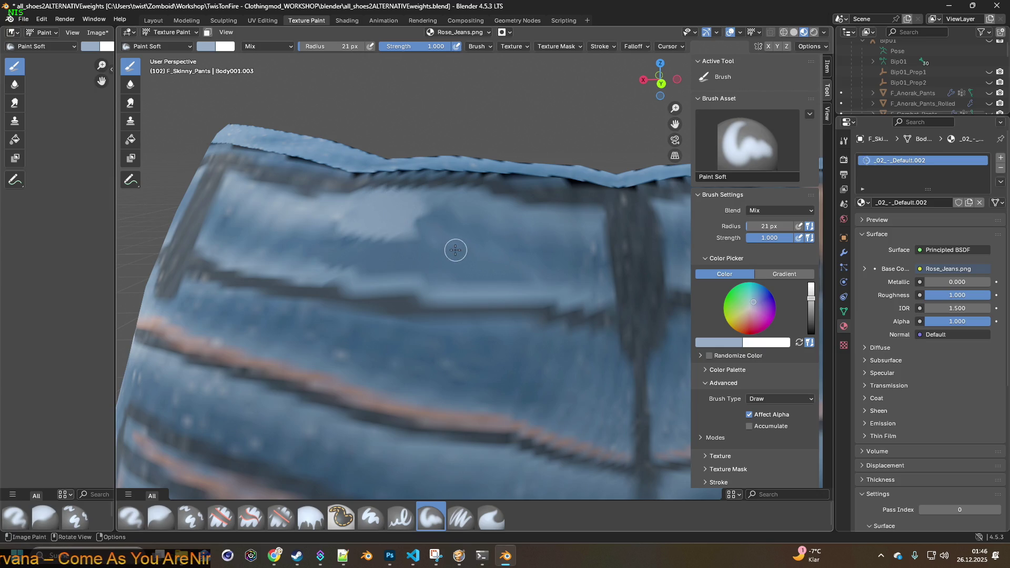
{"action": "left_click", "coordinate": [191, 518]}
- Set a clone source on the waistband and clone denim over the light painted patch
{"action": "left_click", "coordinate": [475, 251], "text": "ctrl"}
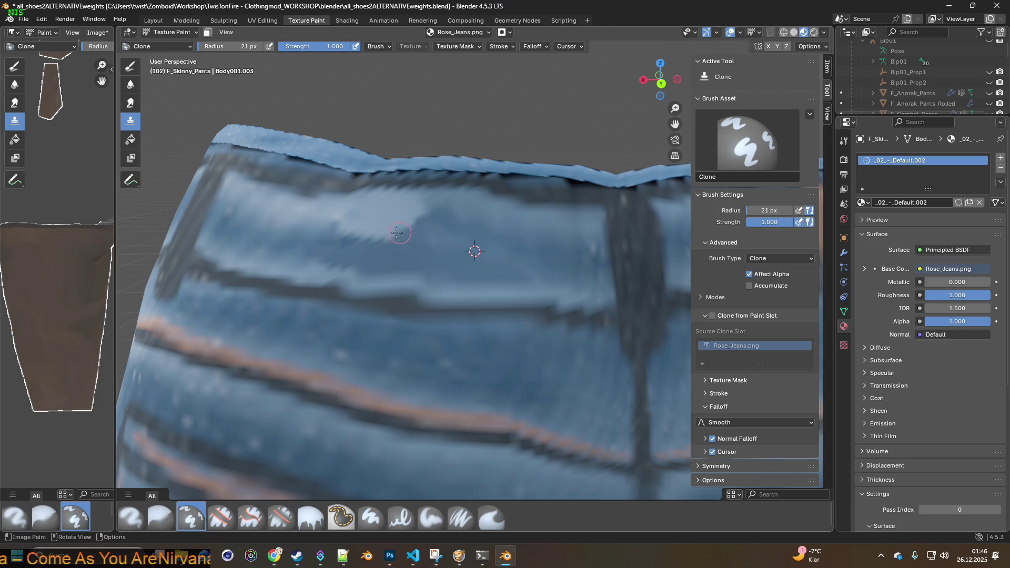
{"action": "mouse_move", "coordinate": [404, 232]}
{"action": "left_mouse_down"}
{"action": "mouse_move", "coordinate": [389, 216]}
{"action": "mouse_move", "coordinate": [353, 218]}
{"action": "mouse_move", "coordinate": [424, 210]}
{"action": "mouse_move", "coordinate": [350, 220]}
{"action": "mouse_move", "coordinate": [339, 240]}
{"action": "mouse_move", "coordinate": [296, 256]}
{"action": "mouse_move", "coordinate": [254, 250]}
{"action": "left_mouse_up"}
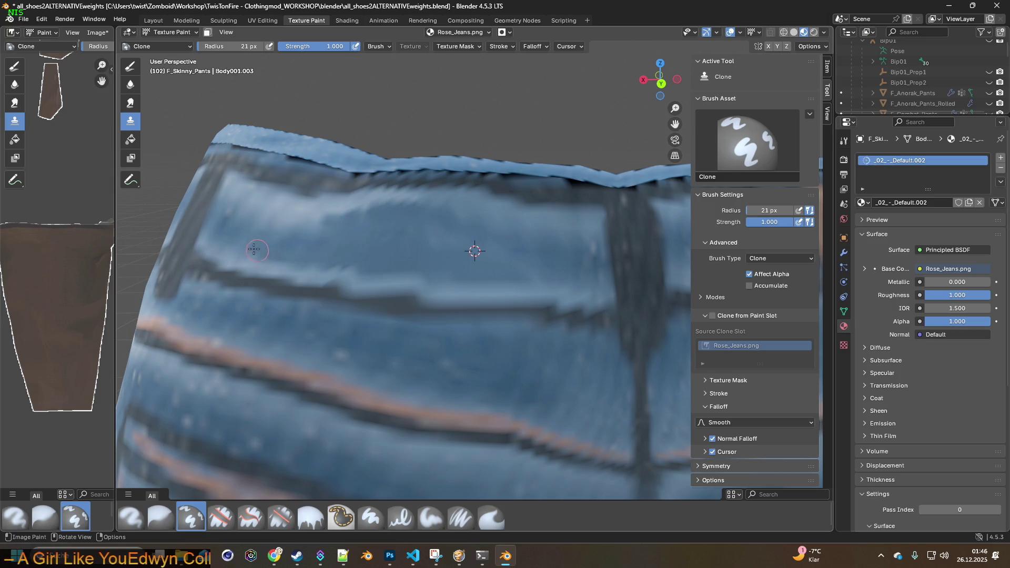
{"action": "mouse_move", "coordinate": [325, 232]}
{"action": "left_mouse_down"}
{"action": "mouse_move", "coordinate": [259, 221]}
{"action": "mouse_move", "coordinate": [375, 215]}
{"action": "mouse_move", "coordinate": [260, 210]}
{"action": "mouse_move", "coordinate": [311, 235]}
{"action": "mouse_move", "coordinate": [367, 239]}
{"action": "left_mouse_up"}
{"action": "scroll", "coordinate": [453, 264], "scroll_direction": "down", "scroll_amount": 3}
- Set a new clone source near the waistband centre, then switch to the Smear brush at 21 px
{"action": "middle_click_drag", "start_coordinate": [453, 265], "coordinate": [462, 283]}
{"action": "scroll", "coordinate": [485, 284], "scroll_direction": "up", "scroll_amount": 3}
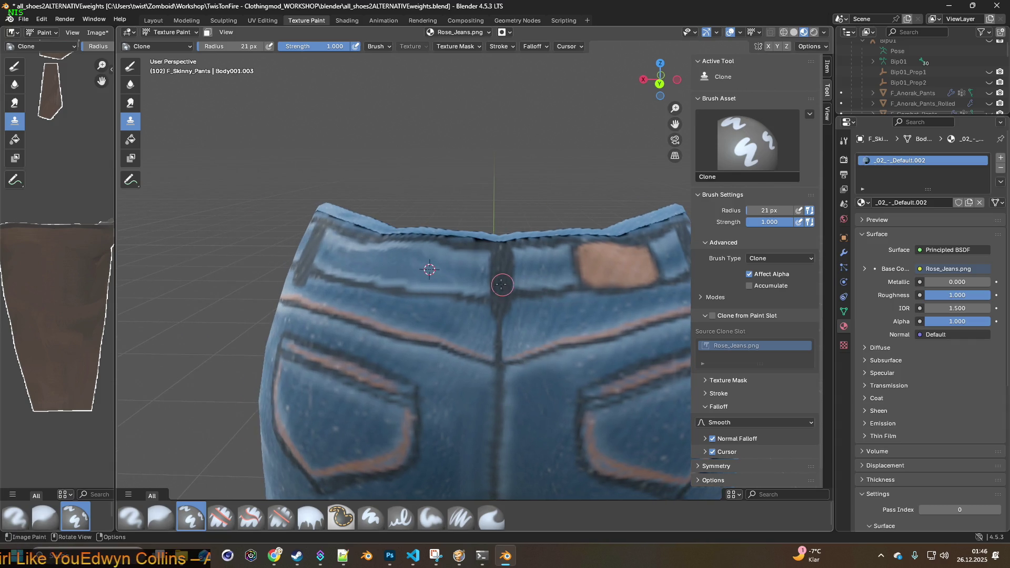
{"action": "left_click", "coordinate": [426, 242], "text": "ctrl"}
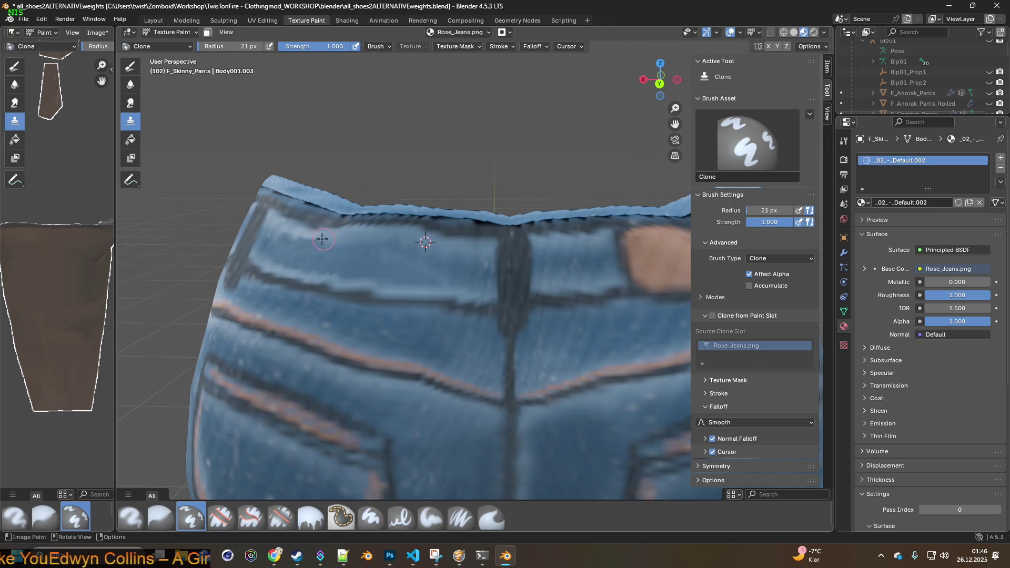
{"action": "middle_click_drag", "start_coordinate": [350, 262], "coordinate": [400, 268]}
{"action": "left_click", "coordinate": [491, 518]}
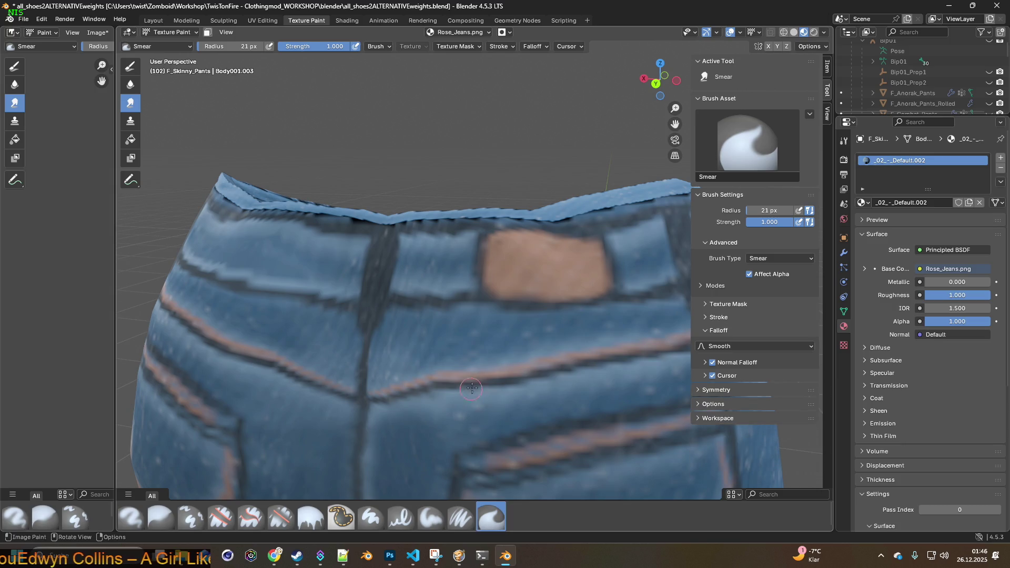
- Smear the waistband texture so it blends into the surrounding denim
{"action": "middle_click_drag", "start_coordinate": [321, 252], "coordinate": [354, 254]}
{"action": "left_click_drag", "start_coordinate": [354, 254], "coordinate": [373, 251]}
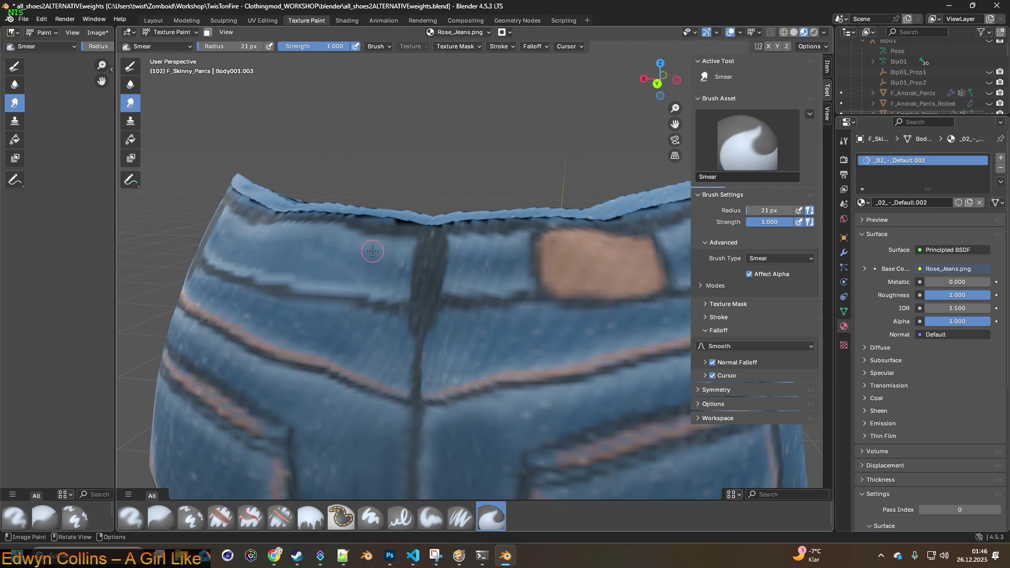
{"action": "middle_click_drag", "start_coordinate": [380, 271], "coordinate": [475, 280]}
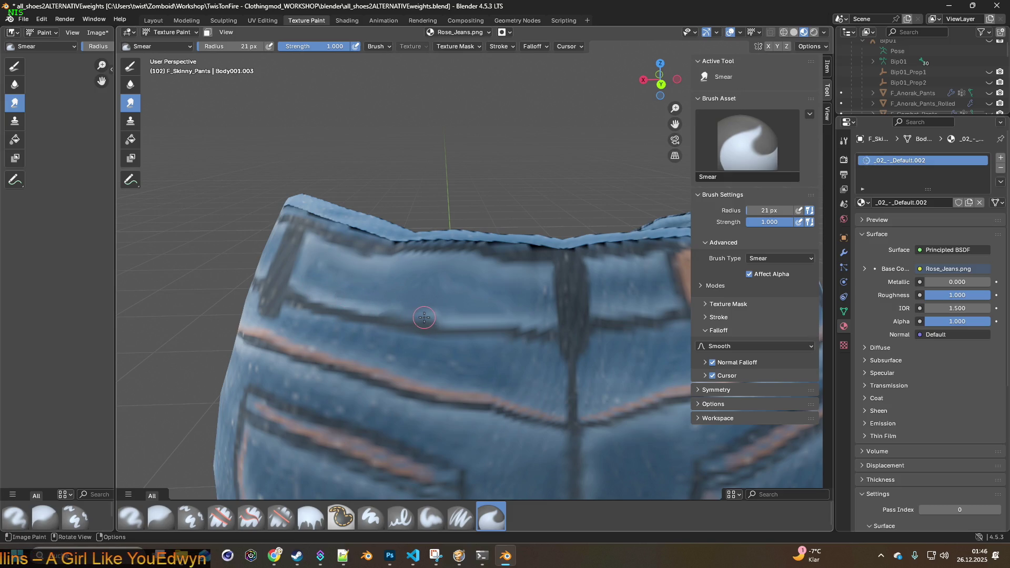
{"action": "left_click", "coordinate": [41, 19]}
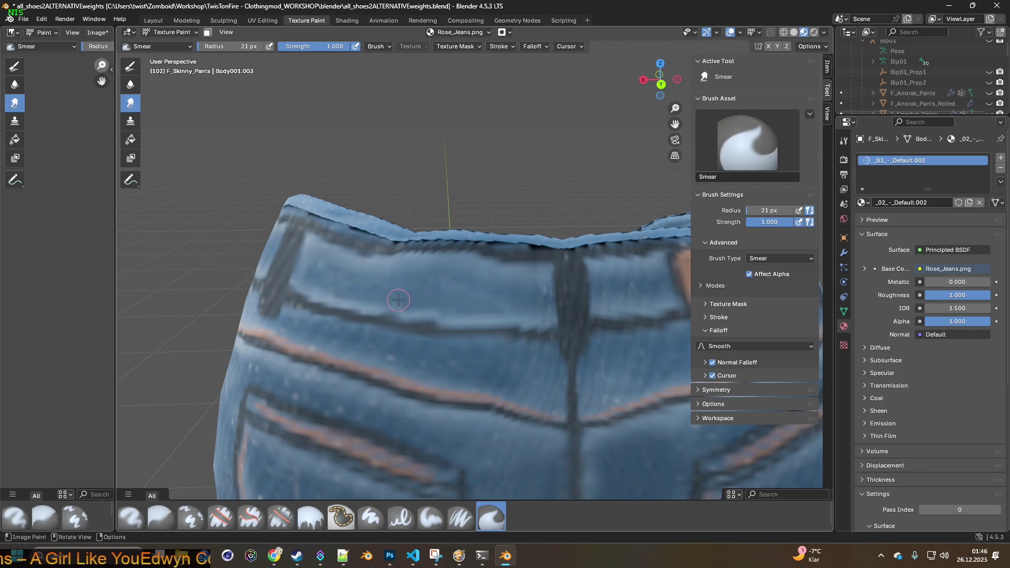
- Orbit, zoom and pan until the dark inner-leg seam below the crotch fills the view
{"action": "scroll", "coordinate": [363, 307], "scroll_direction": "up", "scroll_amount": 2}
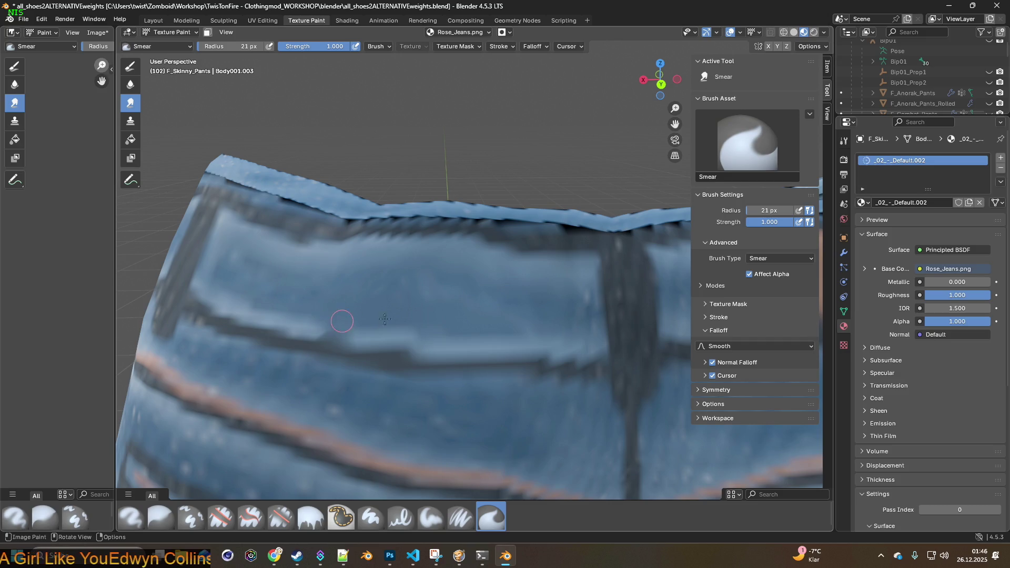
{"action": "scroll", "coordinate": [337, 319], "scroll_direction": "down", "scroll_amount": 5}
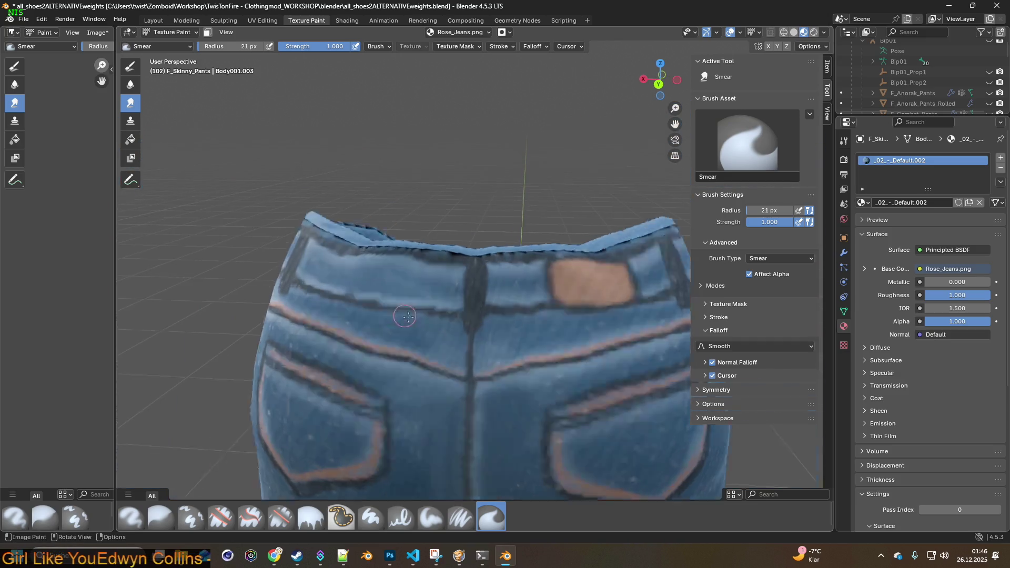
{"action": "scroll", "coordinate": [408, 316], "scroll_direction": "down", "scroll_amount": 2}
{"action": "mouse_move", "coordinate": [408, 316]}
{"action": "middle_mouse_down"}
{"action": "mouse_move", "coordinate": [480, 335]}
{"action": "mouse_move", "coordinate": [374, 313]}
{"action": "mouse_move", "coordinate": [451, 349]}
{"action": "mouse_move", "coordinate": [567, 370]}
{"action": "middle_mouse_up"}
{"action": "scroll", "coordinate": [373, 314], "scroll_direction": "down", "scroll_amount": 2}
{"action": "scroll", "coordinate": [486, 351], "scroll_direction": "down", "scroll_amount": 1}
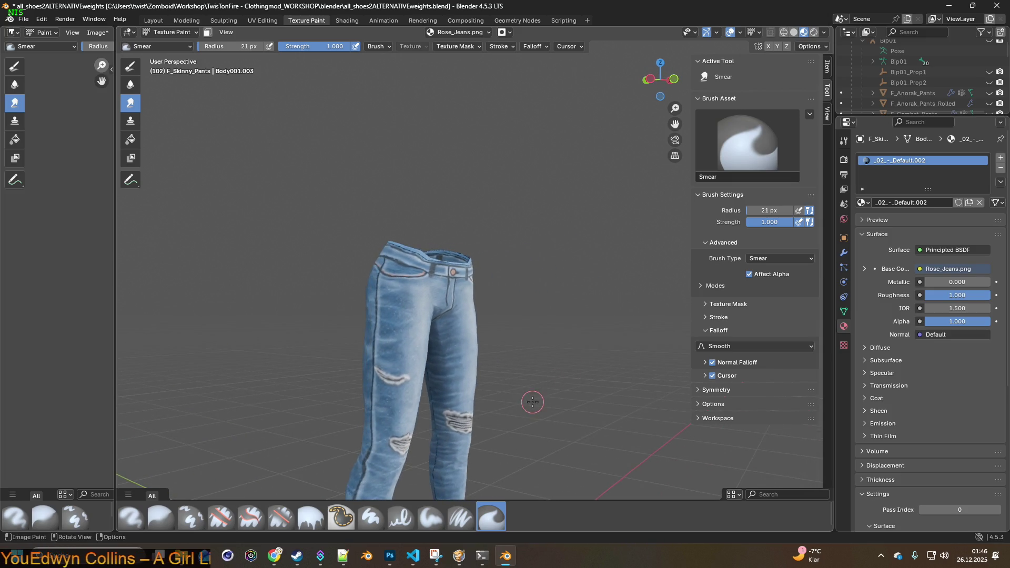
{"action": "scroll", "coordinate": [532, 402], "scroll_direction": "up", "scroll_amount": 4}
{"action": "mouse_move", "coordinate": [505, 389]}
{"action": "middle_mouse_down"}
{"action": "mouse_move", "coordinate": [422, 346]}
{"action": "mouse_move", "coordinate": [463, 390]}
{"action": "middle_mouse_up"}
{"action": "scroll", "coordinate": [485, 413], "scroll_direction": "up", "scroll_amount": 5}
{"action": "mouse_move", "coordinate": [541, 265]}
{"action": "middle_mouse_down", "text": "shift"}
{"action": "mouse_move", "coordinate": [474, 258]}
{"action": "mouse_move", "coordinate": [351, 313]}
{"action": "mouse_move", "coordinate": [416, 316]}
{"action": "mouse_move", "coordinate": [469, 300]}
{"action": "mouse_move", "coordinate": [260, 135]}
{"action": "middle_mouse_up", "text": "shift"}
{"action": "scroll", "coordinate": [447, 268], "scroll_direction": "up", "scroll_amount": 3}
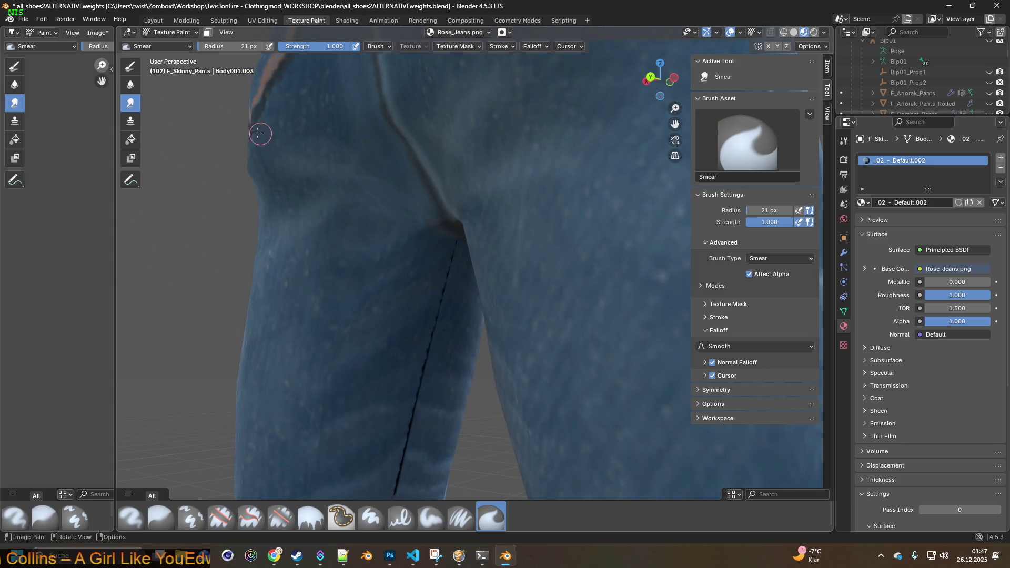
- Switch to the Clone brush and enlarge its radius to 52 px
{"action": "left_click", "coordinate": [190, 518]}
{"action": "scroll", "coordinate": [426, 275], "scroll_direction": "up", "scroll_amount": 2}
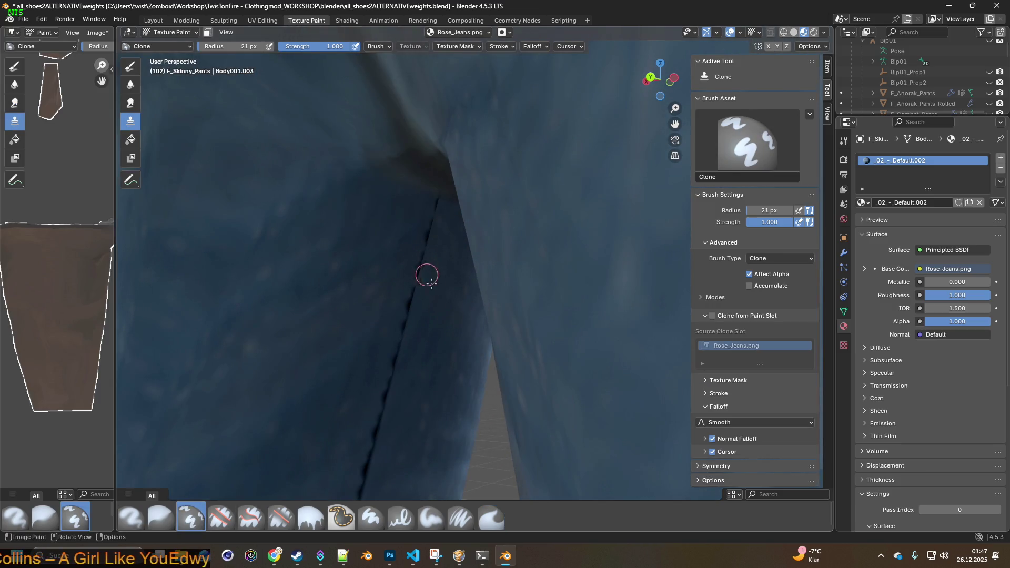
{"action": "left_click_drag", "start_coordinate": [235, 45], "coordinate": [235, 46]}
{"action": "left_click", "coordinate": [370, 220], "text": "ctrl"}
- Clone denim from beside the seam over its upper part on the inner leg
{"action": "mouse_move", "coordinate": [391, 222]}
{"action": "left_mouse_down"}
{"action": "mouse_move", "coordinate": [428, 210]}
{"action": "mouse_move", "coordinate": [428, 232]}
{"action": "mouse_move", "coordinate": [435, 207]}
{"action": "mouse_move", "coordinate": [403, 329]}
{"action": "left_mouse_up"}
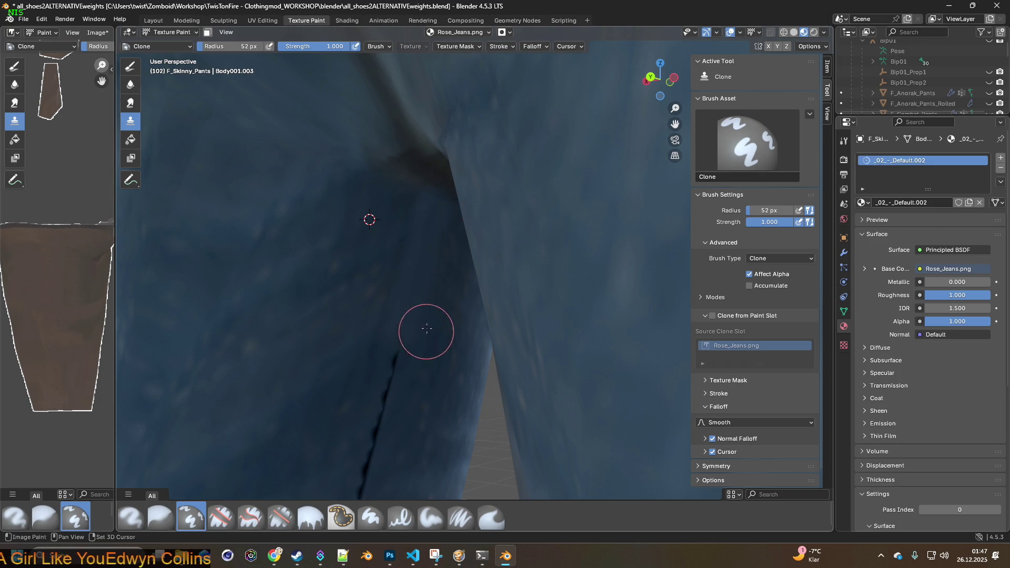
{"action": "scroll", "coordinate": [410, 295], "scroll_direction": "down", "scroll_amount": 3, "text": "shift"}
{"action": "left_click", "coordinate": [455, 206], "text": "ctrl"}
{"action": "mouse_move", "coordinate": [455, 206]}
{"action": "left_mouse_down"}
{"action": "mouse_move", "coordinate": [424, 241]}
{"action": "mouse_move", "coordinate": [412, 232]}
{"action": "mouse_move", "coordinate": [384, 300]}
{"action": "mouse_move", "coordinate": [366, 392]}
{"action": "left_mouse_up"}
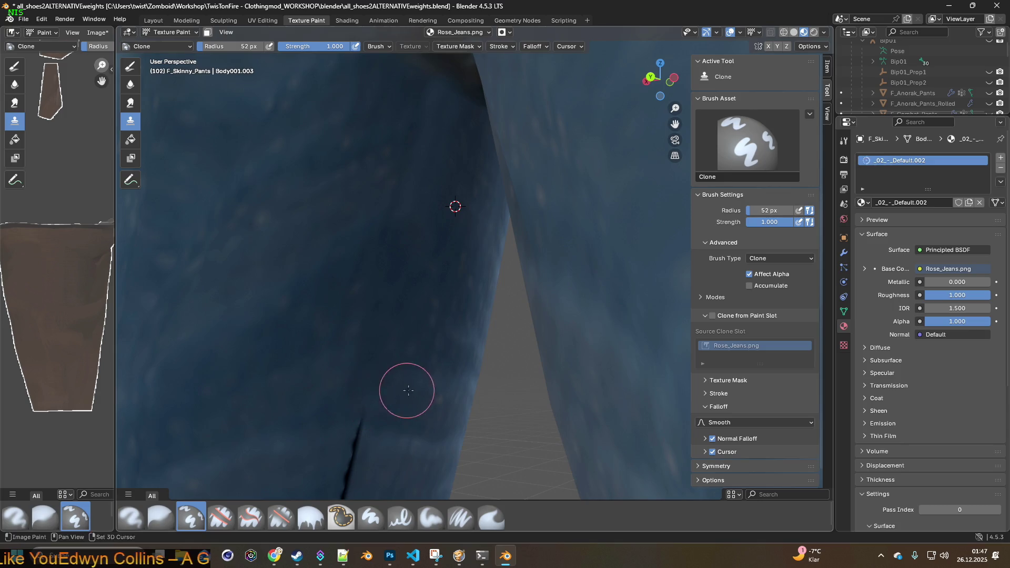
{"action": "scroll", "coordinate": [405, 368], "scroll_direction": "down", "scroll_amount": 3, "text": "shift"}
{"action": "left_click", "coordinate": [396, 306], "text": "ctrl"}
{"action": "left_click_drag", "start_coordinate": [369, 297], "coordinate": [365, 293]}
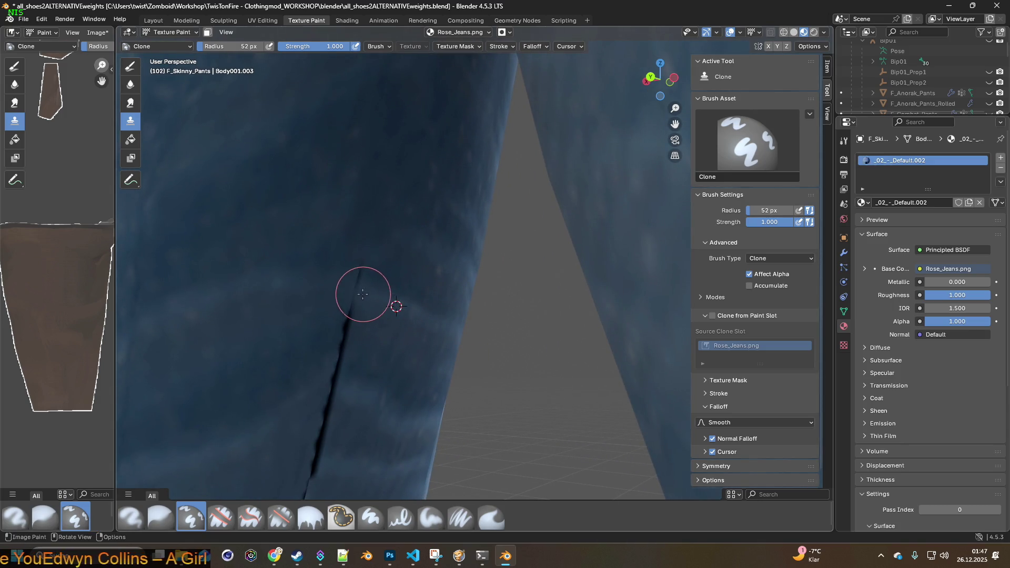
{"action": "left_click", "coordinate": [393, 289], "text": "ctrl"}
{"action": "left_click", "coordinate": [396, 278], "text": "ctrl"}
{"action": "left_click", "coordinate": [386, 330], "text": "ctrl"}
{"action": "left_click_drag", "start_coordinate": [365, 327], "coordinate": [342, 309]}
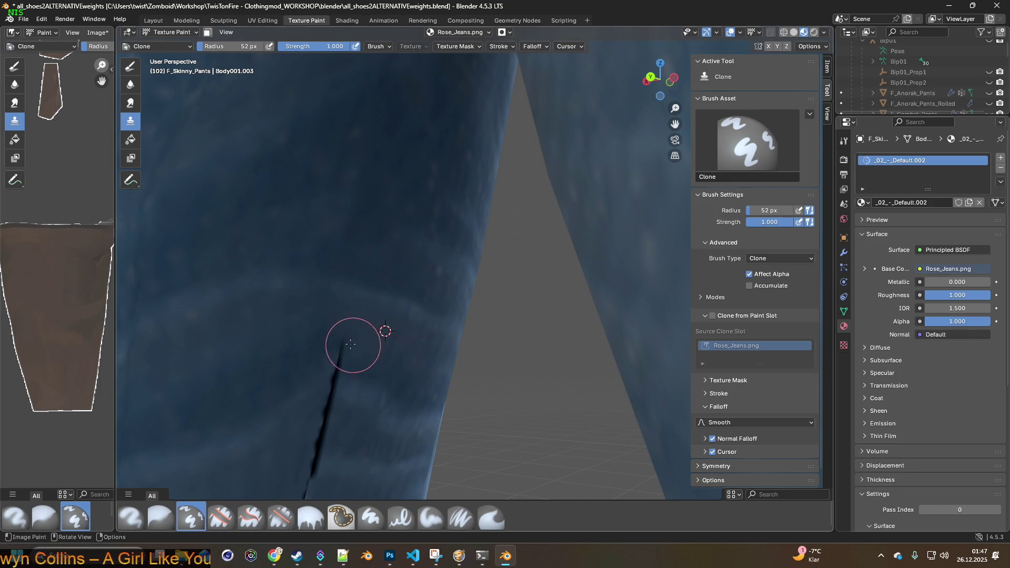
- Follow the seam down the leg, cloning denim over each next section
{"action": "middle_click_drag", "start_coordinate": [361, 347], "coordinate": [385, 324]}
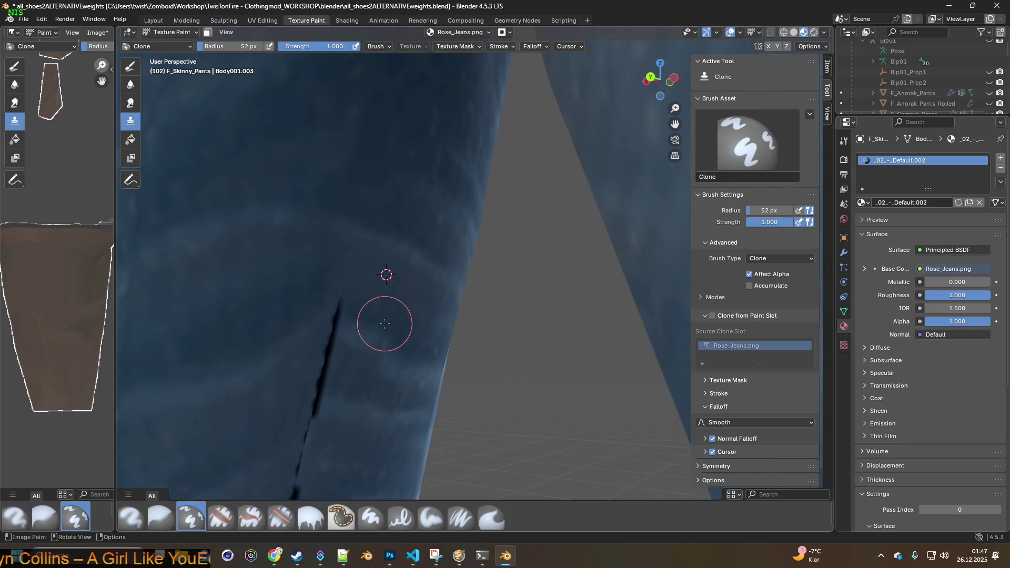
{"action": "left_click_drag", "start_coordinate": [390, 327], "coordinate": [330, 304]}
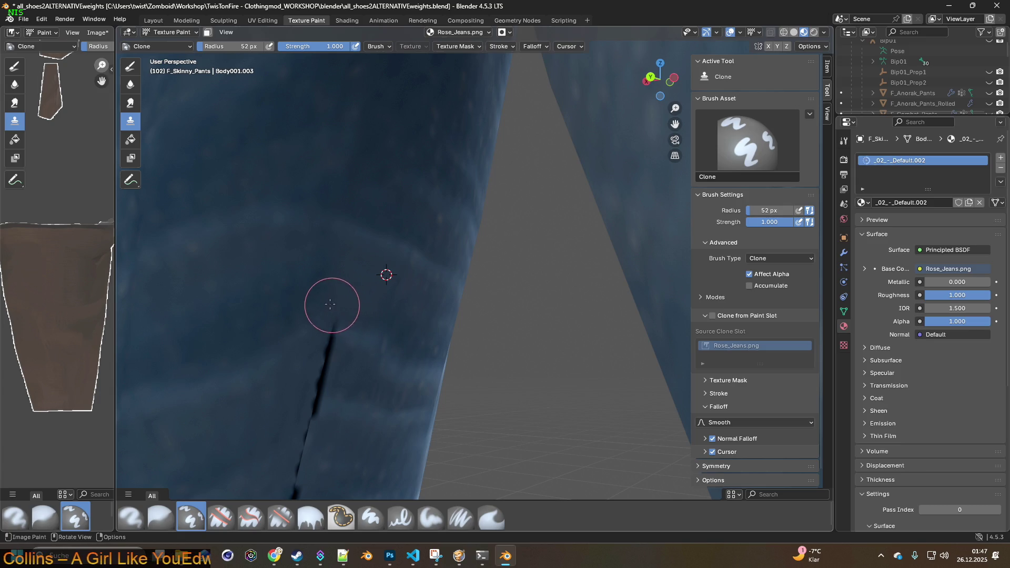
{"action": "left_click", "coordinate": [361, 343], "text": "ctrl"}
{"action": "left_click_drag", "start_coordinate": [355, 339], "coordinate": [319, 334]}
{"action": "mouse_move", "coordinate": [319, 334]}
{"action": "middle_mouse_down"}
{"action": "mouse_move", "coordinate": [334, 284]}
{"action": "mouse_move", "coordinate": [318, 318]}
{"action": "middle_mouse_up"}
{"action": "left_click_drag", "start_coordinate": [288, 310], "coordinate": [288, 300]}
{"action": "left_click", "coordinate": [322, 294], "text": "ctrl"}
{"action": "left_click", "coordinate": [310, 349], "text": "ctrl"}
{"action": "mouse_move", "coordinate": [309, 349]}
{"action": "left_mouse_down"}
{"action": "mouse_move", "coordinate": [282, 340]}
{"action": "mouse_move", "coordinate": [289, 349]}
{"action": "left_mouse_up"}
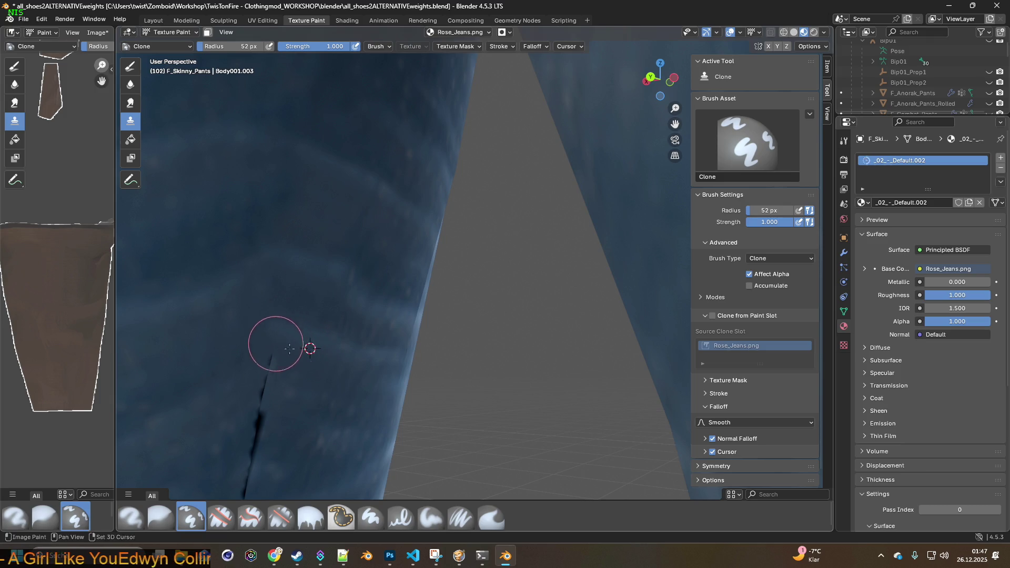
{"action": "middle_click_drag", "start_coordinate": [290, 349], "coordinate": [311, 309]}
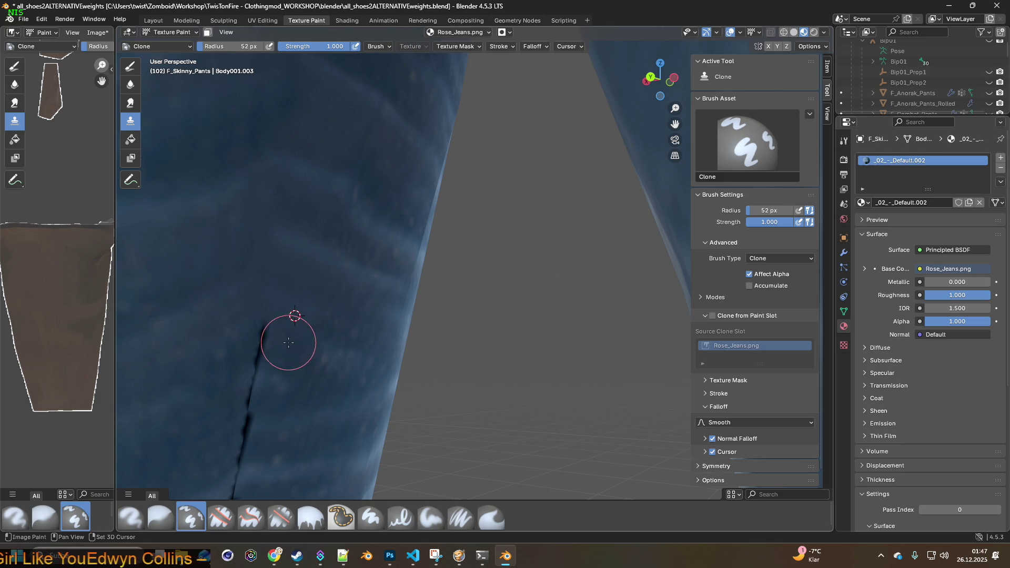
{"action": "middle_click_drag", "start_coordinate": [263, 360], "coordinate": [298, 291]}
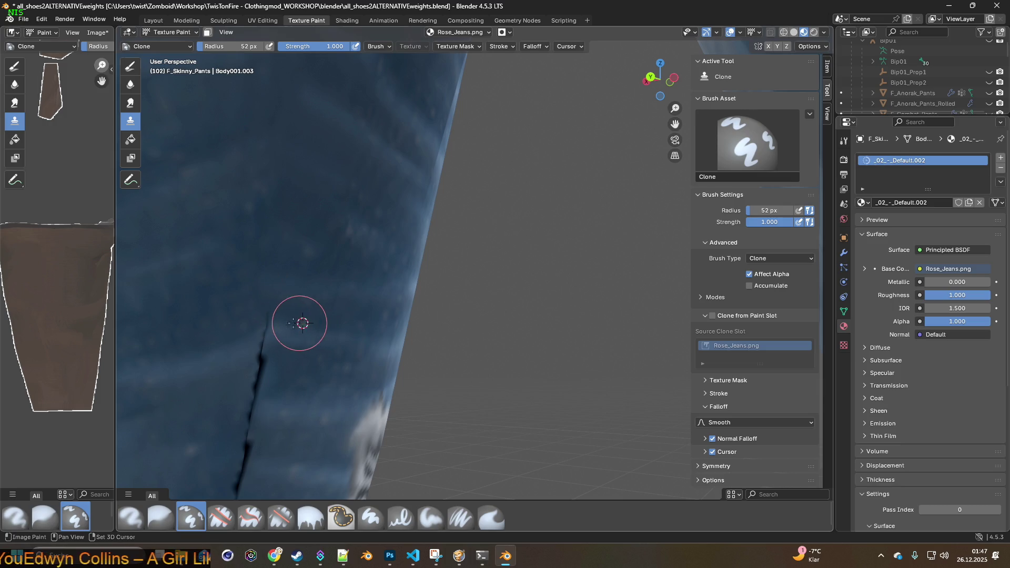
- Place the clone source and orbit the view upward along the dark notched crease
{"action": "right_click", "coordinate": [298, 317], "text": "shift"}
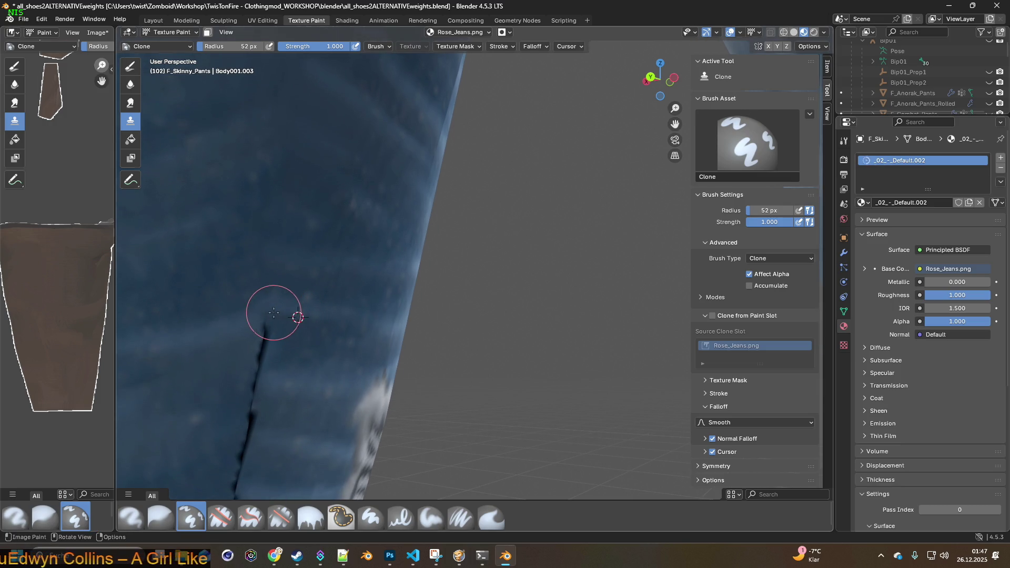
{"action": "middle_click_drag", "start_coordinate": [269, 312], "coordinate": [290, 328]}
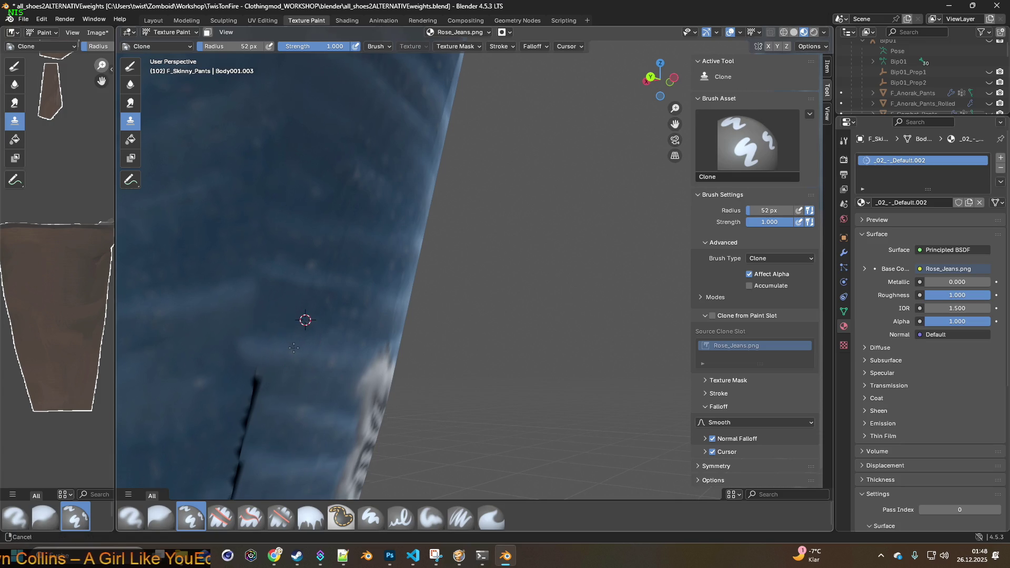
{"action": "middle_click_drag", "start_coordinate": [264, 328], "coordinate": [298, 323]}
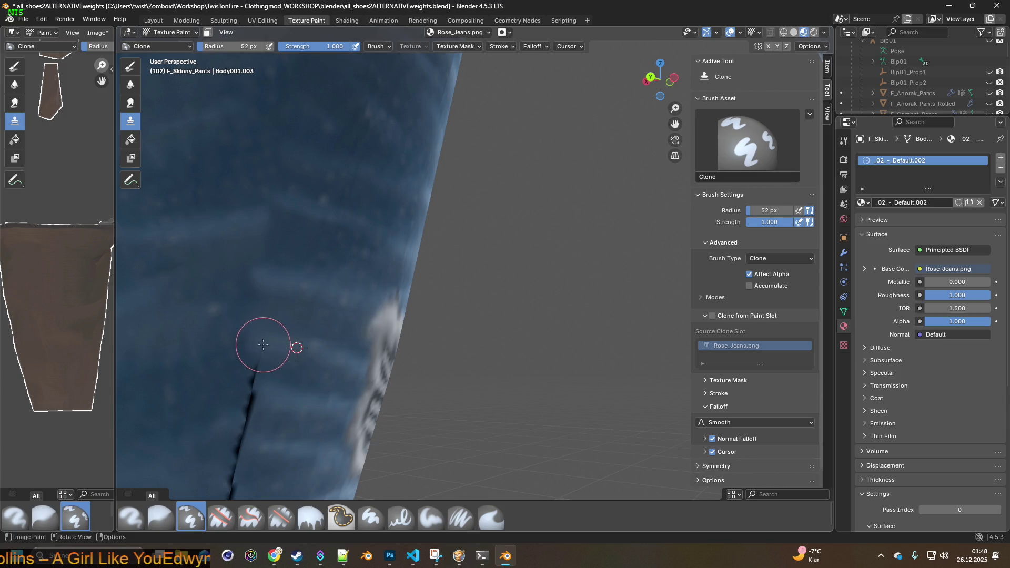
{"action": "middle_click_drag", "start_coordinate": [242, 340], "coordinate": [289, 266], "text": "shift"}
{"action": "right_click", "coordinate": [275, 312], "text": "shift"}
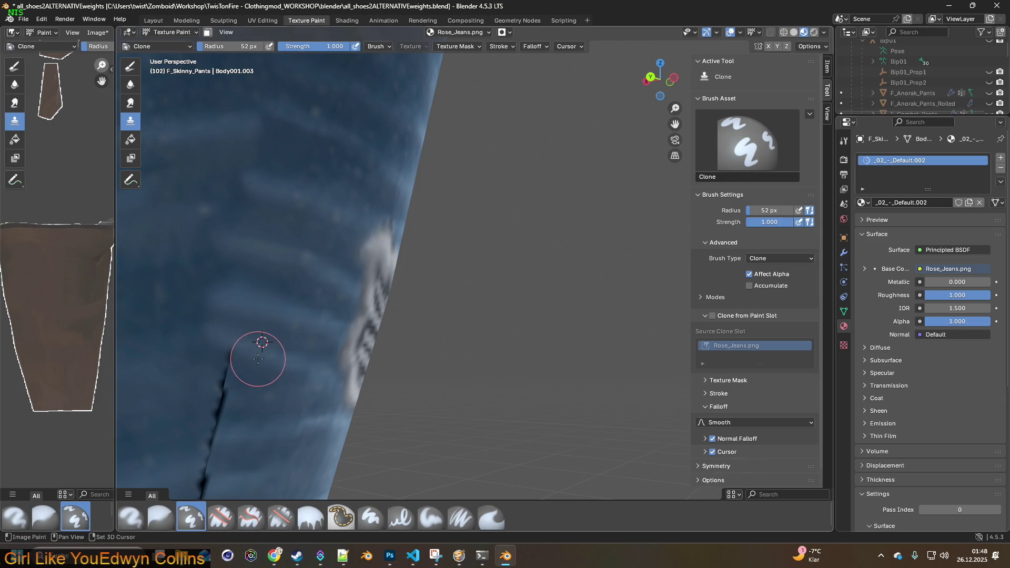
{"action": "mouse_move", "coordinate": [222, 353]}
{"action": "middle_mouse_down", "text": "shift"}
{"action": "mouse_move", "coordinate": [262, 288]}
{"action": "mouse_move", "coordinate": [253, 297]}
{"action": "middle_mouse_up", "text": "shift"}
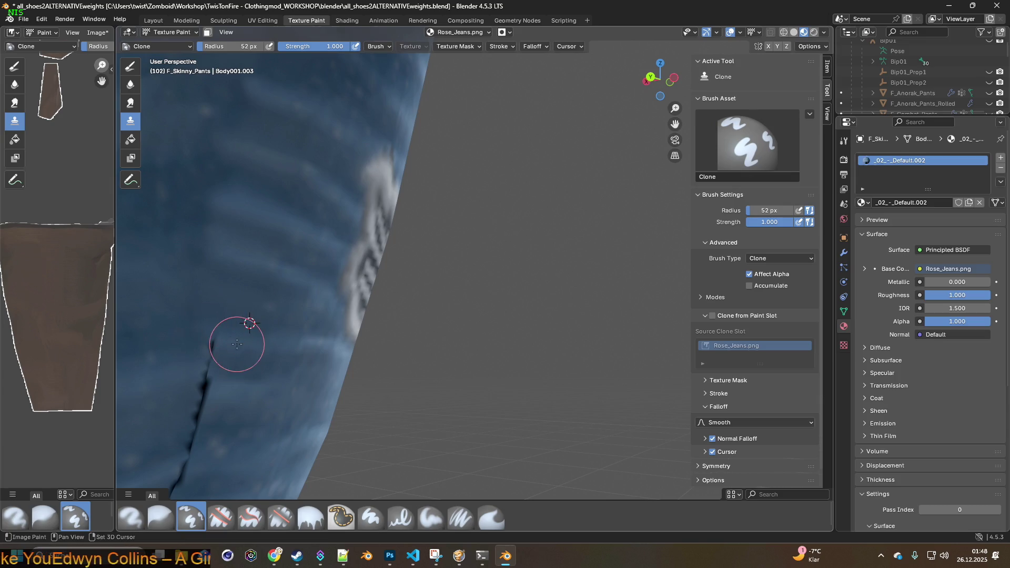
{"action": "middle_click_drag", "start_coordinate": [226, 347], "coordinate": [250, 323], "text": "shift"}
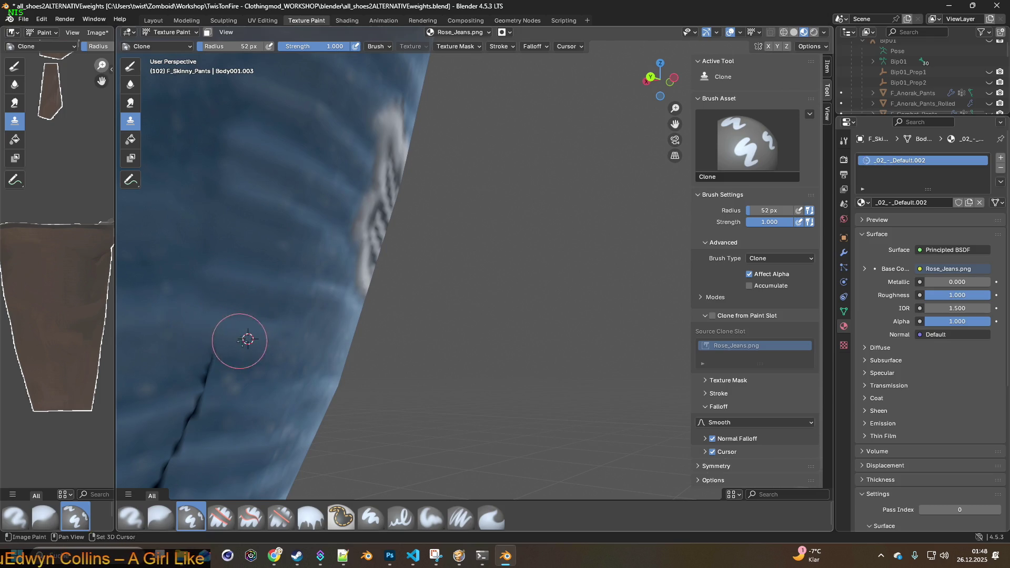
{"action": "middle_click_drag", "start_coordinate": [245, 340], "coordinate": [245, 309], "text": "shift"}
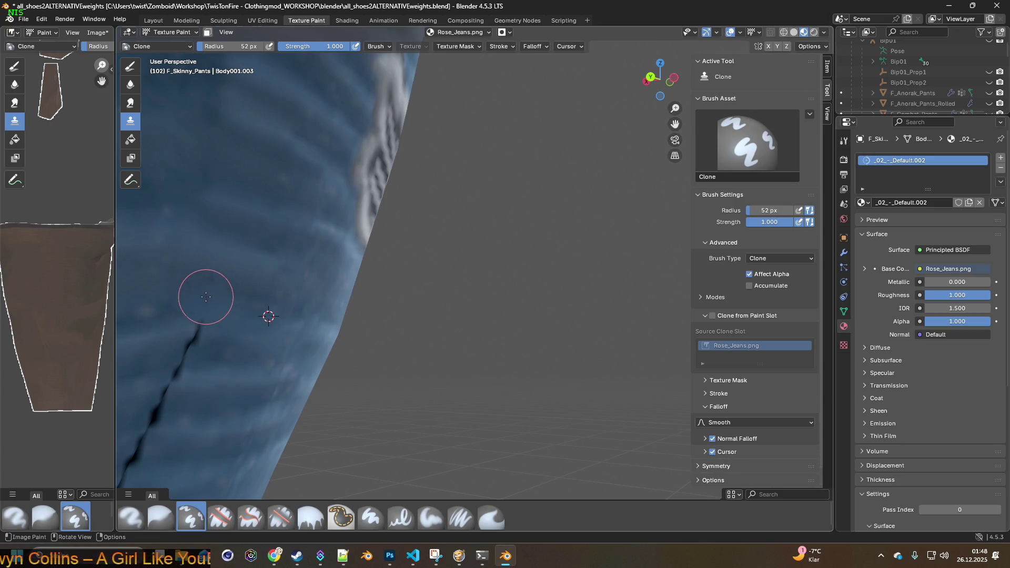
{"action": "middle_click_drag", "start_coordinate": [206, 296], "coordinate": [210, 273], "text": "shift"}
{"action": "right_click", "coordinate": [249, 305], "text": "shift"}
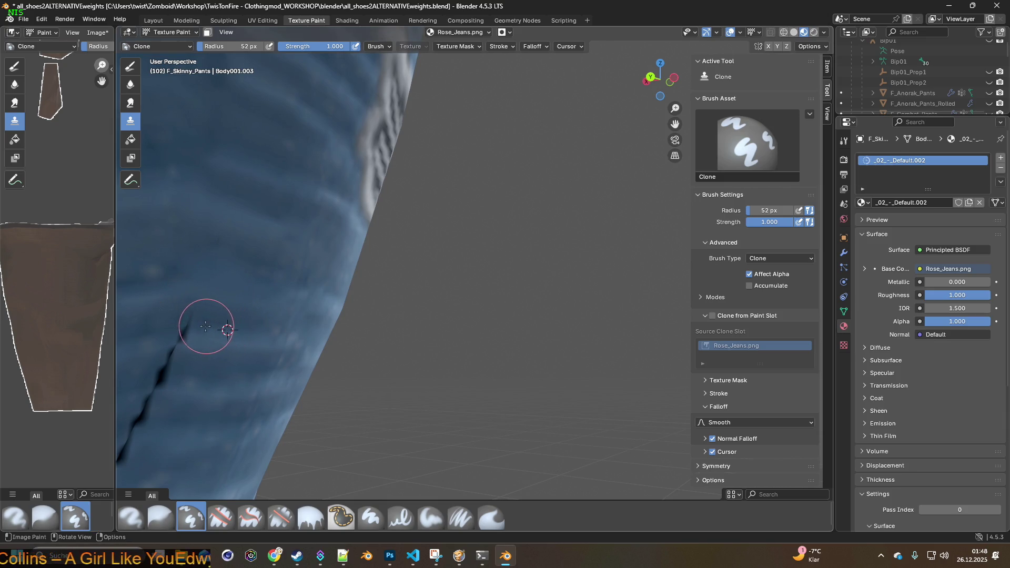
{"action": "middle_click_drag", "start_coordinate": [212, 335], "coordinate": [250, 311]}
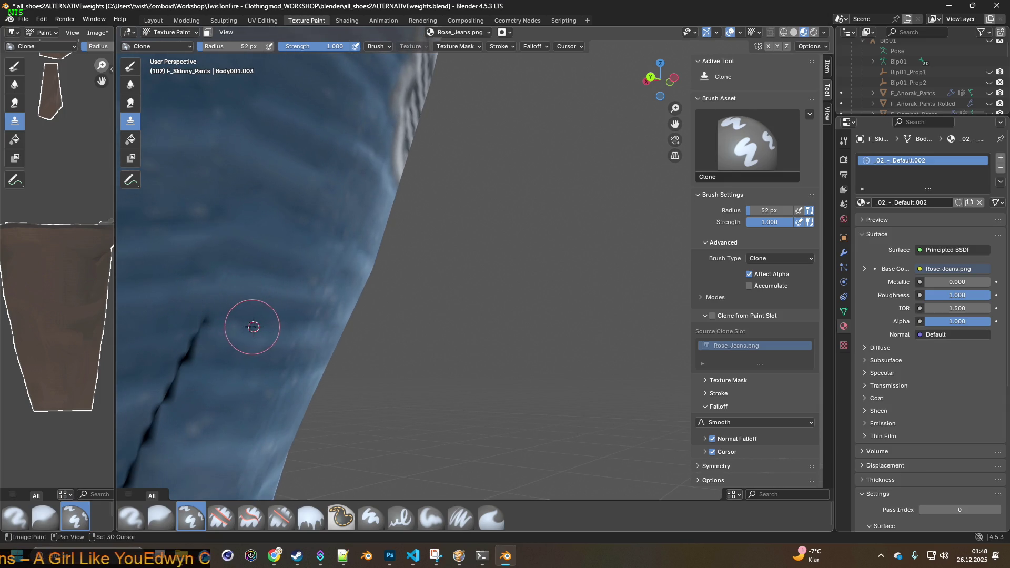
{"action": "middle_click_drag", "start_coordinate": [196, 325], "coordinate": [285, 302]}
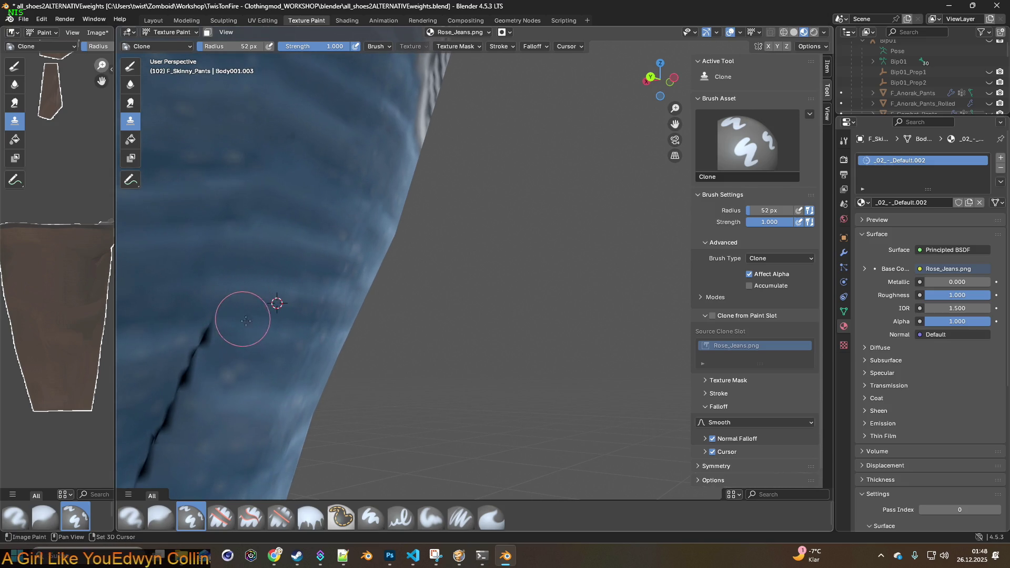
{"action": "middle_click_drag", "start_coordinate": [191, 323], "coordinate": [289, 310]}
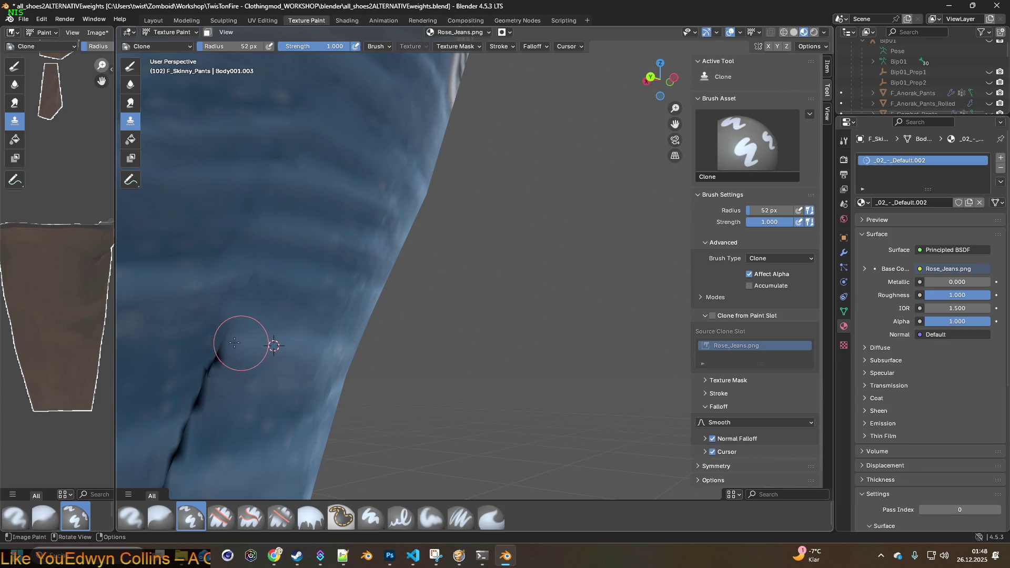
{"action": "middle_click_drag", "start_coordinate": [244, 345], "coordinate": [271, 289]}
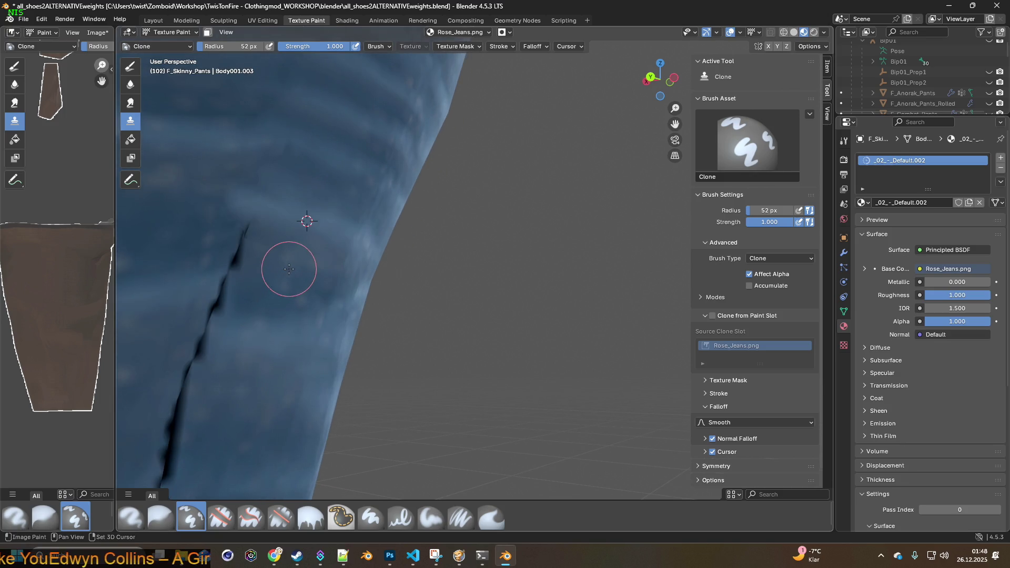
- Clone clean denim over the crease's upper part, resetting the source several times
{"action": "mouse_move", "coordinate": [247, 255]}
{"action": "left_mouse_down"}
{"action": "mouse_move", "coordinate": [226, 249]}
{"action": "mouse_move", "coordinate": [241, 243]}
{"action": "left_mouse_up"}
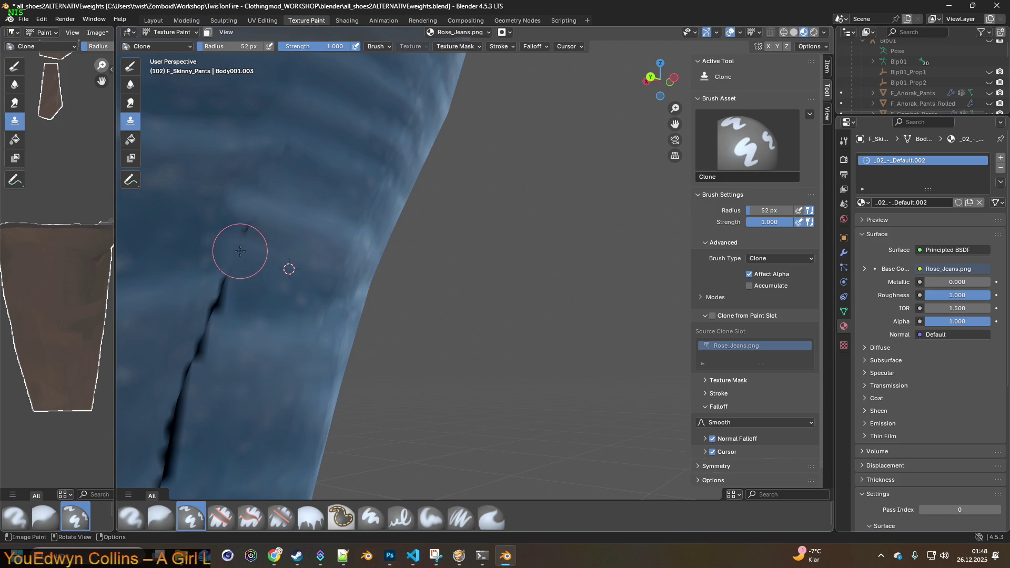
{"action": "left_click", "coordinate": [283, 237], "text": "ctrl"}
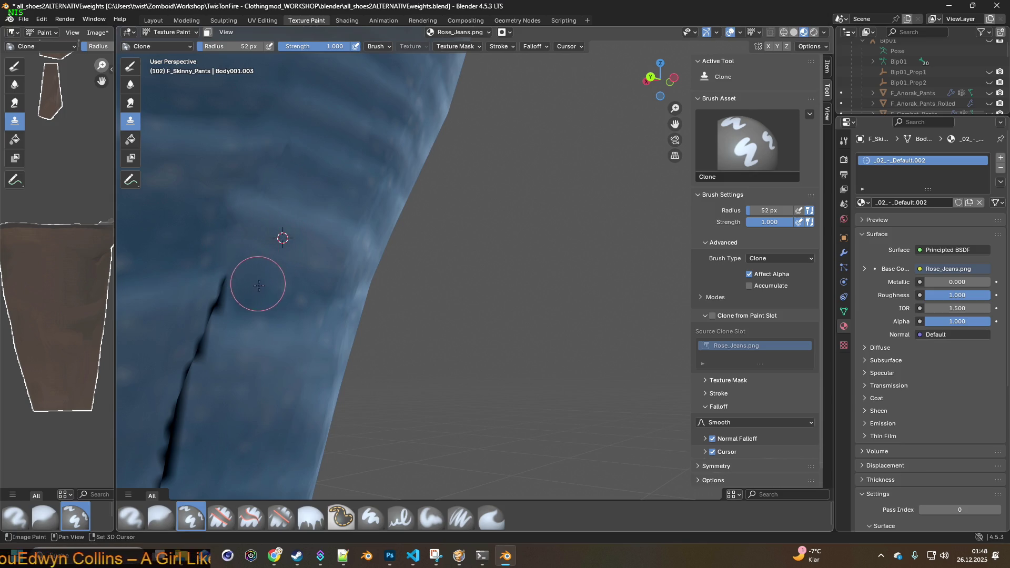
{"action": "left_click", "coordinate": [267, 344], "text": "ctrl"}
{"action": "mouse_move", "coordinate": [204, 327]}
{"action": "left_mouse_down"}
{"action": "mouse_move", "coordinate": [207, 316]}
{"action": "mouse_move", "coordinate": [195, 311]}
{"action": "mouse_move", "coordinate": [210, 344]}
{"action": "left_mouse_up"}
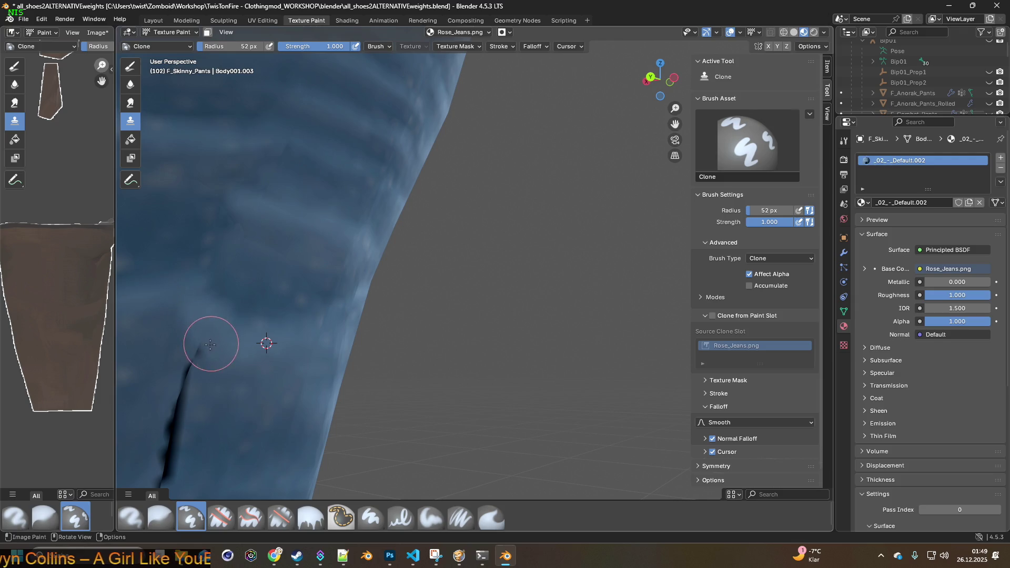
{"action": "middle_click_drag", "start_coordinate": [217, 337], "coordinate": [233, 239], "text": "shift"}
{"action": "left_click", "coordinate": [256, 293], "text": "ctrl"}
{"action": "left_click_drag", "start_coordinate": [234, 281], "coordinate": [194, 256]}
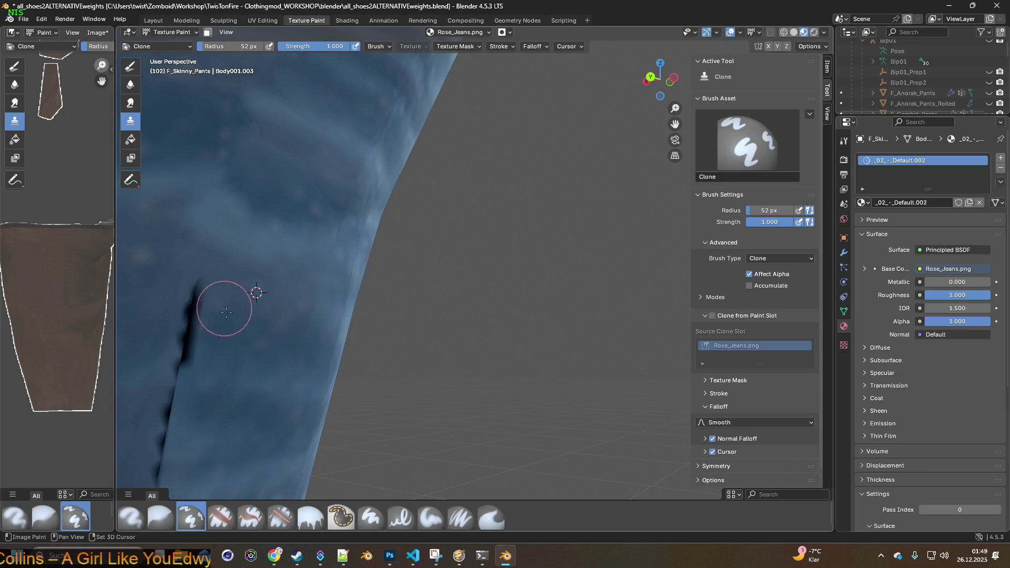
{"action": "left_click", "coordinate": [249, 319], "text": "ctrl"}
{"action": "mouse_move", "coordinate": [235, 318]}
{"action": "left_mouse_down"}
{"action": "mouse_move", "coordinate": [198, 300]}
{"action": "mouse_move", "coordinate": [189, 333]}
{"action": "left_mouse_up"}
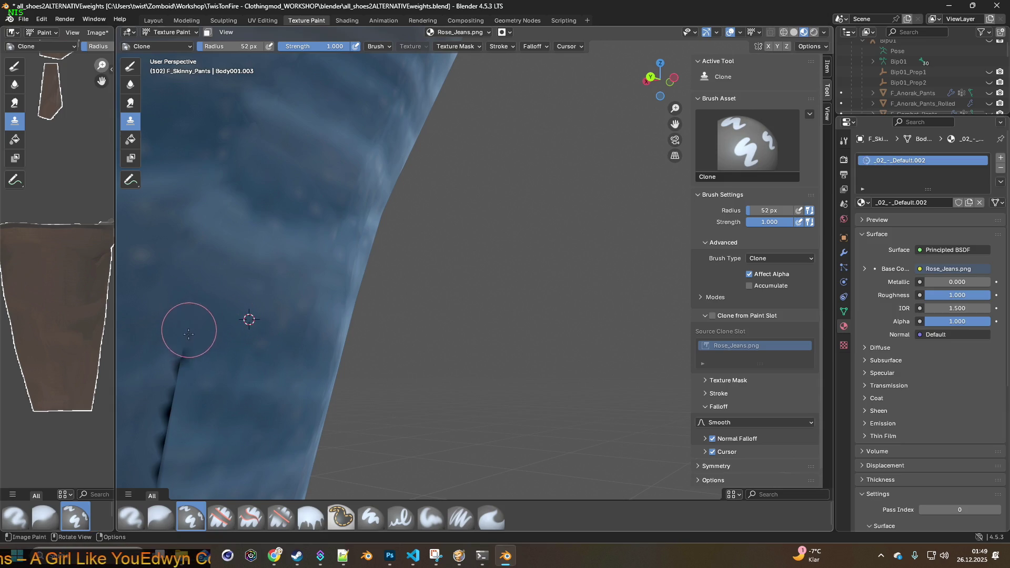
{"action": "middle_click_drag", "start_coordinate": [214, 338], "coordinate": [305, 316]}
{"action": "left_click", "coordinate": [326, 306], "text": "ctrl"}
{"action": "mouse_move", "coordinate": [287, 293]}
{"action": "left_mouse_down"}
{"action": "mouse_move", "coordinate": [254, 286]}
{"action": "mouse_move", "coordinate": [266, 277]}
{"action": "left_mouse_up"}
- Keep cloning denim over the top of the crease from sources just beside it
{"action": "left_click", "coordinate": [337, 271], "text": "ctrl"}
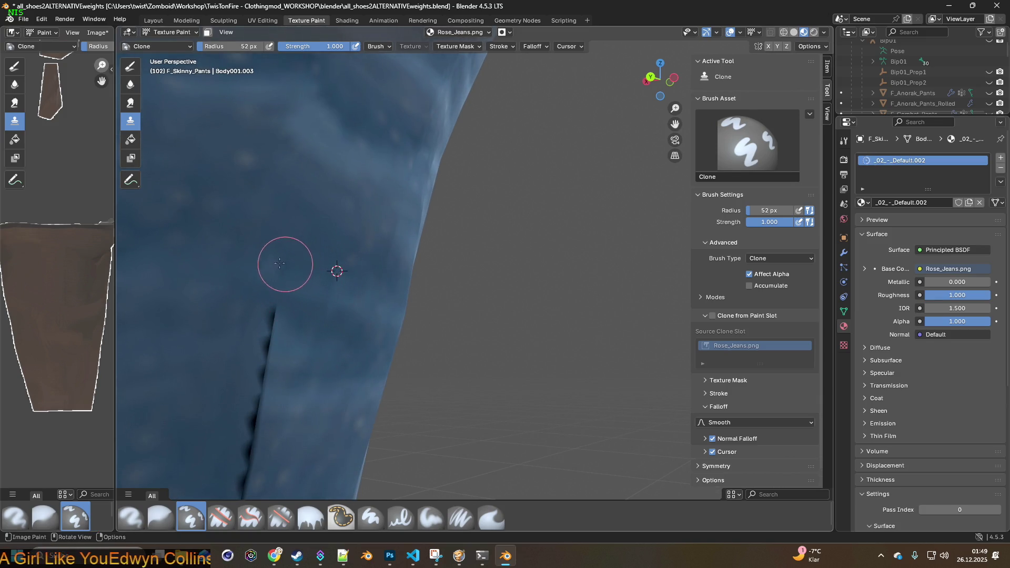
{"action": "left_click", "coordinate": [315, 327], "text": "ctrl"}
{"action": "mouse_move", "coordinate": [300, 327]}
{"action": "left_mouse_down"}
{"action": "mouse_move", "coordinate": [270, 321]}
{"action": "mouse_move", "coordinate": [268, 355]}
{"action": "mouse_move", "coordinate": [240, 346]}
{"action": "left_mouse_up"}
{"action": "left_click", "coordinate": [314, 357], "text": "ctrl"}
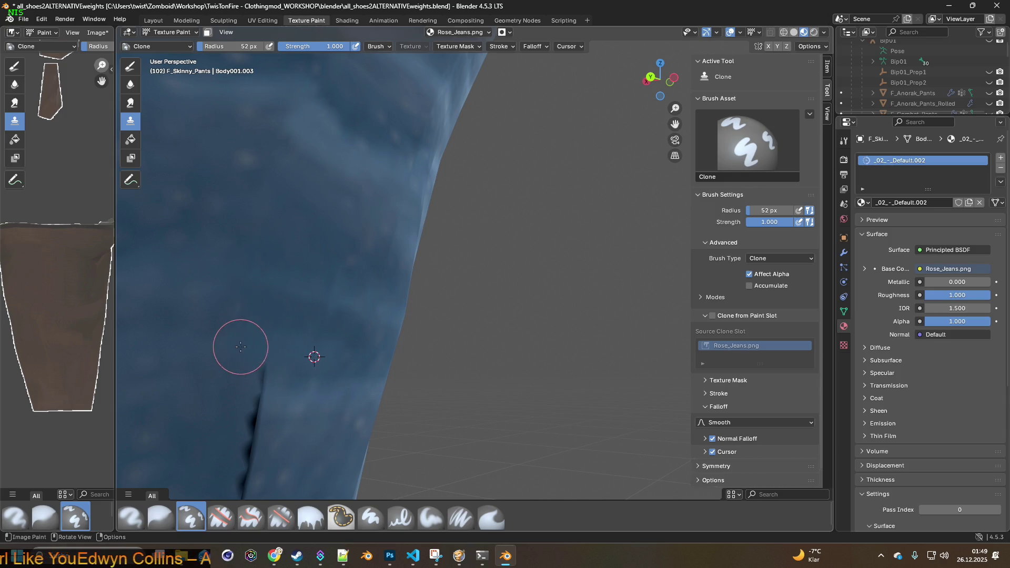
{"action": "left_click", "coordinate": [311, 396], "text": "ctrl"}
{"action": "left_click_drag", "start_coordinate": [309, 394], "coordinate": [233, 394]}
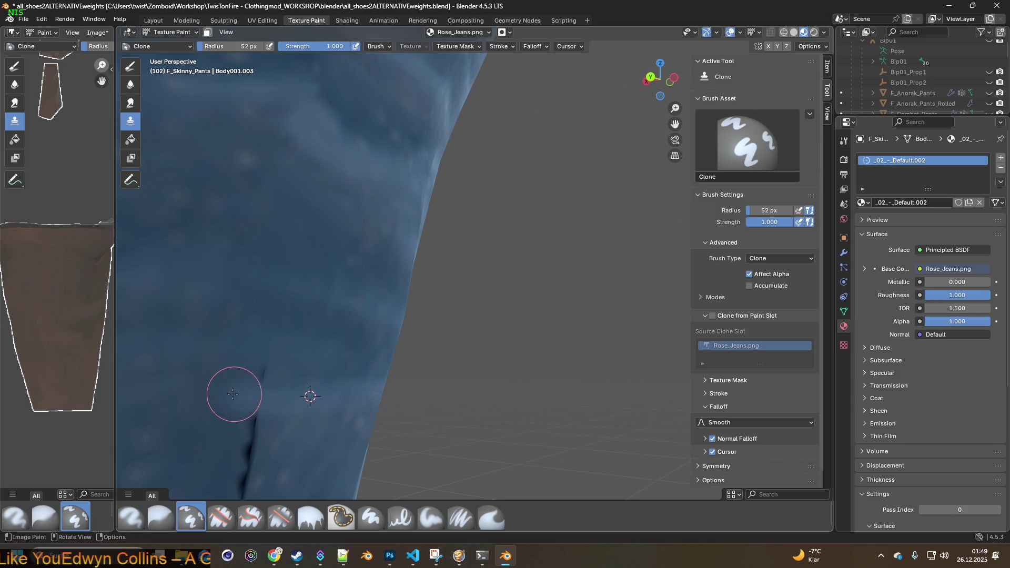
{"action": "left_click", "coordinate": [316, 370], "text": "ctrl"}
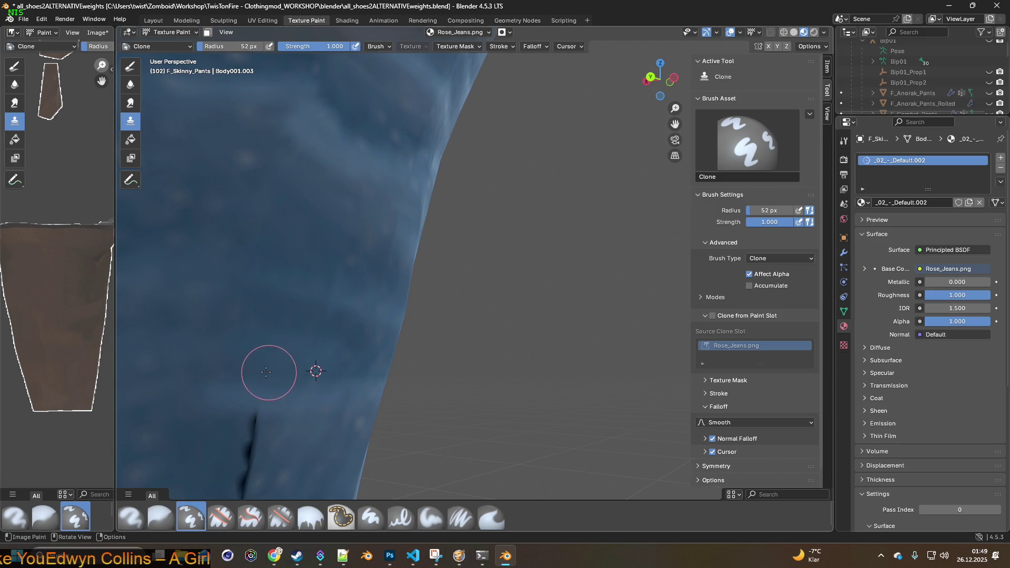
{"action": "middle_click_drag", "start_coordinate": [289, 406], "coordinate": [275, 322], "text": "shift"}
{"action": "left_click", "coordinate": [278, 291], "text": "ctrl"}
{"action": "mouse_move", "coordinate": [257, 288]}
{"action": "left_mouse_down"}
{"action": "mouse_move", "coordinate": [203, 270]}
{"action": "mouse_move", "coordinate": [269, 331]}
{"action": "mouse_move", "coordinate": [198, 317]}
{"action": "left_mouse_up"}
{"action": "right_click", "coordinate": [273, 331], "text": "shift"}
{"action": "left_click", "coordinate": [280, 367], "text": "ctrl"}
{"action": "left_click_drag", "start_coordinate": [266, 365], "coordinate": [196, 355]}
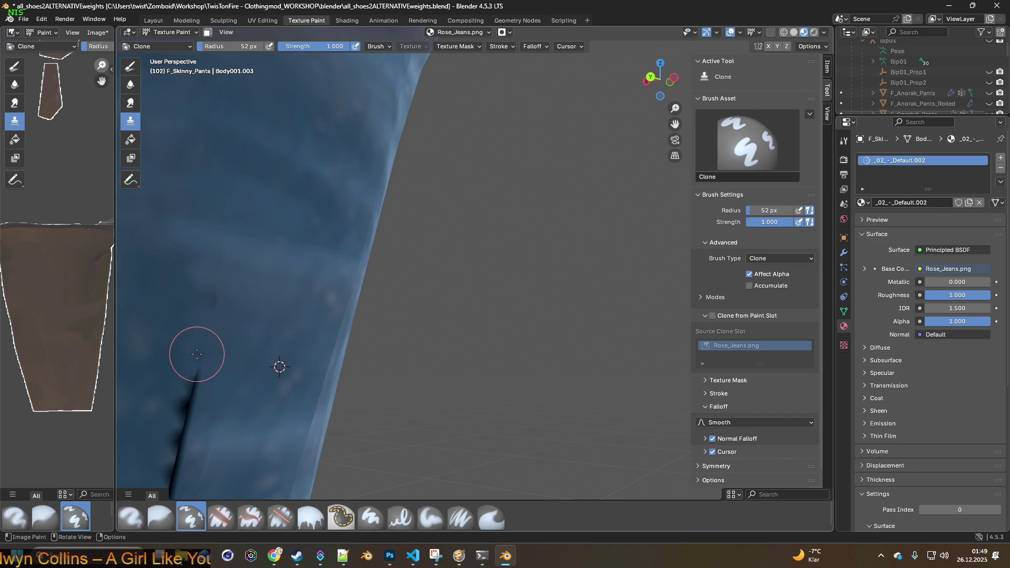
- Pan along the crease and paint out more of it with nearby clean denim
{"action": "middle_click_drag", "start_coordinate": [253, 377], "coordinate": [289, 301], "text": "shift"}
{"action": "left_click", "coordinate": [291, 297], "text": "ctrl"}
{"action": "left_click_drag", "start_coordinate": [226, 271], "coordinate": [225, 275]}
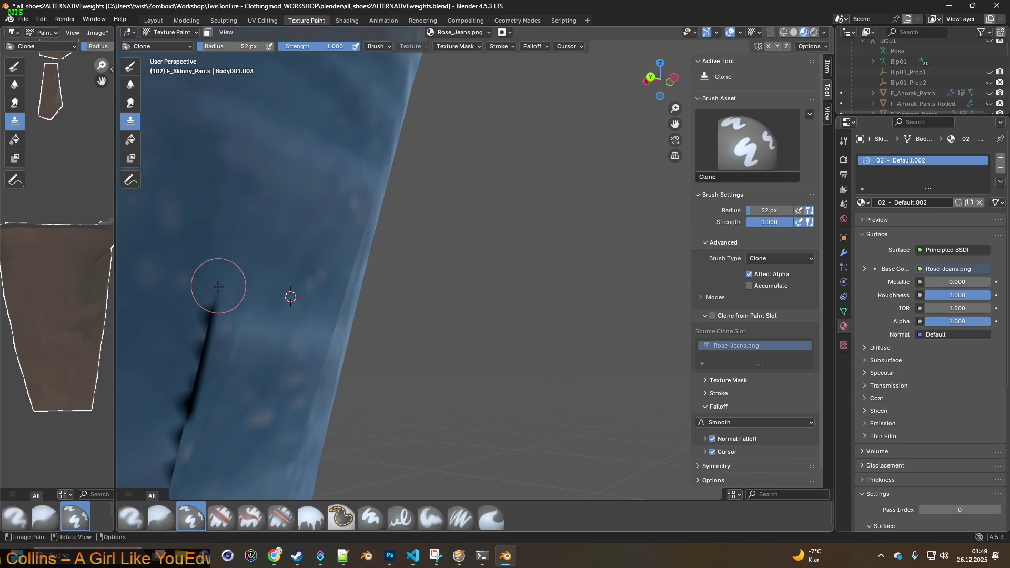
{"action": "left_click", "coordinate": [257, 337], "text": "ctrl"}
{"action": "left_click_drag", "start_coordinate": [221, 343], "coordinate": [210, 324]}
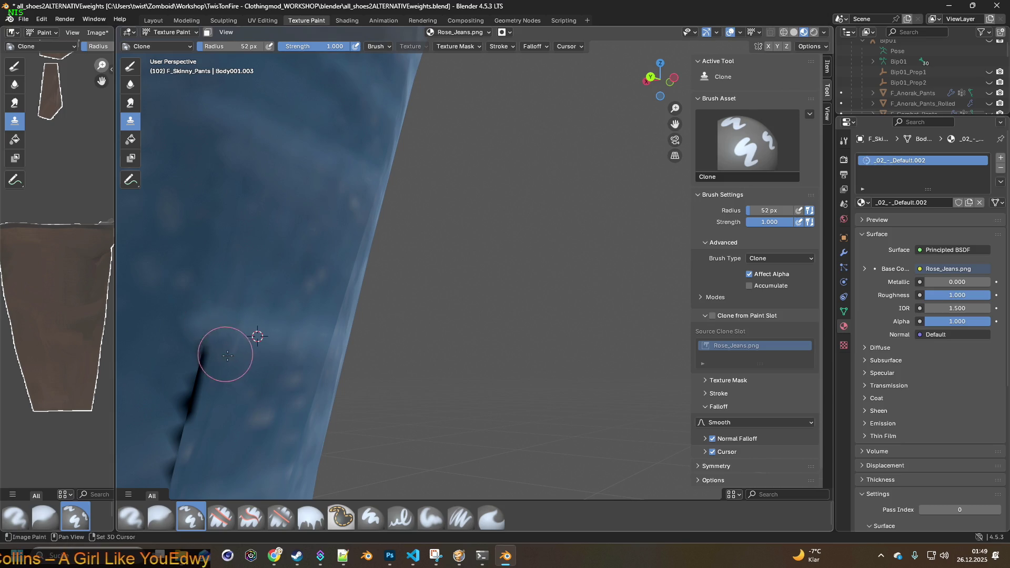
{"action": "middle_click_drag", "start_coordinate": [247, 387], "coordinate": [256, 319], "text": "shift"}
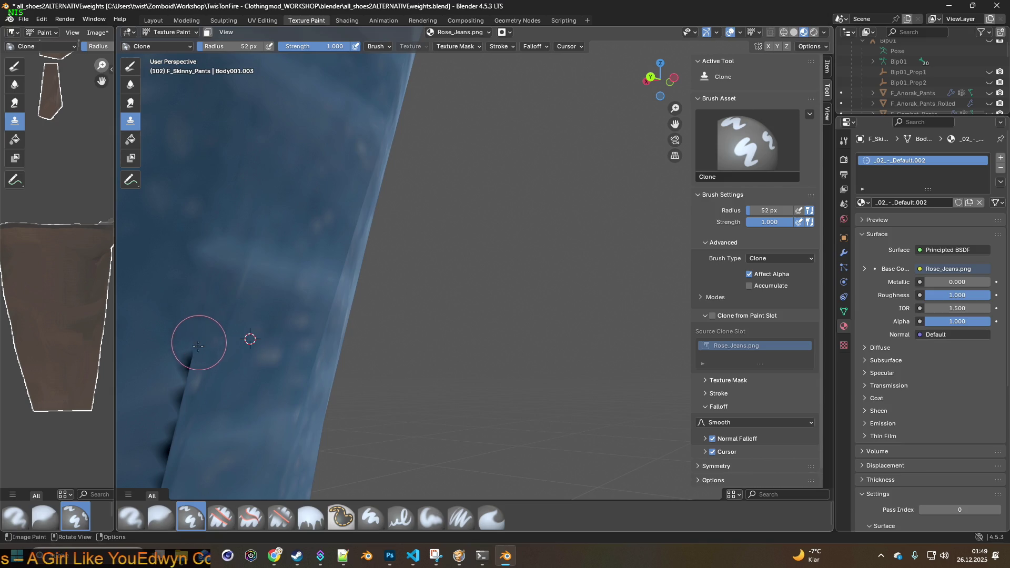
{"action": "middle_click_drag", "start_coordinate": [190, 362], "coordinate": [252, 293], "text": "shift"}
{"action": "right_click", "coordinate": [247, 342], "text": "shift"}
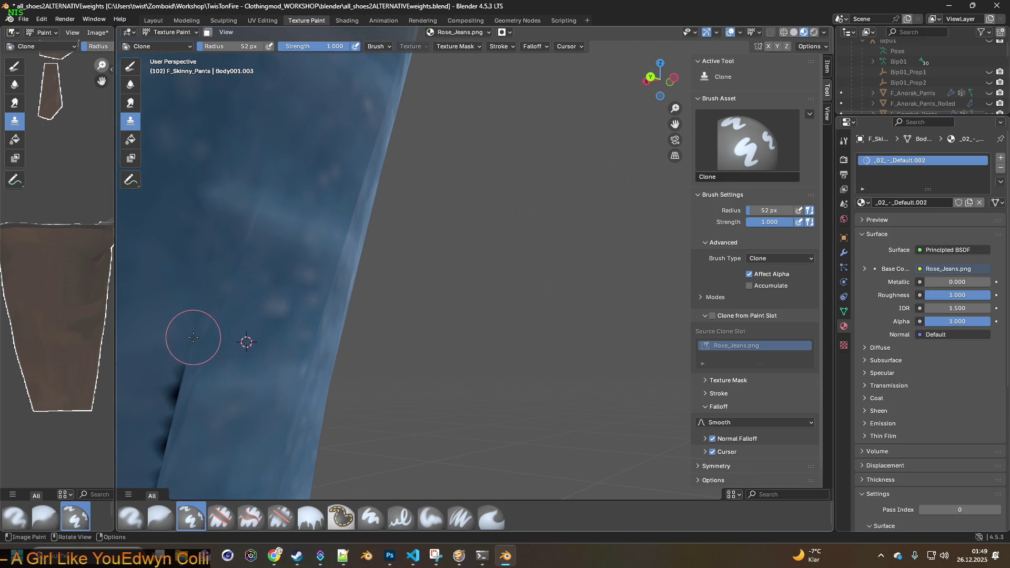
{"action": "middle_click_drag", "start_coordinate": [221, 365], "coordinate": [251, 324], "text": "shift"}
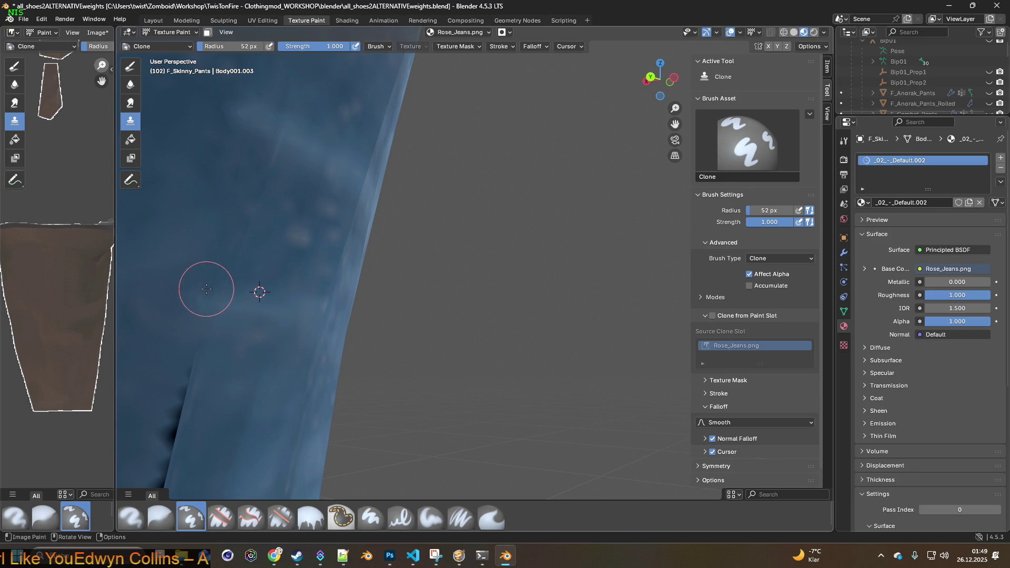
{"action": "middle_click_drag", "start_coordinate": [206, 289], "coordinate": [280, 244], "text": "shift"}
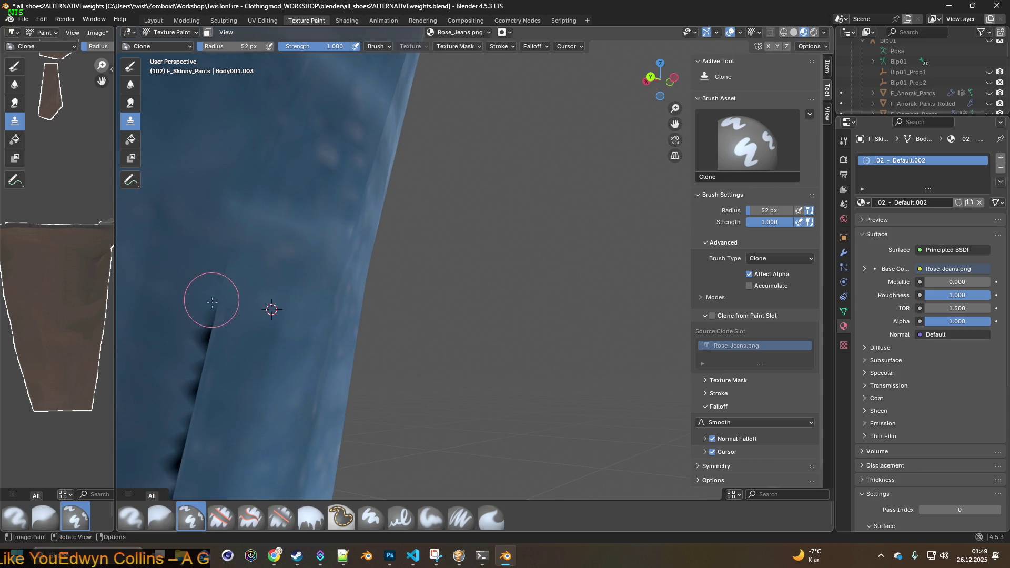
{"action": "mouse_move", "coordinate": [190, 372]}
{"action": "left_mouse_down"}
{"action": "mouse_move", "coordinate": [185, 388]}
{"action": "mouse_move", "coordinate": [202, 364]}
{"action": "left_mouse_up"}
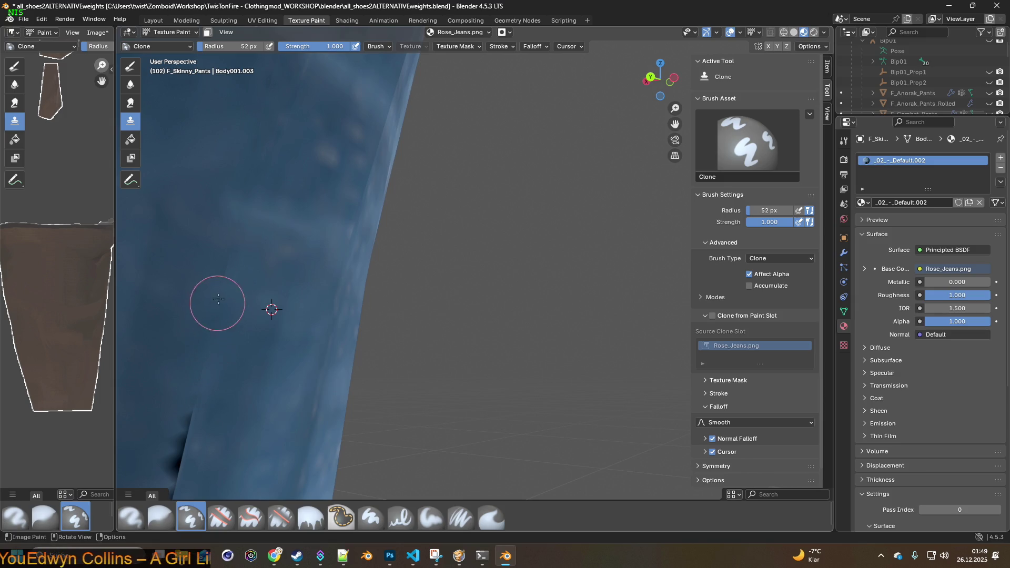
- Cover the upper crease's dark notches and the lower crease down to the edge
{"action": "middle_click_drag", "start_coordinate": [194, 400], "coordinate": [232, 263], "text": "shift"}
{"action": "left_click", "coordinate": [297, 245], "text": "ctrl"}
{"action": "left_click_drag", "start_coordinate": [235, 237], "coordinate": [220, 295]}
{"action": "left_click_drag", "start_coordinate": [206, 345], "coordinate": [185, 445]}
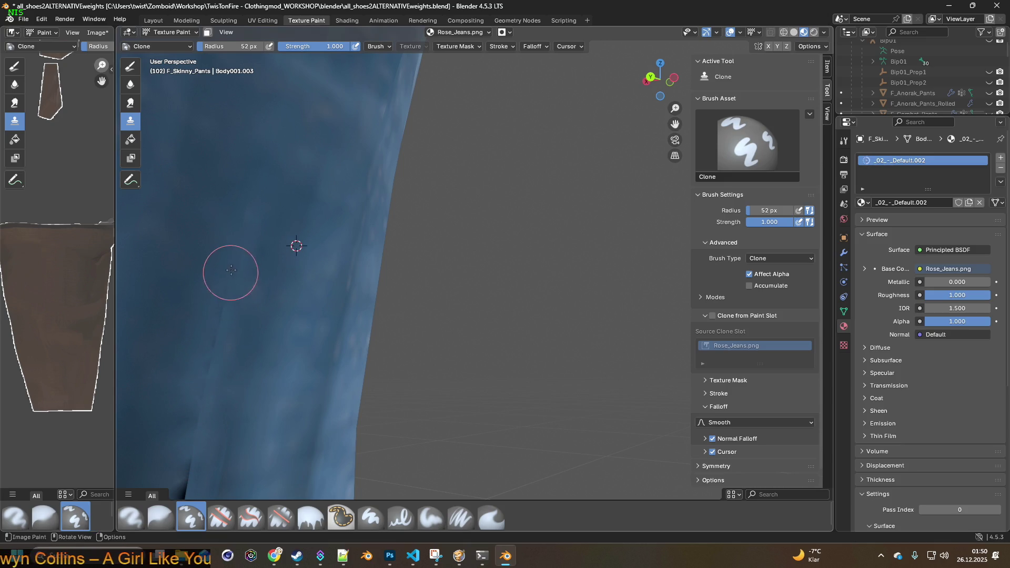
- Clone clean denim over the remaining notched crease down toward the hem
{"action": "mouse_move", "coordinate": [203, 401]}
{"action": "middle_mouse_down"}
{"action": "mouse_move", "coordinate": [323, 192]}
{"action": "mouse_move", "coordinate": [243, 284]}
{"action": "middle_mouse_up"}
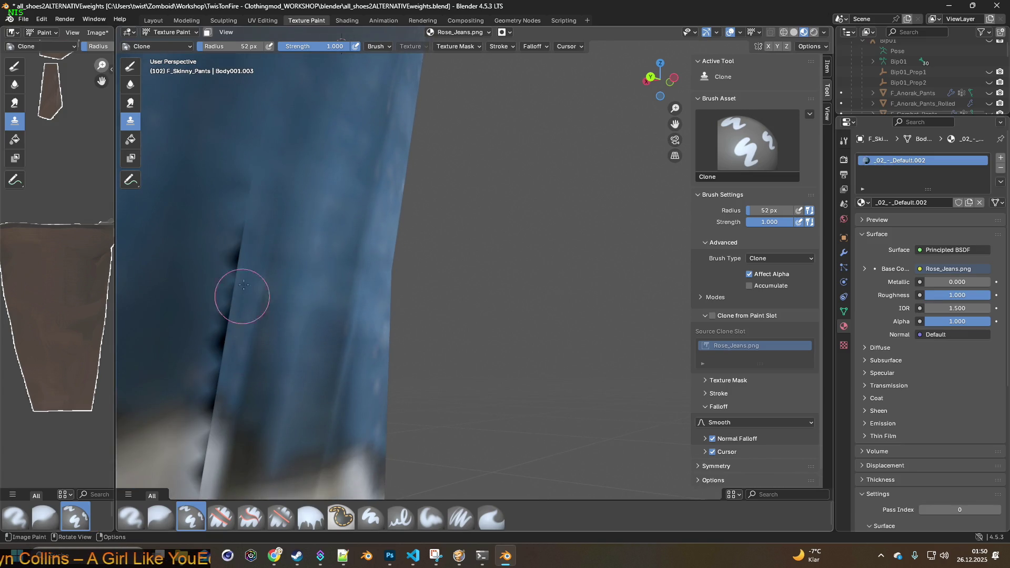
{"action": "left_click_drag", "start_coordinate": [255, 158], "coordinate": [216, 353]}
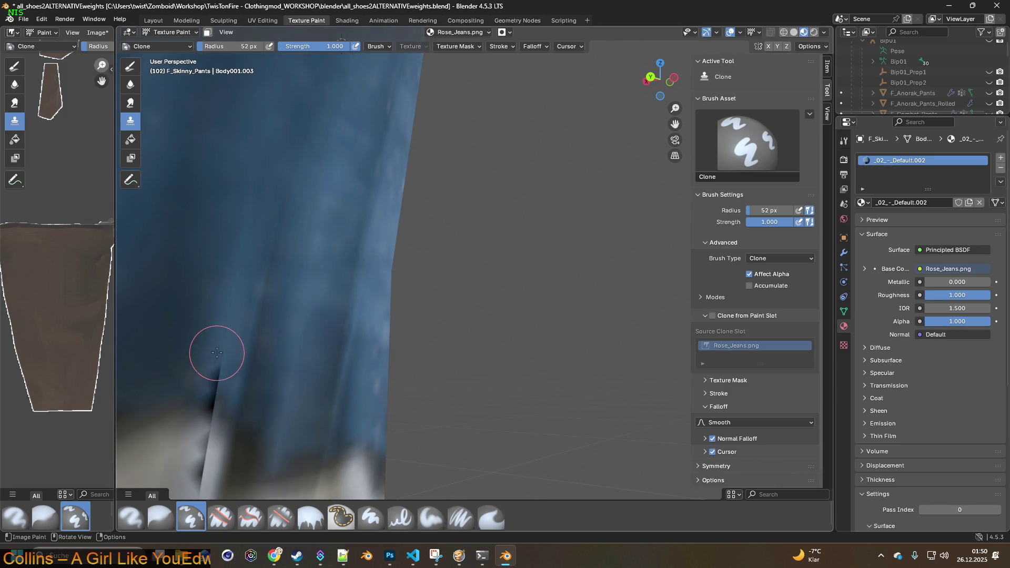
{"action": "mouse_move", "coordinate": [274, 297]}
{"action": "middle_mouse_down"}
{"action": "mouse_move", "coordinate": [279, 329]}
{"action": "mouse_move", "coordinate": [252, 282]}
{"action": "middle_mouse_up"}
{"action": "left_click", "coordinate": [284, 259], "text": "ctrl"}
{"action": "mouse_move", "coordinate": [207, 366]}
{"action": "middle_mouse_down"}
{"action": "mouse_move", "coordinate": [249, 337]}
{"action": "mouse_move", "coordinate": [258, 292]}
{"action": "middle_mouse_up"}
{"action": "scroll", "coordinate": [248, 331], "scroll_direction": "up", "scroll_amount": 2}
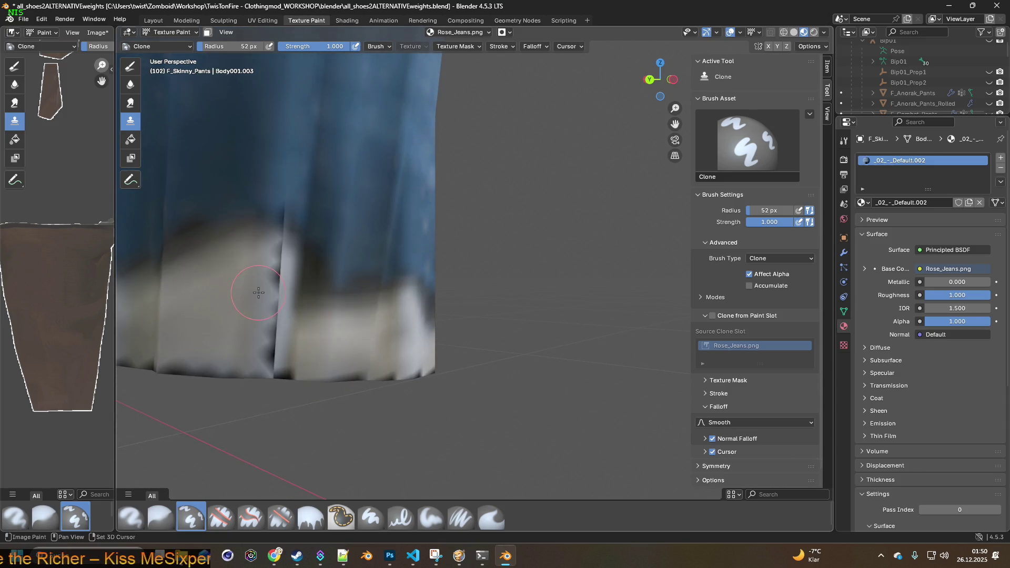
{"action": "right_click", "coordinate": [231, 270], "text": "shift"}
{"action": "left_click_drag", "start_coordinate": [270, 248], "coordinate": [264, 351]}
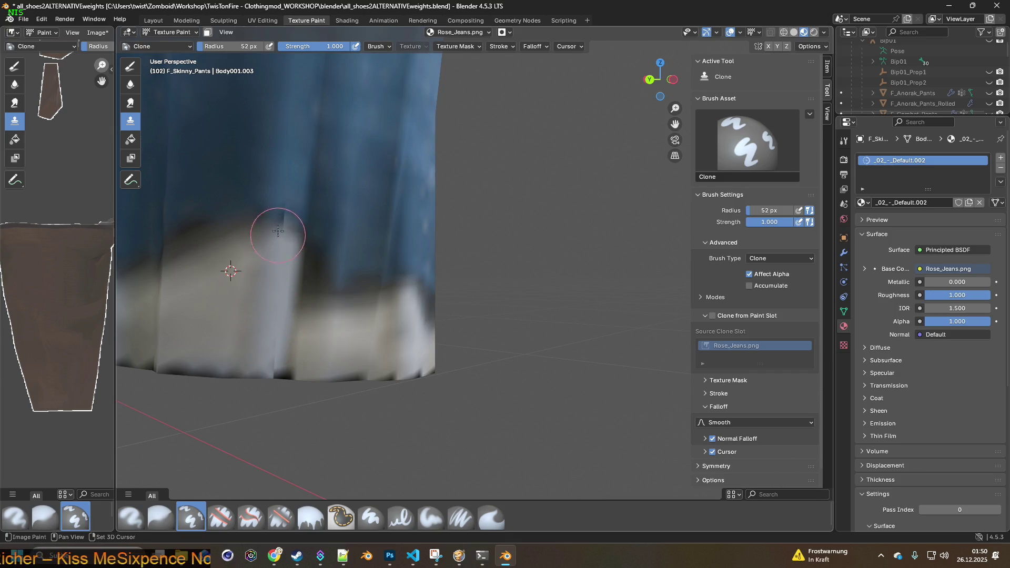
{"action": "left_click_drag", "start_coordinate": [283, 191], "coordinate": [280, 214]}
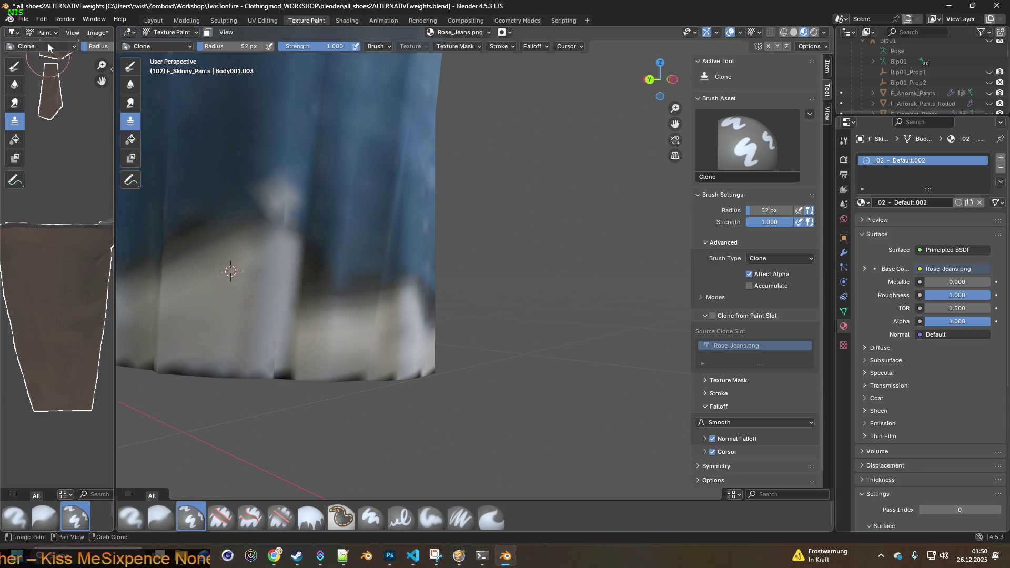
- Undo the stray pale streak, reset the clone source on blue denim, and view the whole jeans
{"action": "left_click", "coordinate": [42, 19]}
{"action": "key", "text": "Escape"}
{"action": "left_click", "coordinate": [47, 27]}
{"action": "left_click", "coordinate": [288, 127], "text": "ctrl"}
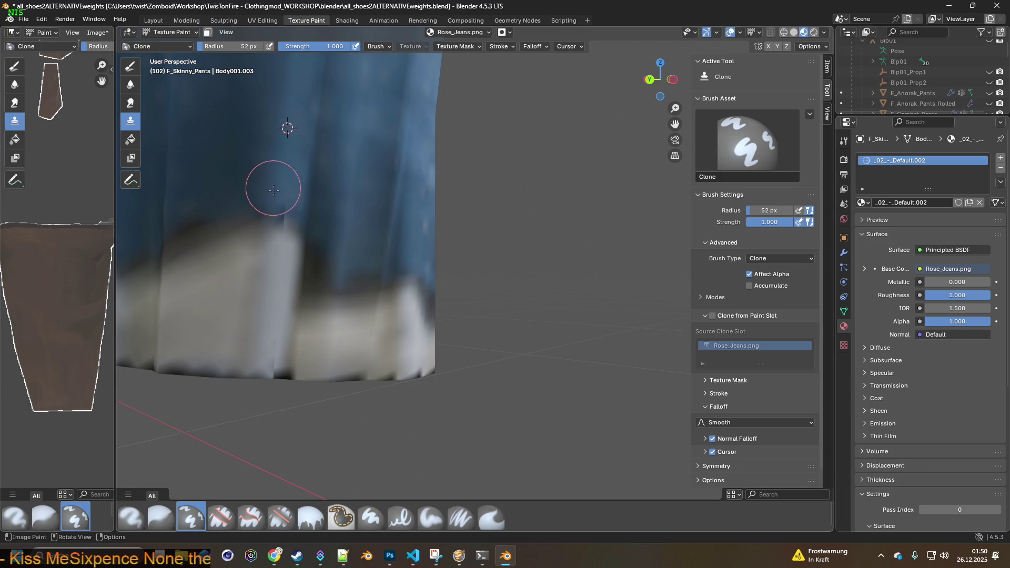
{"action": "mouse_move", "coordinate": [279, 217]}
{"action": "middle_mouse_down"}
{"action": "mouse_move", "coordinate": [395, 237]}
{"action": "mouse_move", "coordinate": [322, 289]}
{"action": "mouse_move", "coordinate": [407, 248]}
{"action": "mouse_move", "coordinate": [386, 292]}
{"action": "mouse_move", "coordinate": [339, 190]}
{"action": "mouse_move", "coordinate": [541, 199]}
{"action": "mouse_move", "coordinate": [411, 258]}
{"action": "mouse_move", "coordinate": [275, 300]}
{"action": "middle_mouse_up"}
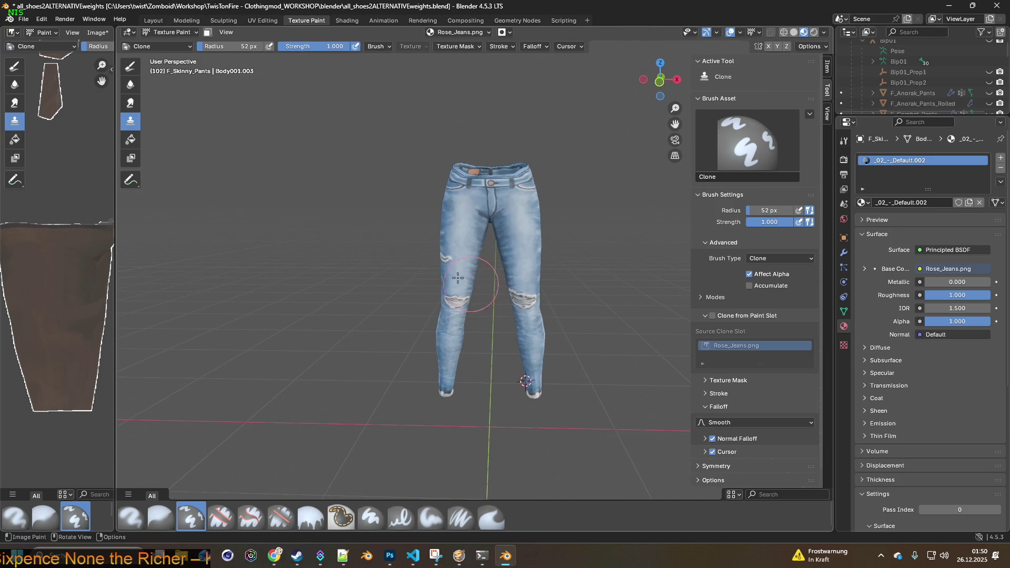
- Widen the texture image area beside the 3D view, then start and cancel a Save As
{"action": "mouse_move", "coordinate": [115, 148]}
{"action": "left_mouse_down"}
{"action": "mouse_move", "coordinate": [371, 158]}
{"action": "mouse_move", "coordinate": [378, 176]}
{"action": "left_mouse_up"}
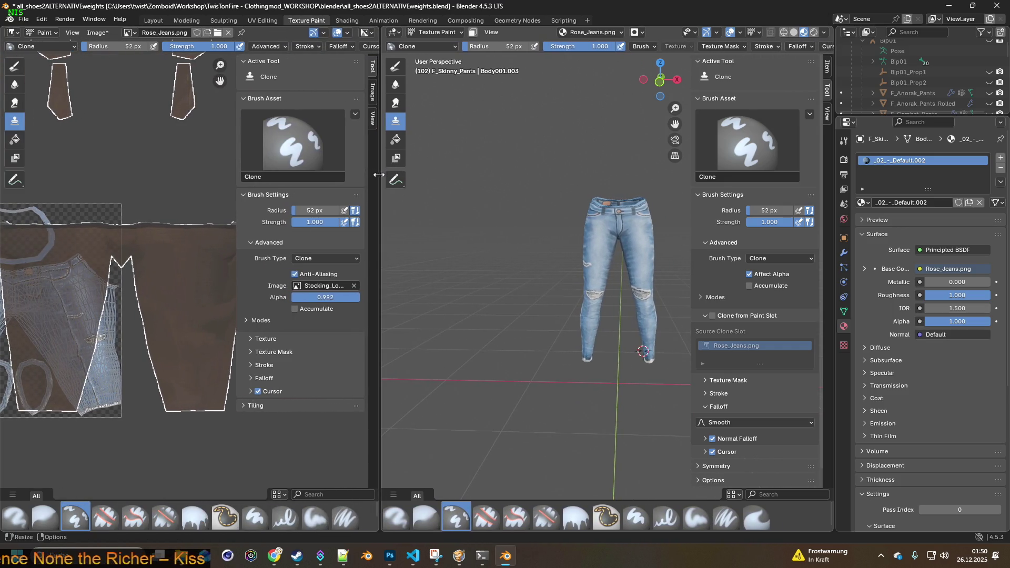
{"action": "scroll", "coordinate": [181, 183], "scroll_direction": "down", "scroll_amount": 3}
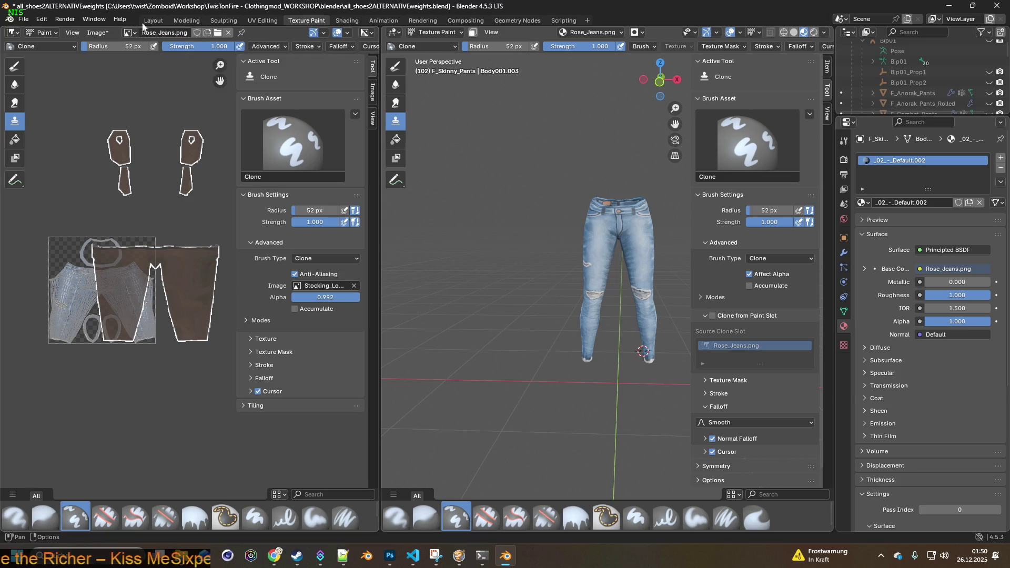
{"action": "left_click", "coordinate": [96, 33]}
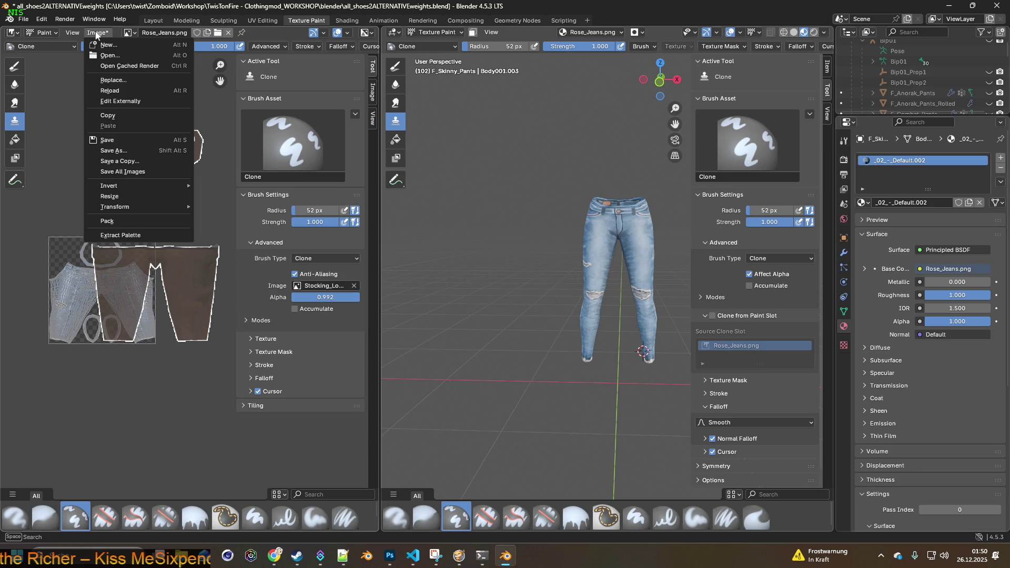
{"action": "left_click", "coordinate": [113, 150]}
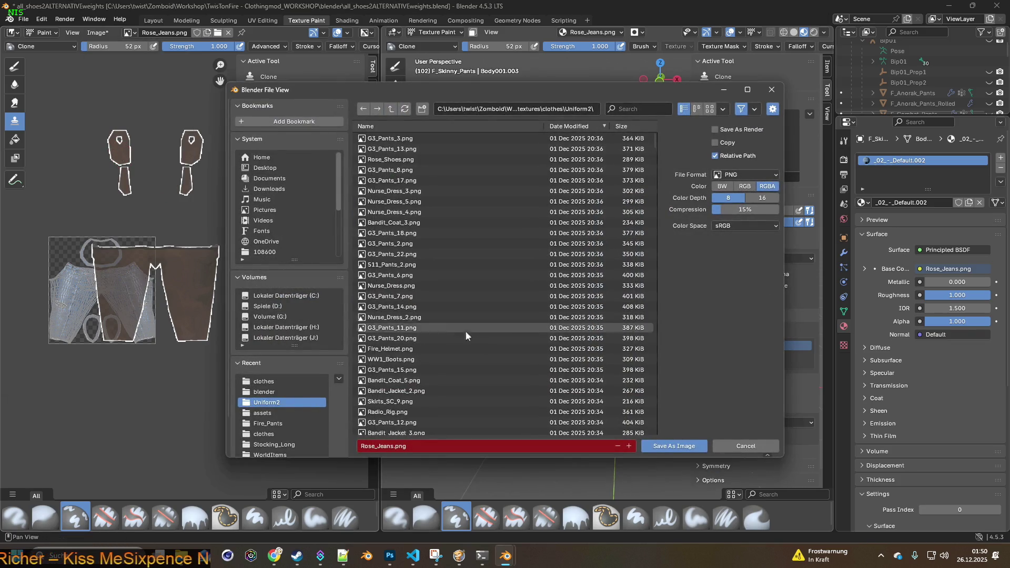
{"action": "left_click", "coordinate": [739, 442]}
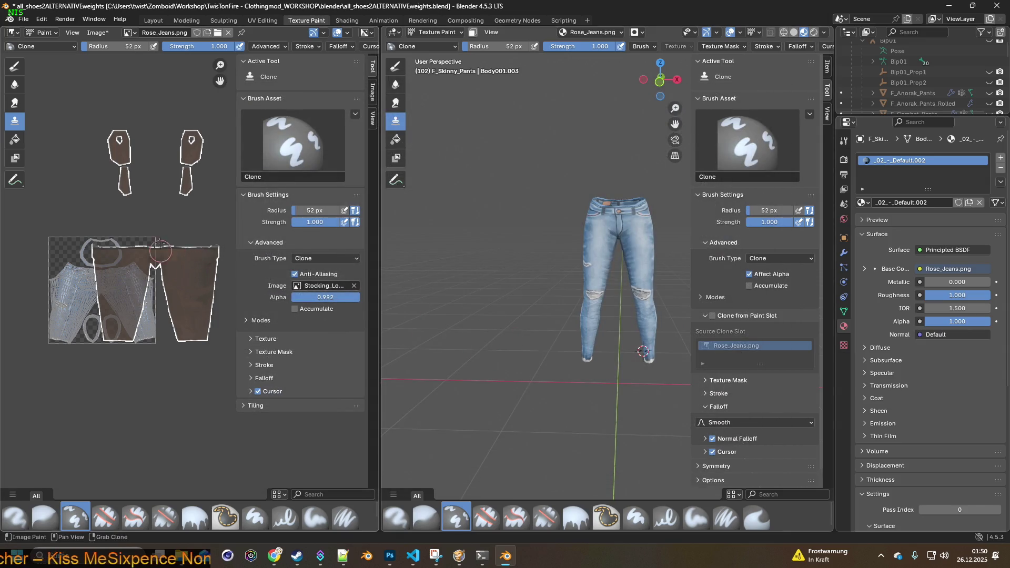
- Save the texture as Rose_Jeans.png in the Desktop BRITA_Textures folder
{"action": "scroll", "coordinate": [182, 213], "scroll_direction": "down", "scroll_amount": 1}
{"action": "scroll", "coordinate": [182, 213], "scroll_direction": "up", "scroll_amount": 1}
{"action": "scroll", "coordinate": [181, 221], "scroll_direction": "up", "scroll_amount": 1}
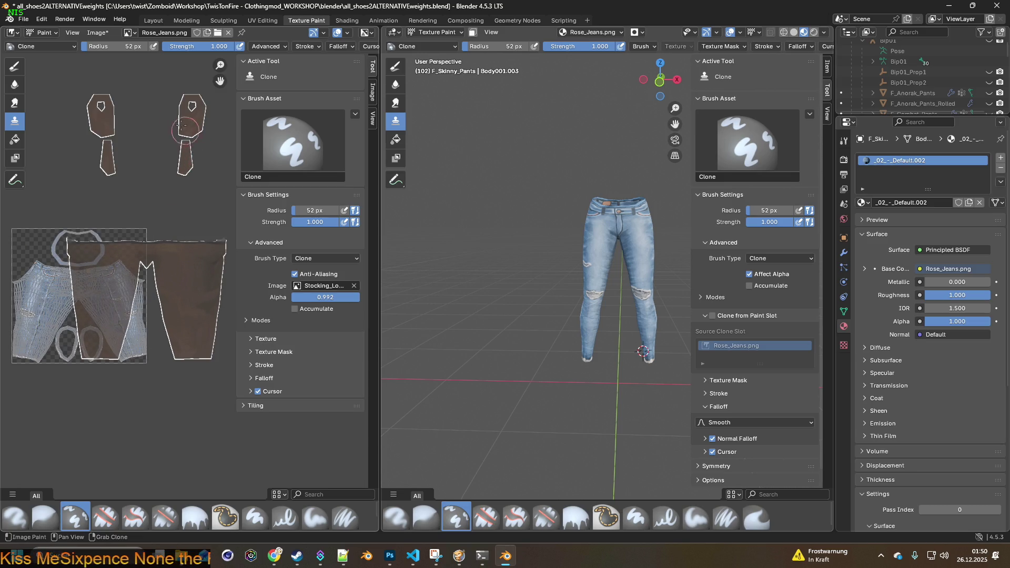
{"action": "left_click", "coordinate": [106, 35]}
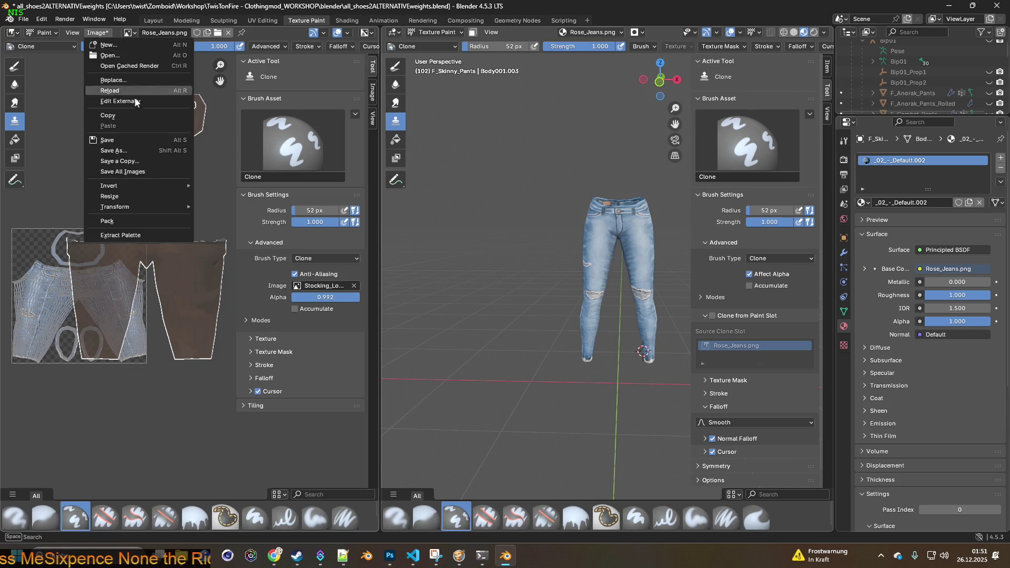
{"action": "left_click", "coordinate": [113, 151]}
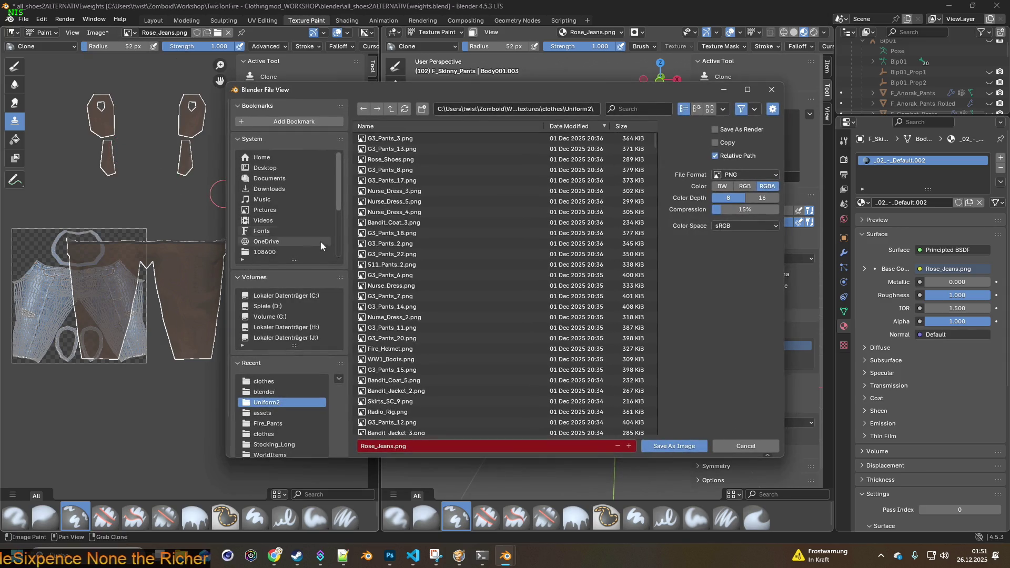
{"action": "left_click", "coordinate": [281, 426]}
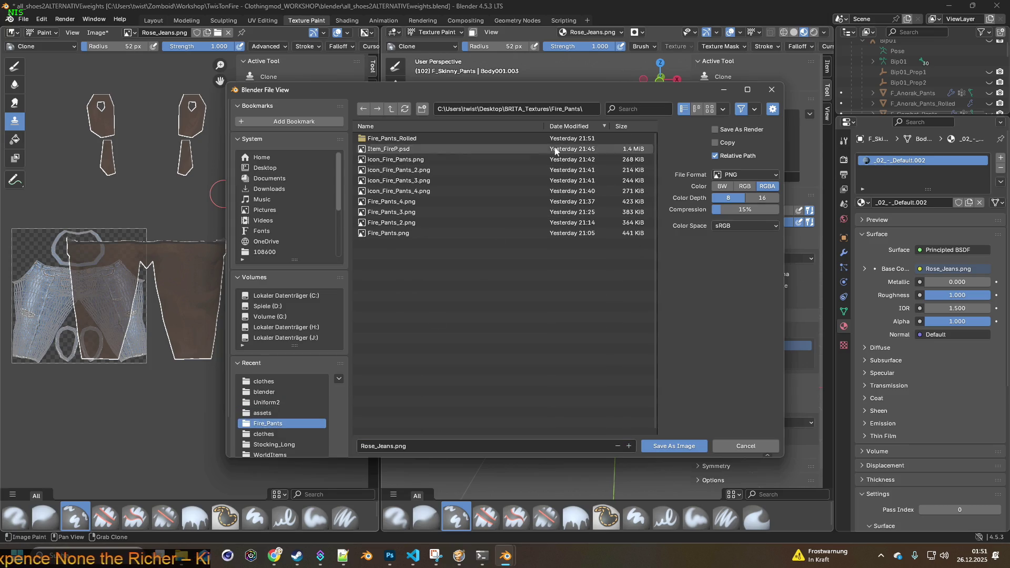
{"action": "left_click", "coordinate": [391, 109]}
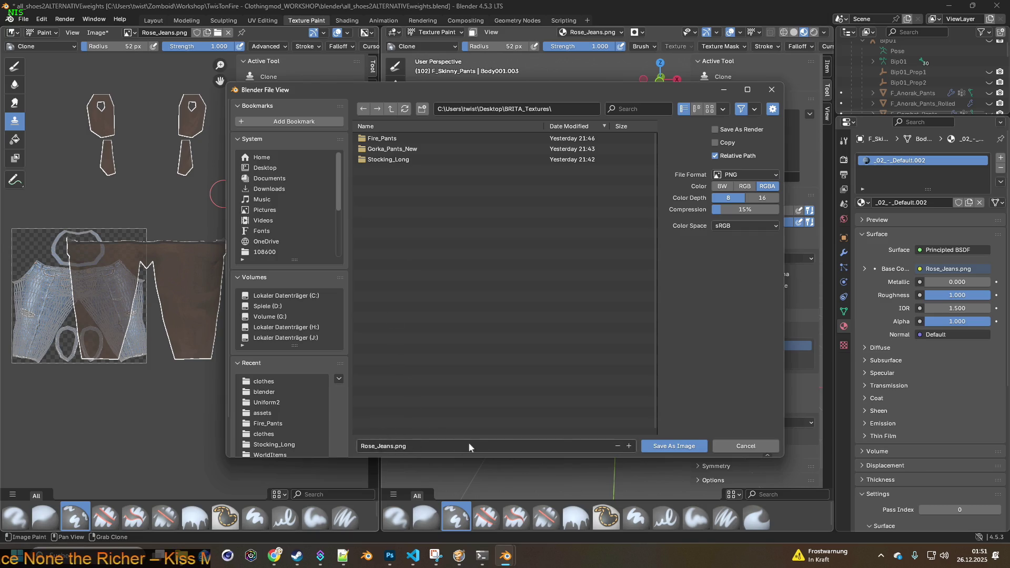
{"action": "left_click", "coordinate": [666, 447]}
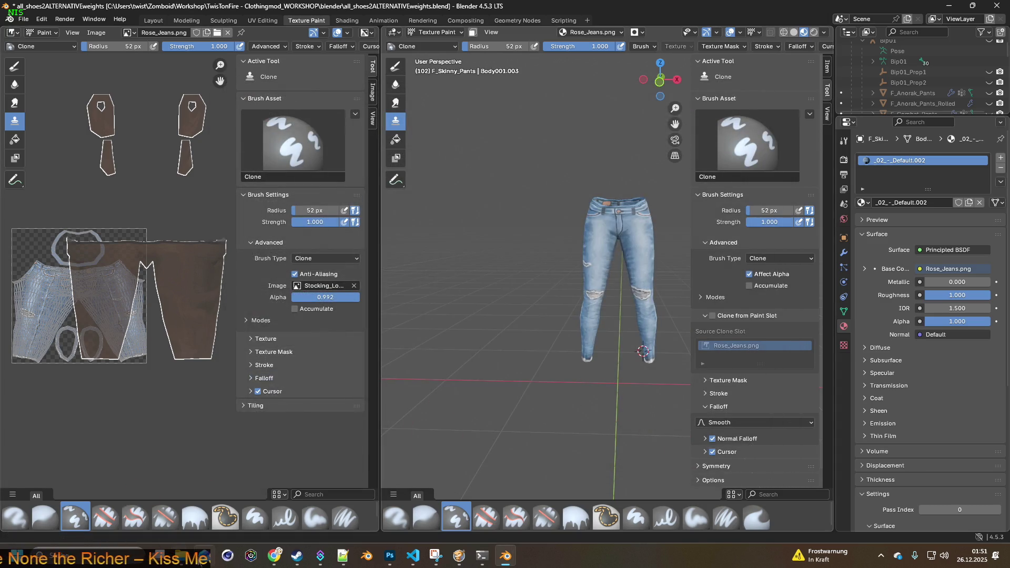
{"action": "mouse_move", "coordinate": [159, 556]}
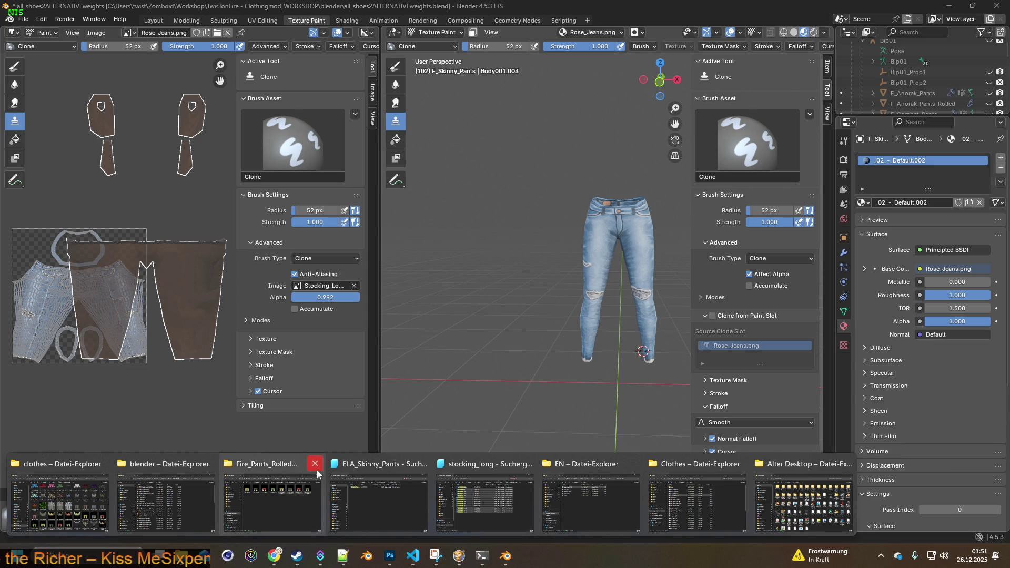
- Confirm Rose_Jeans.png in BRITA_Textures via File Explorer, open it, then return to Blender
{"action": "left_click", "coordinate": [278, 489]}
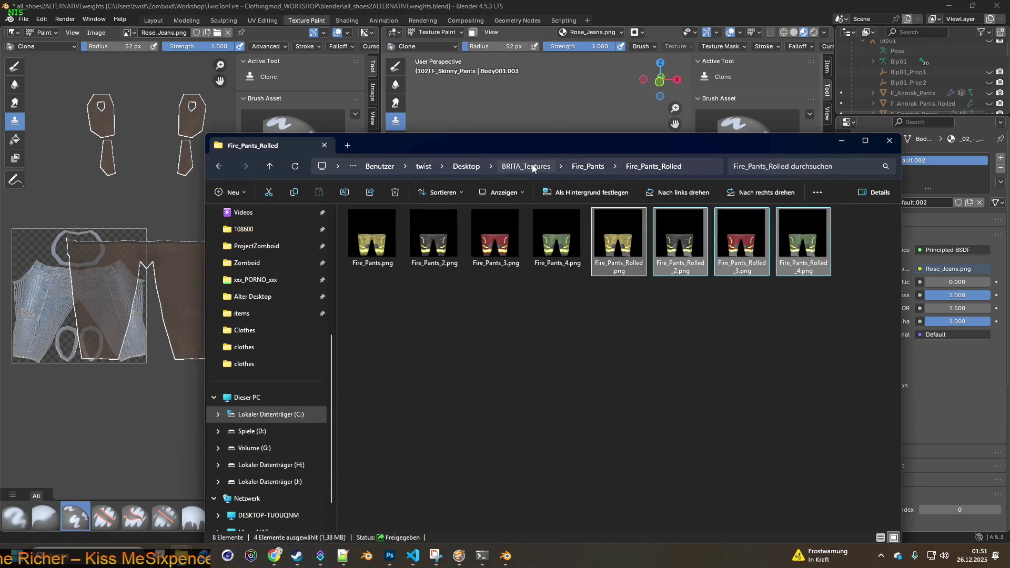
{"action": "left_click", "coordinate": [528, 167]}
{"action": "double_click", "coordinate": [387, 273]}
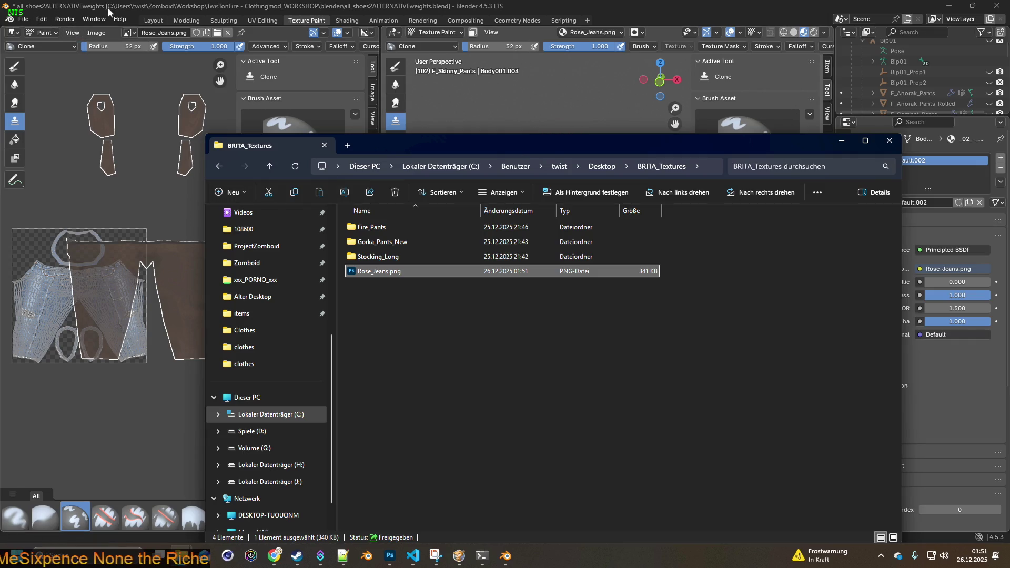
{"action": "left_click", "coordinate": [97, 32]}
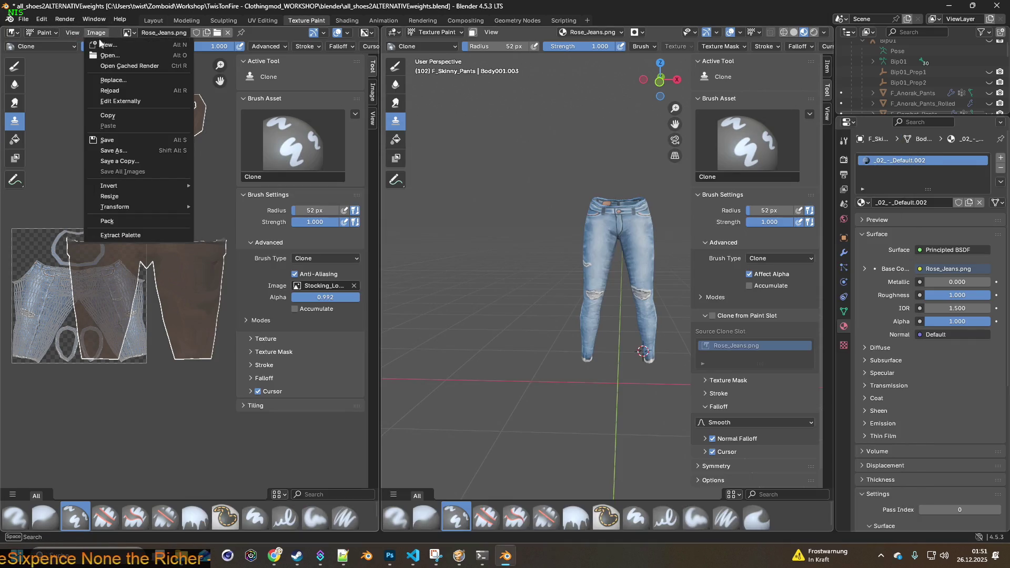
- Save the painted Rose_Jeans.png texture and the all_shoes2ALTERNATIVEweights.blend file
{"action": "left_click", "coordinate": [117, 141]}
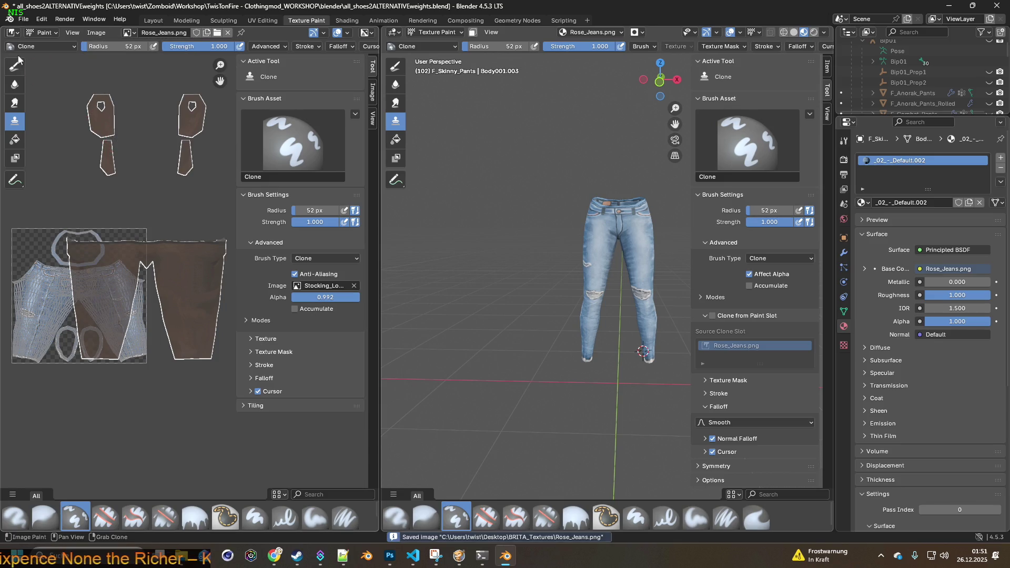
{"action": "left_click", "coordinate": [262, 20]}
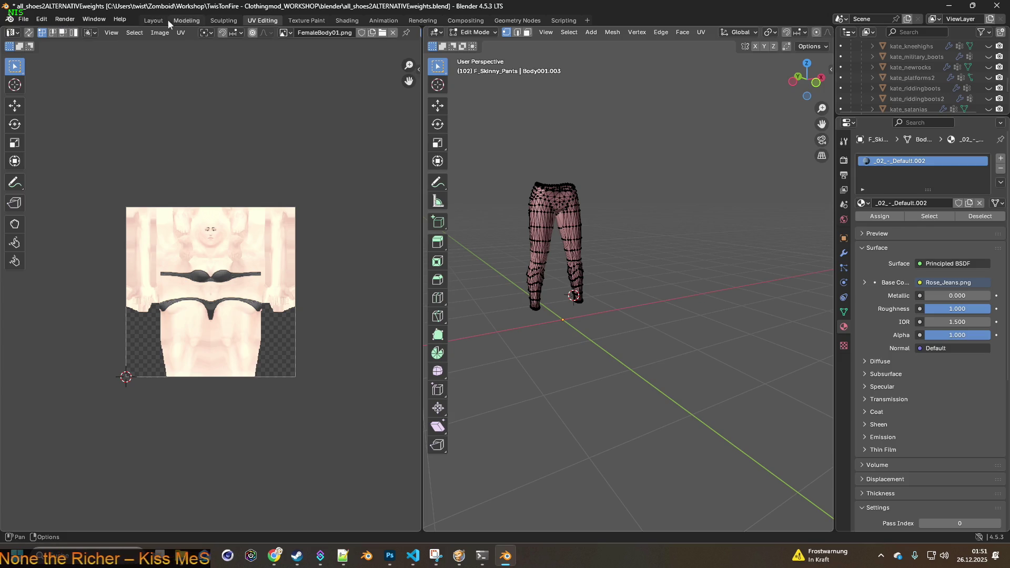
{"action": "left_click", "coordinate": [154, 21]}
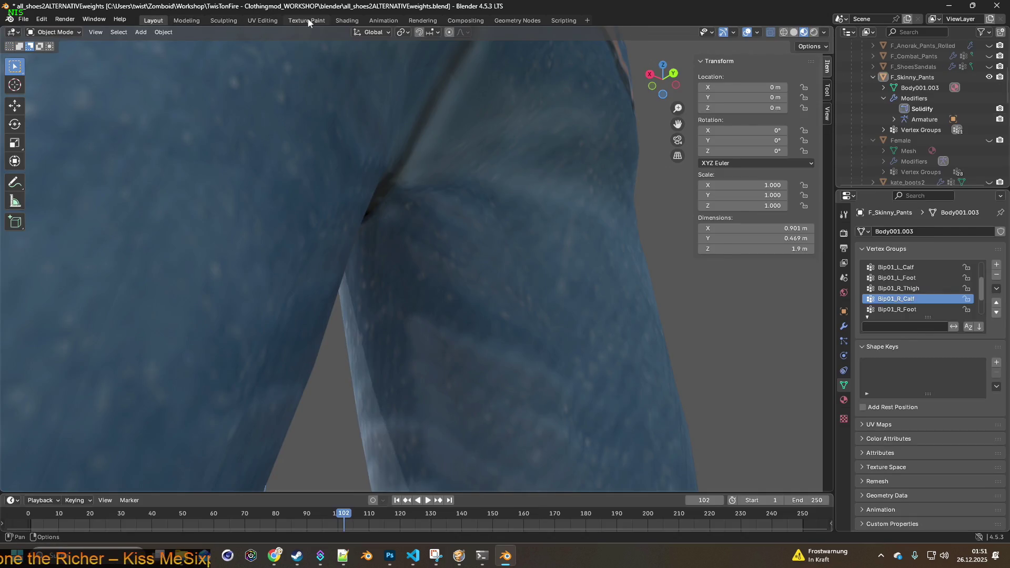
{"action": "left_click", "coordinate": [308, 20]}
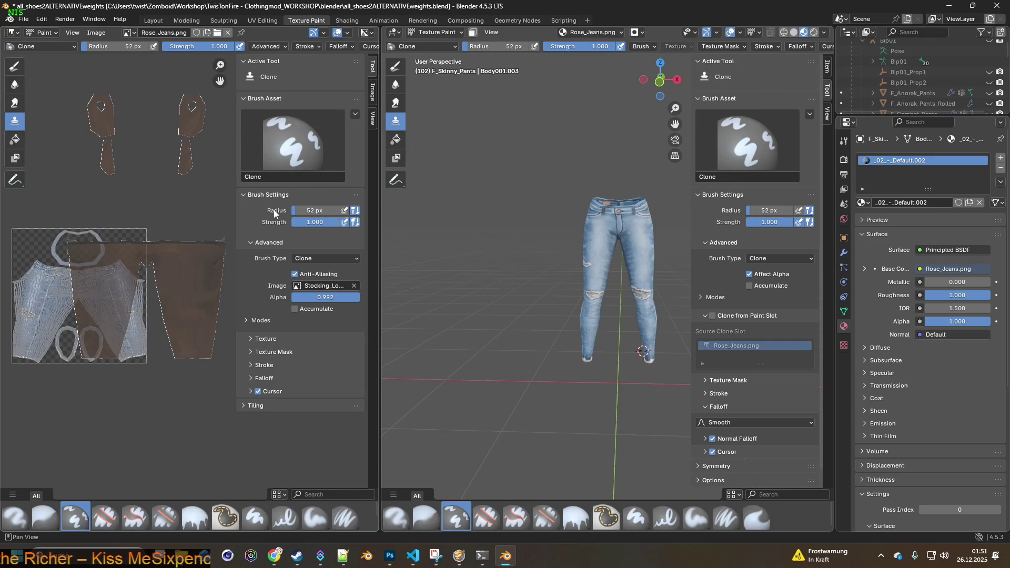
{"action": "left_click", "coordinate": [23, 19]}
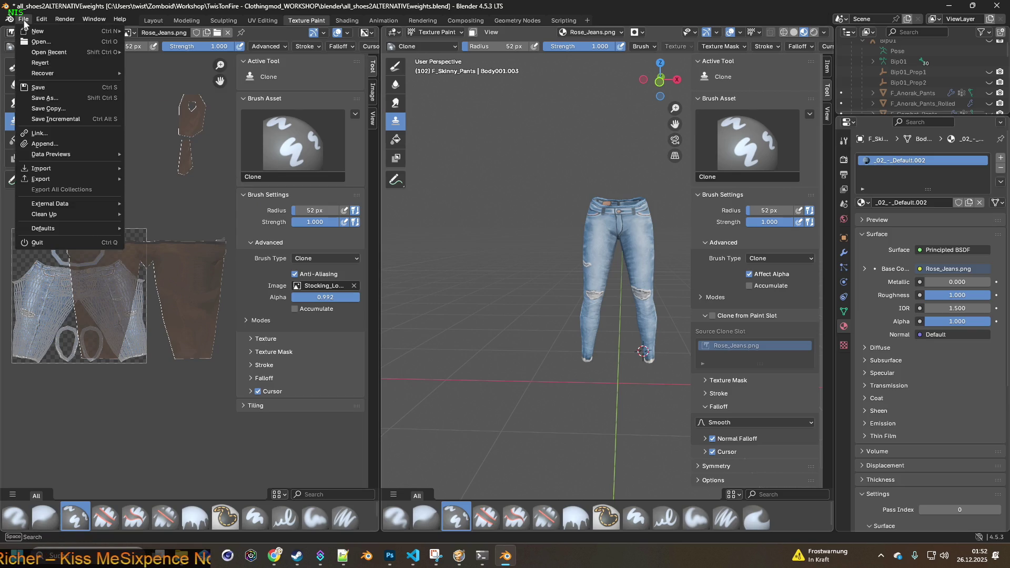
{"action": "left_click", "coordinate": [46, 84]}
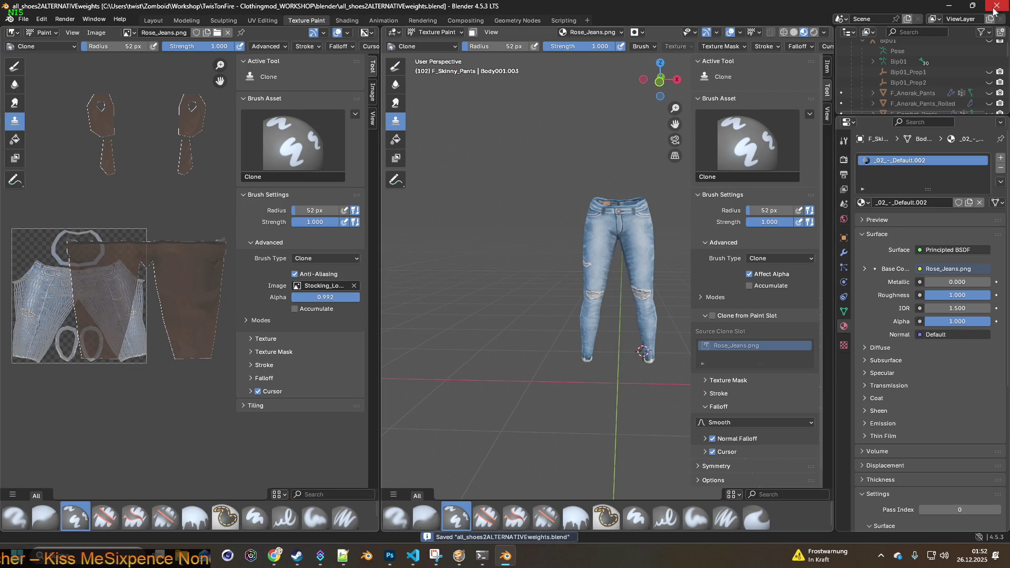
- Close Blender, quit Project Zomboid to desktop, and bring up its Steam library page
{"action": "left_click", "coordinate": [996, 7]}
{"action": "left_click", "coordinate": [248, 87]}
{"action": "key", "text": "Escape"}
{"action": "left_click", "coordinate": [160, 407]}
{"action": "left_click", "coordinate": [487, 306]}
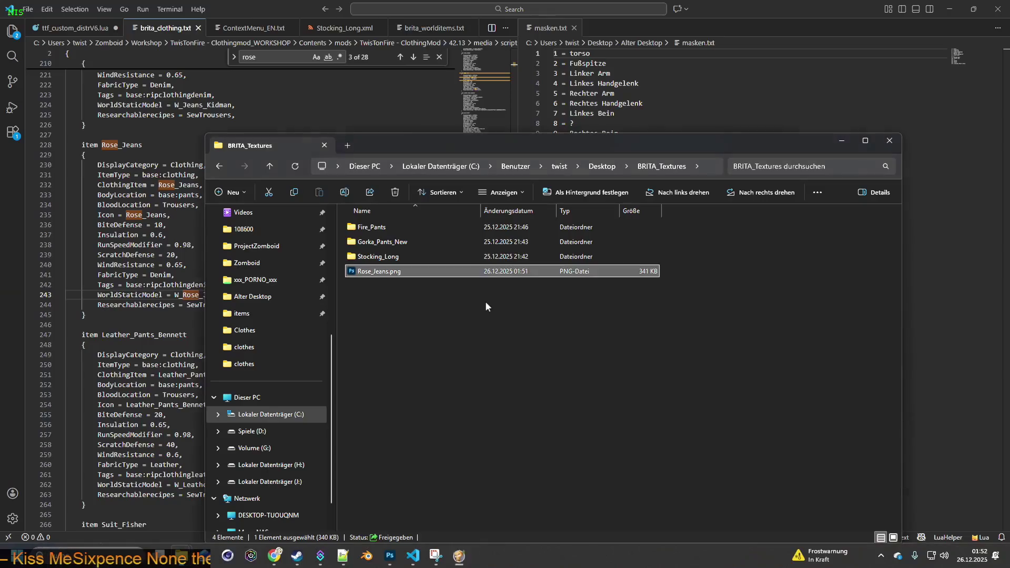
{"action": "mouse_move", "coordinate": [298, 555]}
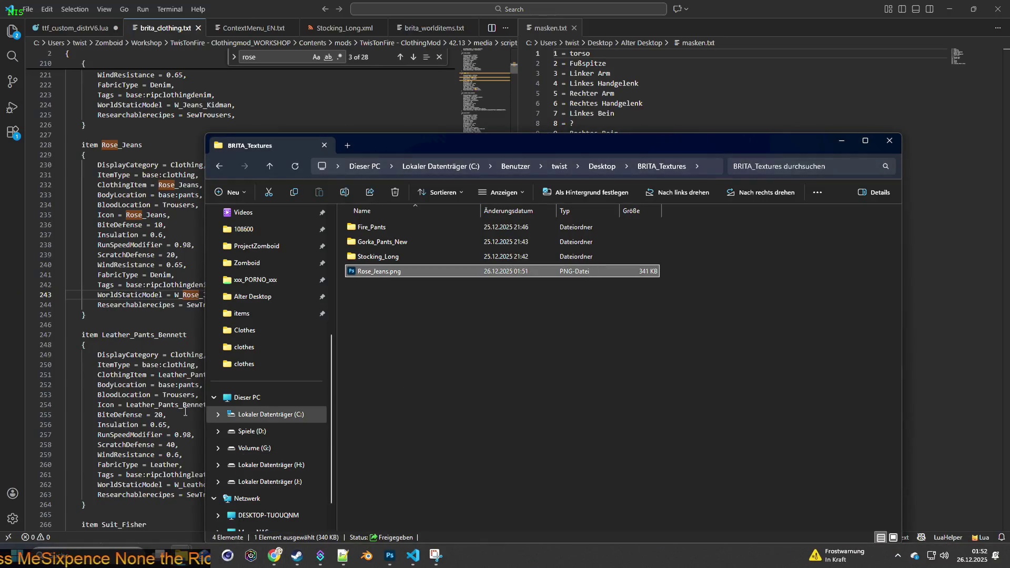
{"action": "left_click", "coordinate": [298, 555]}
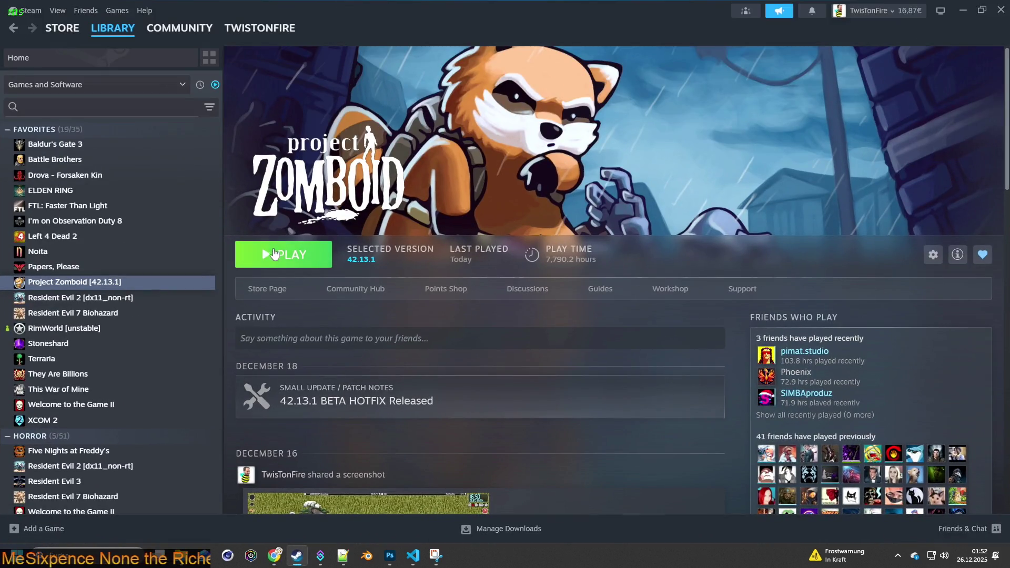
- Launch Project Zomboid with the default option and continue the most recent save
{"action": "left_click", "coordinate": [273, 251]}
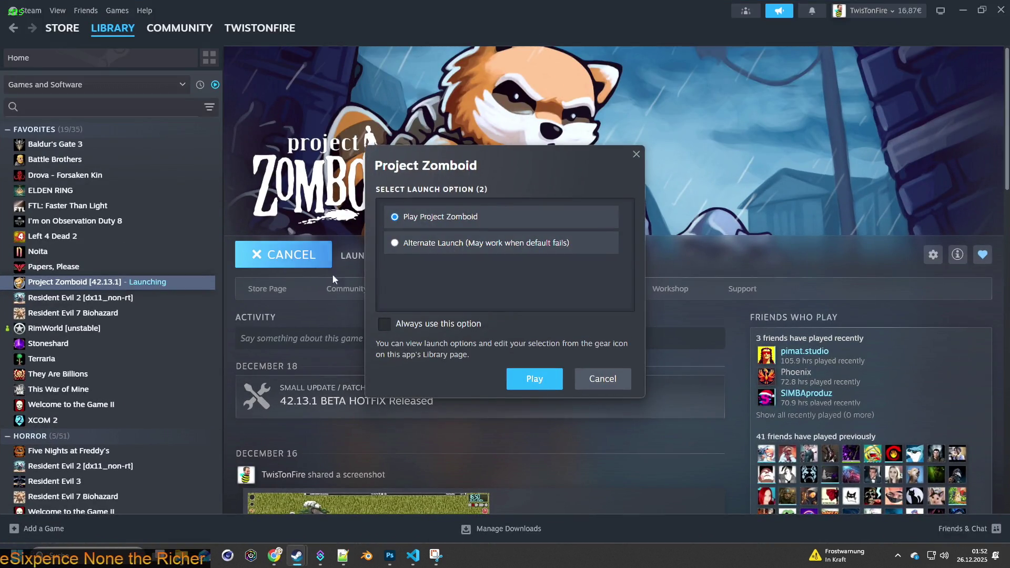
{"action": "left_click", "coordinate": [535, 383]}
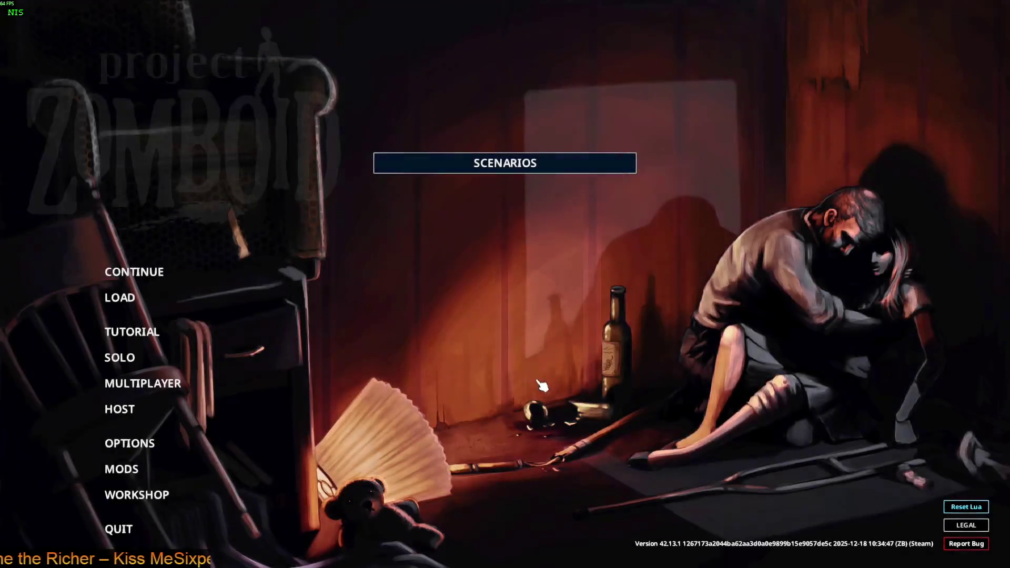
{"action": "left_click", "coordinate": [194, 271]}
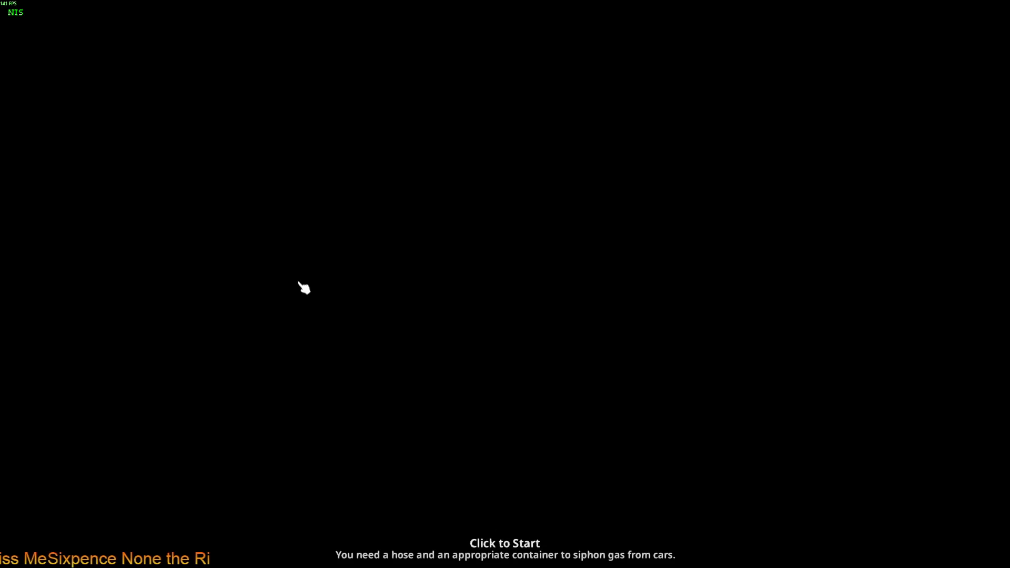
{"action": "left_click", "coordinate": [385, 284]}
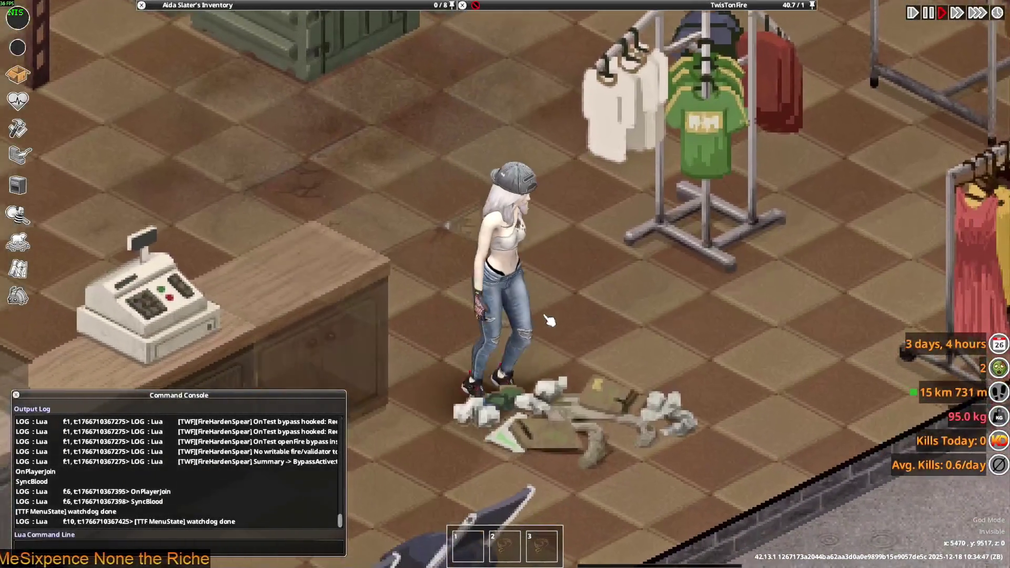
- Walk and aim the character around the clothing racks to inspect the light-blue ripped jeans
{"action": "scroll", "coordinate": [550, 320], "scroll_direction": "down", "scroll_amount": 3}
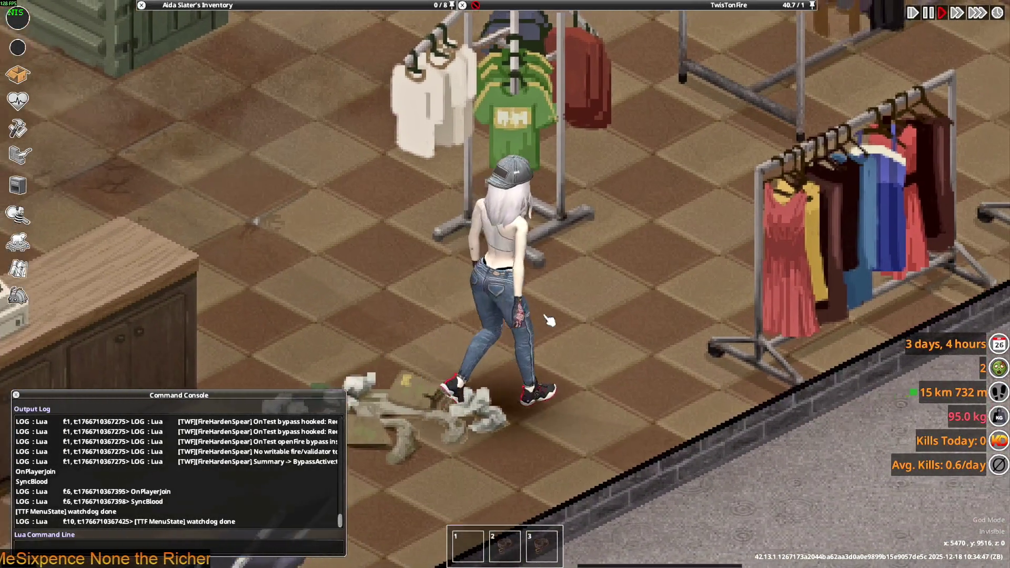
{"action": "scroll", "coordinate": [550, 320], "scroll_direction": "up", "scroll_amount": 4}
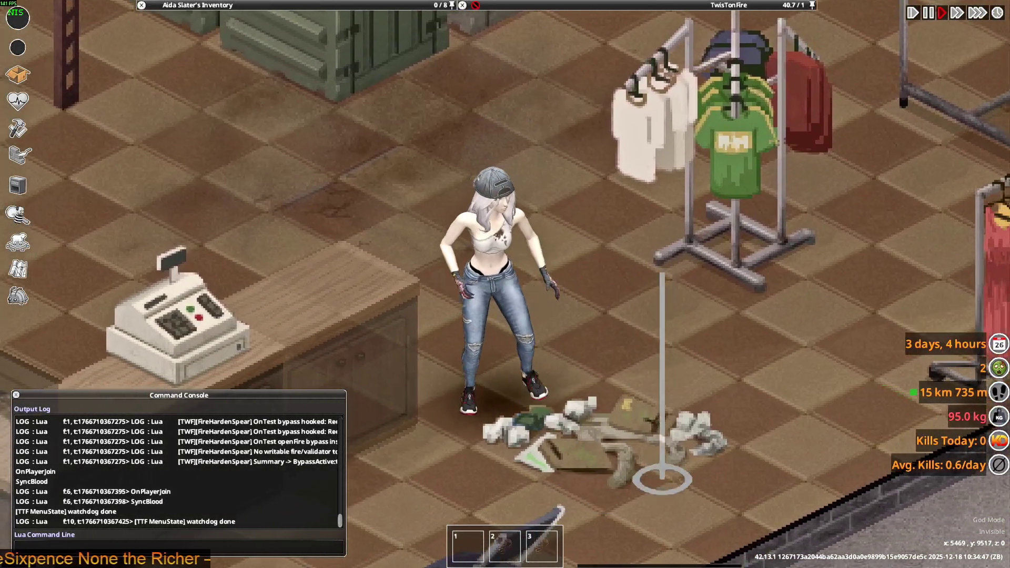
{"action": "key", "text": "w"}
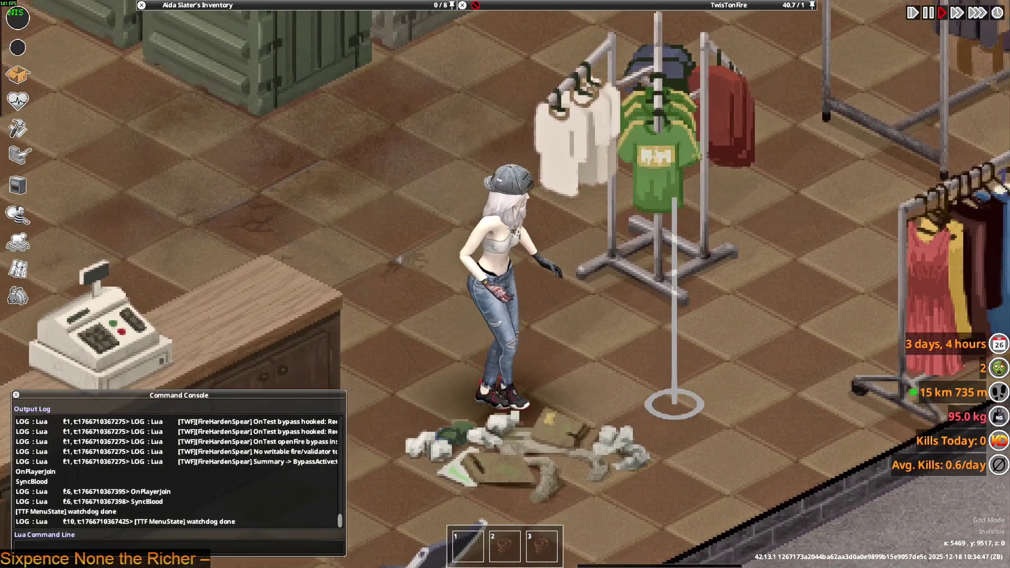
{"action": "key", "text": "w"}
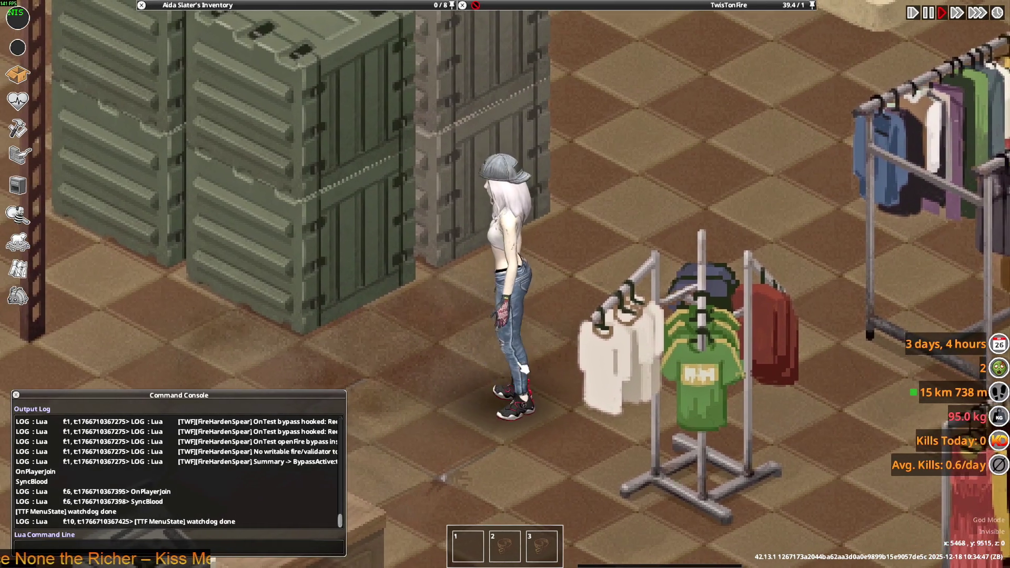
{"action": "mouse_move", "coordinate": [523, 368]}
{"action": "right_mouse_down"}
{"action": "mouse_move", "coordinate": [422, 485]}
{"action": "mouse_move", "coordinate": [406, 492]}
{"action": "mouse_move", "coordinate": [384, 479]}
{"action": "mouse_move", "coordinate": [416, 467]}
{"action": "mouse_move", "coordinate": [384, 338]}
{"action": "mouse_move", "coordinate": [615, 417]}
{"action": "mouse_move", "coordinate": [685, 424]}
{"action": "mouse_move", "coordinate": [667, 432]}
{"action": "mouse_move", "coordinate": [679, 429]}
{"action": "mouse_move", "coordinate": [653, 417]}
{"action": "mouse_move", "coordinate": [616, 435]}
{"action": "mouse_move", "coordinate": [654, 417]}
{"action": "mouse_move", "coordinate": [668, 383]}
{"action": "mouse_move", "coordinate": [665, 175]}
{"action": "right_mouse_up"}
{"action": "key", "text": "a"}
{"action": "key", "text": "d"}
{"action": "key", "text": "a"}
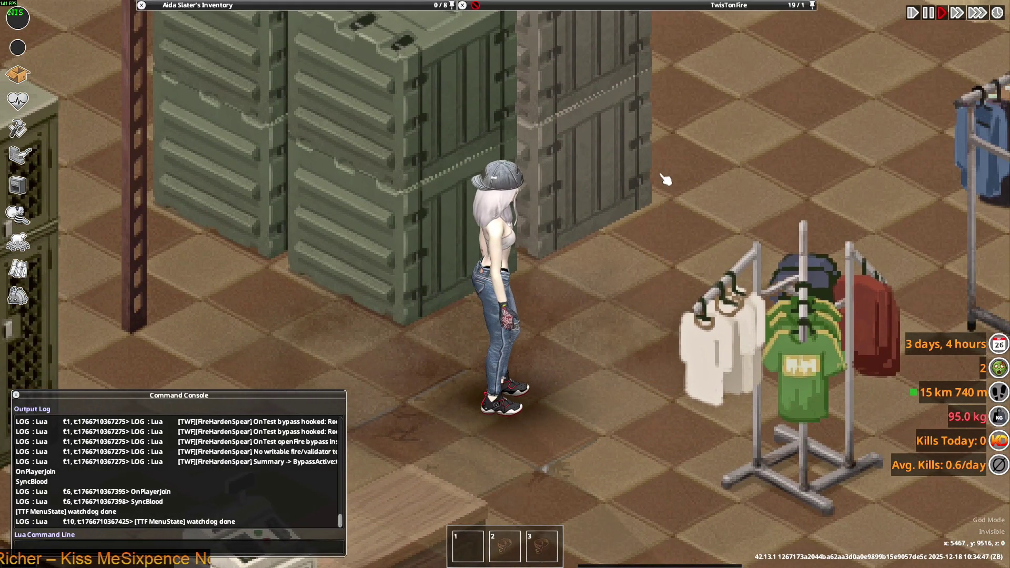
{"action": "key", "text": "alt+Tab"}
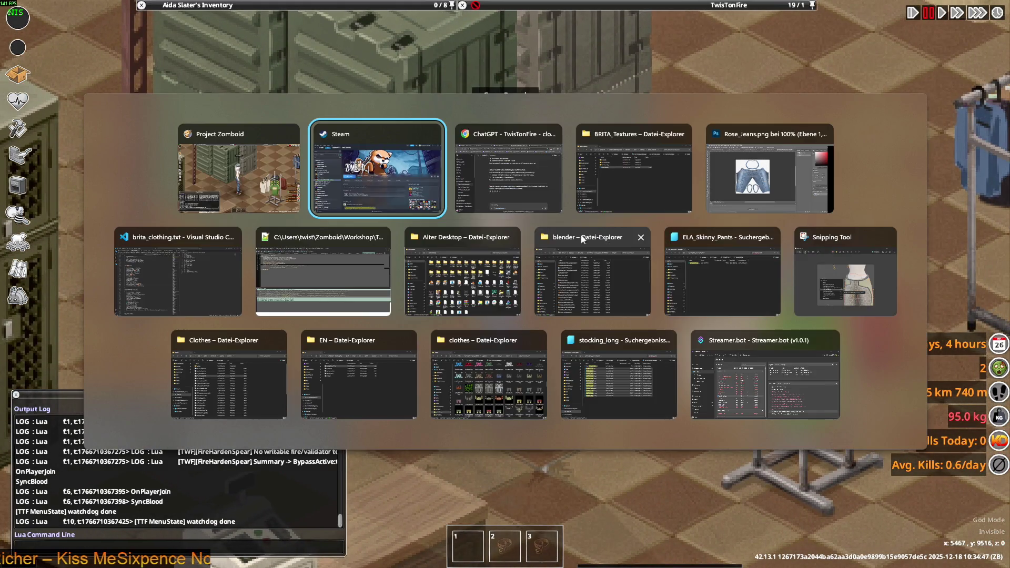
- Sort the blender folder newest first and open all_shoes2ALTERNATIVEweights.blend
{"action": "key", "text": "alt+Tab"}
{"action": "key", "text": "alt+Tab"}
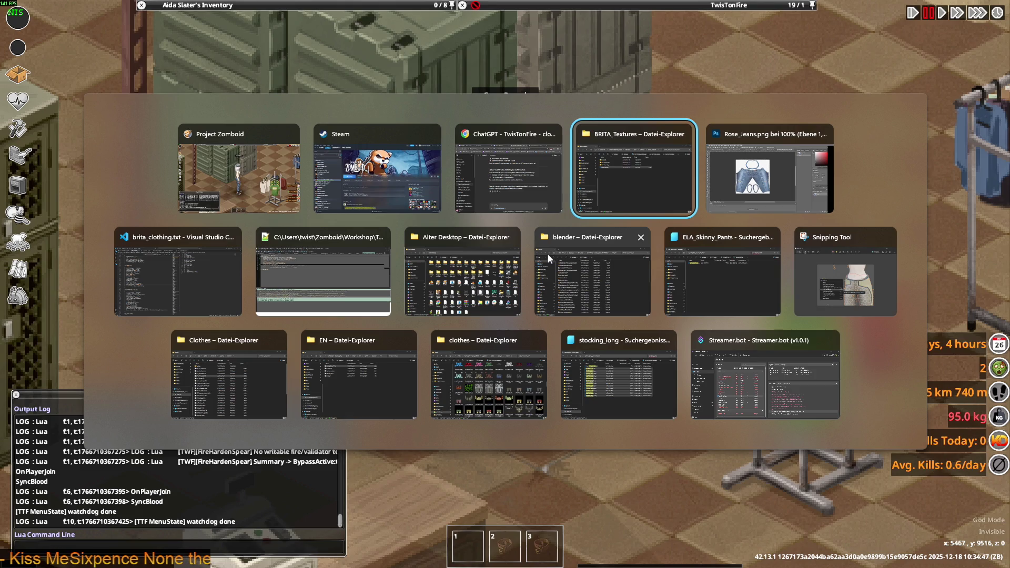
{"action": "key", "text": "alt+Tab"}
{"action": "key", "text": "alt+Tab"}
{"action": "key", "text": "alt+Tab"}
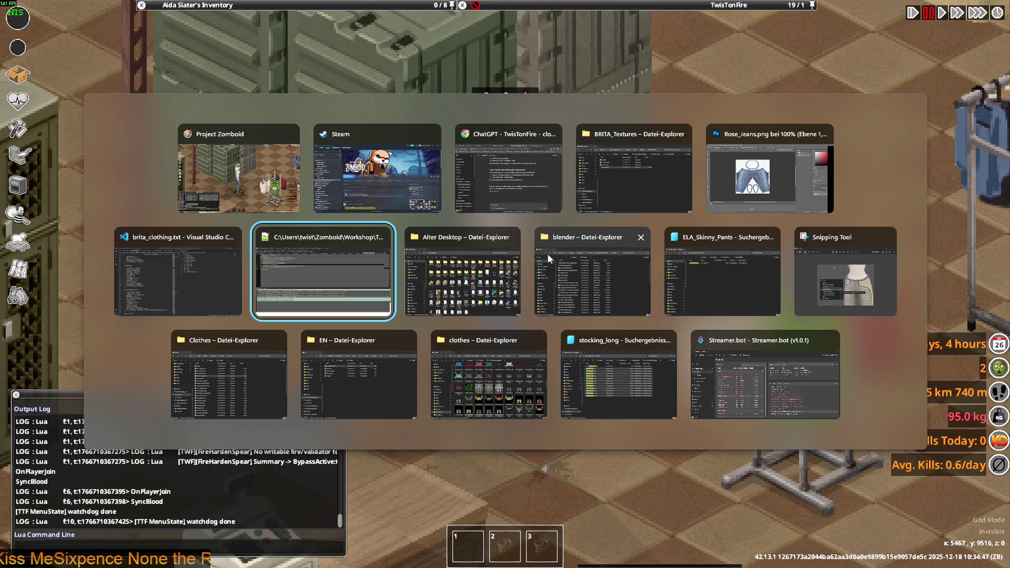
{"action": "left_click", "coordinate": [547, 254]}
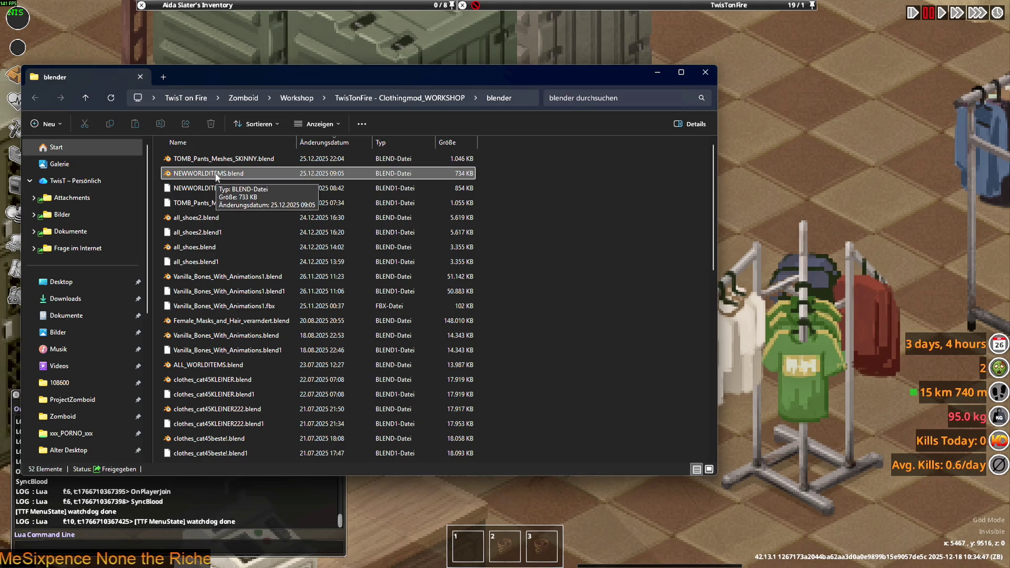
{"action": "left_click", "coordinate": [216, 177]}
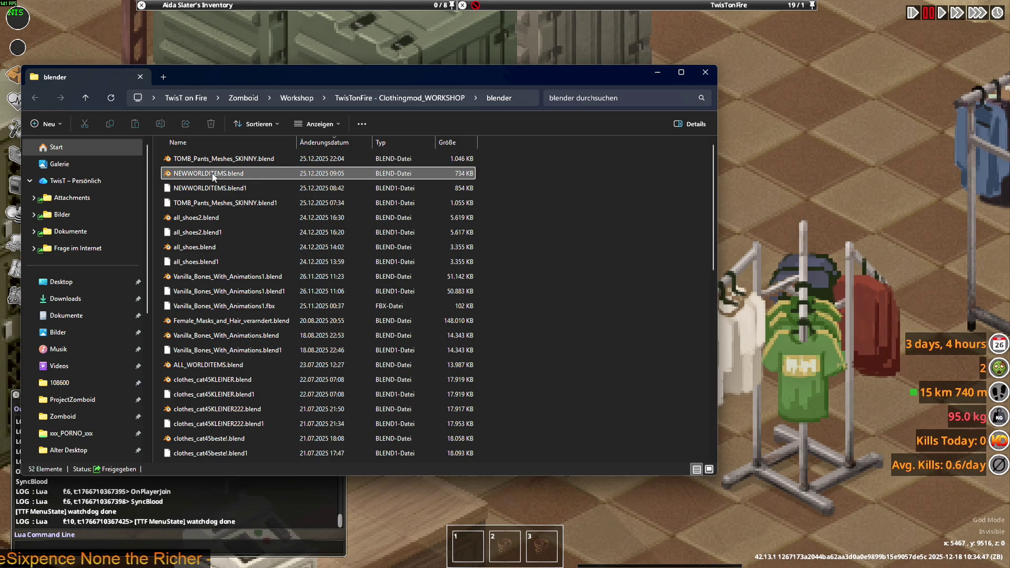
{"action": "left_click", "coordinate": [319, 144]}
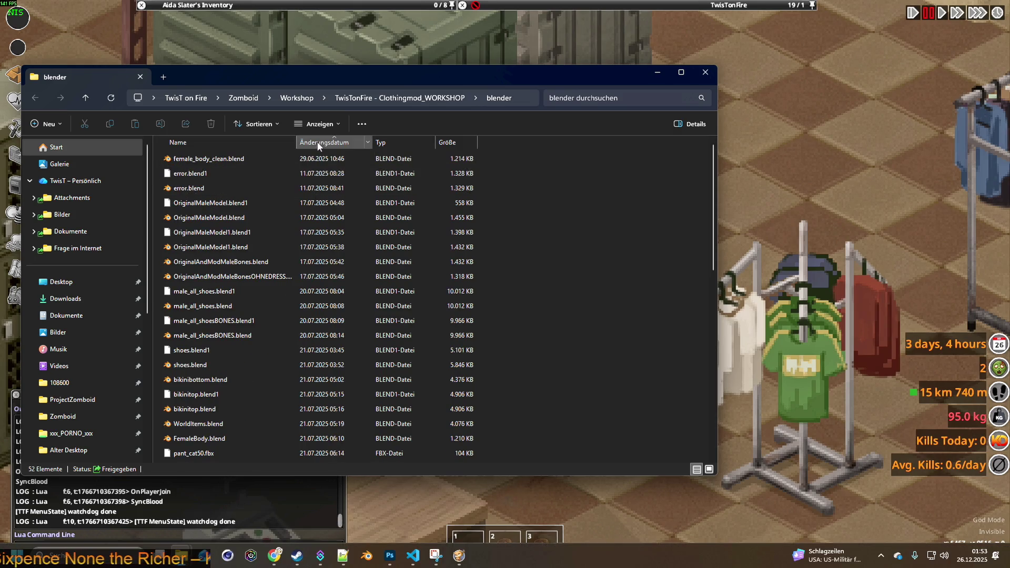
{"action": "left_click", "coordinate": [318, 145]}
{"action": "double_click", "coordinate": [236, 159]}
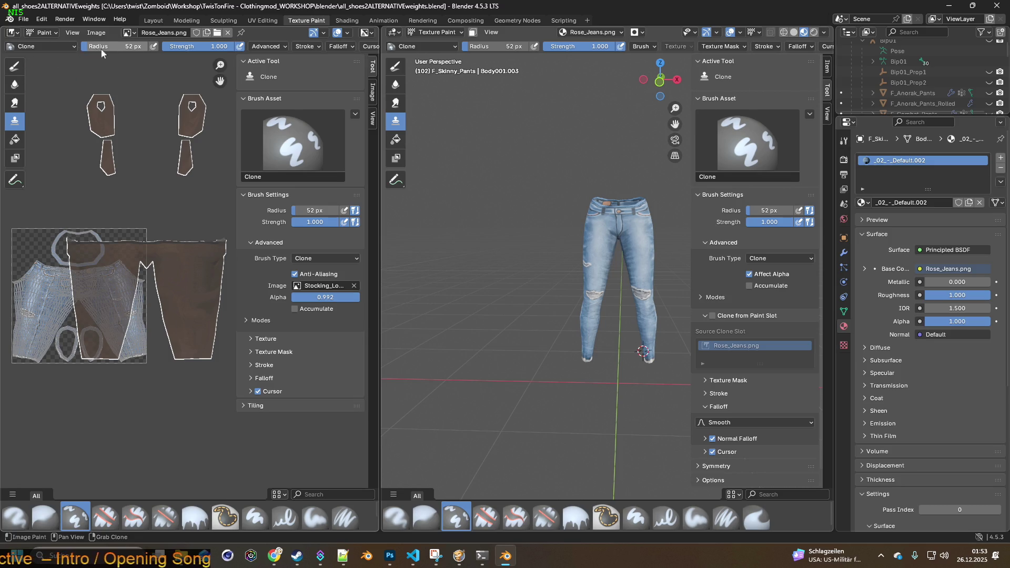
- Show the skinny pants' material nodes with Rose_Jeans.png feeding the Principled BSDF
{"action": "scroll", "coordinate": [145, 248], "scroll_direction": "up", "scroll_amount": 1}
{"action": "mouse_move", "coordinate": [169, 217]}
{"action": "middle_mouse_down"}
{"action": "mouse_move", "coordinate": [234, 203]}
{"action": "mouse_move", "coordinate": [145, 213]}
{"action": "middle_mouse_up"}
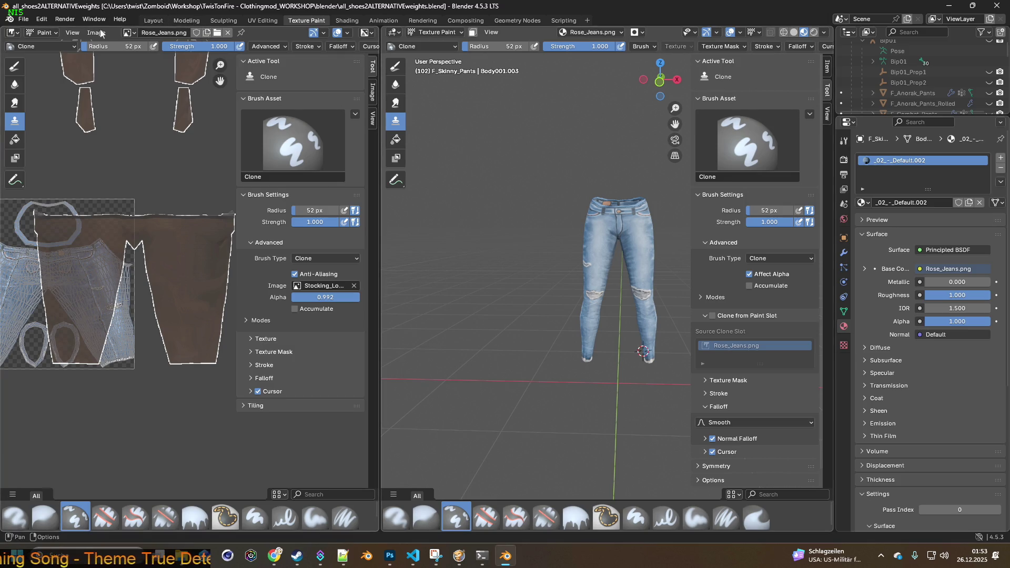
{"action": "left_click", "coordinate": [49, 34]}
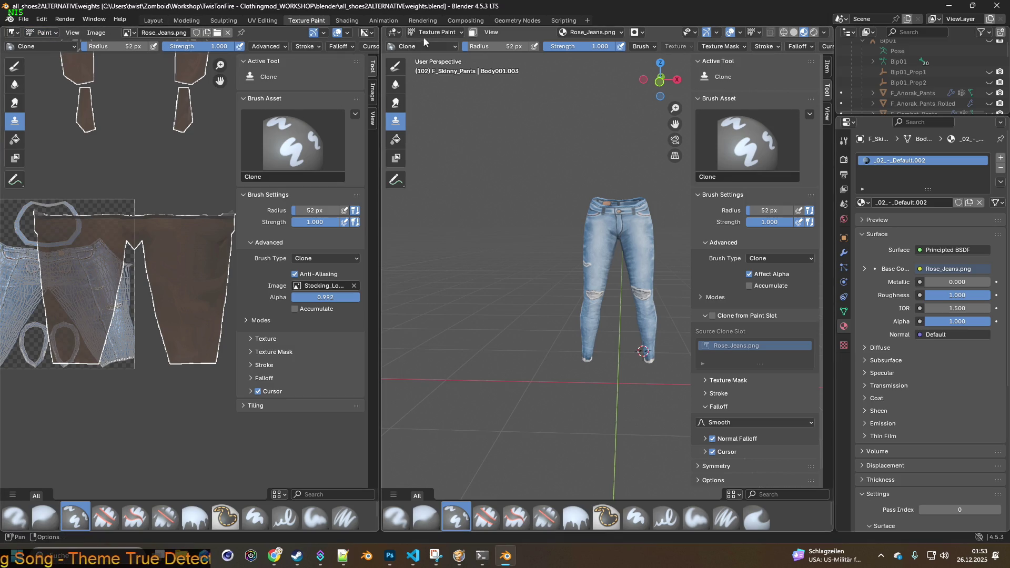
{"action": "left_click", "coordinate": [348, 21]}
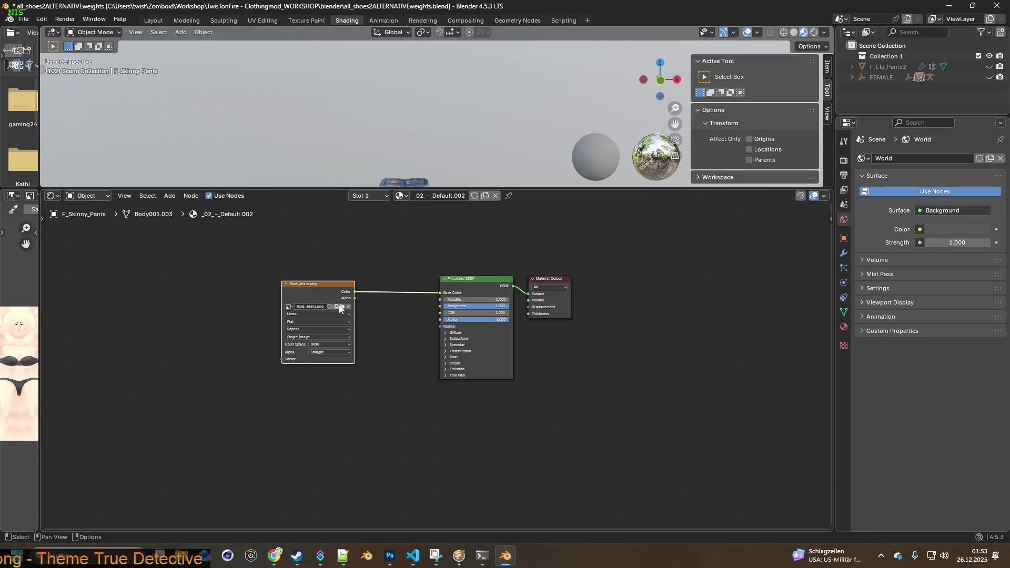
- Browse the recent clothes folder for the texture image, cancel without loading, then bring up the File menu
{"action": "left_click", "coordinate": [341, 306]}
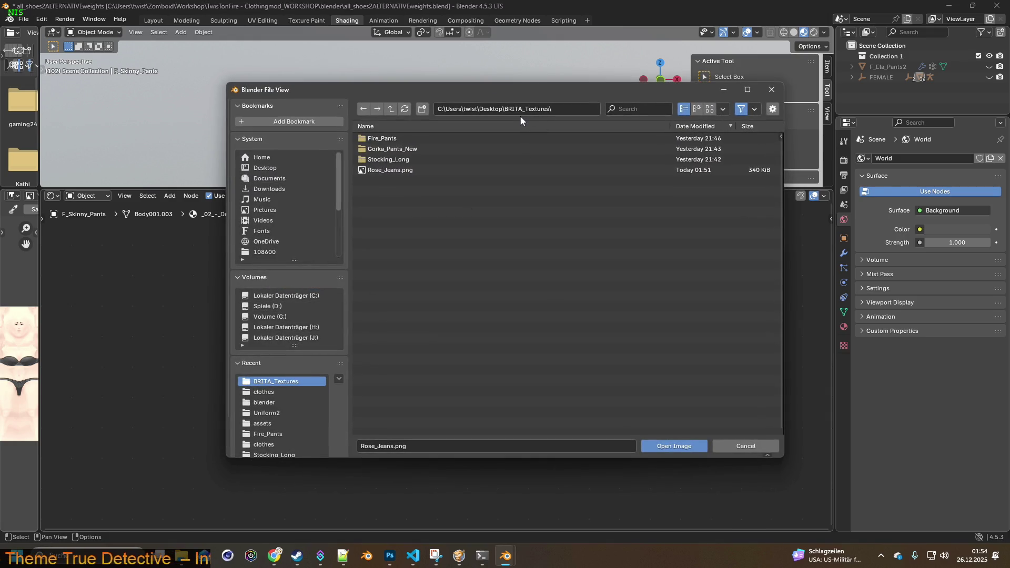
{"action": "mouse_move", "coordinate": [390, 177]}
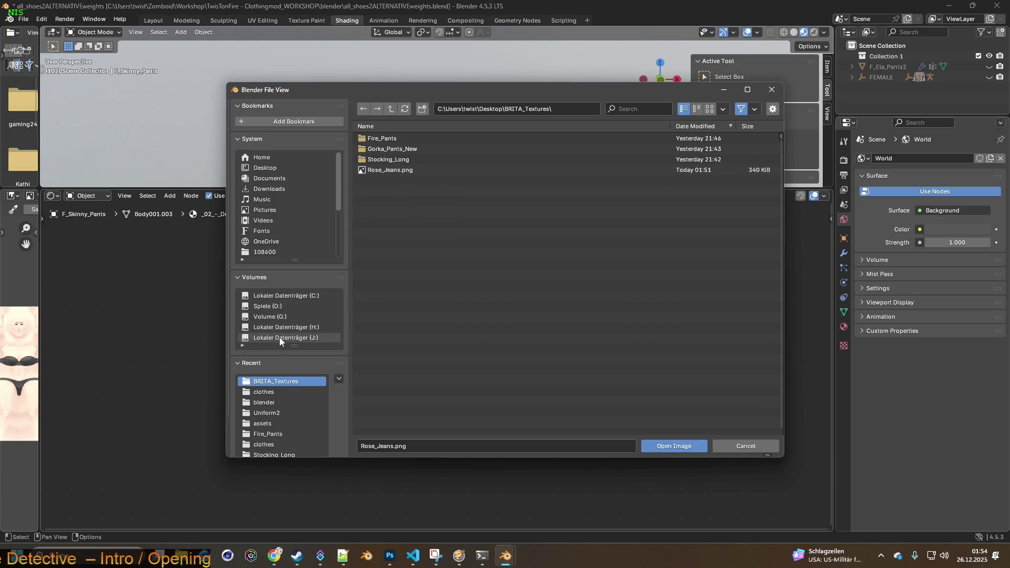
{"action": "left_click", "coordinate": [266, 393]}
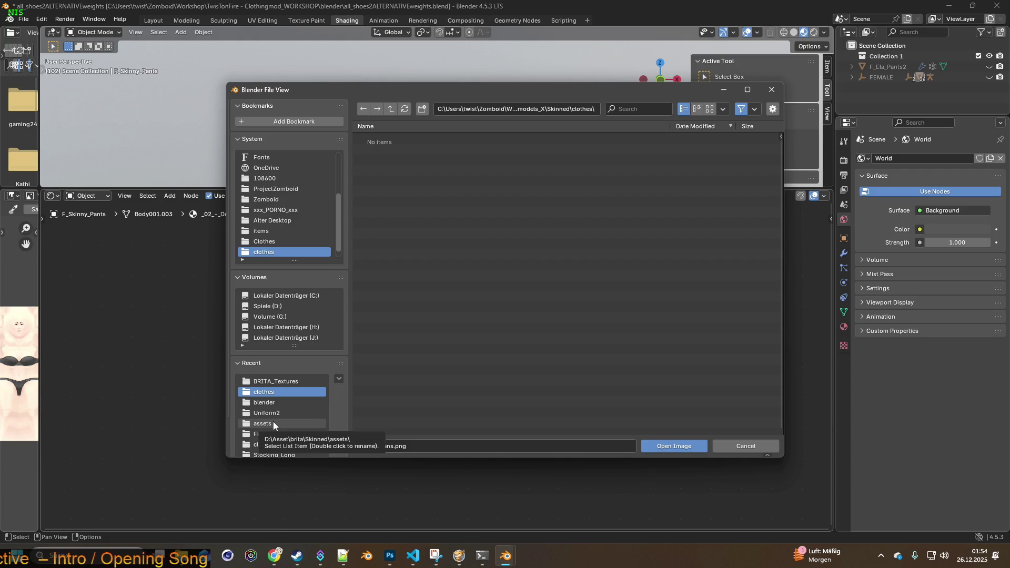
{"action": "left_click", "coordinate": [761, 447]}
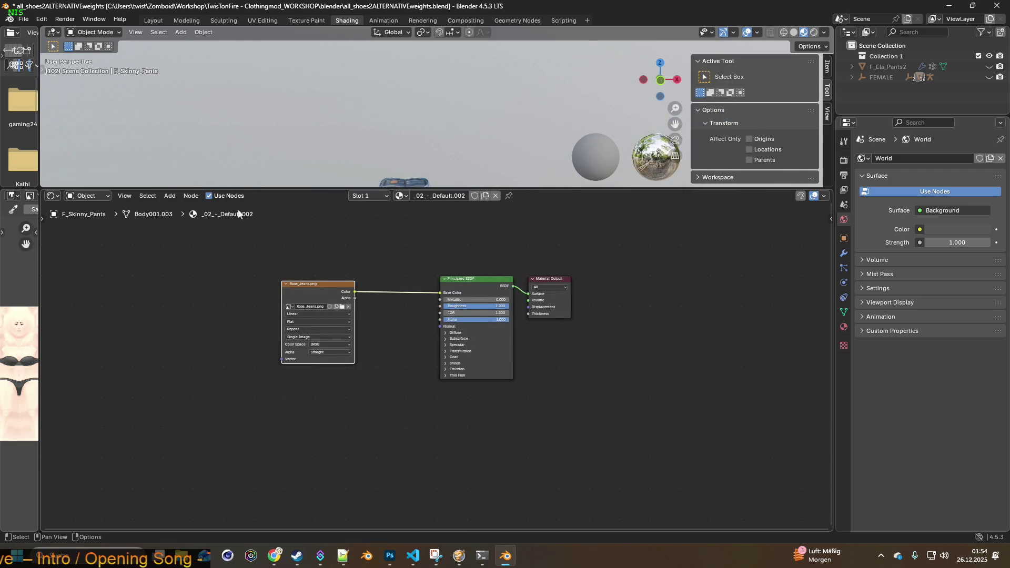
{"action": "left_click", "coordinate": [24, 19]}
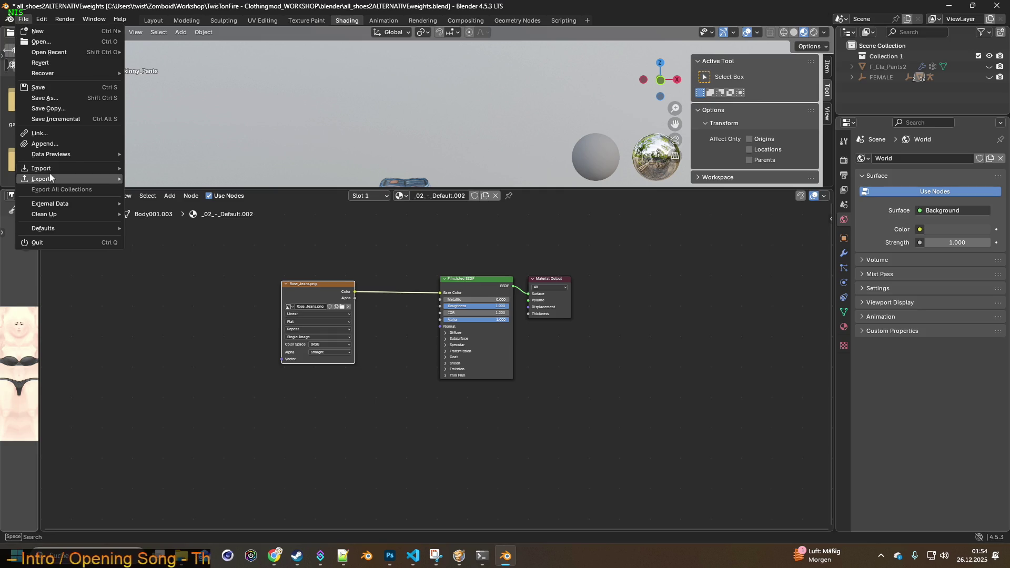
{"action": "left_click", "coordinate": [45, 98]}
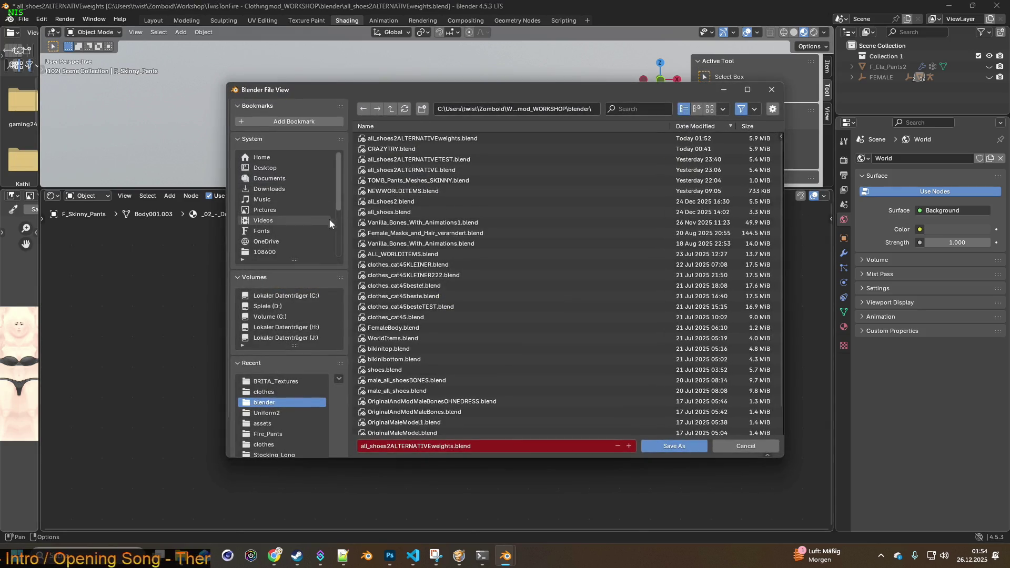
{"action": "left_click", "coordinate": [279, 413]}
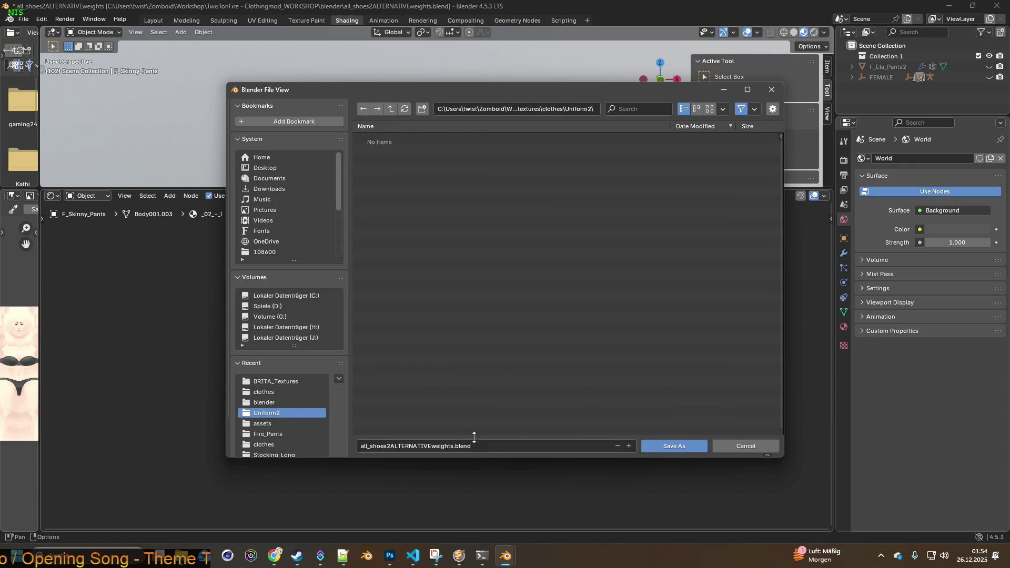
{"action": "left_click", "coordinate": [493, 445]}
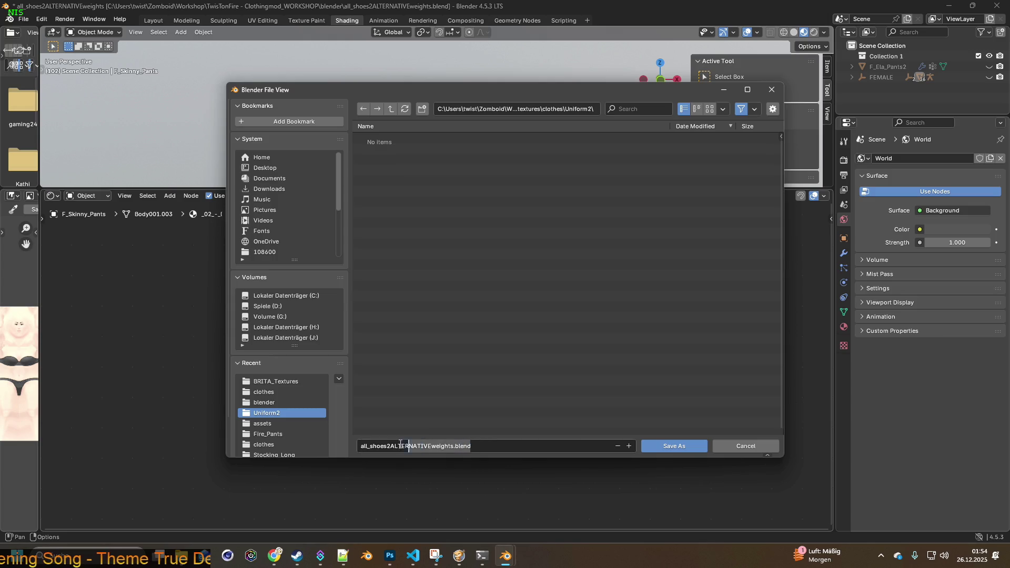
{"action": "key", "text": "BackSpace"}
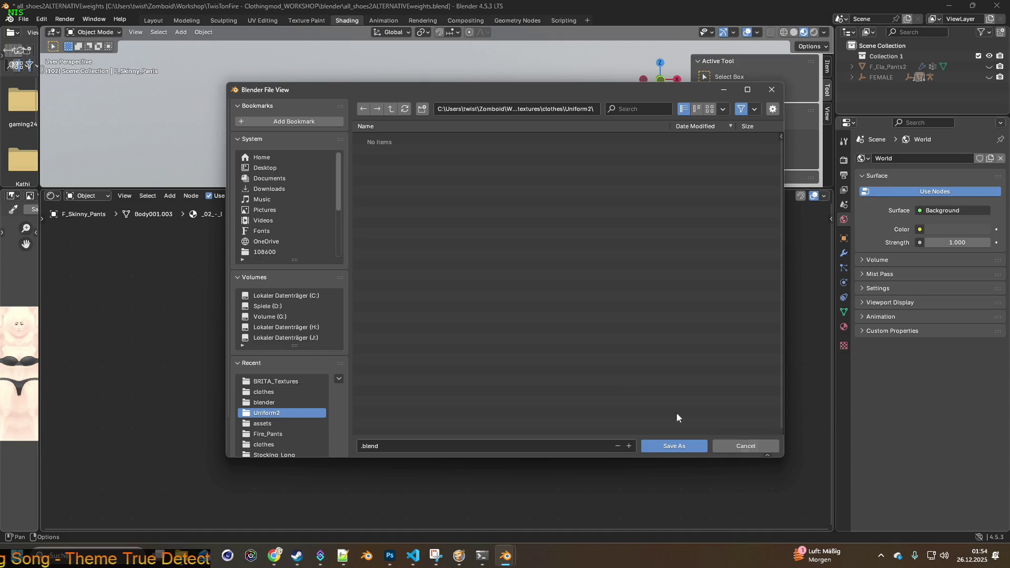
{"action": "left_click", "coordinate": [746, 446]}
{"action": "left_click", "coordinate": [25, 21]}
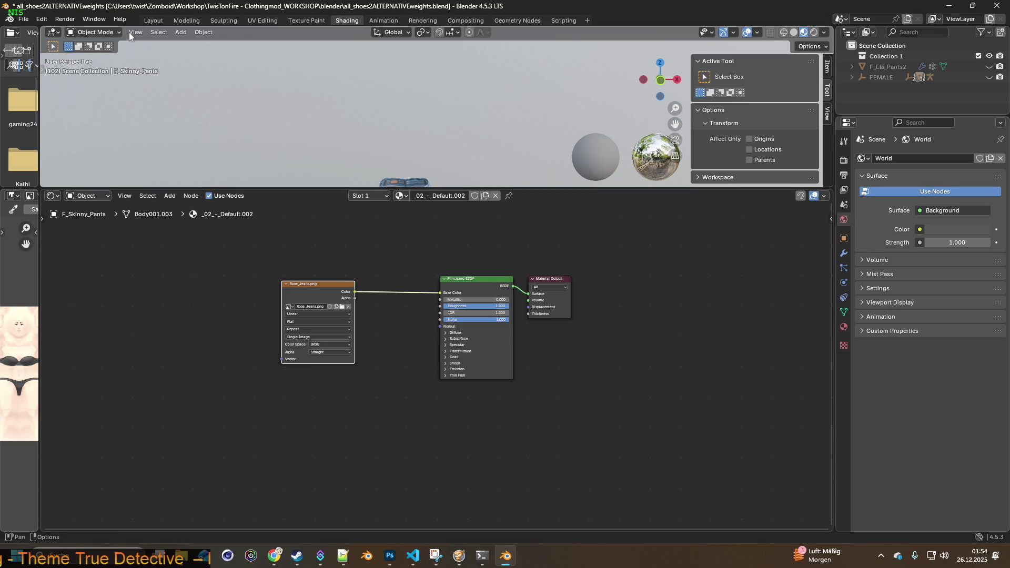
- Save the painted texture as Rose_Jeans.png into the Uniform2 clothes textures folder
{"action": "left_click", "coordinate": [307, 21]}
{"action": "left_click", "coordinate": [93, 32]}
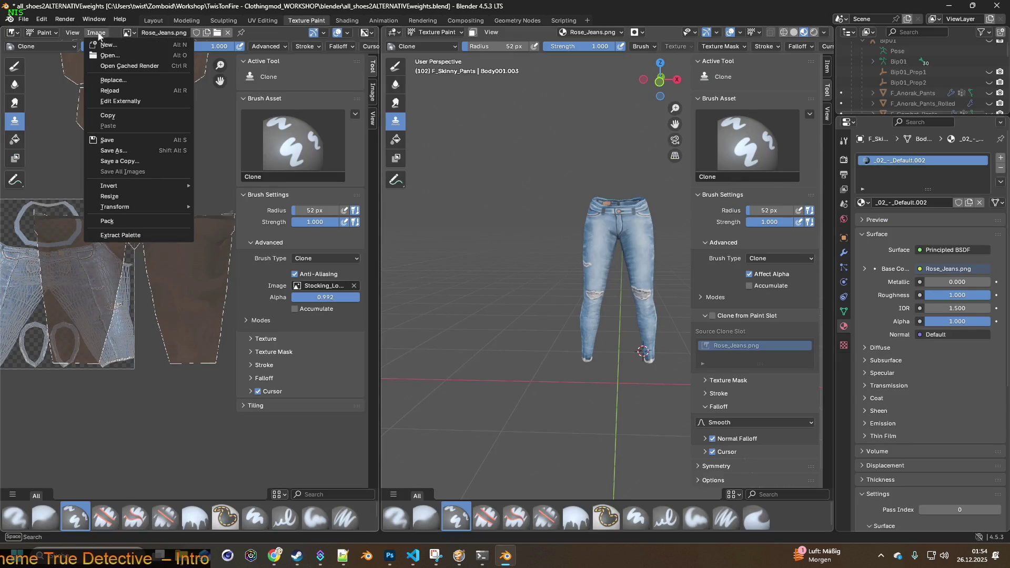
{"action": "left_click", "coordinate": [118, 152]}
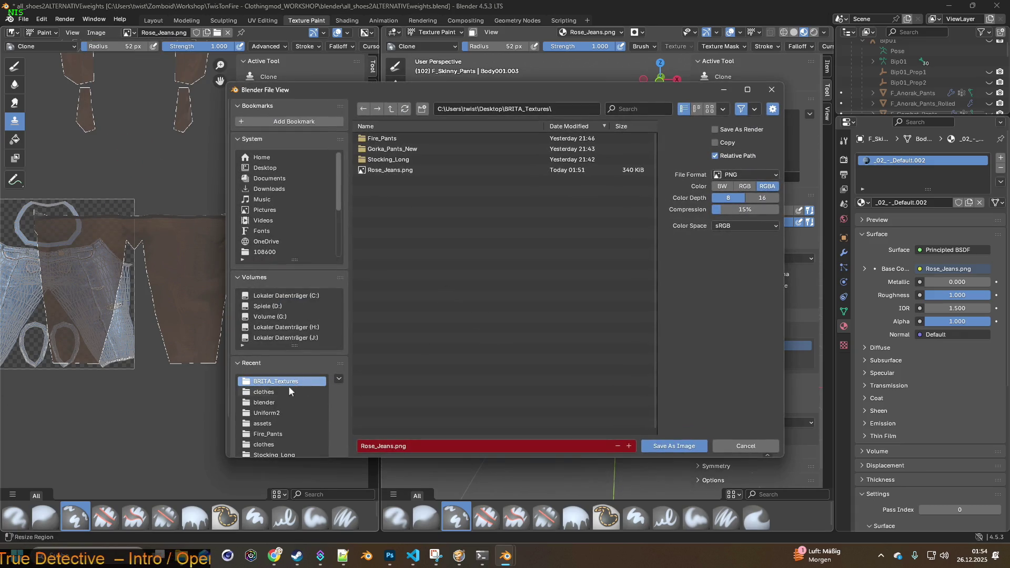
{"action": "left_click", "coordinate": [274, 413]}
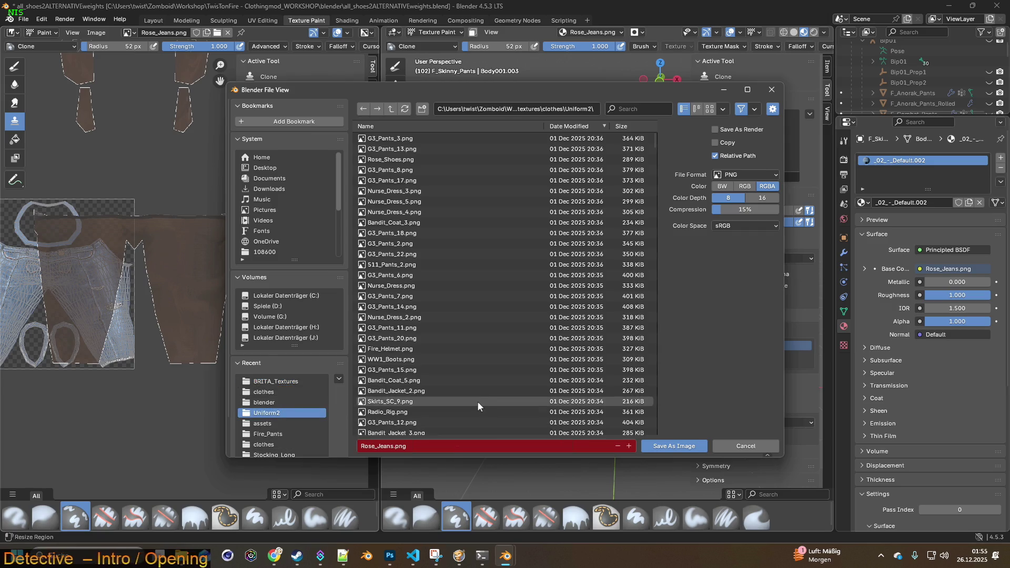
{"action": "left_click", "coordinate": [678, 447]}
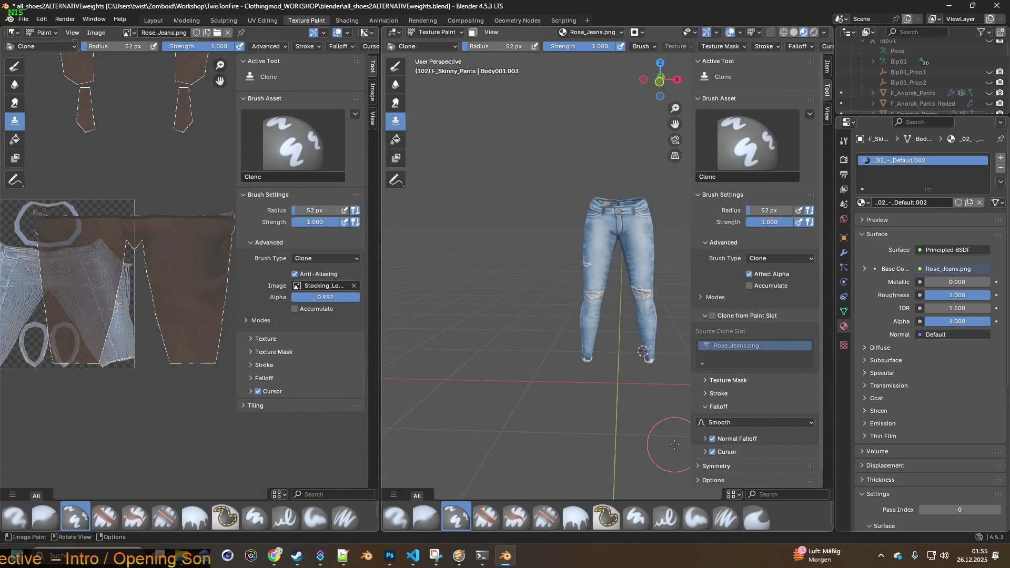
{"action": "key", "text": "alt+Tab"}
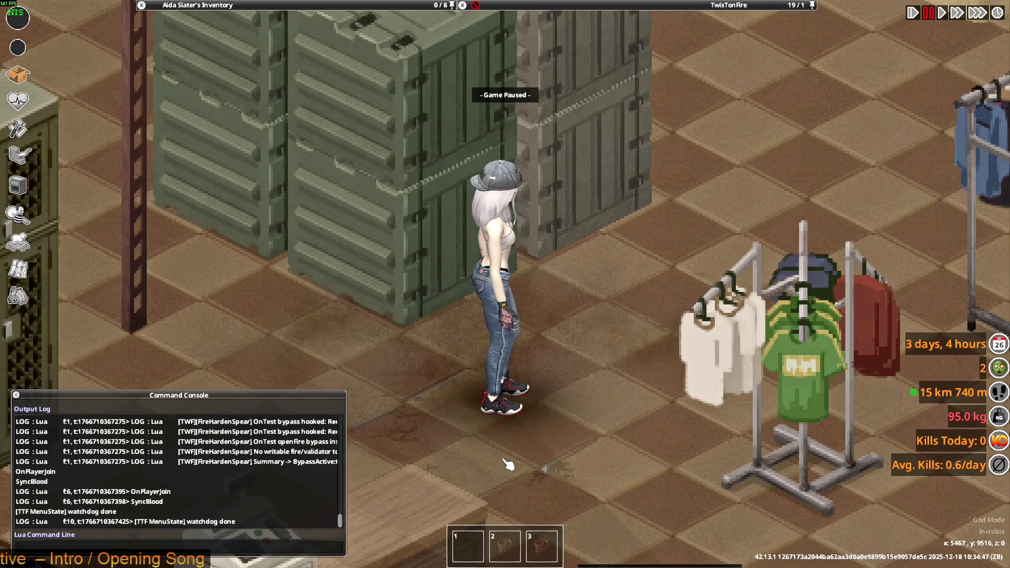
- Quit Project Zomboid to desktop and relaunch it from the Steam library
{"action": "key", "text": "Escape"}
{"action": "left_click", "coordinate": [198, 408]}
{"action": "left_click", "coordinate": [479, 299]}
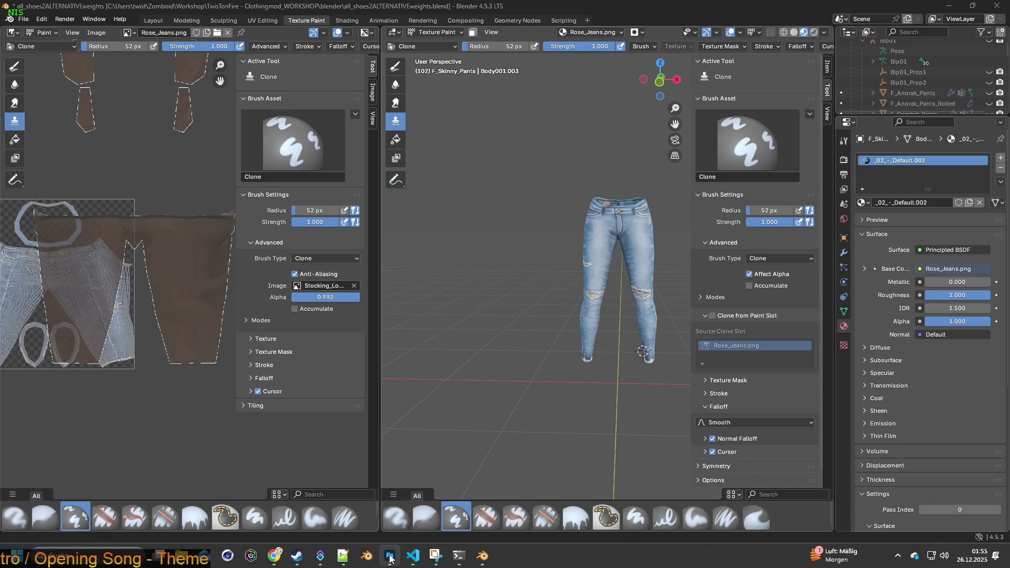
{"action": "mouse_move", "coordinate": [297, 556]}
{"action": "left_click", "coordinate": [302, 508]}
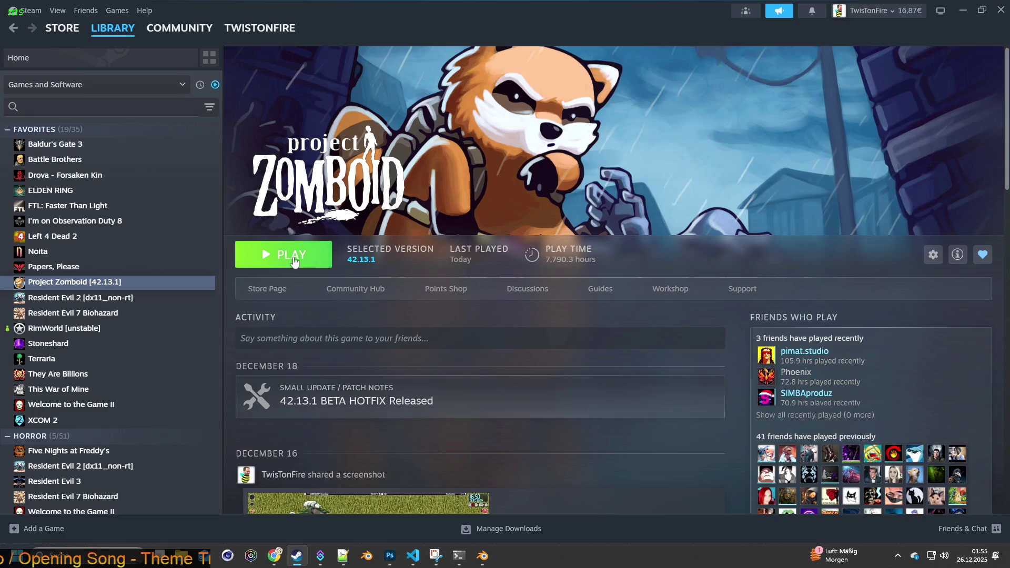
{"action": "left_click", "coordinate": [293, 262]}
{"action": "left_click", "coordinate": [543, 383]}
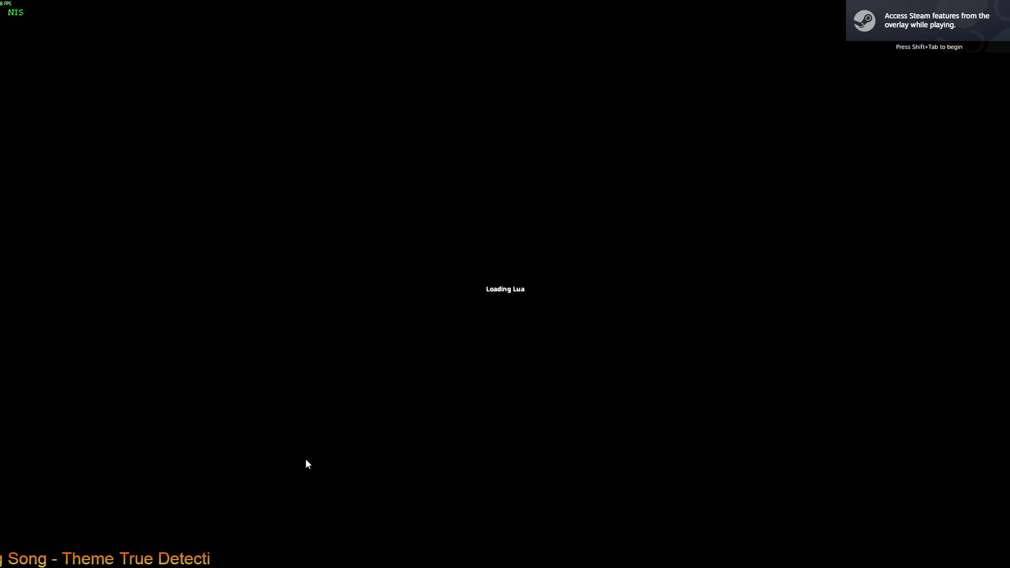
- Bring up the browser's Twitch stream chat tab
{"action": "key", "text": "alt+Tab"}
{"action": "key", "text": "Tab"}
{"action": "key", "text": "Tab"}
{"action": "key", "text": "Tab"}
{"action": "left_click", "coordinate": [142, 50]}
- Send !killcheck in Twitch chat, then reset Lua at Project Zomboid's main menu
{"action": "left_click", "coordinate": [264, 476]}
{"action": "type", "text": "!killcheck"}
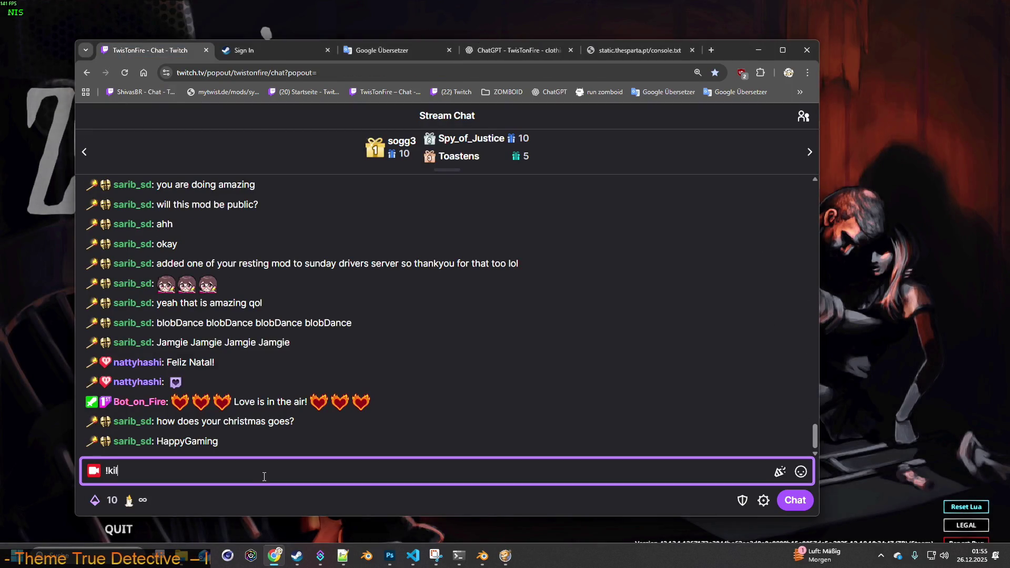
{"action": "key", "text": "Return"}
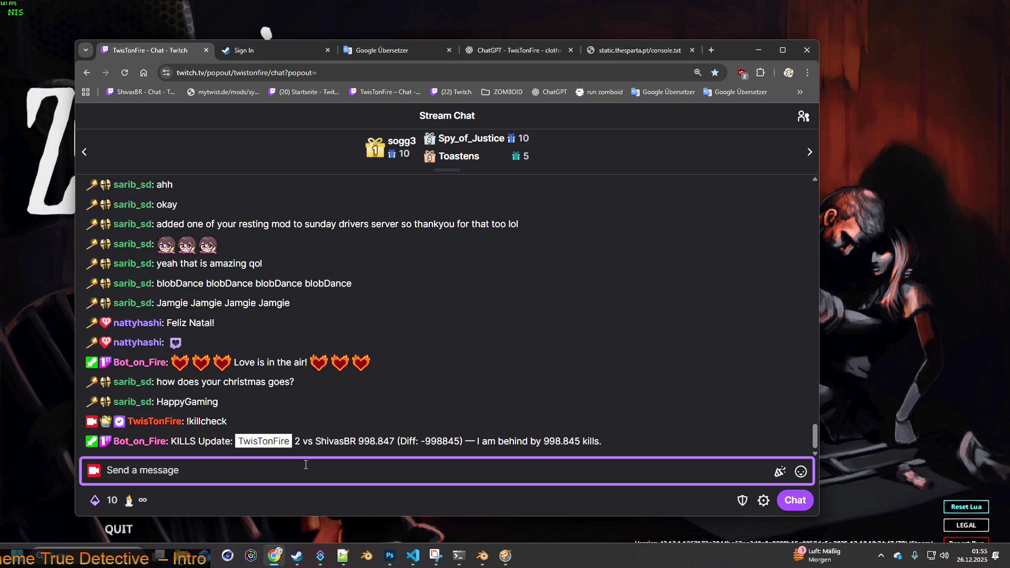
{"action": "left_click_drag", "start_coordinate": [395, 441], "coordinate": [387, 441]}
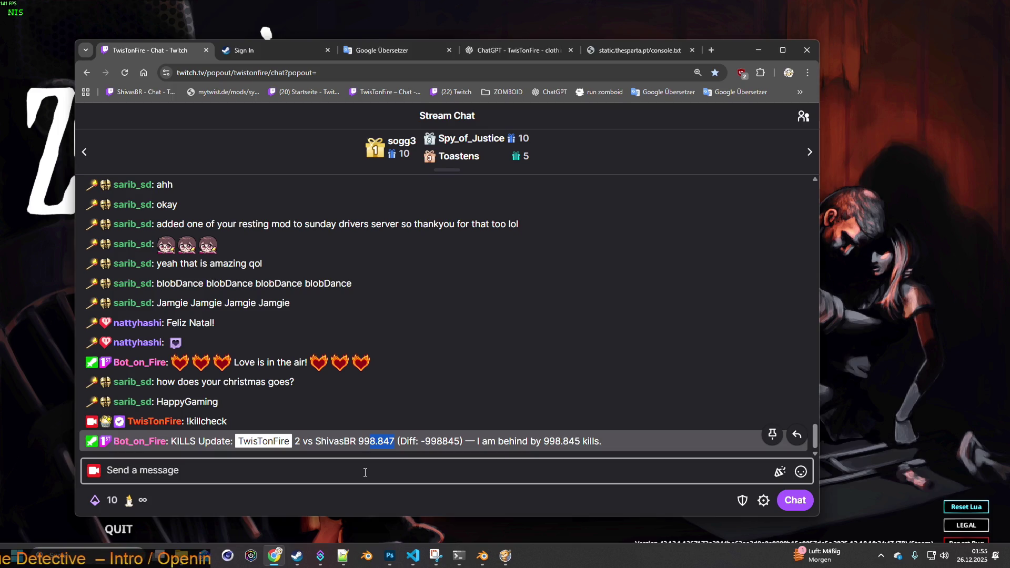
{"action": "left_click", "coordinate": [887, 394]}
{"action": "left_click", "coordinate": [973, 506]}
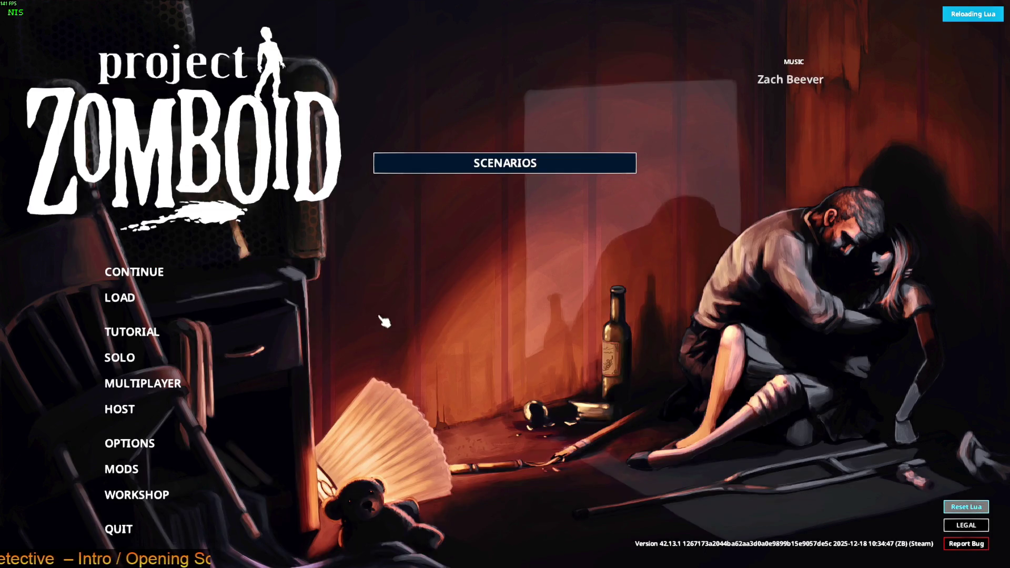